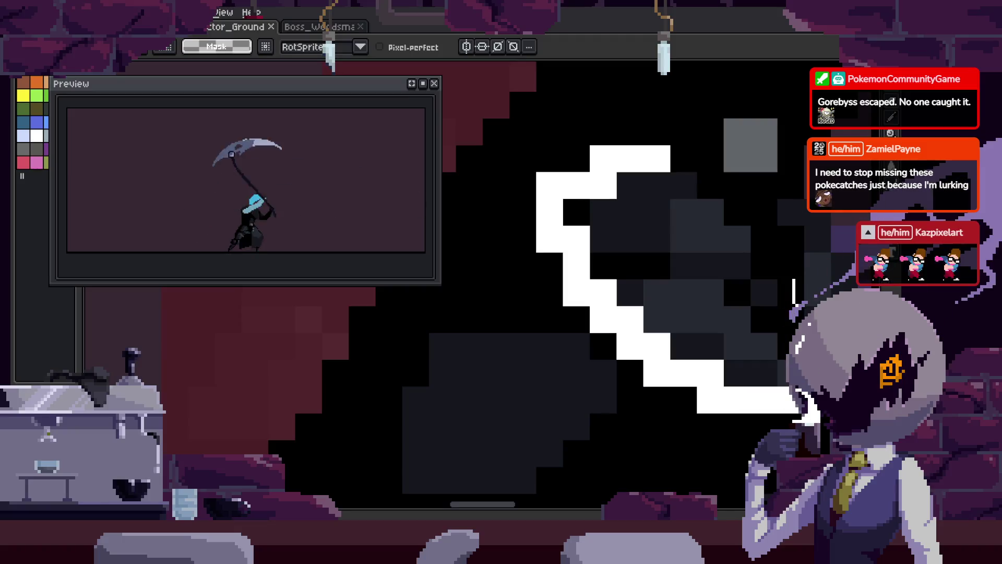
- Select the white crescent shape with the magic wand and delete its pixels
click(779, 270)
key(Delete)
scroll(745, 323, down, 3)
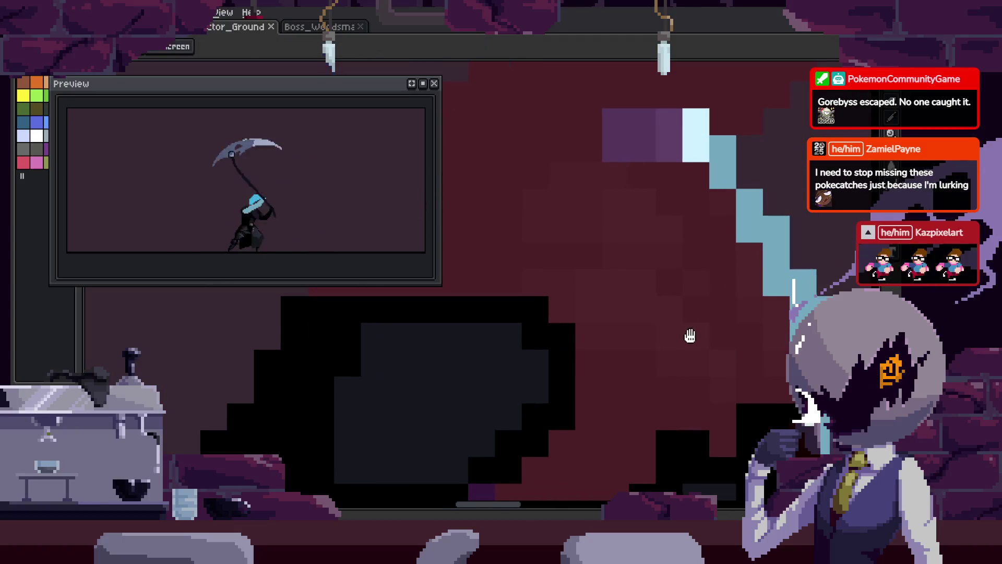
scroll(689, 335, up, 4)
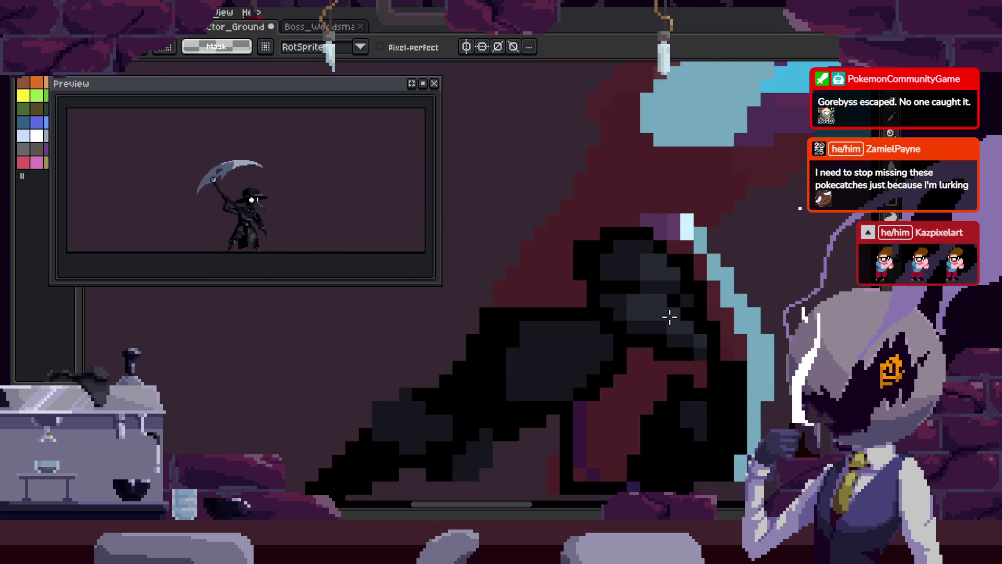
scroll(682, 218, up, 1)
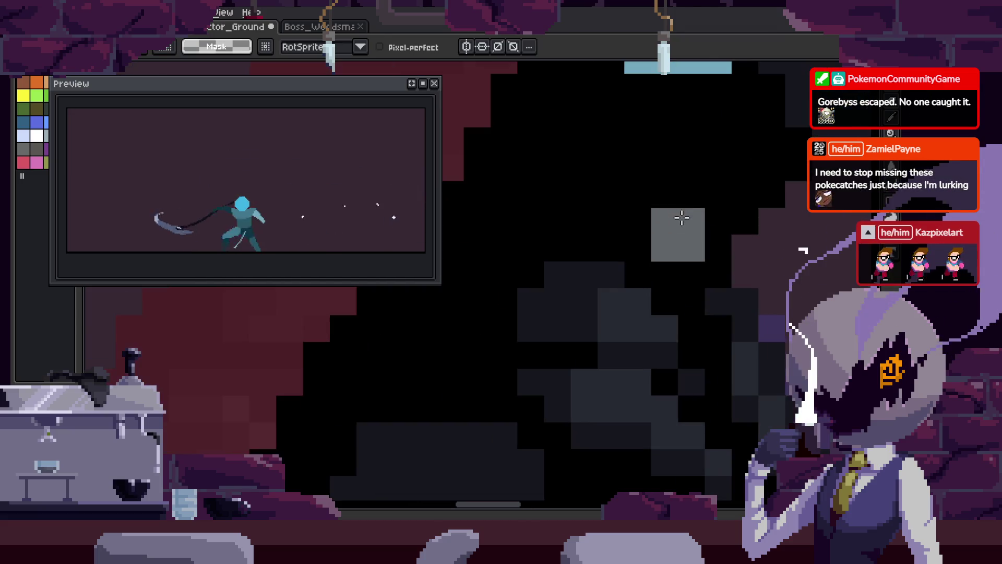
scroll(642, 266, down, 5)
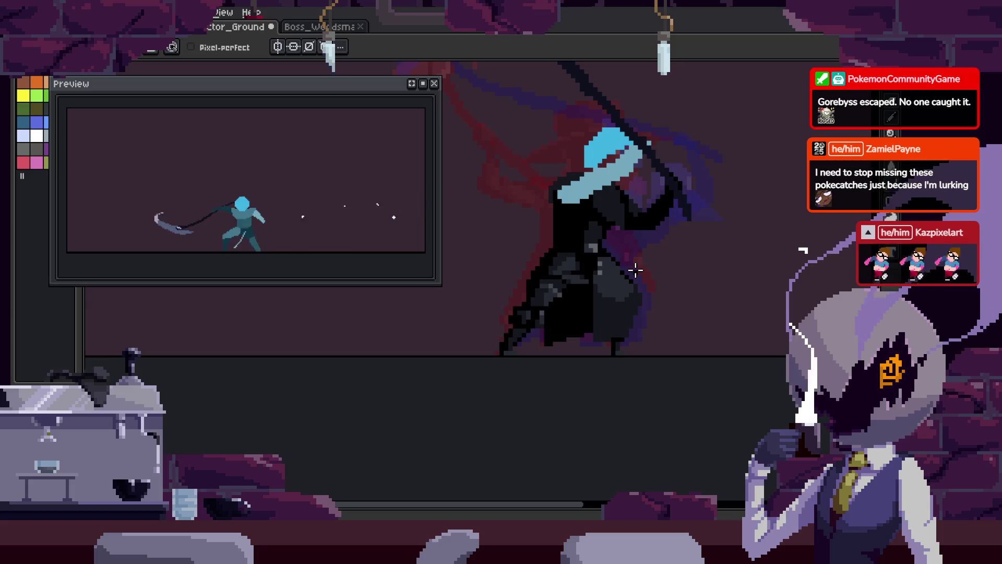
scroll(639, 277, up, 2)
scroll(643, 289, up, 1)
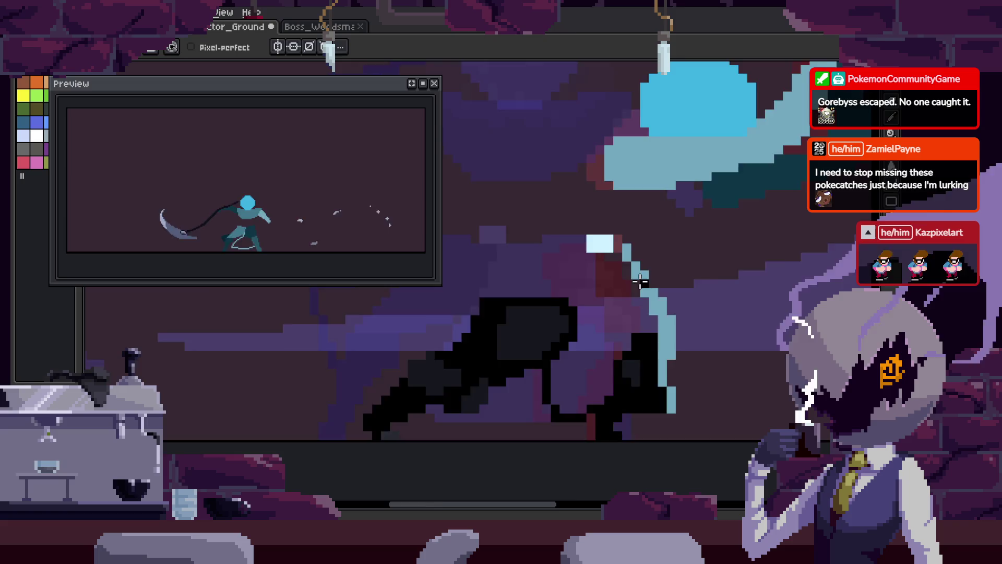
- Paste the dark head block onto the frame, commit it, and save the sprite
key(ctrl+v)
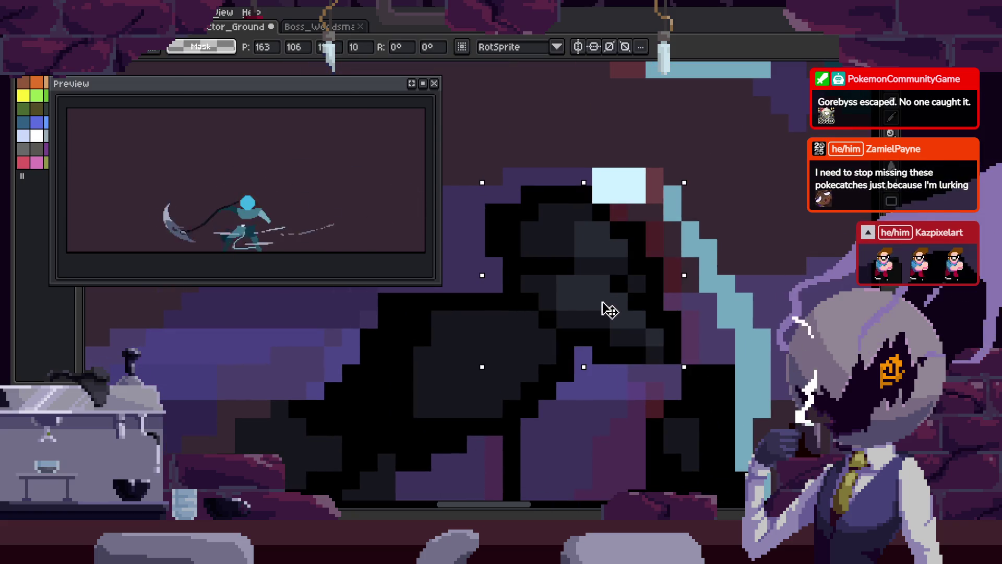
key(i)
scroll(542, 295, up, 1)
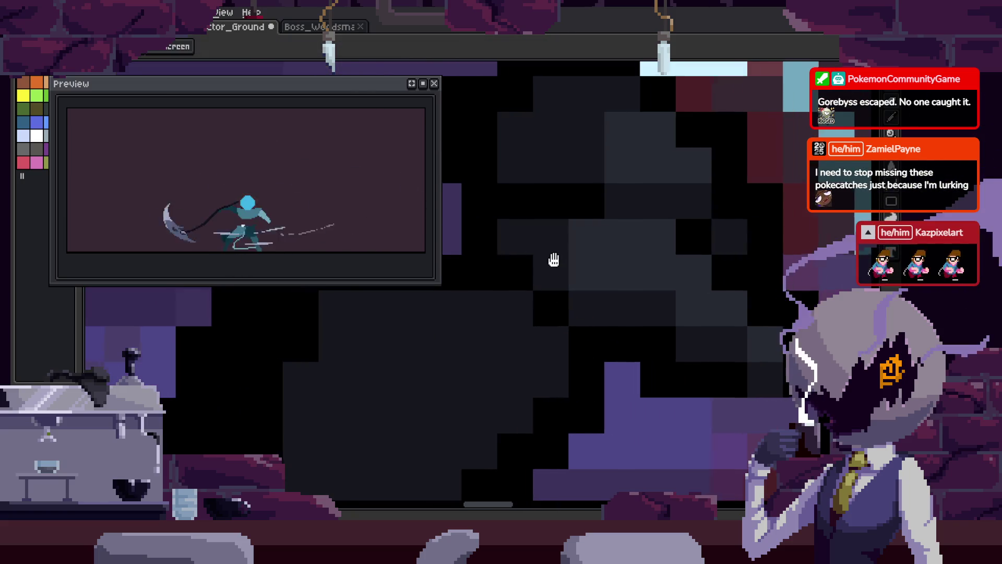
drag(547, 259, 623, 259)
key(b)
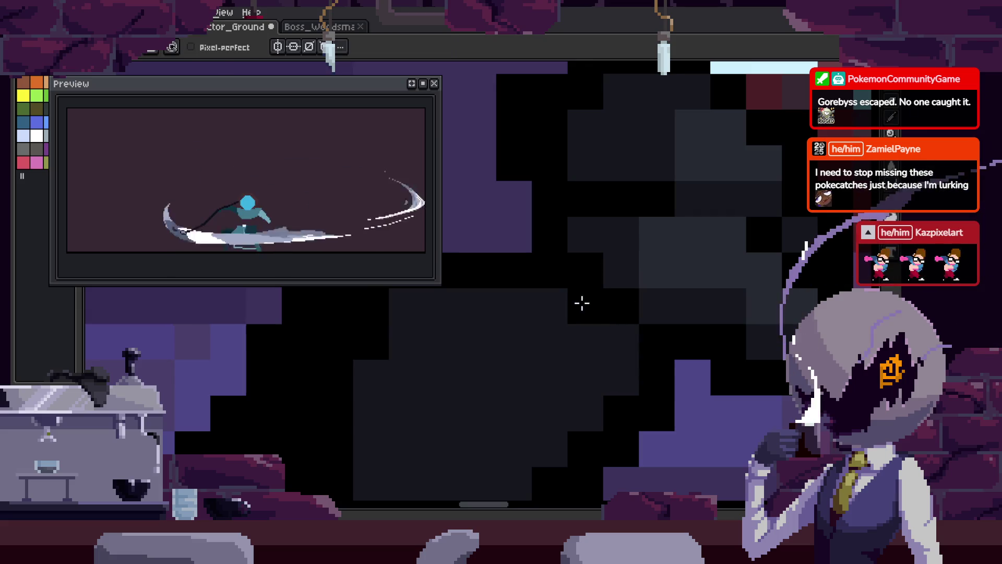
key(ctrl+s)
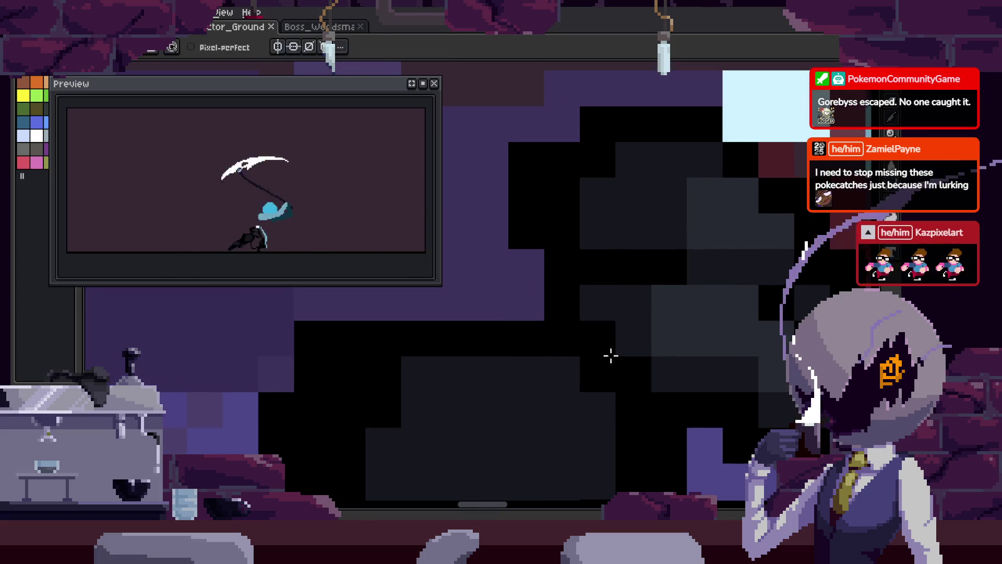
- Recolour part of the pasted head with the pencil
scroll(618, 315, up, 1)
scroll(664, 331, down, 1)
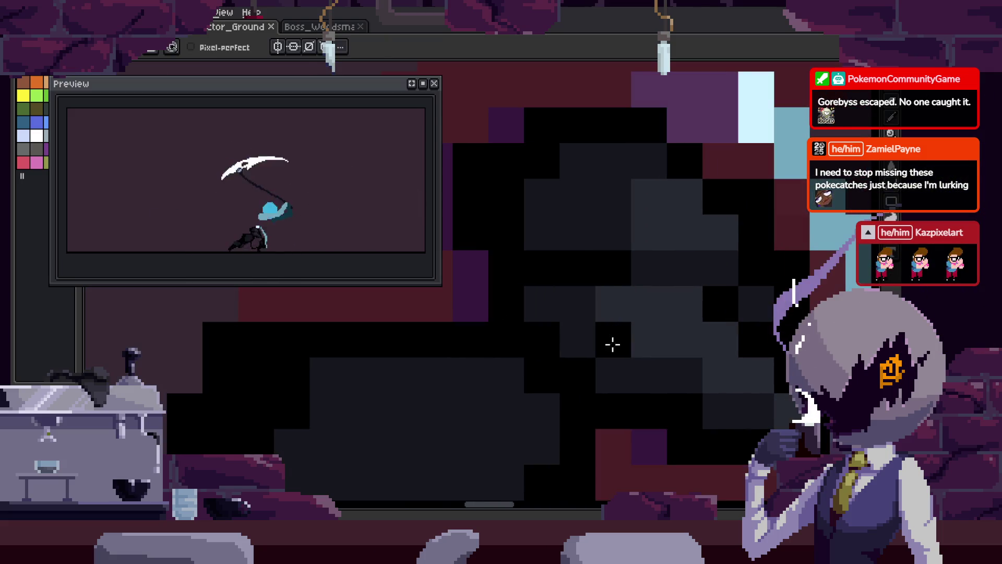
drag(611, 338, 576, 380)
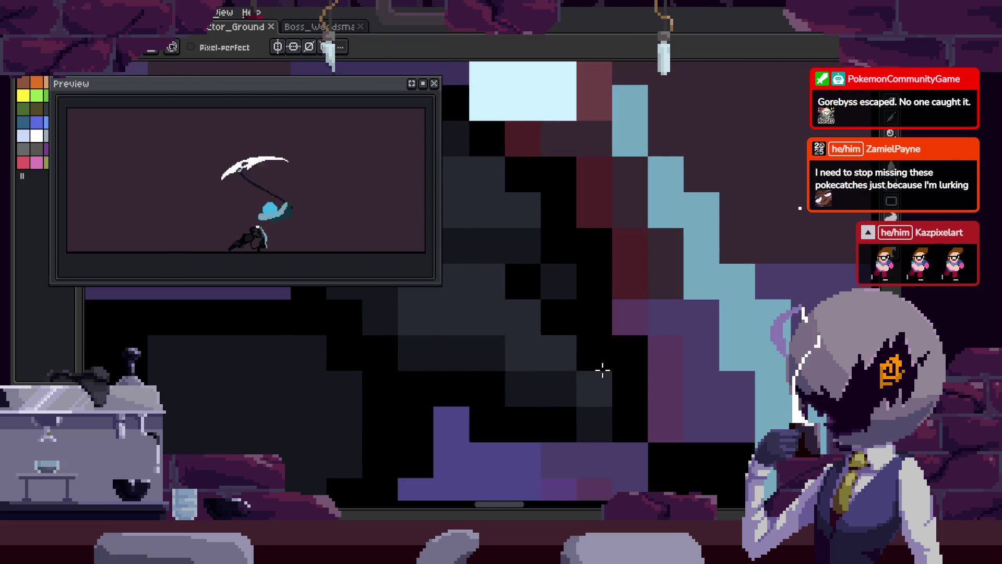
scroll(673, 365, down, 3)
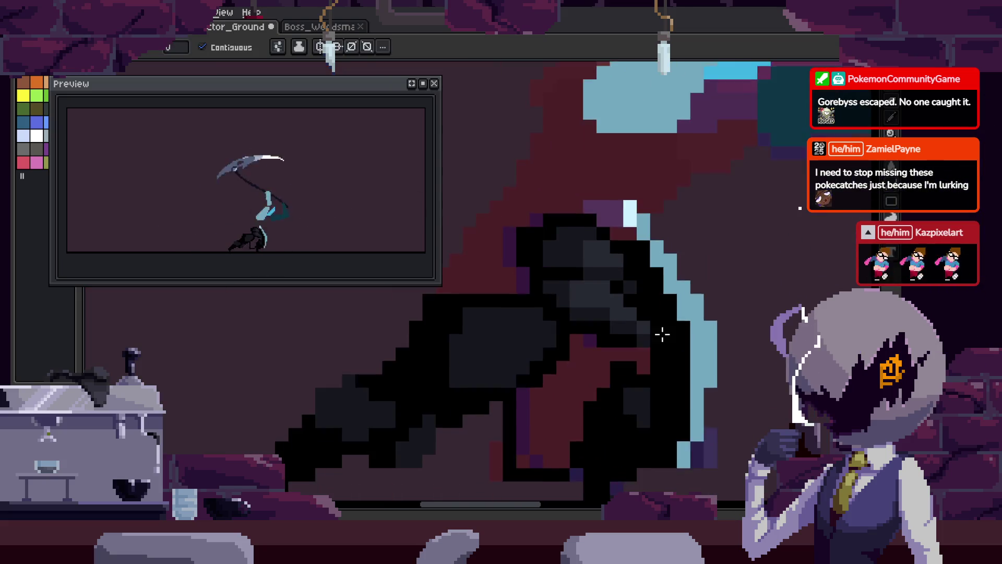
scroll(660, 333, up, 3)
key(b)
click(551, 170)
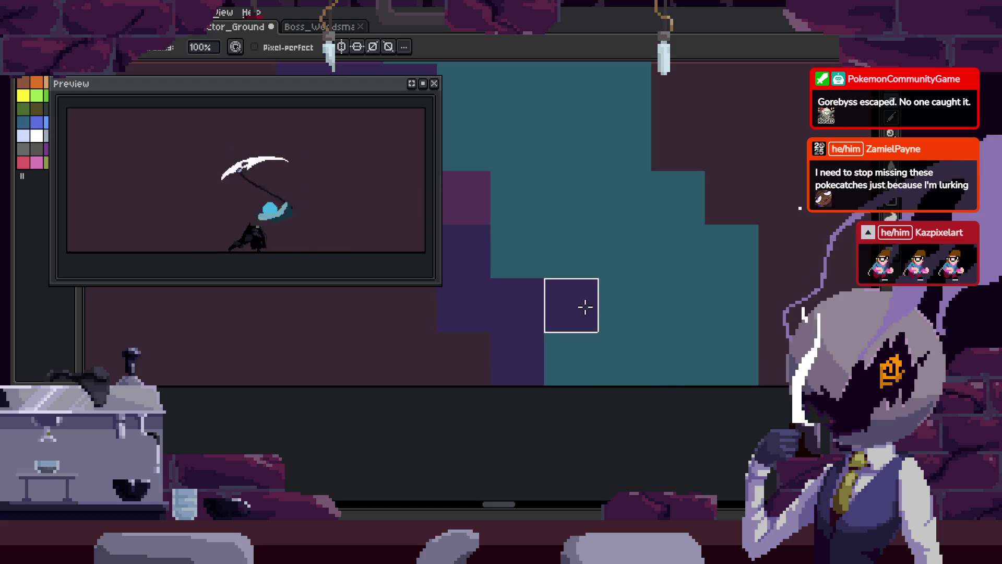
- Save the sprite, then reveal the timeline with the Attack_1–3 and to_Idle tags
key(ctrl+s)
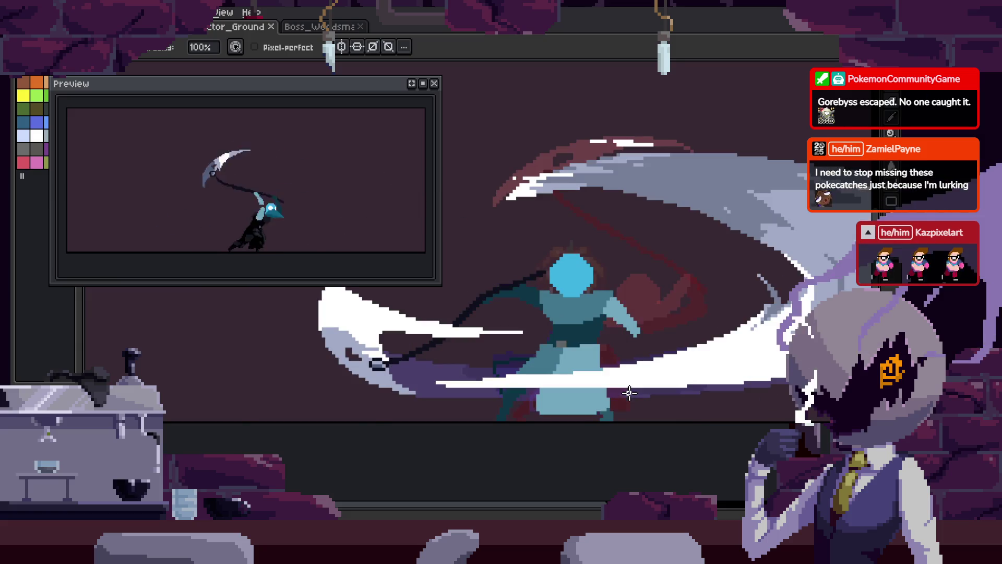
key(Tab)
key(Tab)
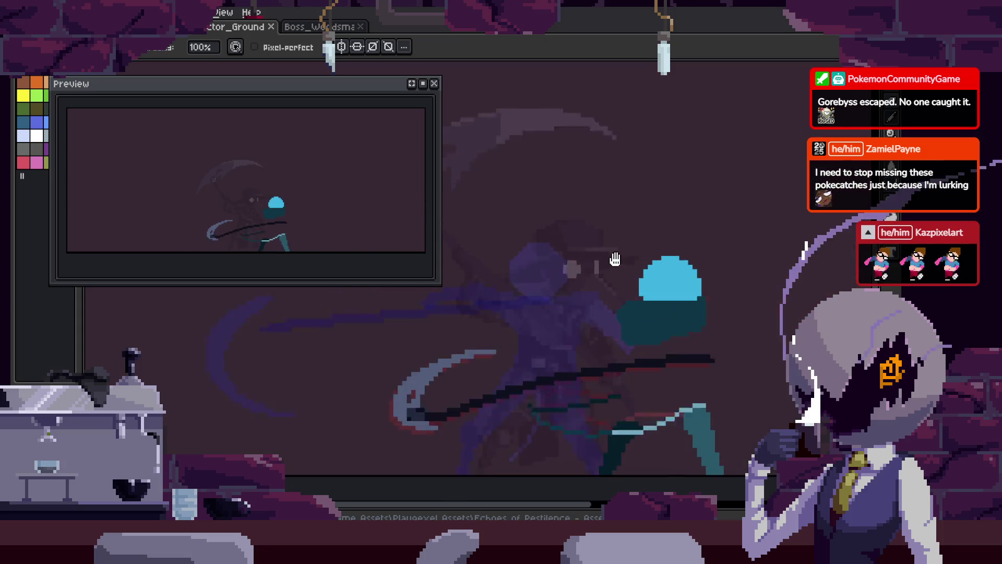
- Pan down to the figure's lower edge and hide the timeline panel
drag(615, 204, 615, 259)
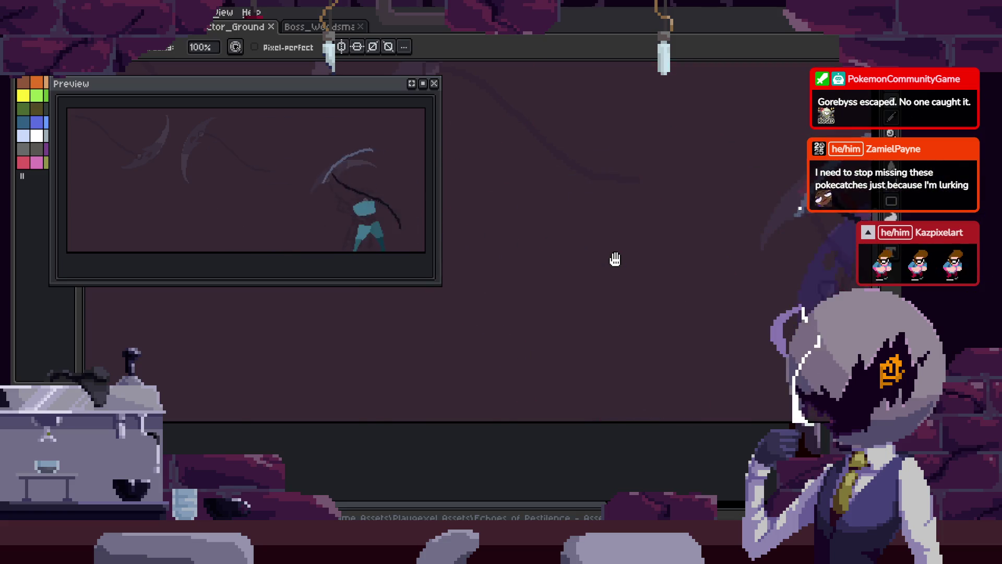
key(Tab)
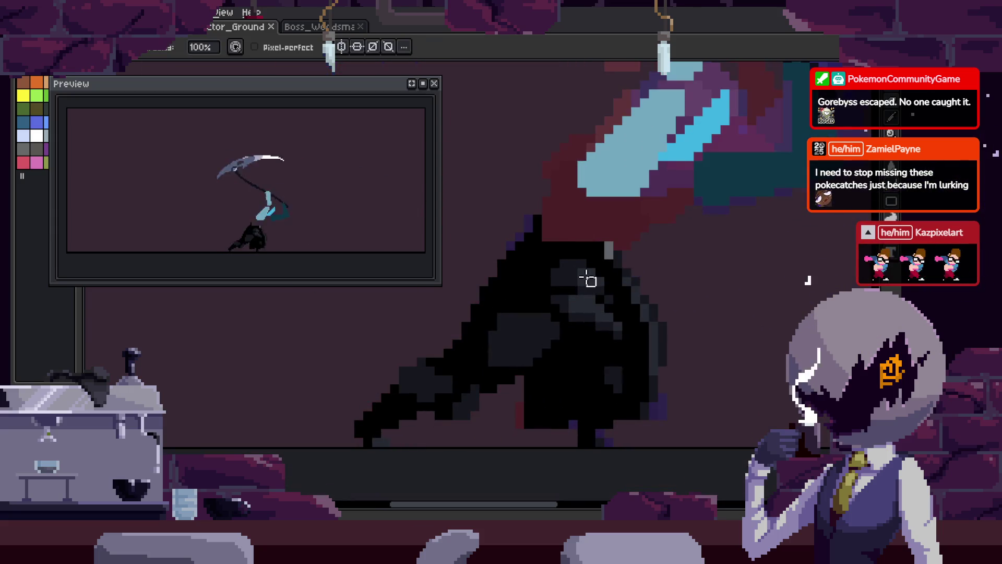
key(space)
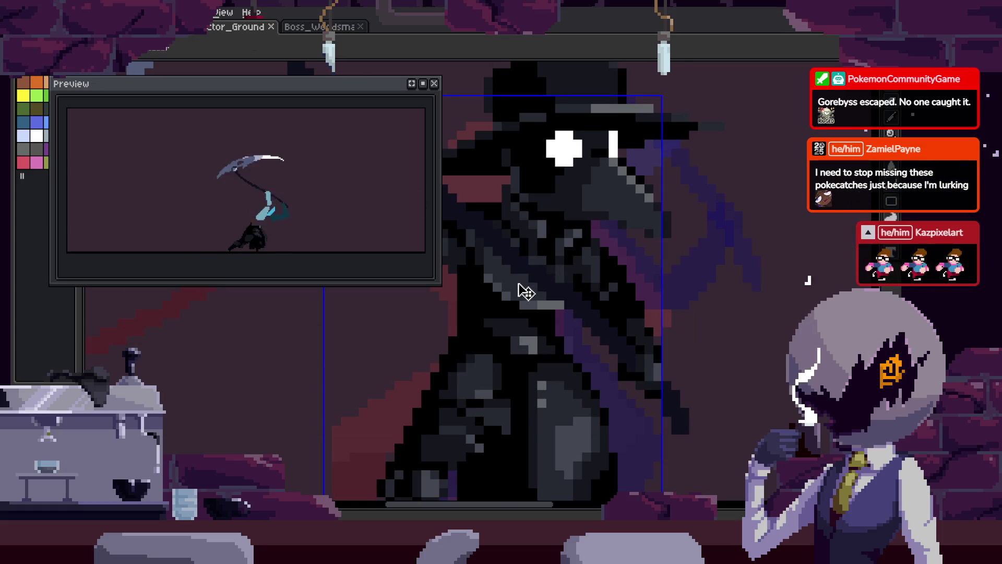
- Preview the animation, then fill the light-blue blade area with dark grey
scroll(536, 217, up, 2)
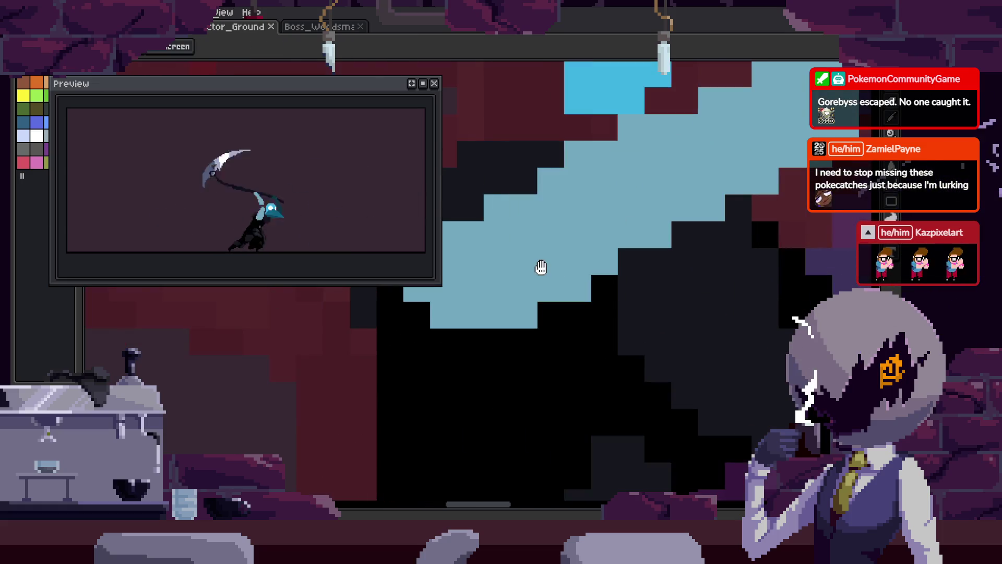
drag(541, 268, 561, 306)
key(Return)
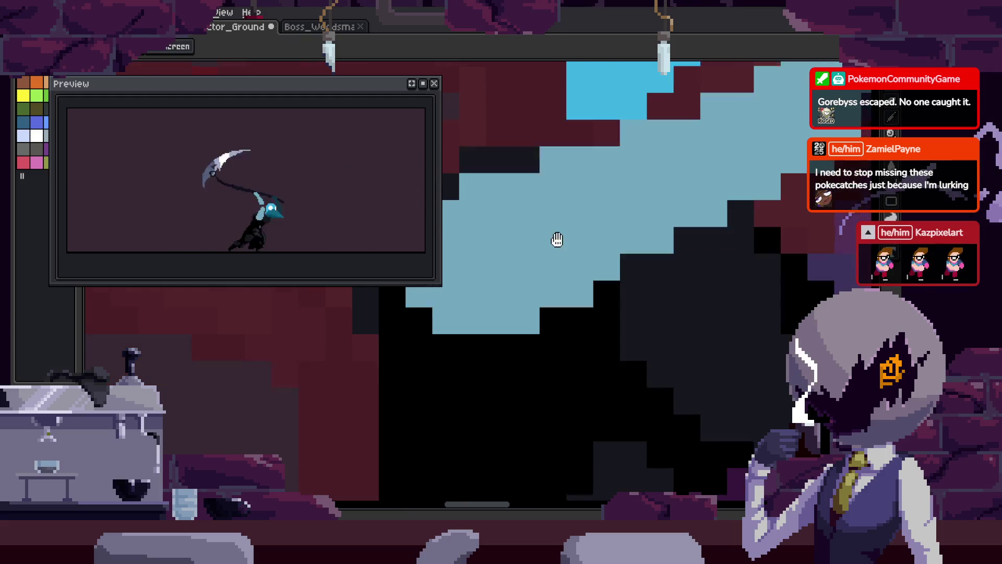
scroll(617, 273, down, 3)
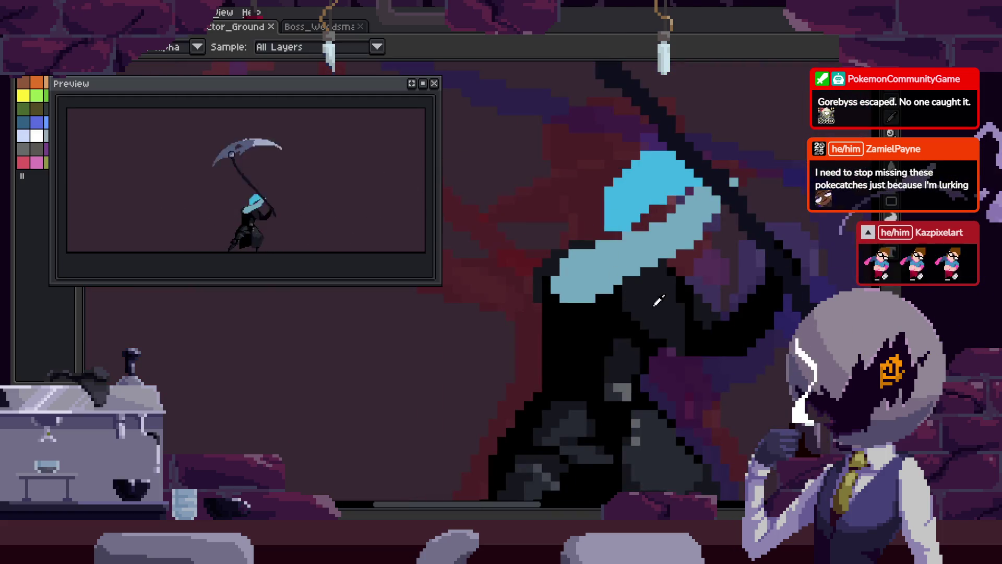
scroll(579, 269, up, 3)
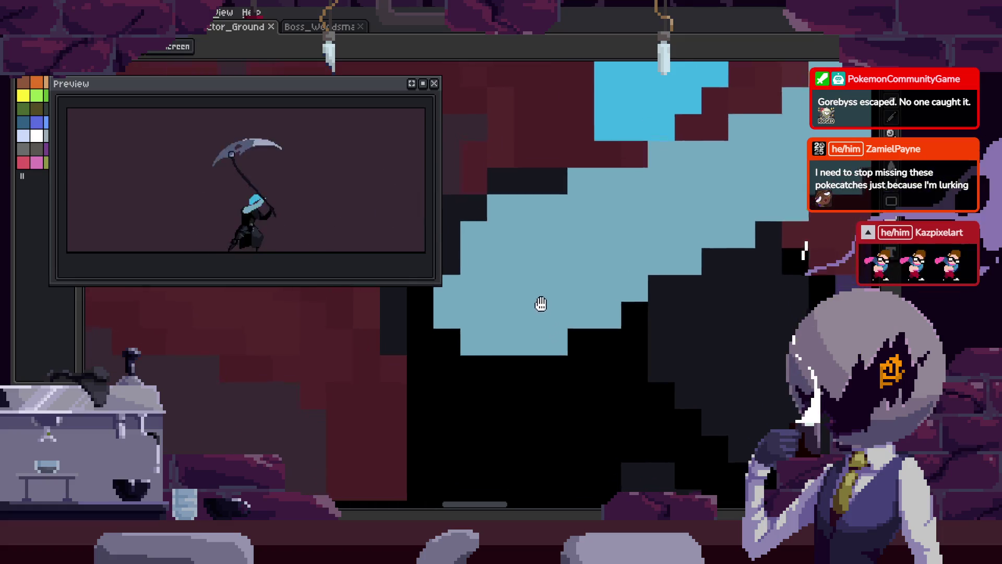
key(Return)
scroll(516, 341, down, 3)
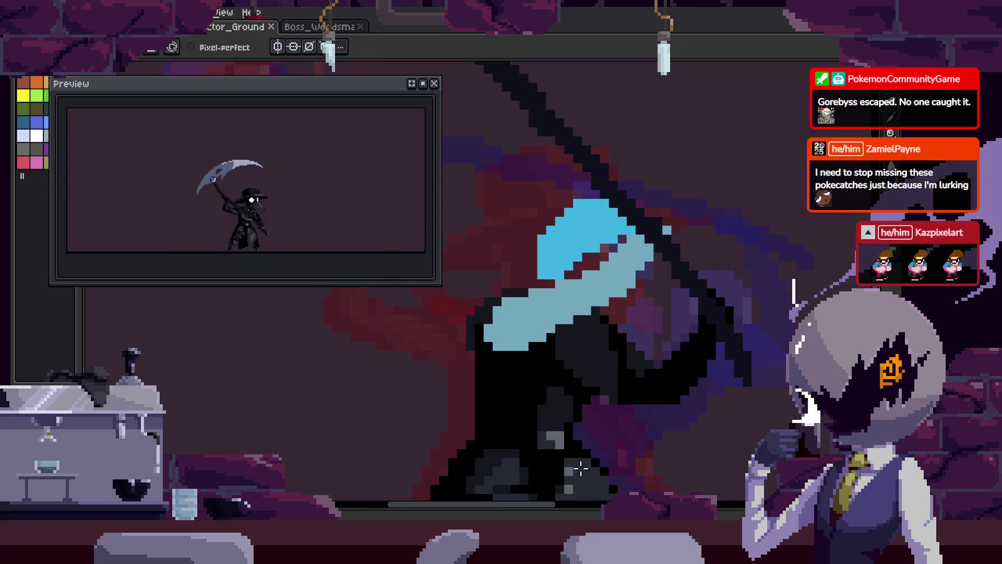
key(g)
click(544, 304)
- Replay the animation, then paint dark grey strokes on the head across two frames
key(Return)
scroll(630, 302, down, 3)
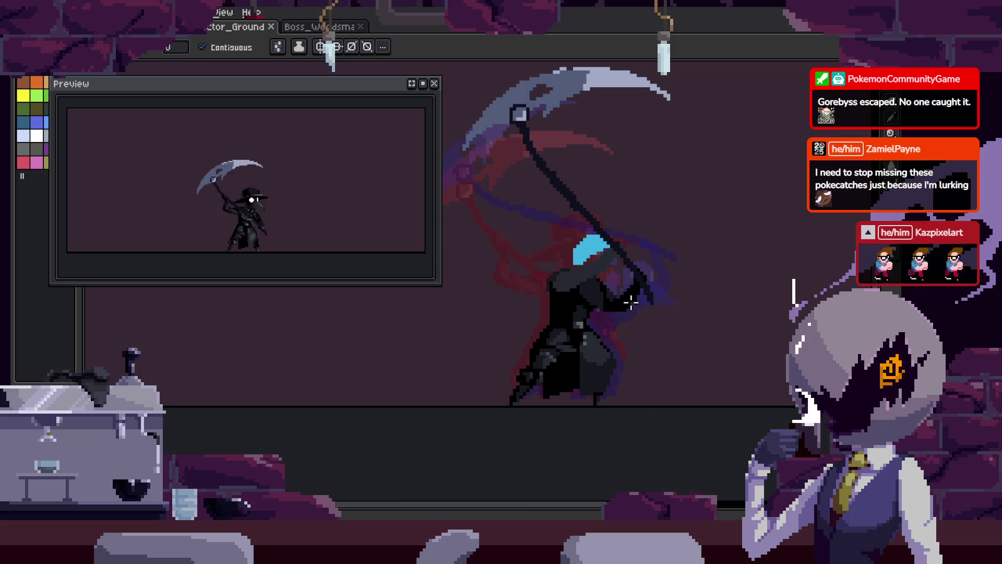
scroll(620, 303, up, 5)
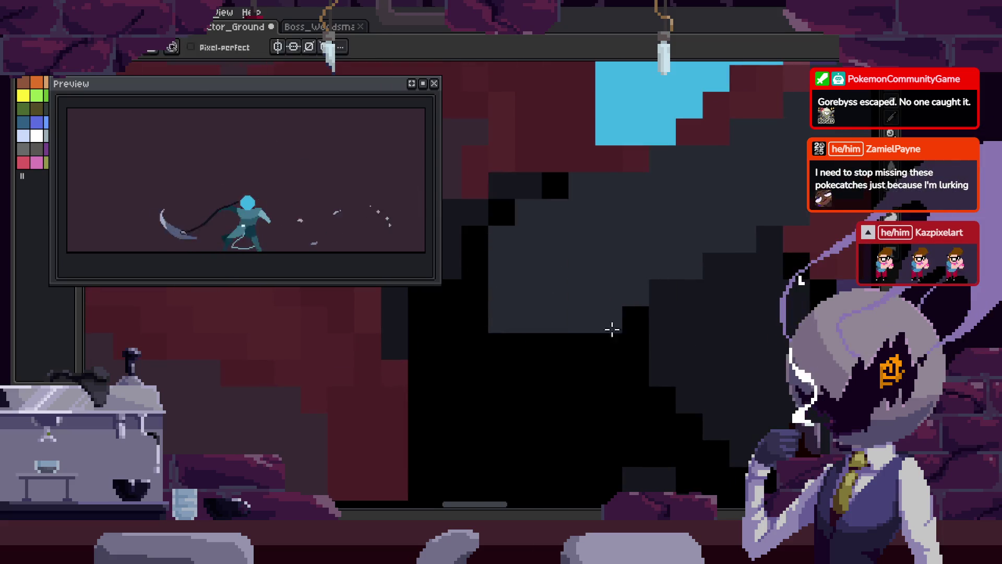
scroll(543, 320, up, 1)
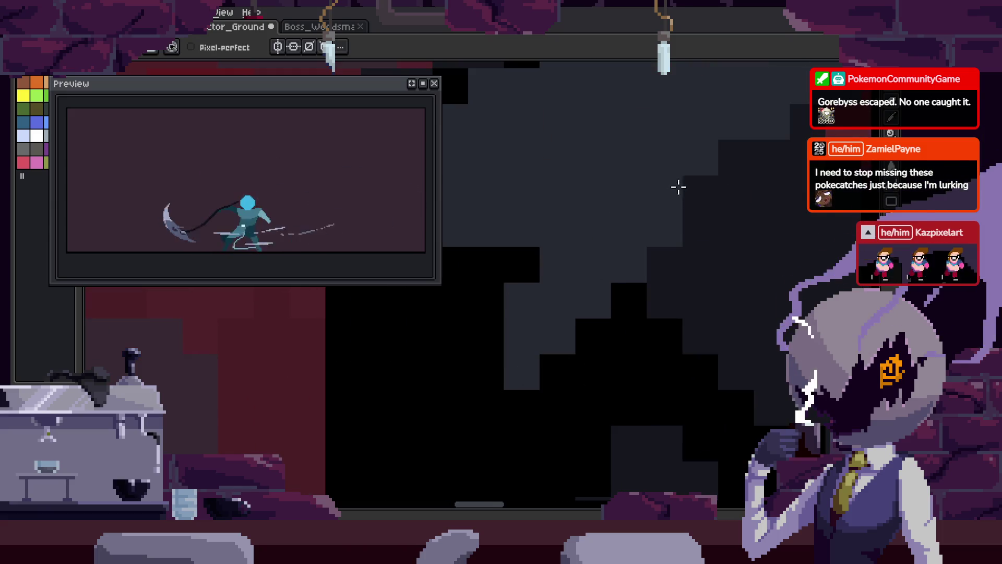
key(b)
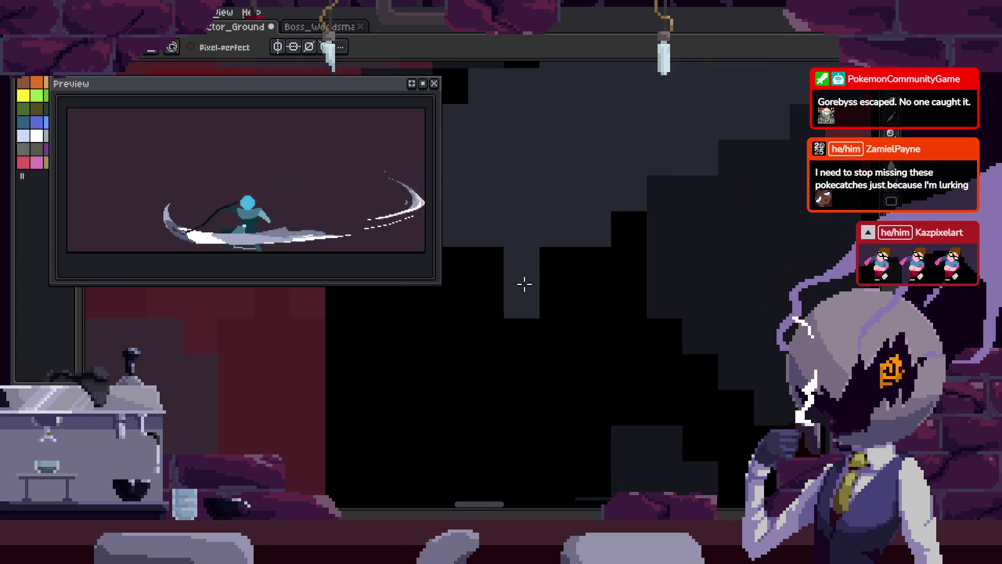
drag(488, 275, 520, 360)
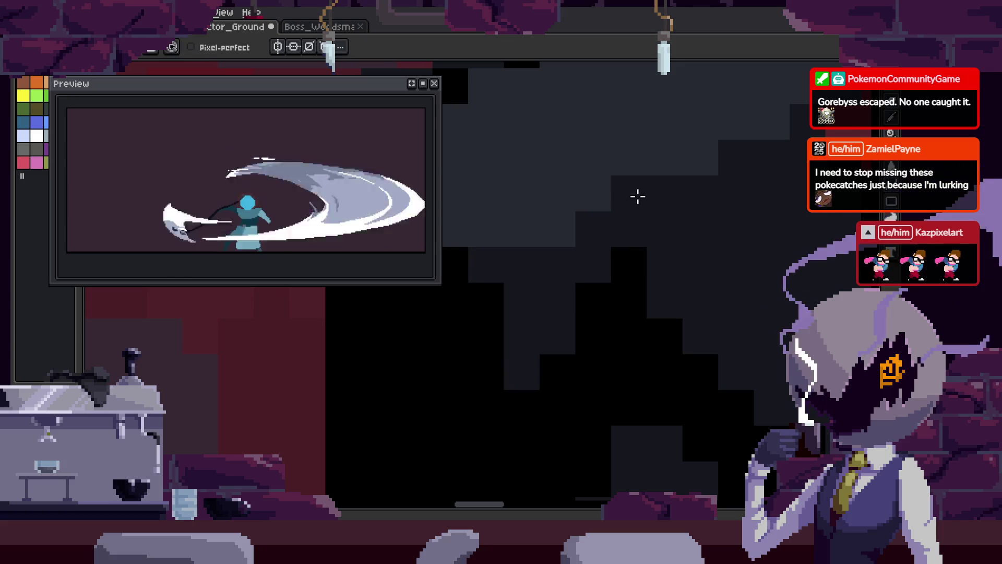
key(Right)
drag(465, 253, 492, 332)
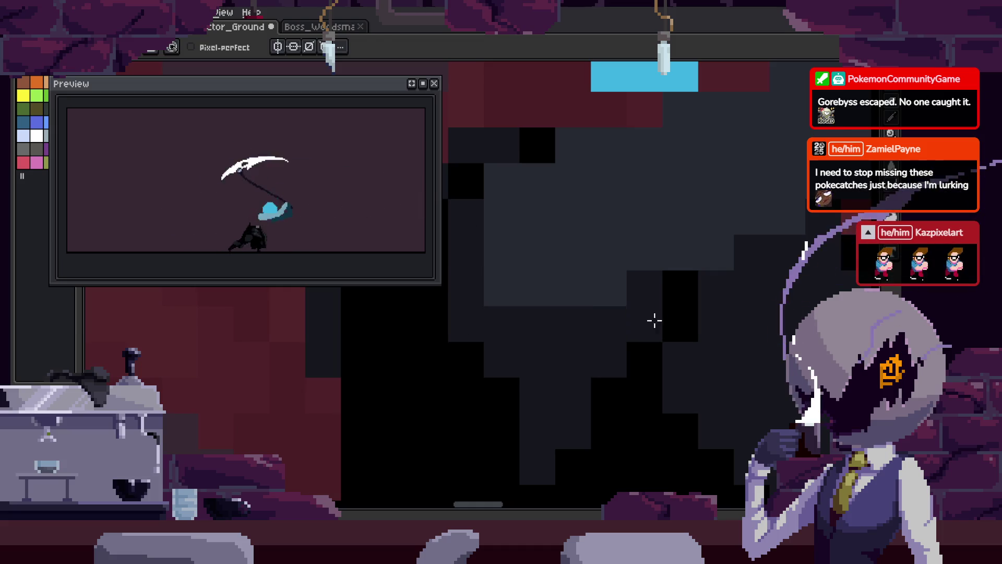
- Sample an existing head colour, step to the next frame, and save the sprite
scroll(578, 297, down, 5)
scroll(589, 299, up, 5)
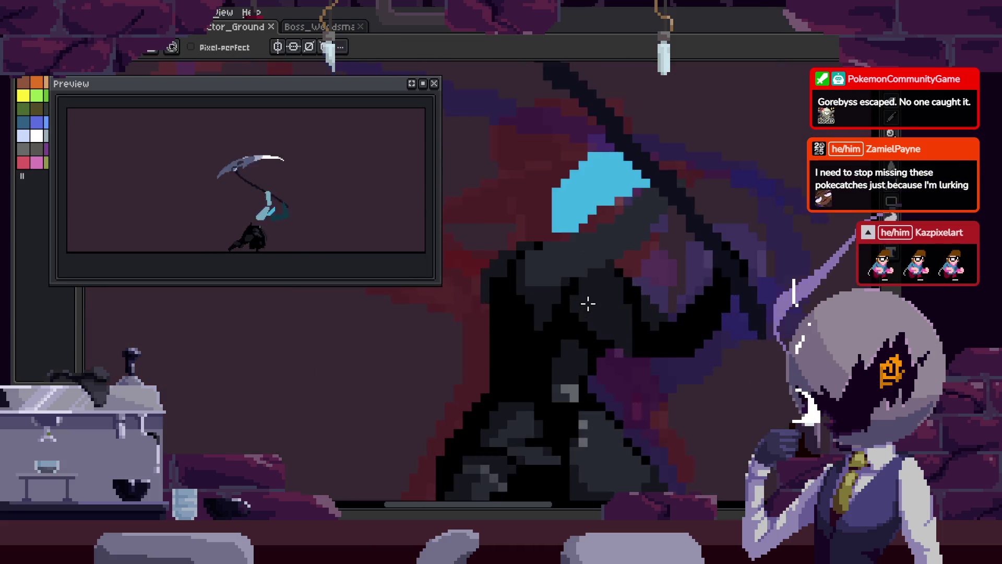
drag(485, 253, 590, 258)
key(alt)
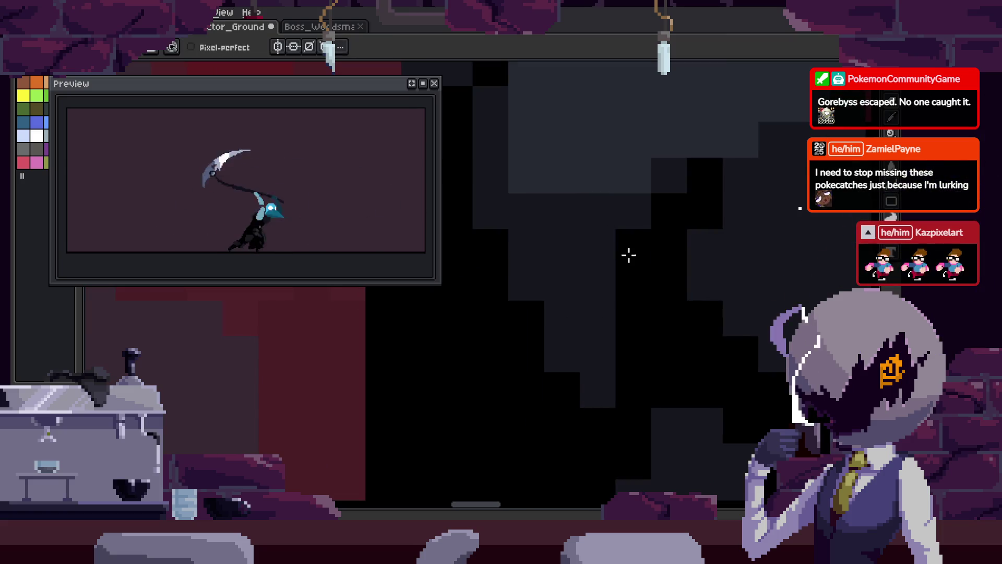
key(Right)
key(alt)
drag(516, 351, 486, 349)
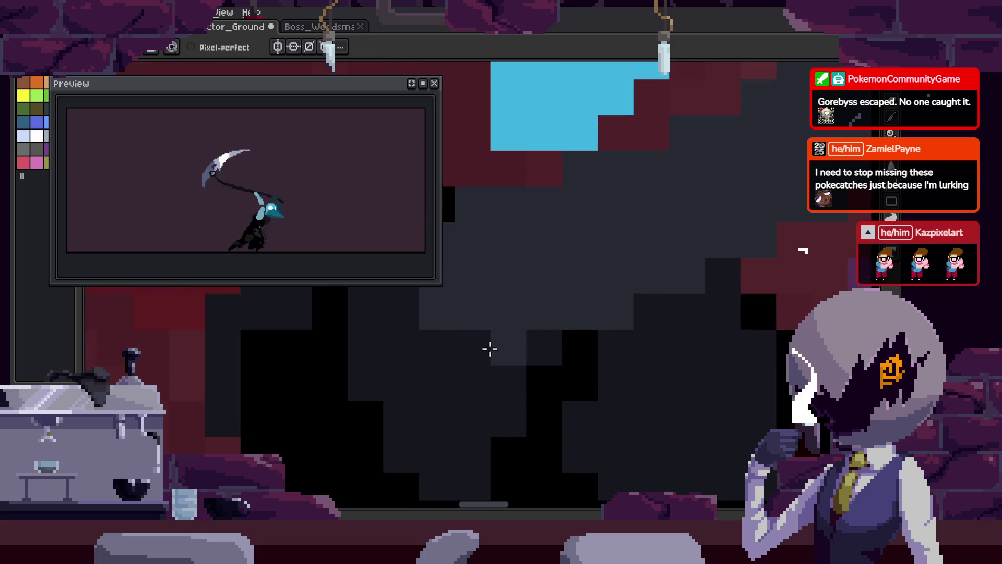
scroll(723, 284, down, 5)
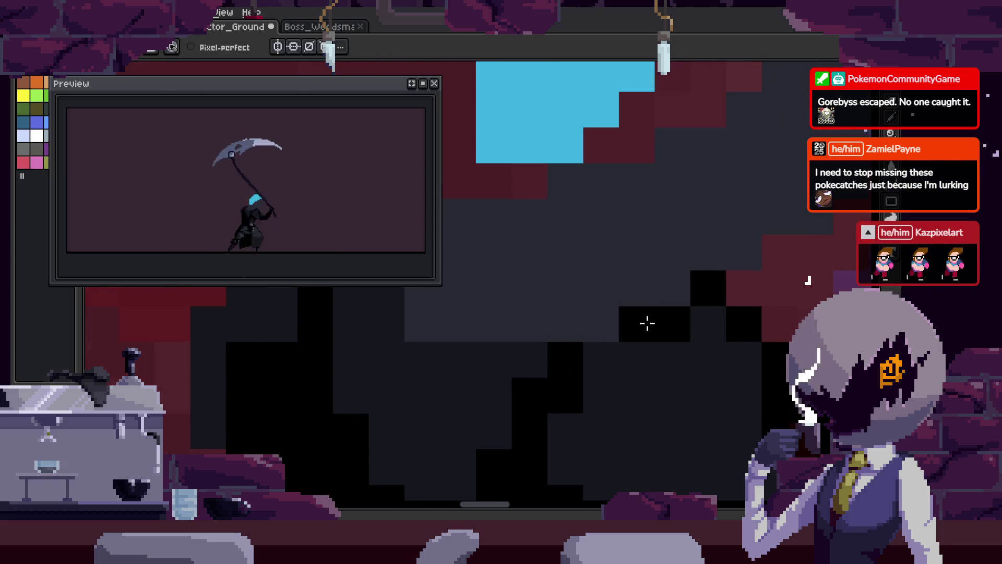
key(ctrl+s)
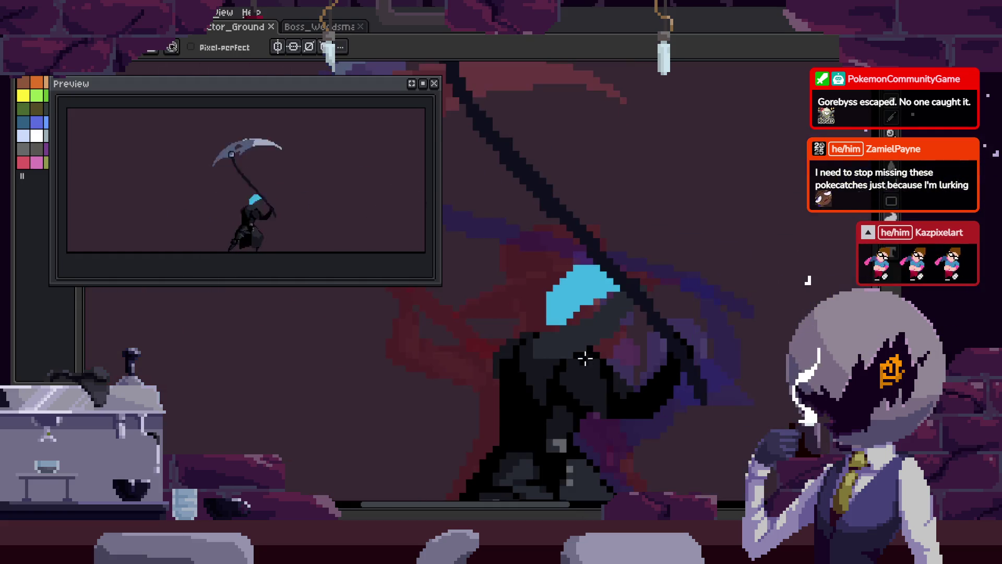
scroll(586, 356, up, 2)
scroll(452, 365, up, 3)
drag(591, 224, 602, 290)
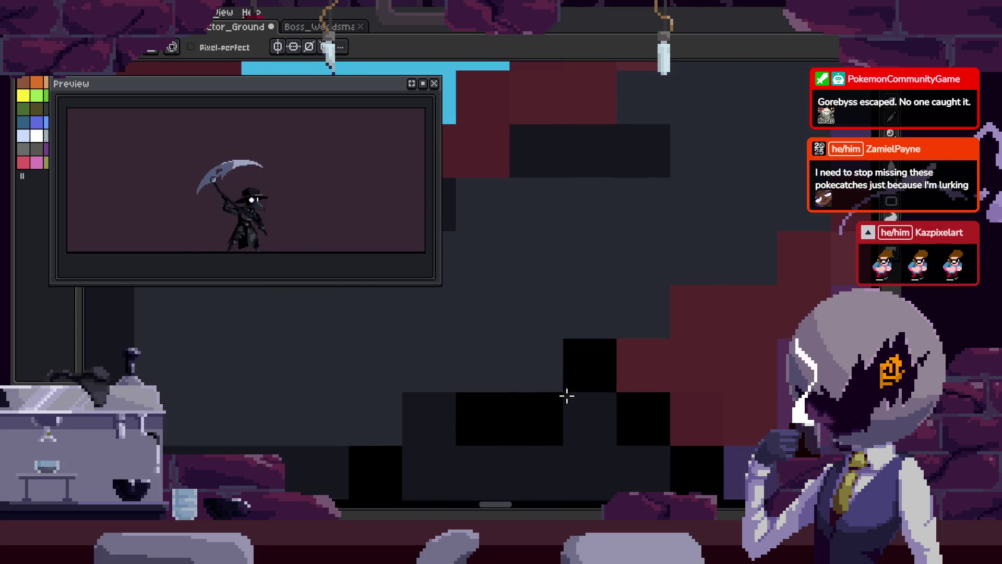
- Sample colours from the sprite, repaint head pixels with the pencil, and save
key(i)
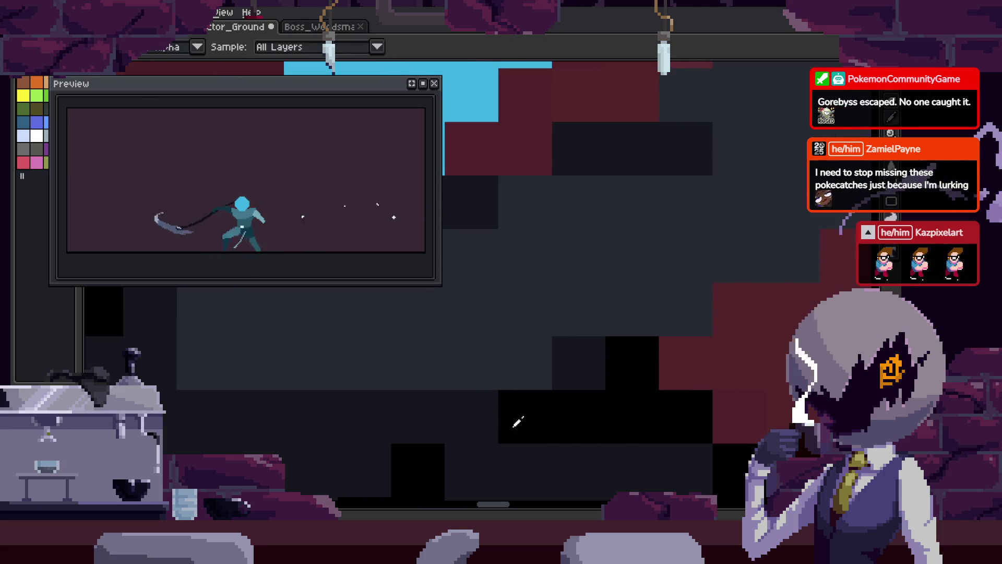
key(v)
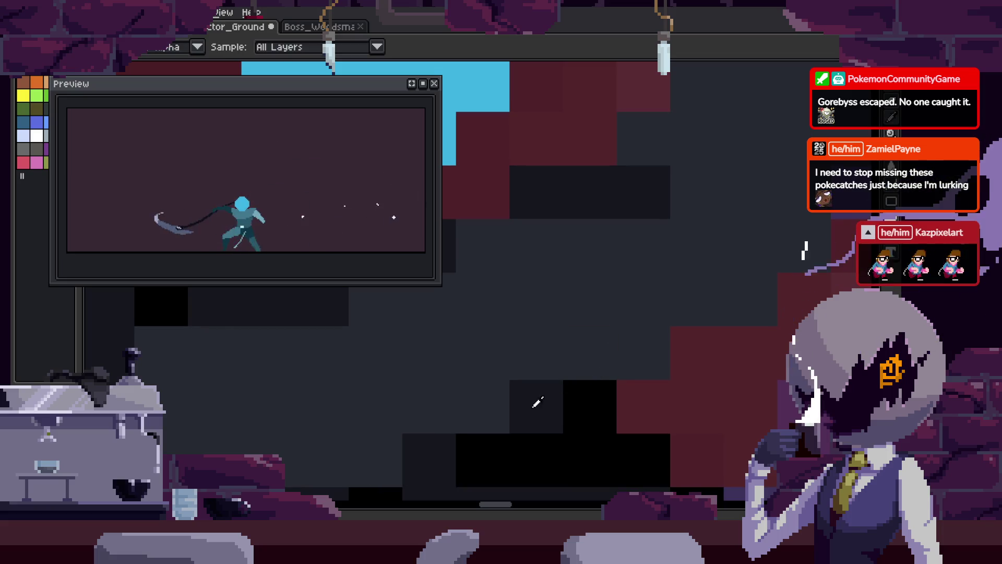
key(b)
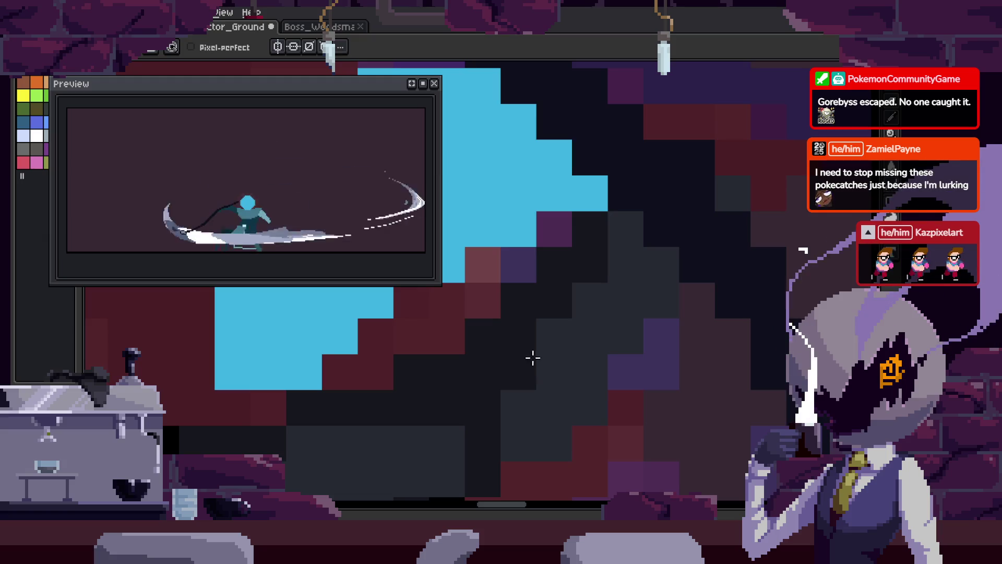
key(i)
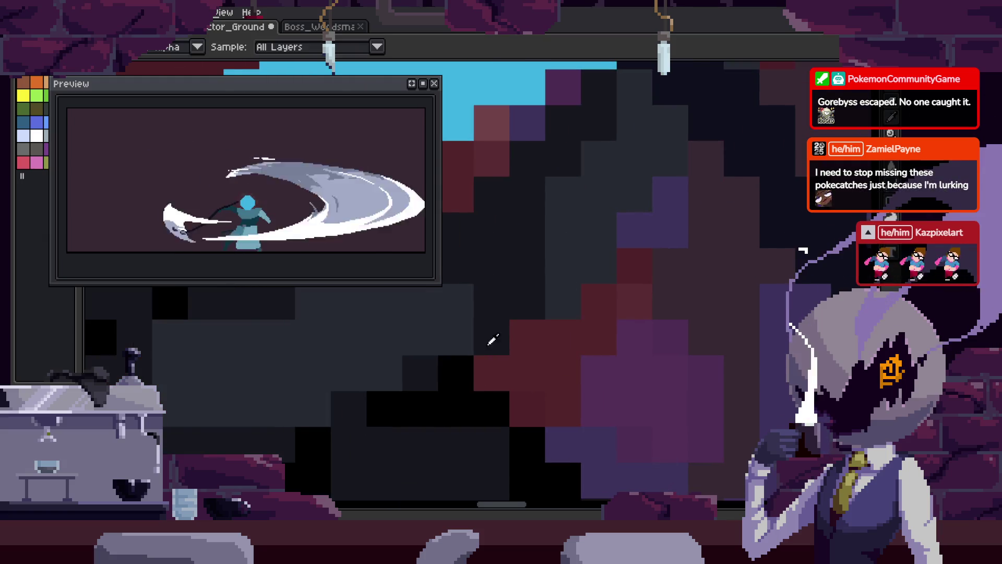
key(b)
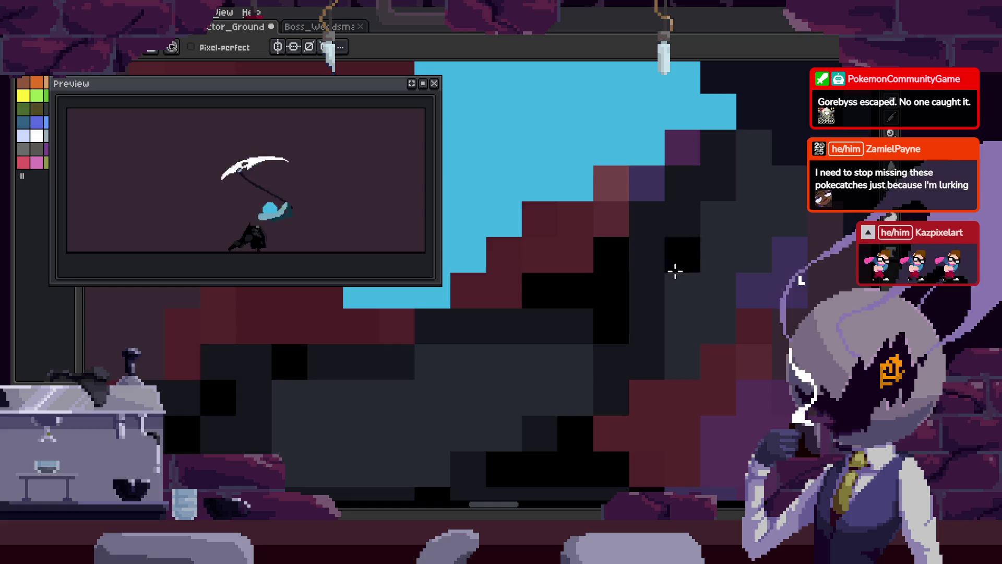
scroll(668, 268, down, 3)
scroll(618, 250, up, 3)
key(ctrl+s)
- Sample another colour and retouch the hood with the pencil and paint bucket
key(i)
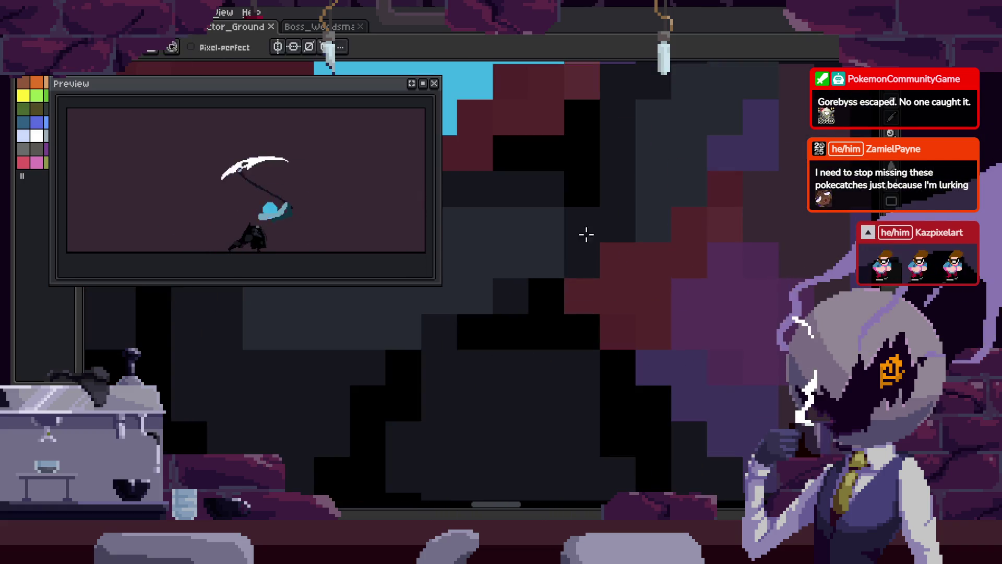
scroll(566, 298, up, 2)
key(b)
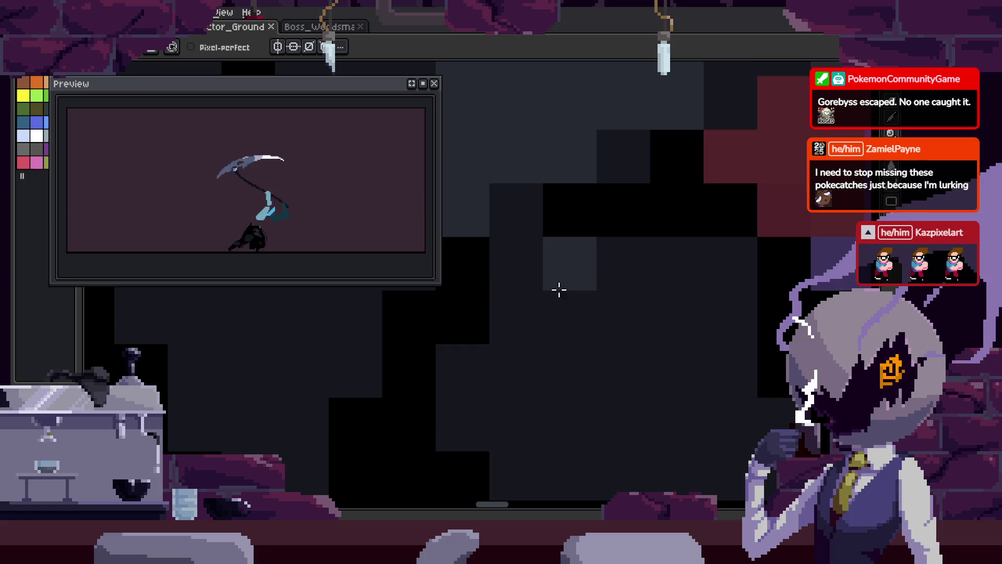
scroll(579, 251, down, 2)
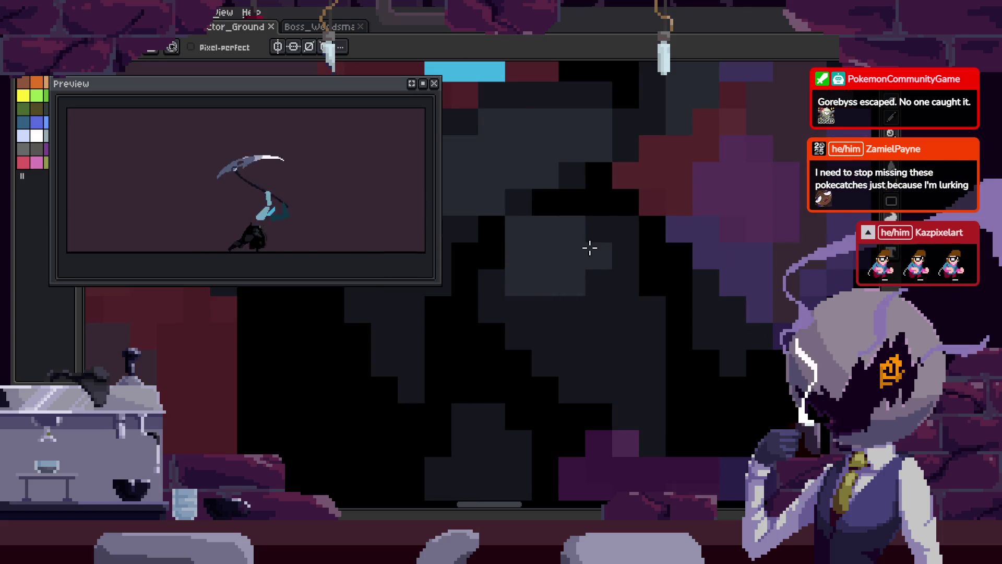
key(g)
scroll(656, 262, up, 1)
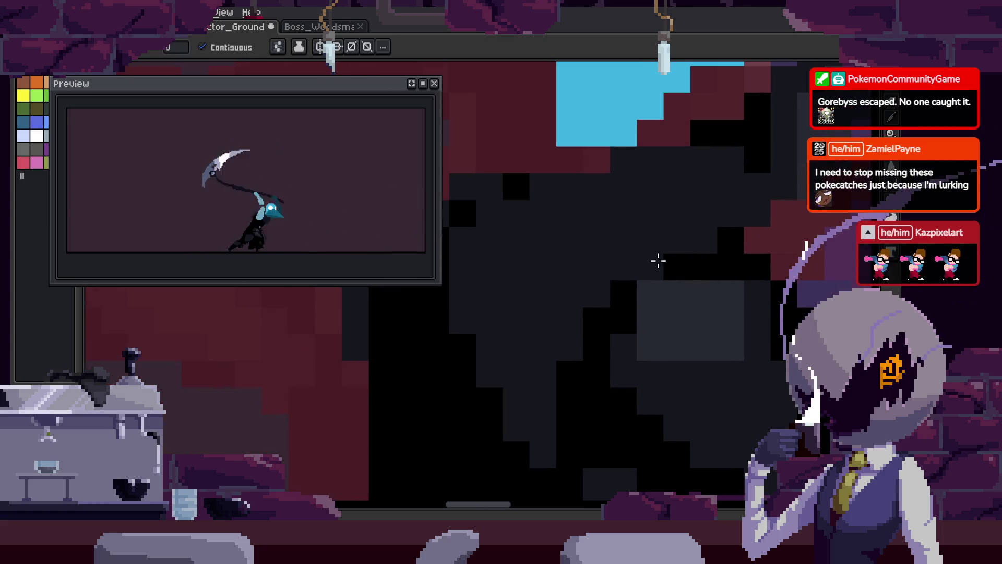
scroll(580, 333, up, 2)
key(b)
scroll(634, 282, down, 2)
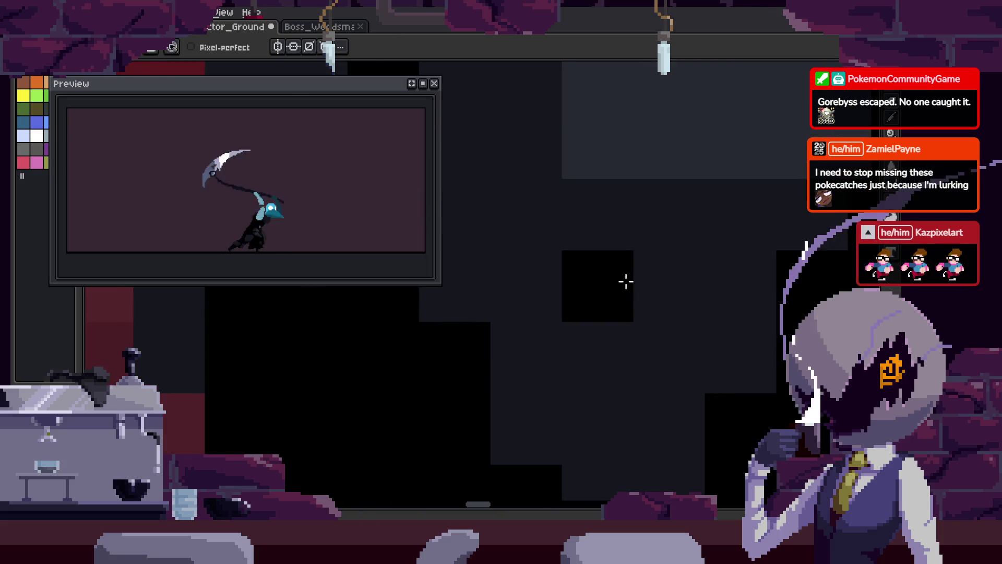
key(v)
key(b)
scroll(533, 306, up, 1)
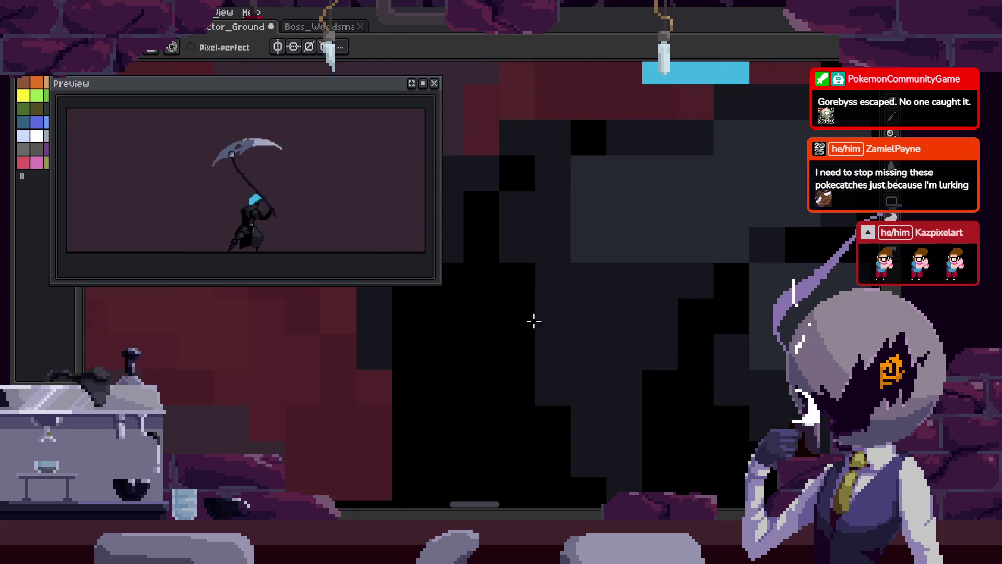
scroll(573, 332, down, 1)
- Fill further hood areas with the paint bucket and save the sprite
key(g)
scroll(595, 324, down, 2)
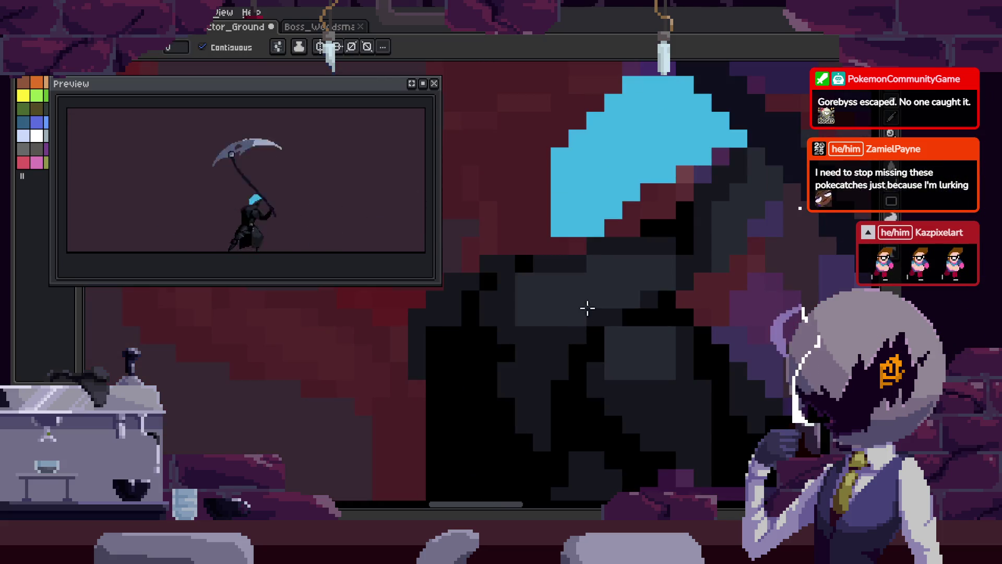
scroll(650, 321, down, 2)
scroll(602, 327, up, 3)
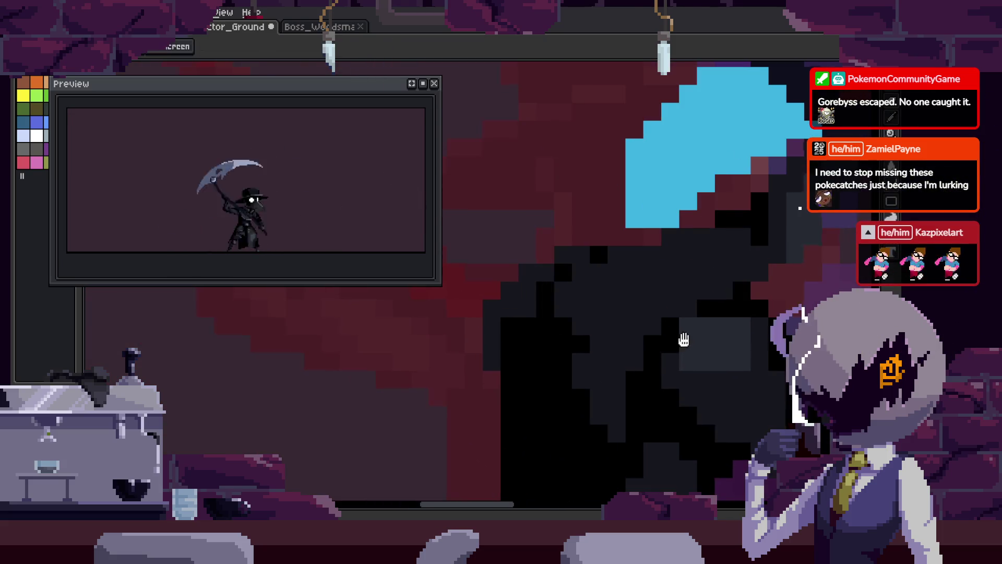
scroll(685, 341, down, 3)
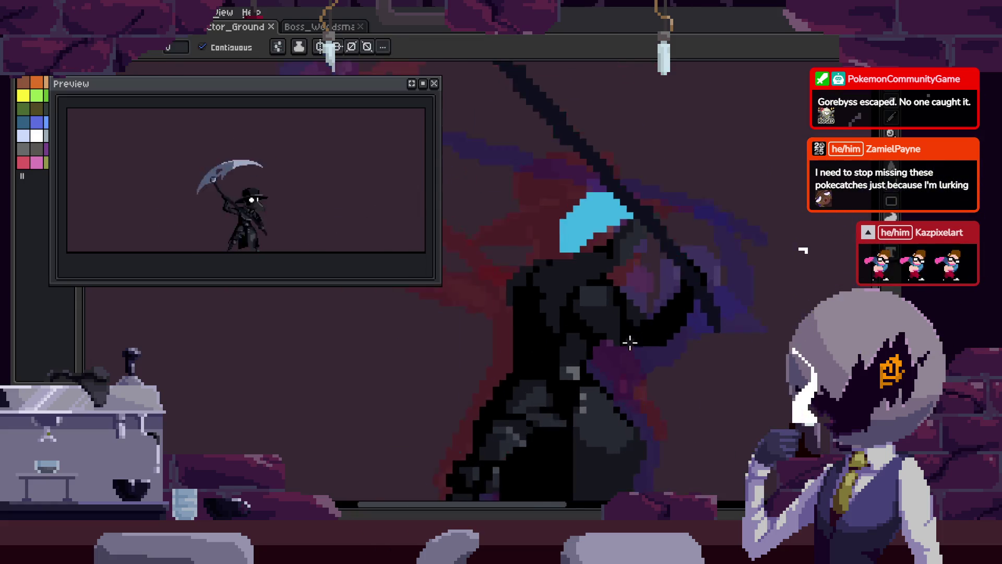
scroll(520, 307, up, 3)
scroll(580, 347, down, 3)
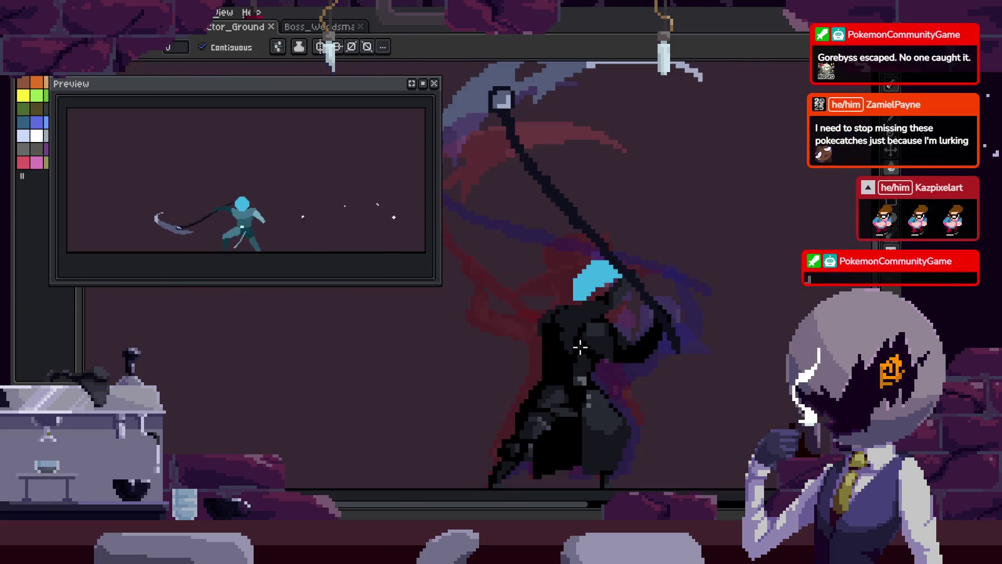
scroll(584, 344, down, 2)
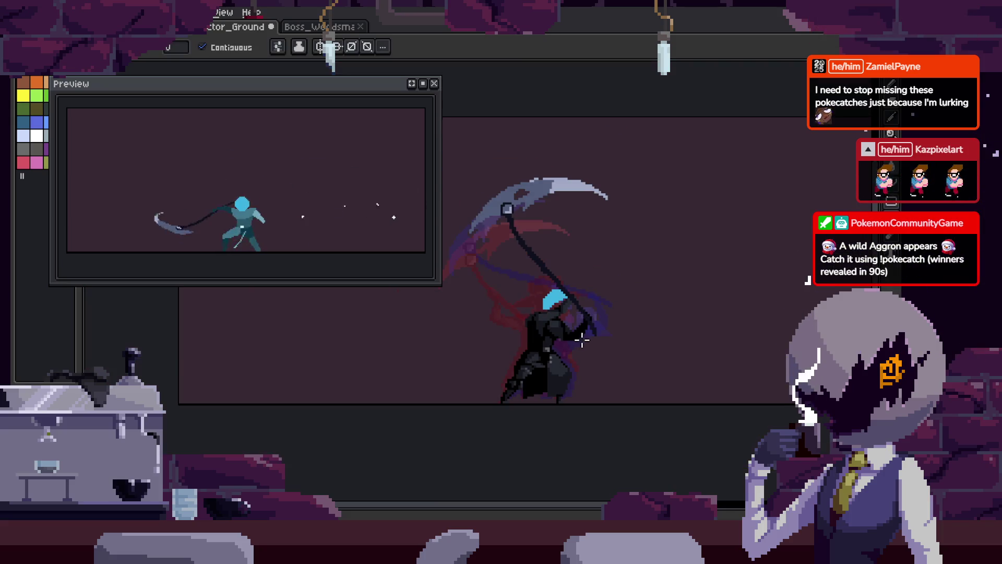
scroll(586, 340, up, 4)
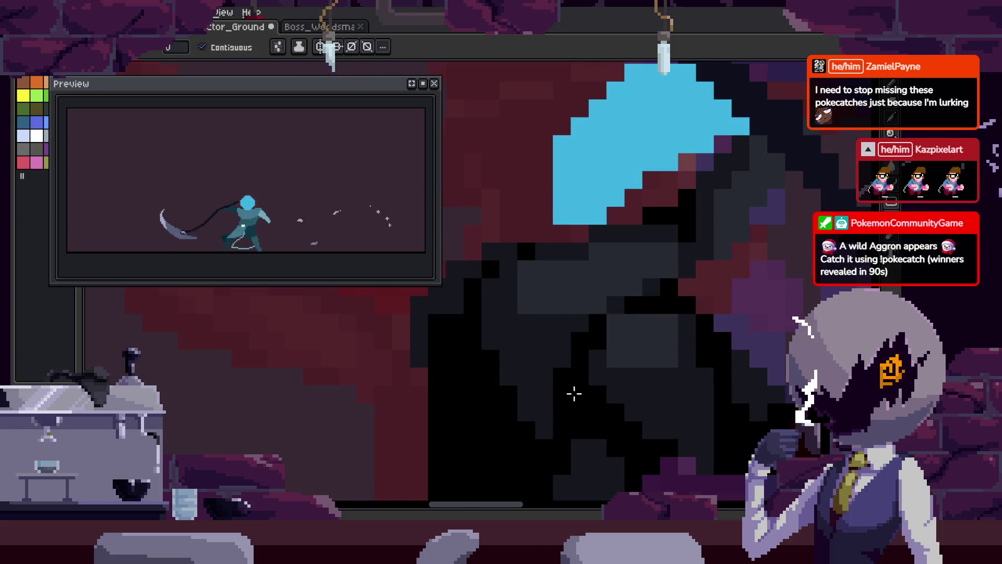
scroll(575, 394, up, 2)
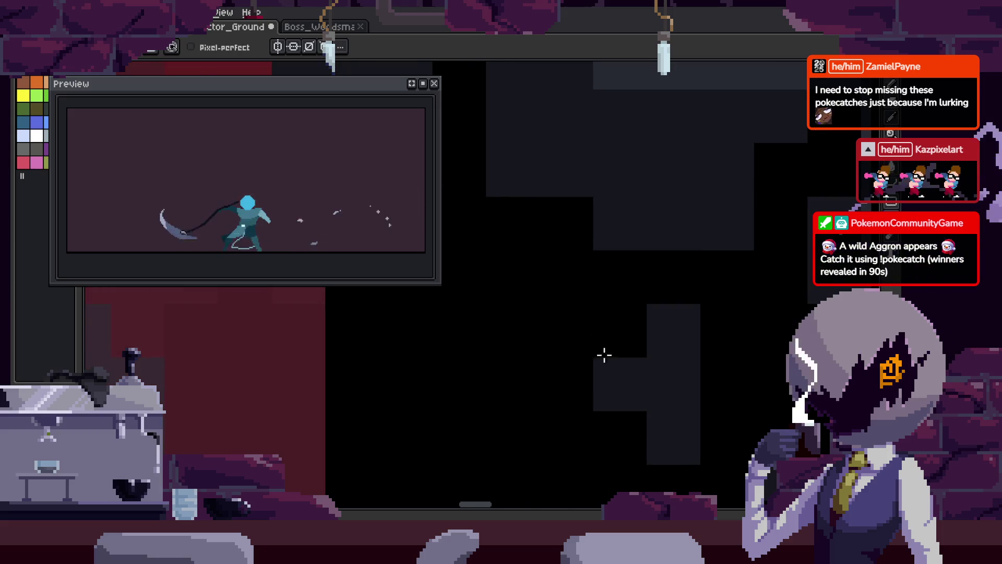
scroll(649, 287, down, 1)
key(ctrl+s)
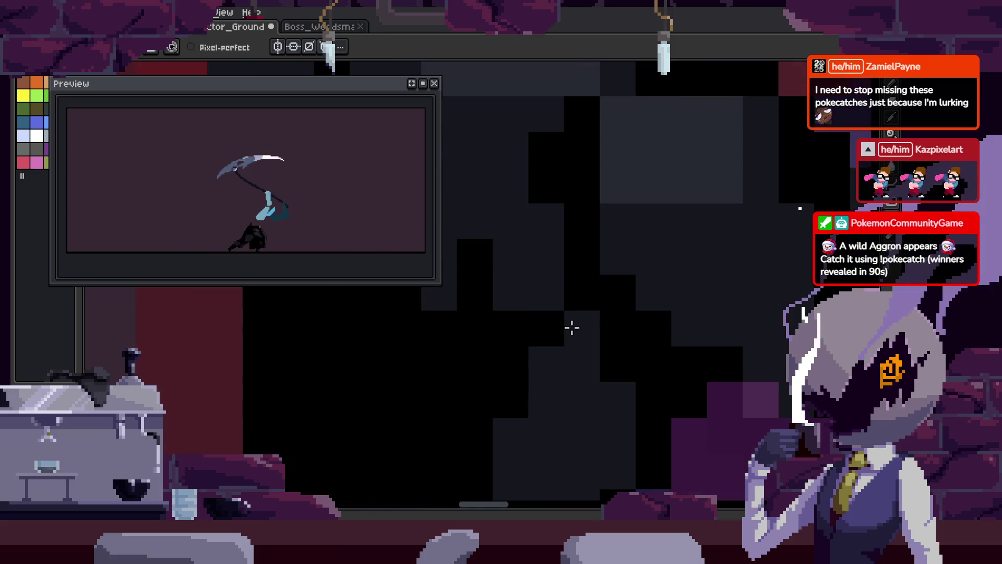
- Sample several shading colours from the existing head pixels
key(alt)
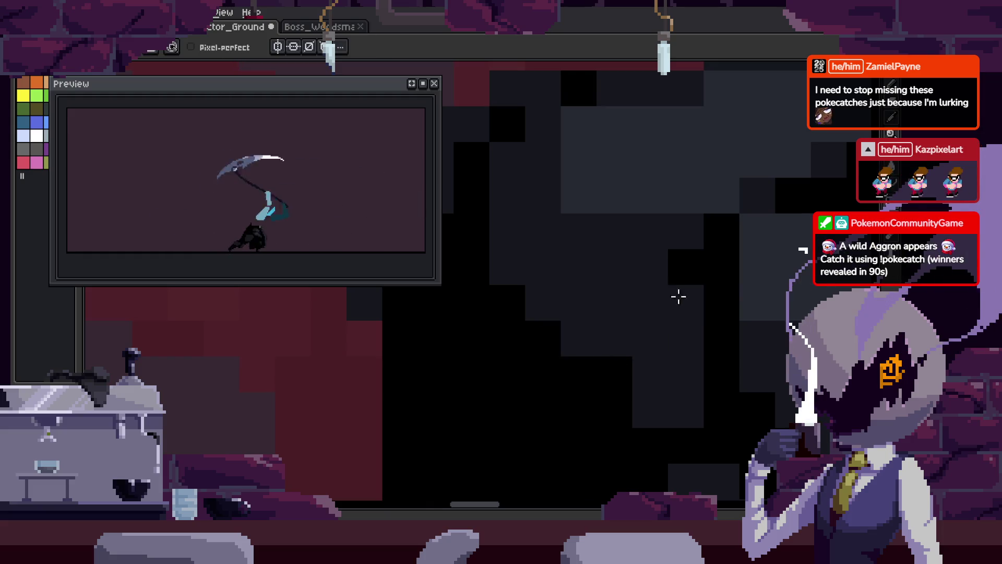
key(alt)
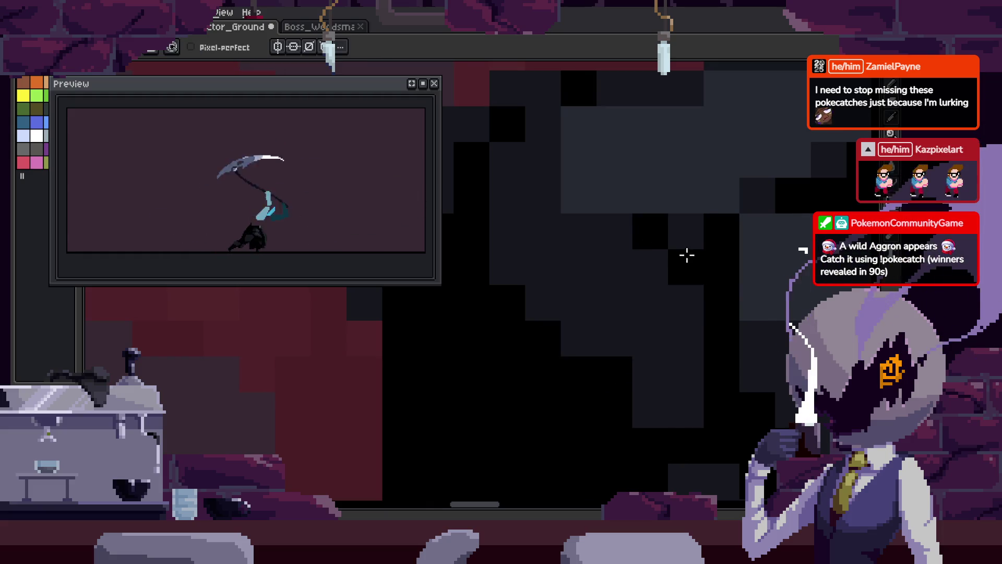
key(alt)
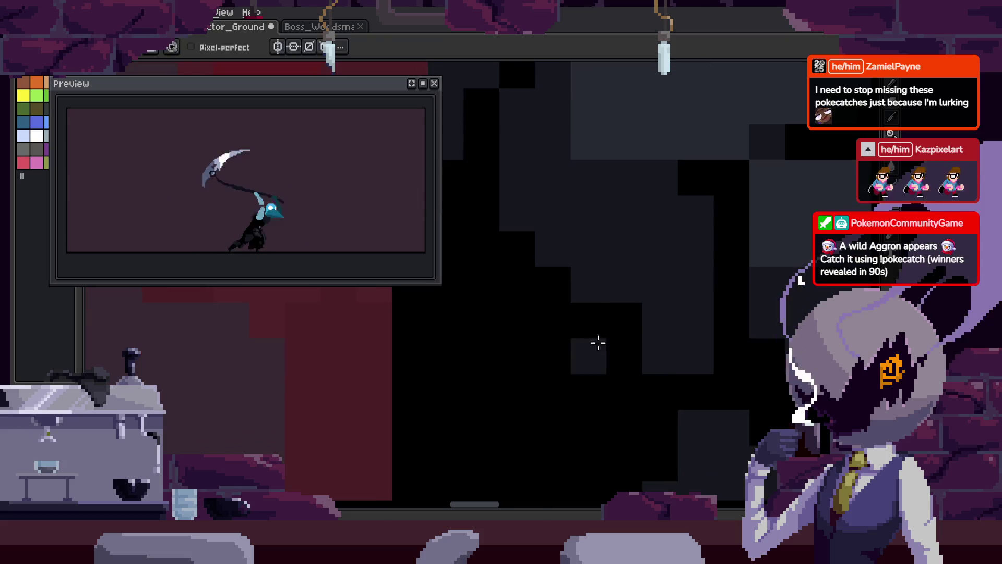
scroll(648, 345, down, 5)
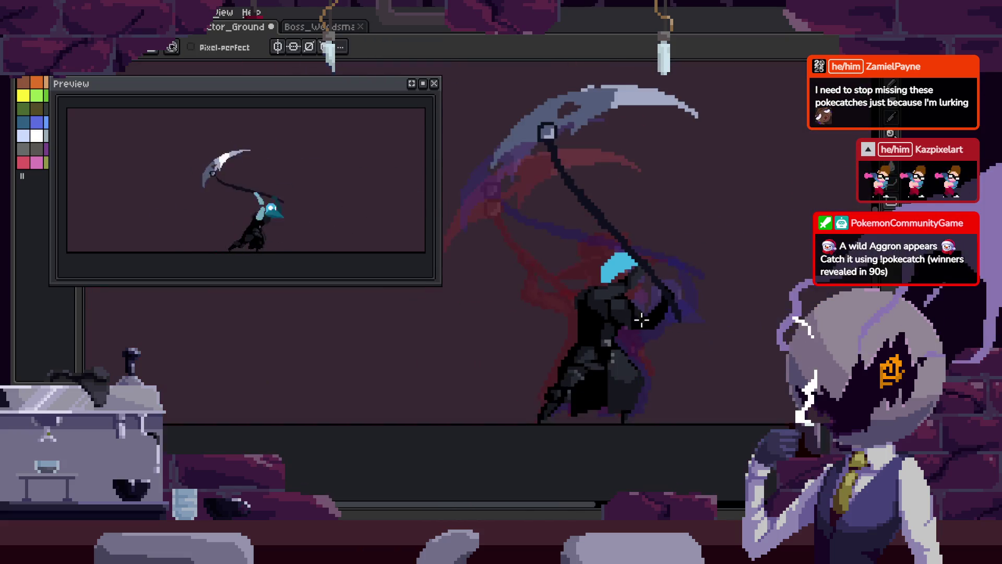
- Paint dark pixels onto the plague doctor's head and save
scroll(649, 346, down, 2)
scroll(566, 280, up, 6)
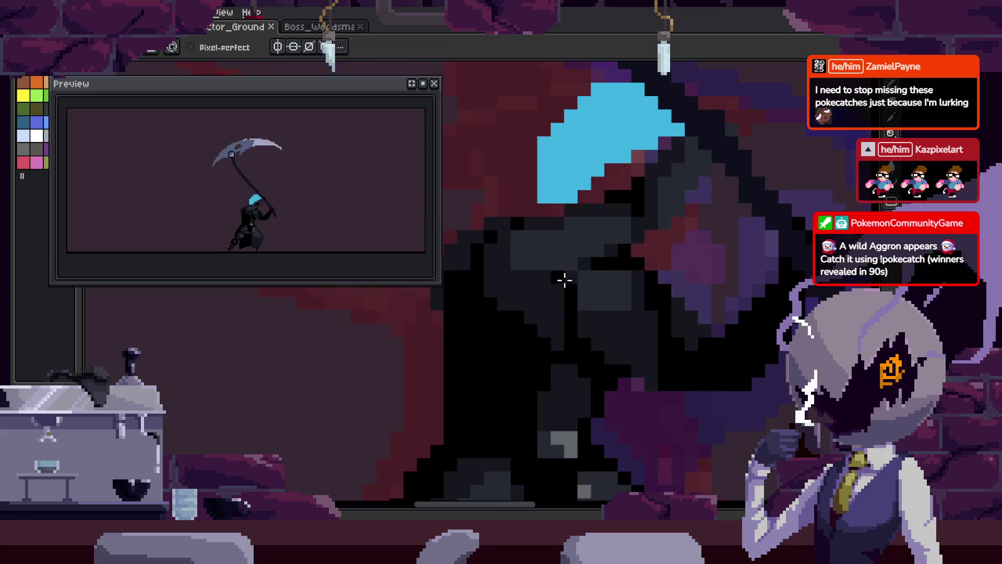
mouse_move(532, 278)
mouse_down()
mouse_move(519, 195)
mouse_move(483, 250)
mouse_up()
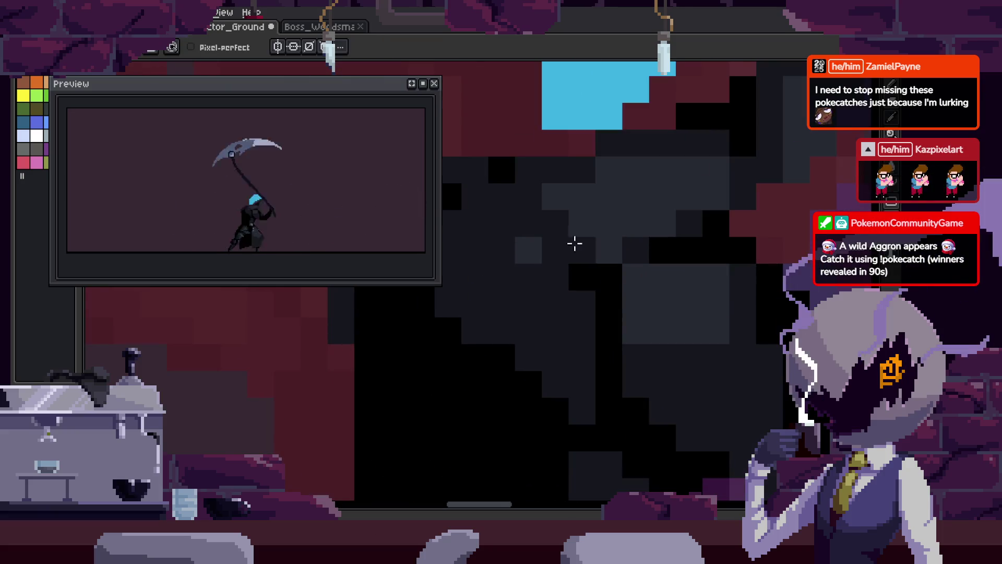
scroll(618, 277, down, 2)
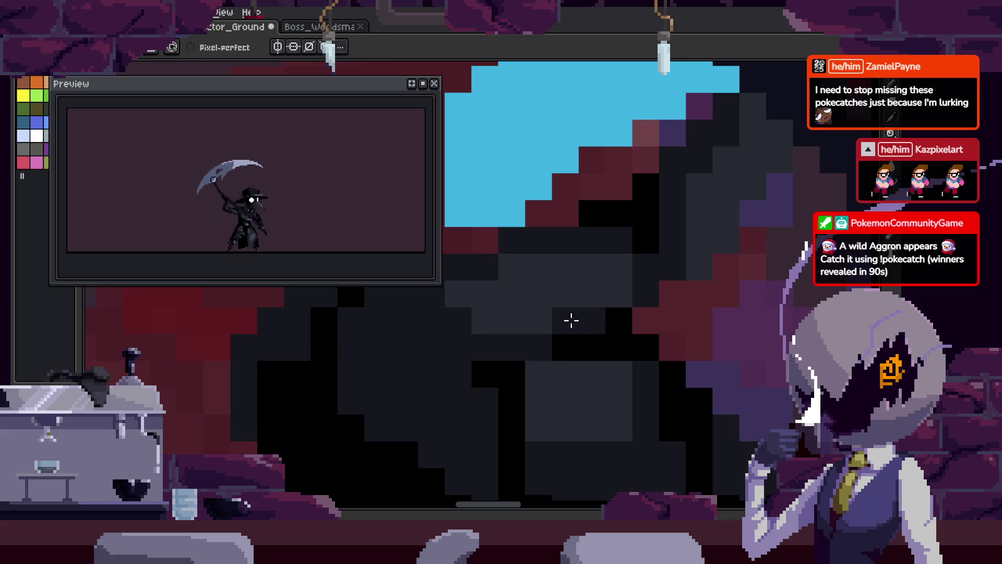
scroll(624, 312, down, 4)
key(ctrl+s)
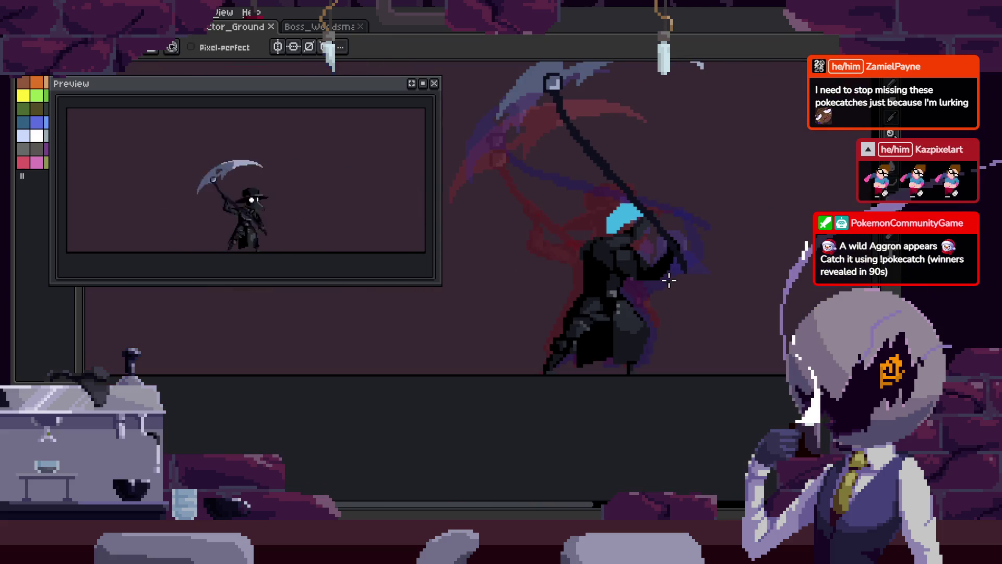
- Repaint dark pixel strokes across the cloak, saving along the way
scroll(669, 281, up, 6)
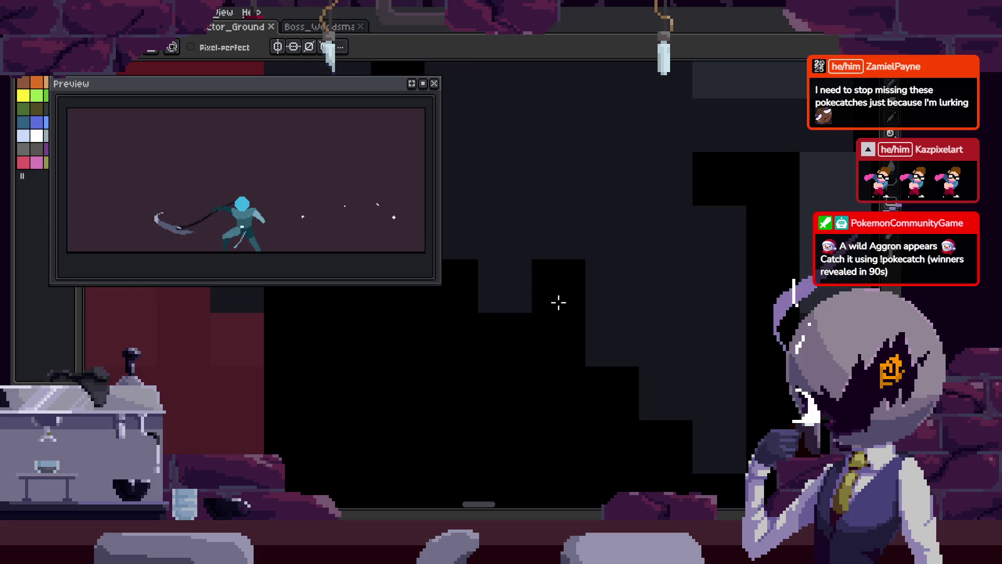
mouse_move(671, 239)
mouse_down()
mouse_move(588, 371)
mouse_move(696, 405)
mouse_move(559, 344)
mouse_up()
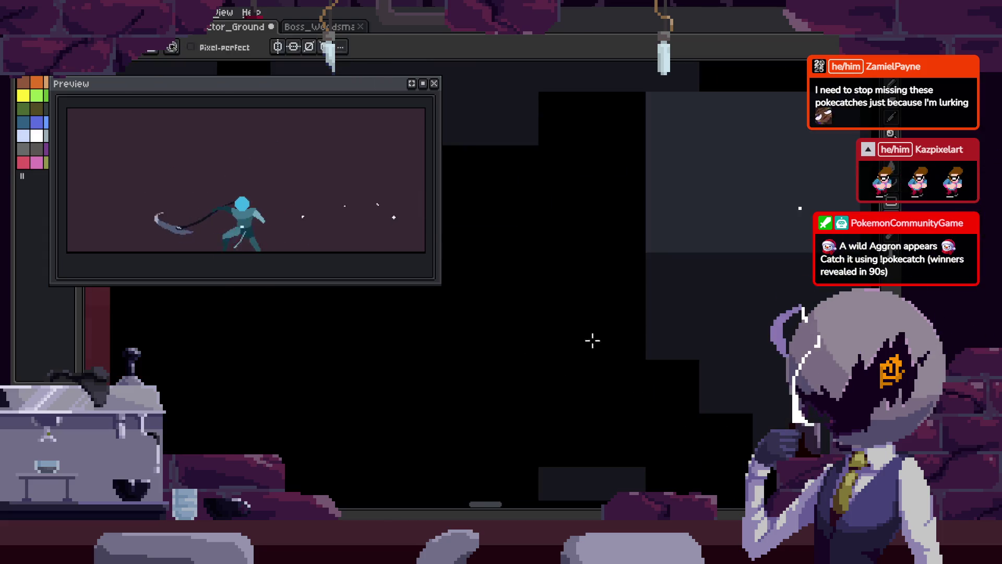
scroll(670, 336, down, 4)
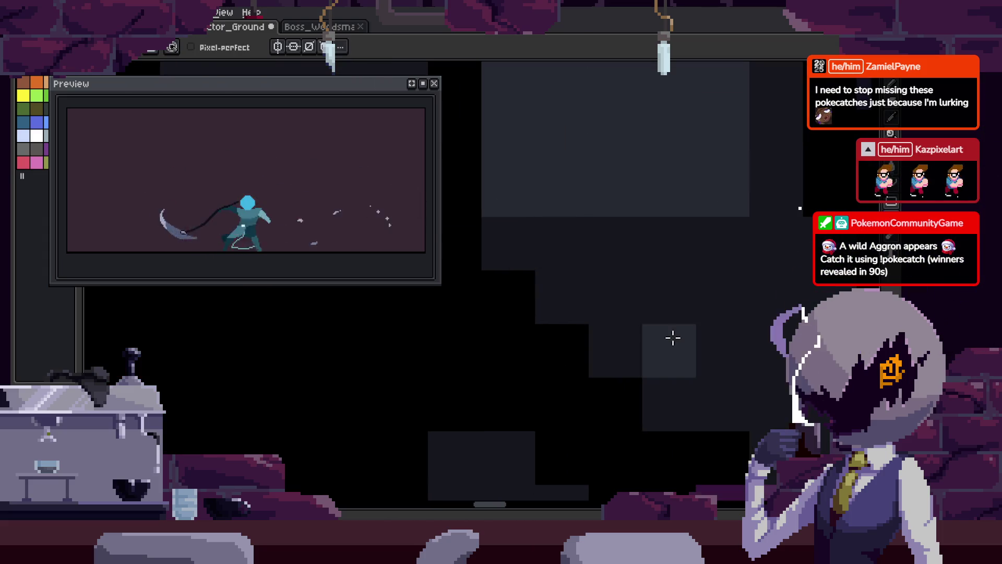
scroll(677, 338, up, 5)
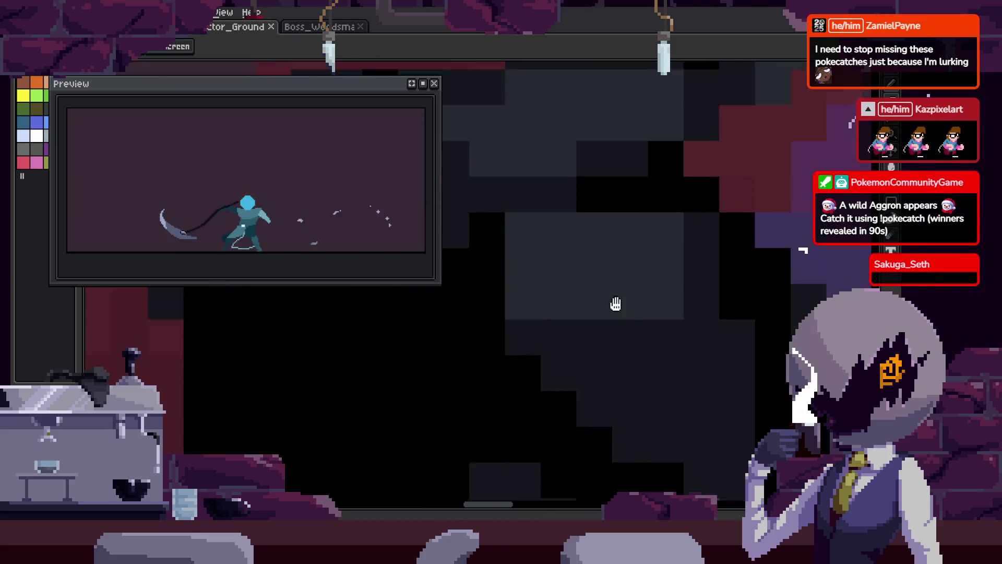
key(ctrl+s)
mouse_move(586, 376)
mouse_down()
mouse_move(559, 380)
mouse_move(582, 413)
mouse_move(617, 398)
mouse_move(591, 381)
mouse_move(757, 355)
mouse_move(704, 357)
mouse_up()
scroll(560, 374, up, 1)
mouse_move(719, 314)
mouse_down()
mouse_move(539, 284)
mouse_move(738, 284)
mouse_move(729, 340)
mouse_move(569, 314)
mouse_up()
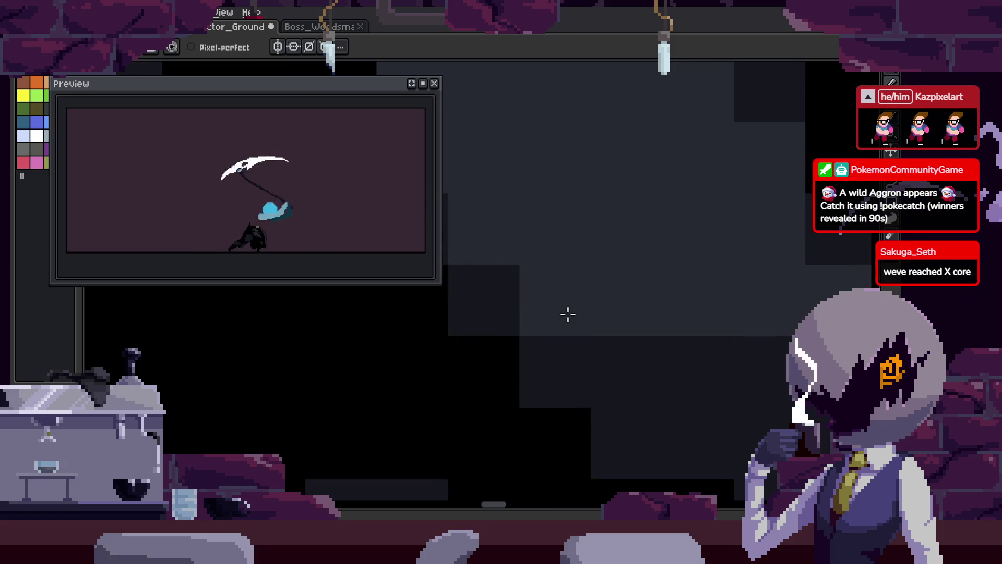
mouse_move(718, 352)
mouse_down()
mouse_move(561, 304)
mouse_move(747, 305)
mouse_move(727, 359)
mouse_move(690, 360)
mouse_up()
scroll(691, 362, down, 5)
key(ctrl+s)
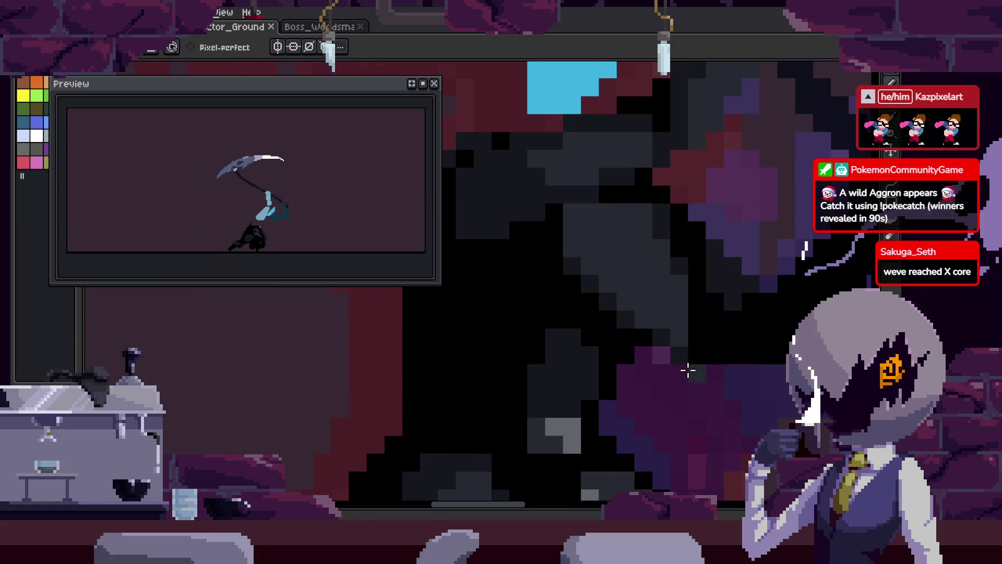
- Recolour a single stray grey pixel on the figure and save
scroll(688, 365, up, 3)
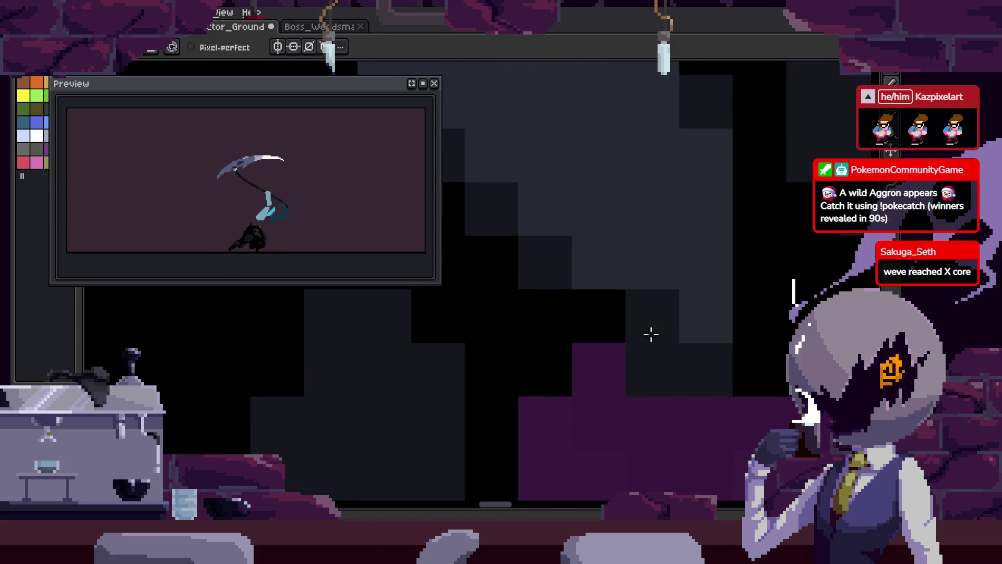
click(641, 307)
scroll(687, 336, down, 3)
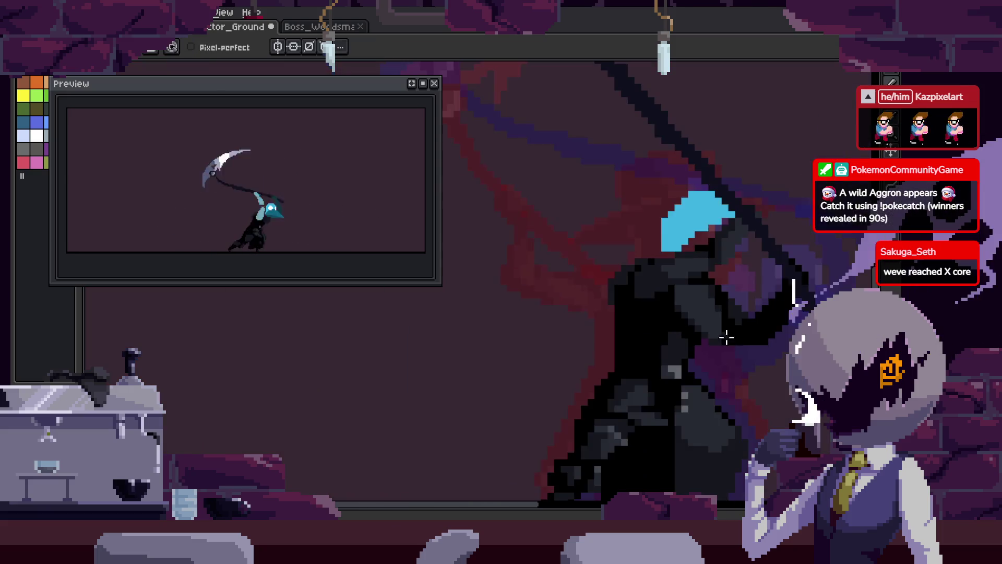
key(ctrl+s)
- Darken six individual cloak pixels and save the sprite
scroll(734, 340, up, 3)
click(620, 251)
click(683, 295)
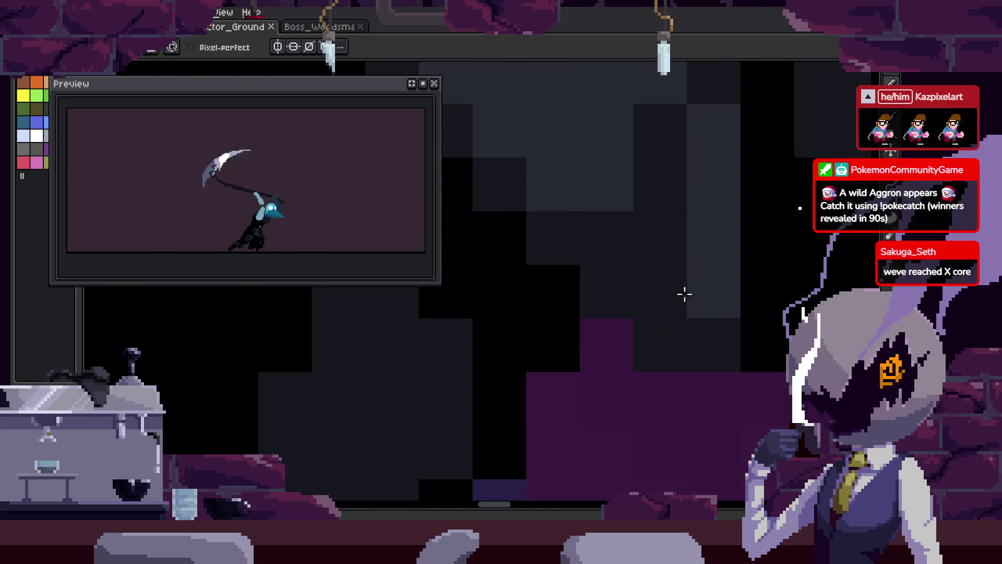
click(693, 179)
drag(693, 179, 692, 364)
click(660, 262)
click(652, 214)
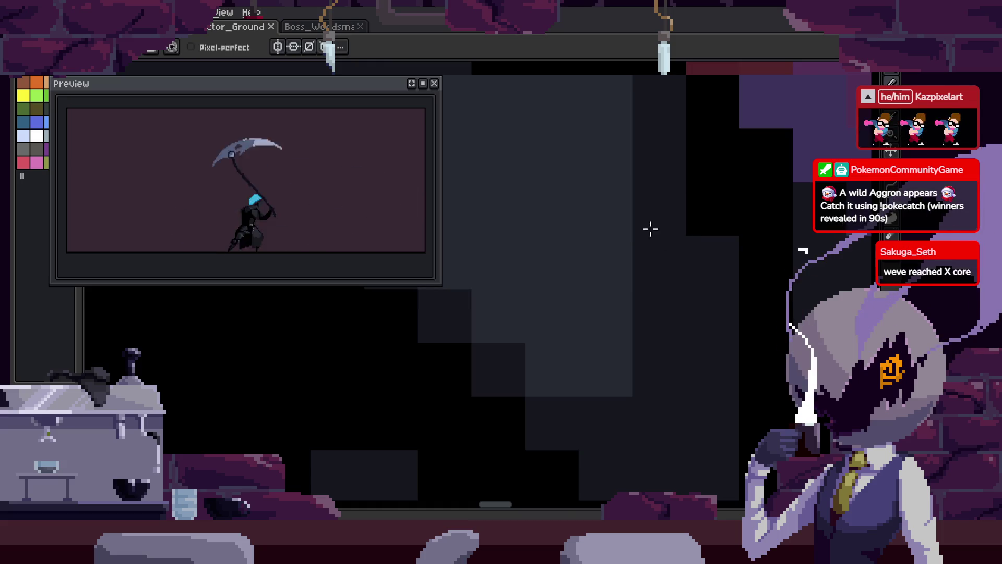
click(621, 334)
key(ctrl+s)
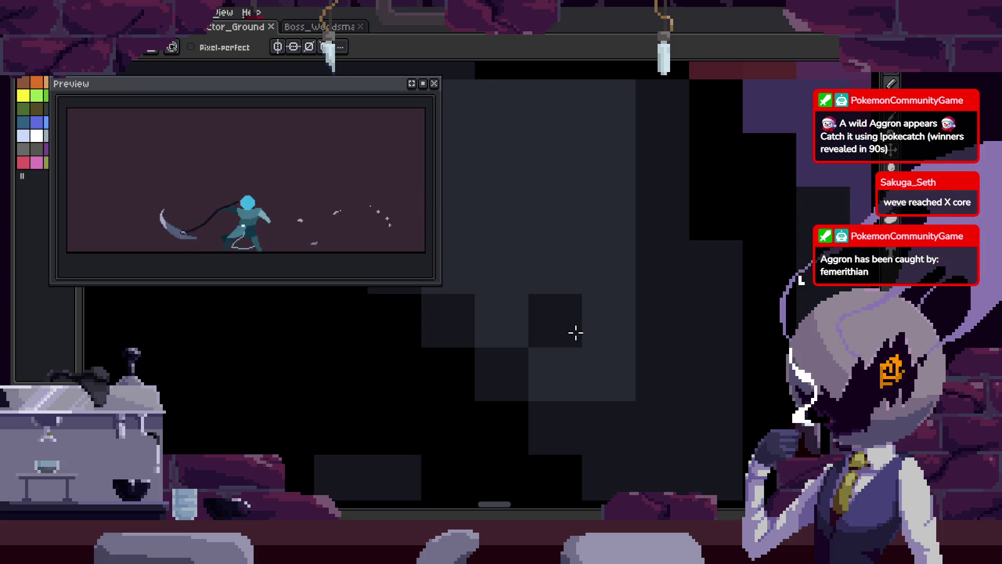
scroll(575, 333, down, 6)
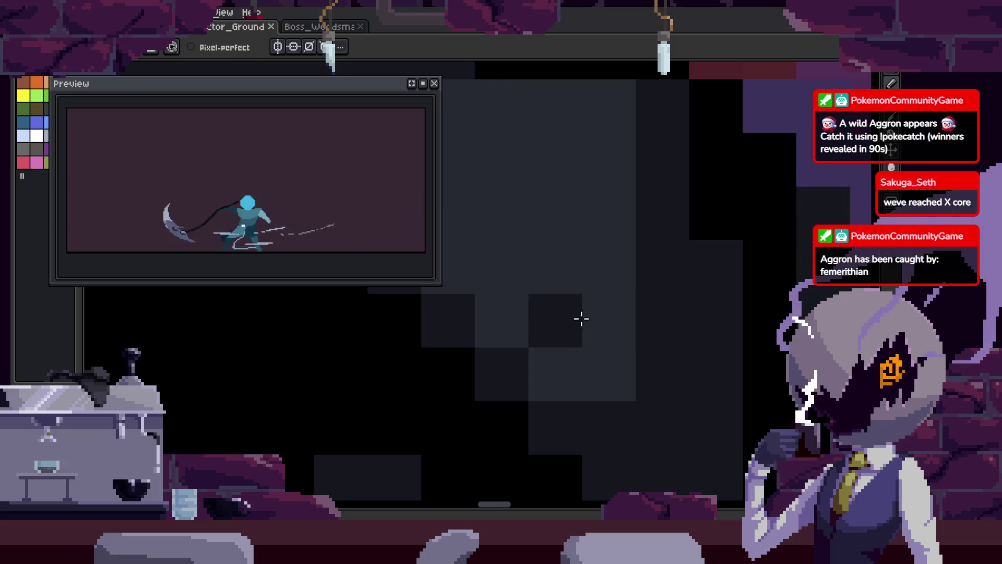
- Save the plague doctor sprite file
scroll(602, 266, up, 5)
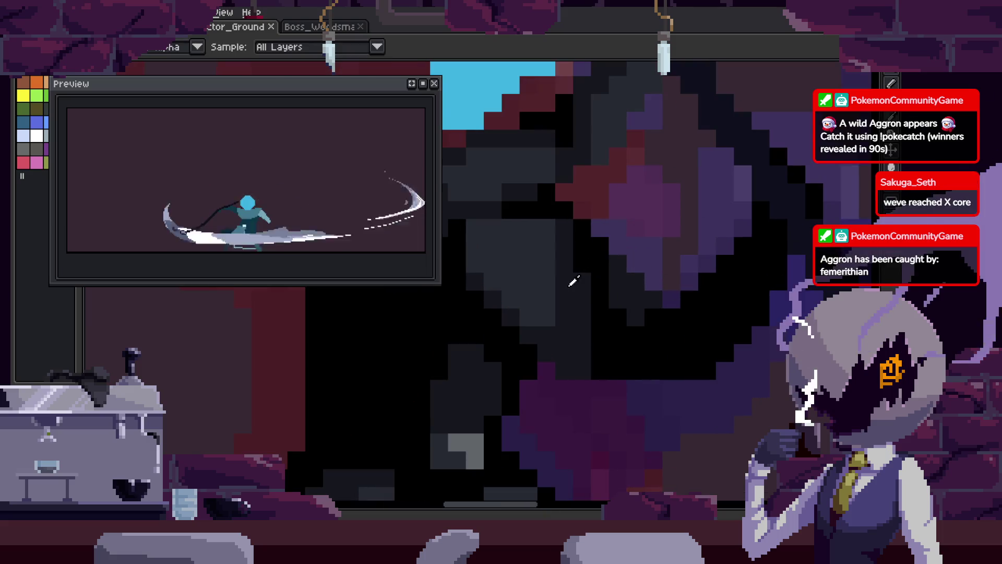
scroll(588, 159, down, 4)
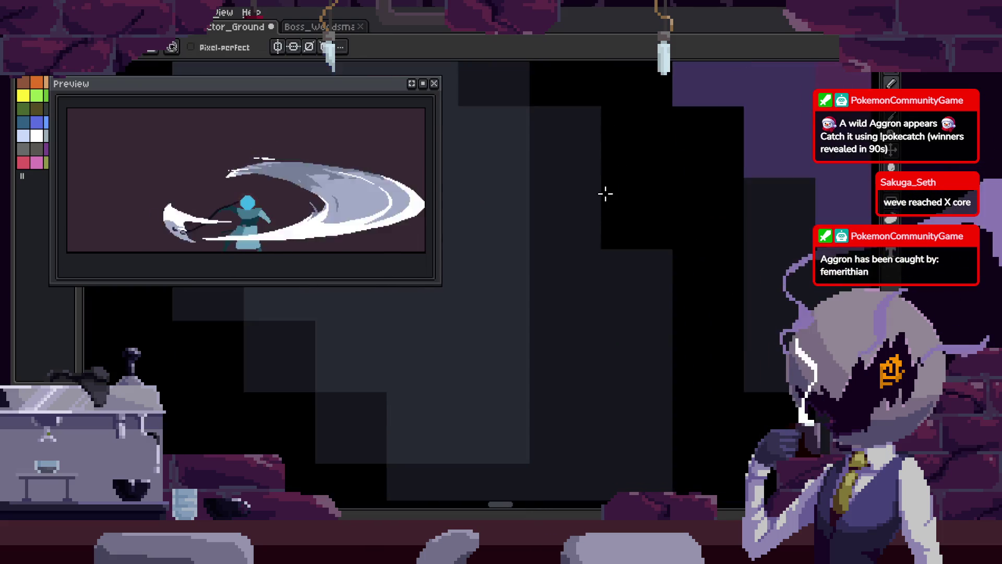
key(ctrl+s)
- Flip between the plague-doctor frame and the blue-headed swing frames to compare them
scroll(689, 241, down, 3)
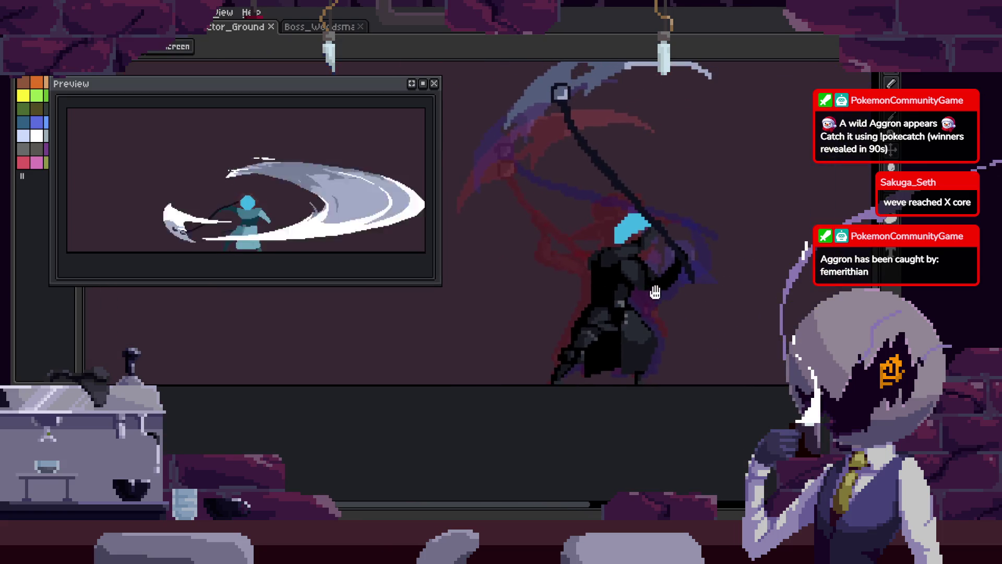
key(Right)
scroll(631, 284, up, 3)
scroll(668, 321, down, 3)
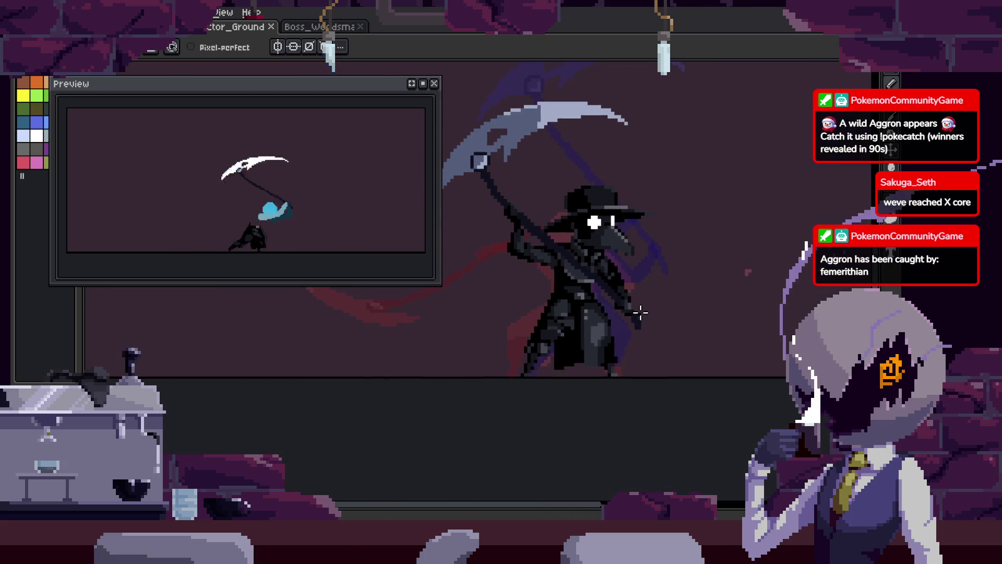
key(Left)
scroll(588, 263, up, 5)
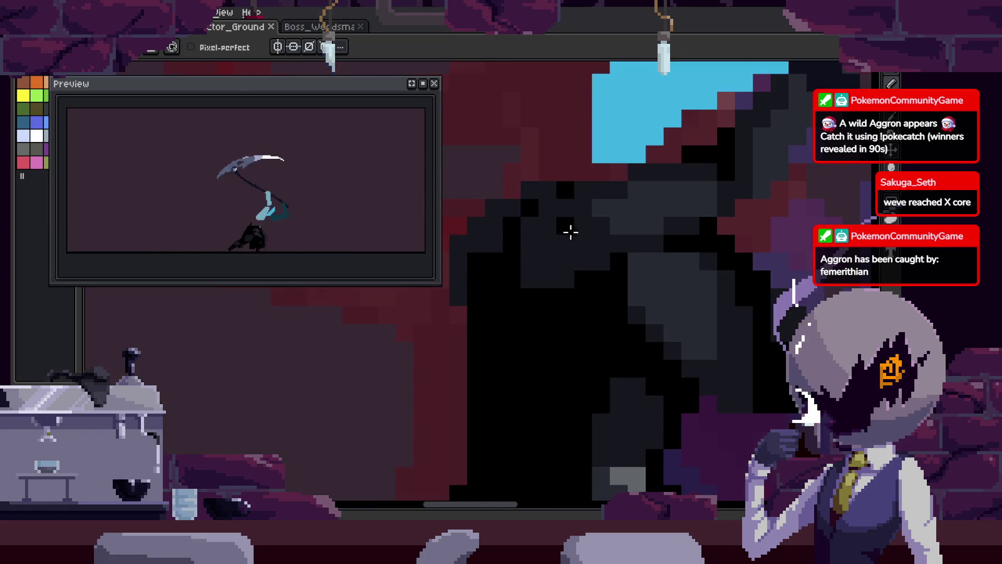
scroll(494, 241, up, 1)
key(Right)
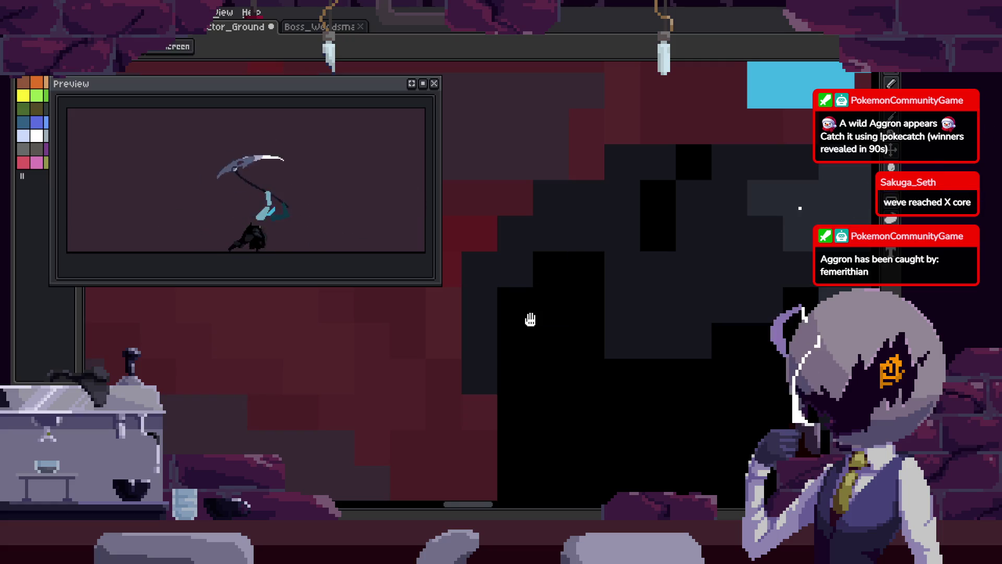
key(Right)
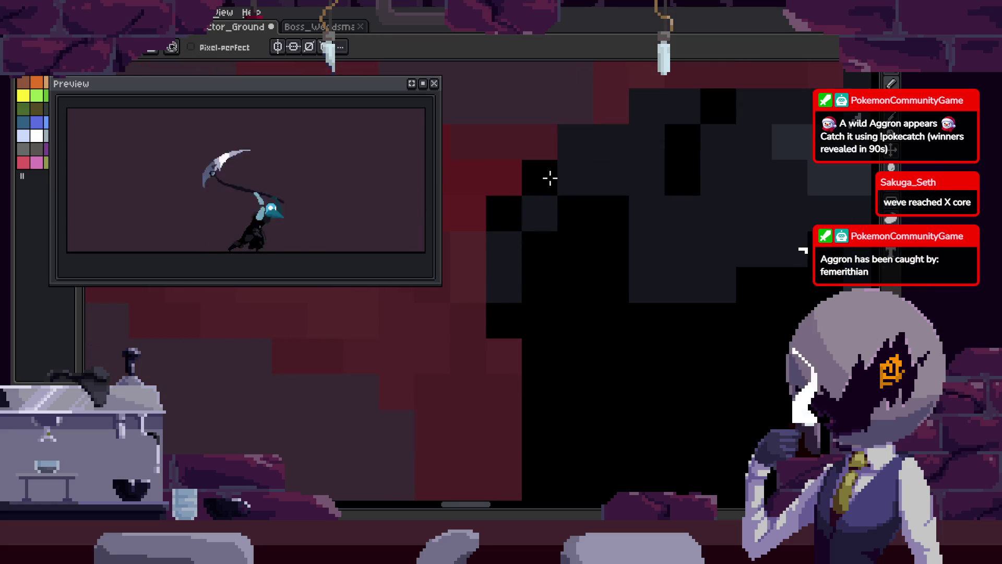
scroll(651, 247, down, 3)
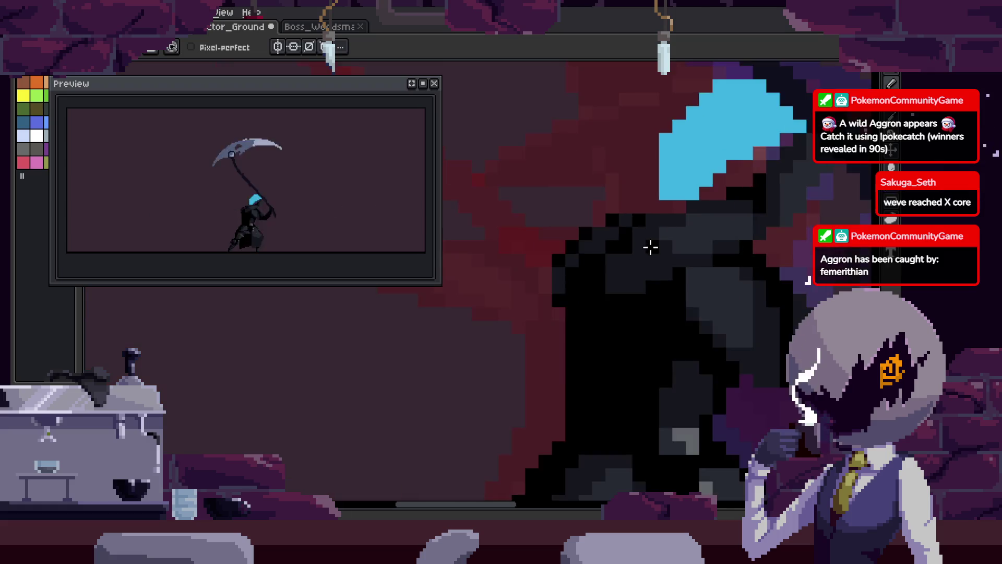
- Play the attack animation, save again, and drag a plague-doctor head onto the blue head
key(Return)
scroll(568, 218, up, 3)
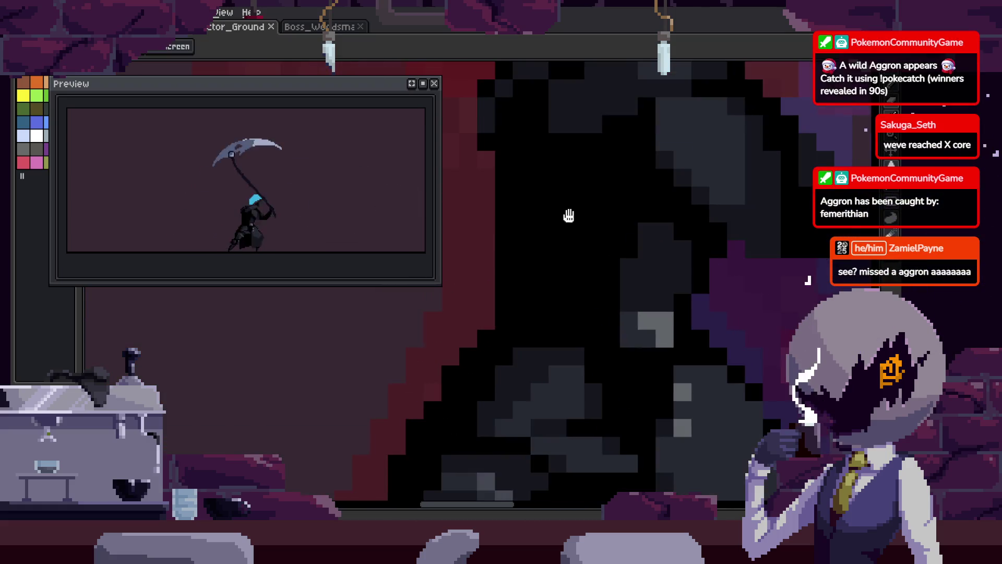
scroll(568, 218, down, 2)
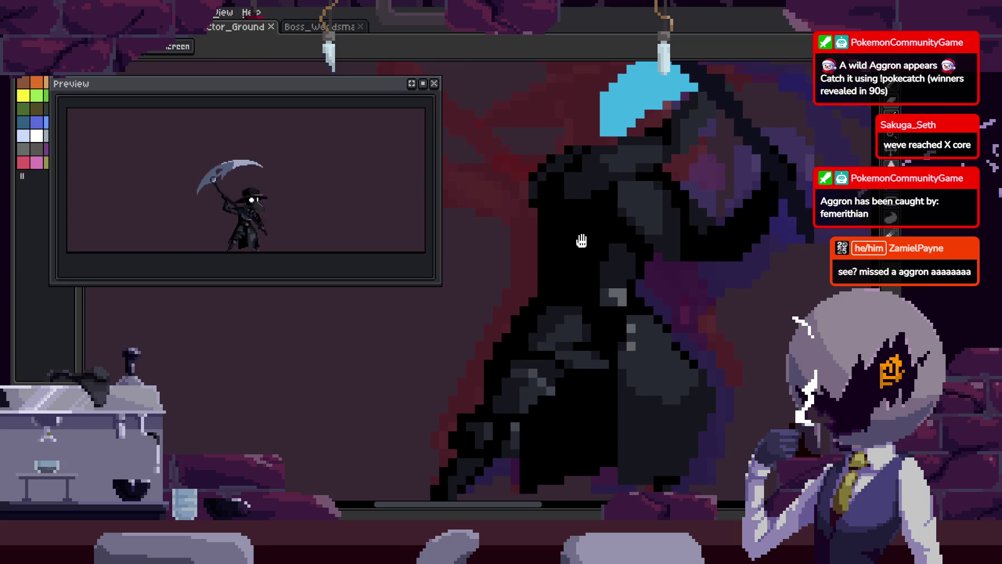
scroll(583, 241, down, 1)
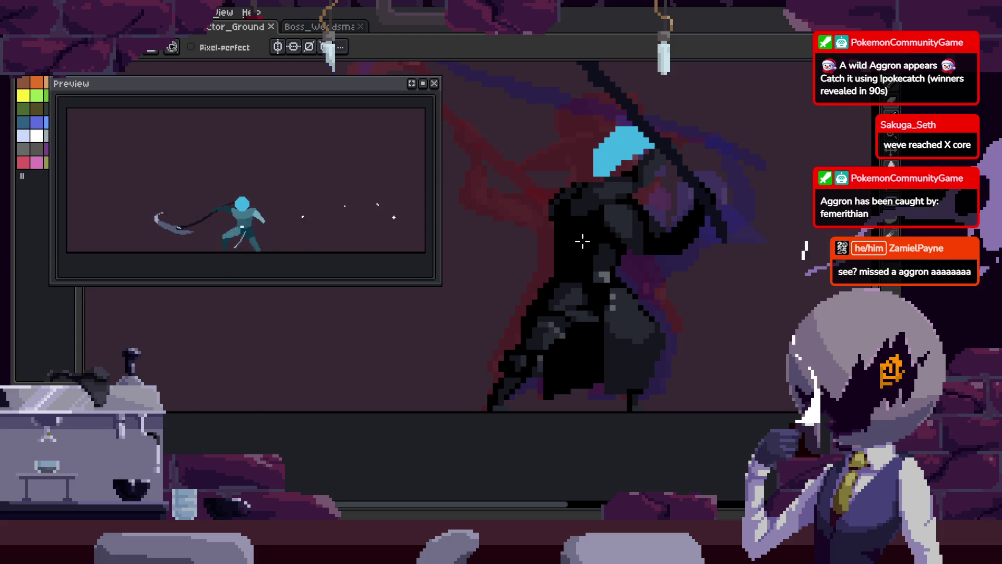
scroll(582, 241, up, 1)
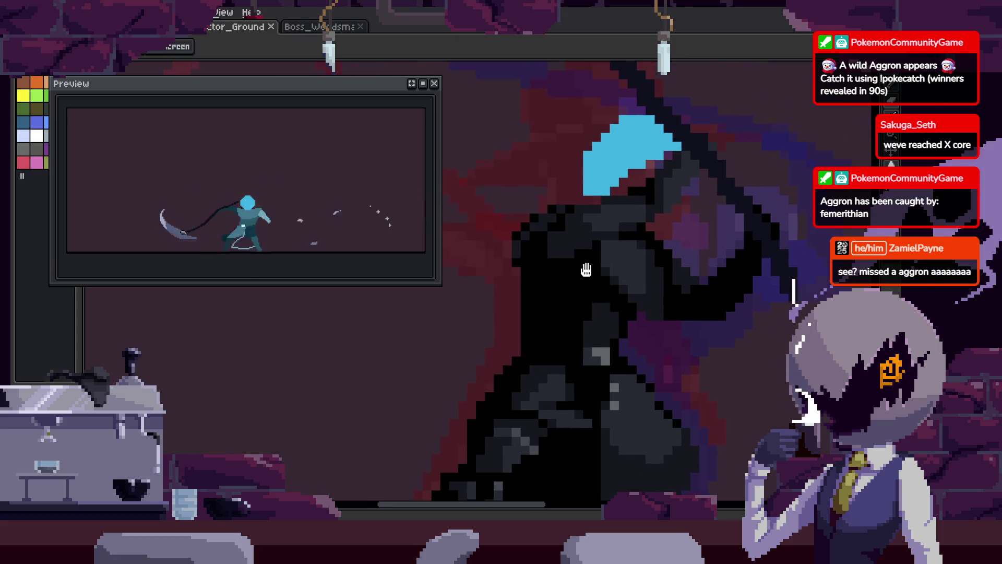
scroll(568, 267, up, 2)
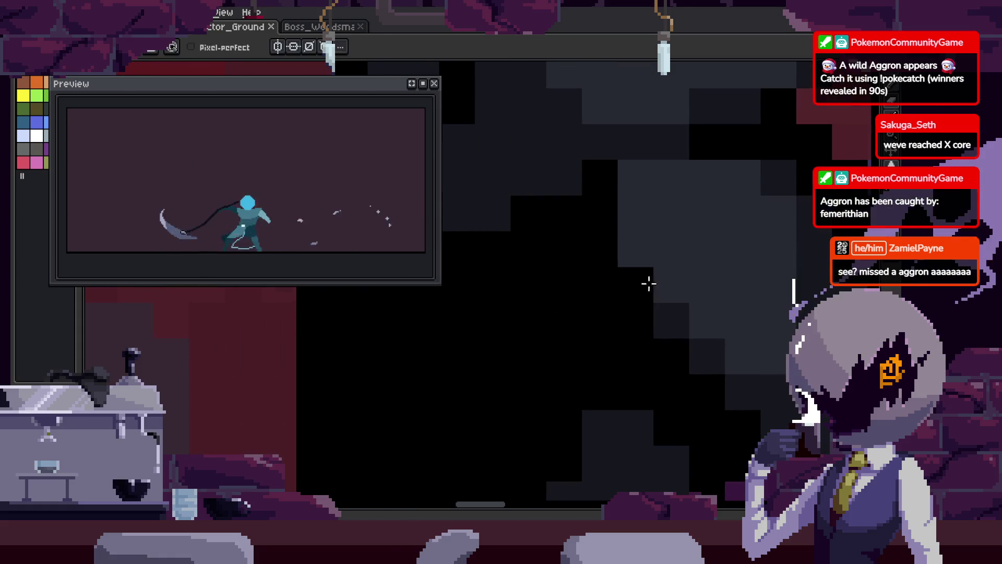
key(ctrl+s)
scroll(577, 293, down, 5)
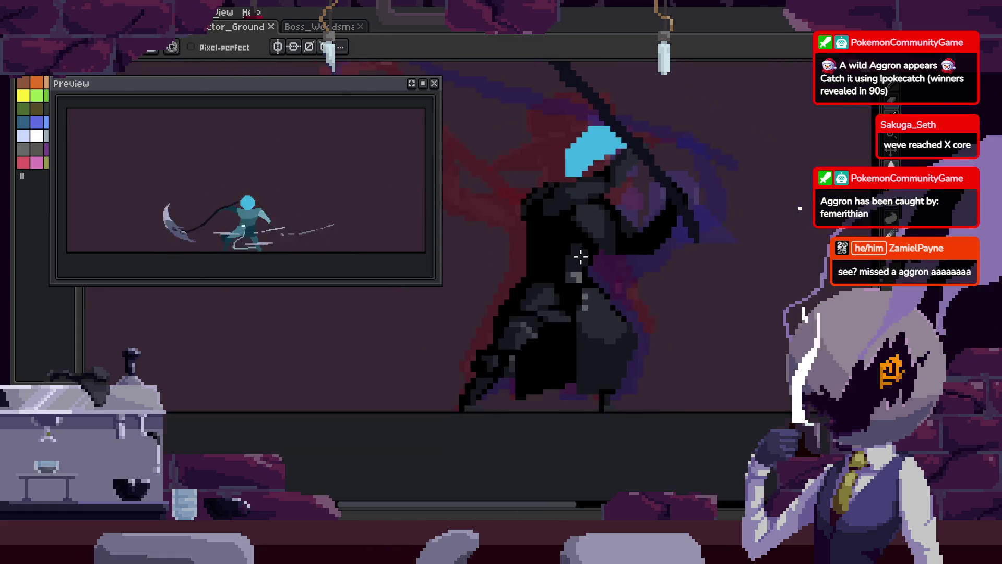
mouse_move(747, 288)
mouse_down()
mouse_move(642, 287)
mouse_move(573, 262)
mouse_move(575, 282)
mouse_up()
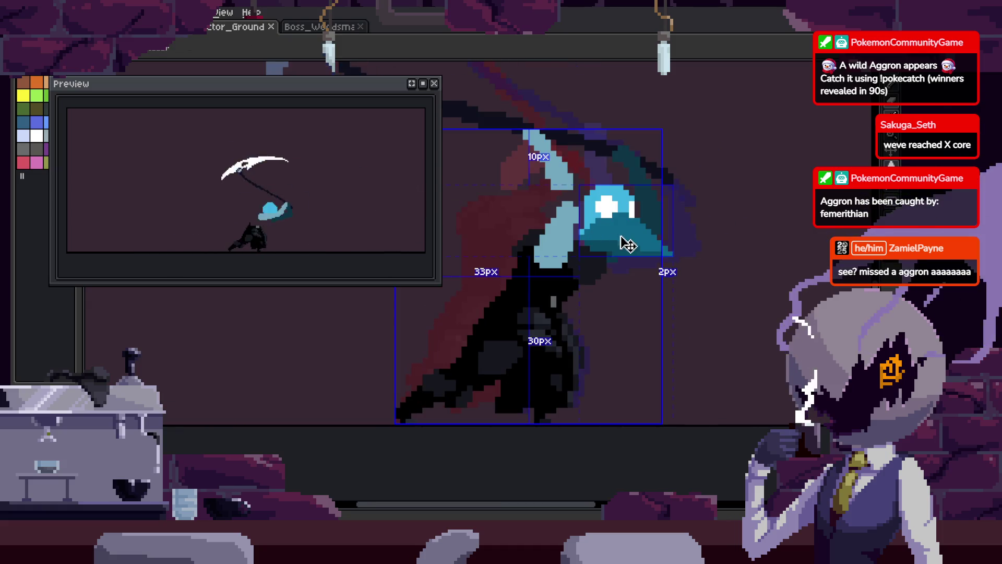
- Lasso the blue beaked head and move it down and right onto the body
scroll(632, 244, up, 2)
key(q)
mouse_move(619, 167)
mouse_down()
mouse_move(649, 354)
mouse_move(794, 279)
mouse_up()
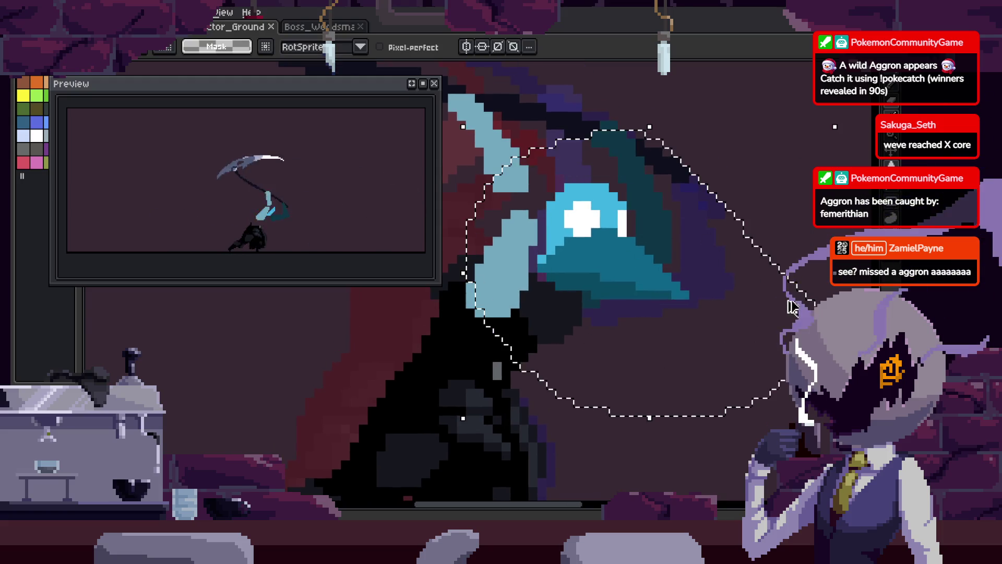
mouse_move(642, 287)
mouse_down()
mouse_move(751, 344)
mouse_move(605, 285)
mouse_move(642, 275)
mouse_up()
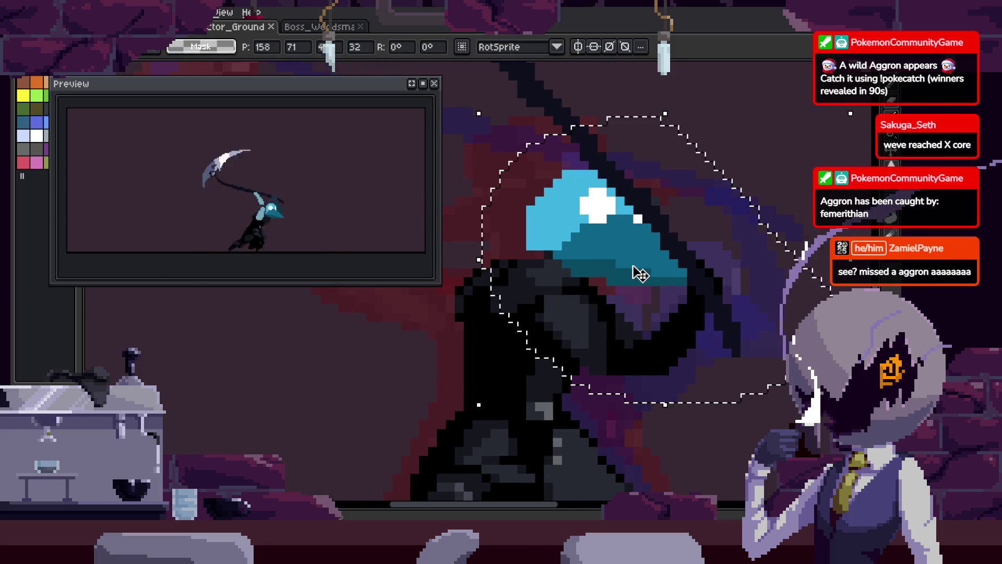
key(Return)
- Step between neighbouring frames back to the raised-scythe frame and reframe the view
key(Right)
key(Left)
drag(673, 313, 636, 287)
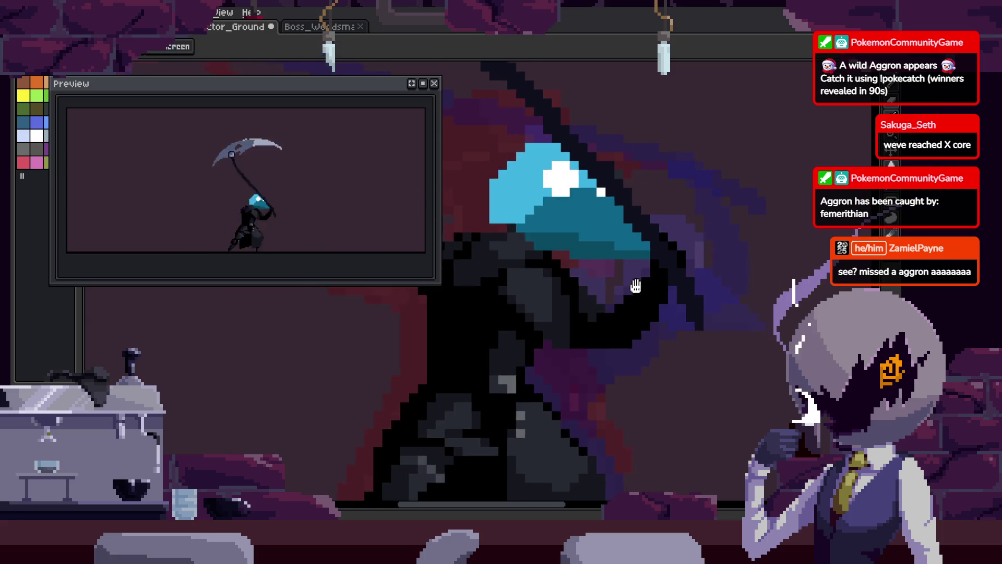
scroll(636, 287, down, 3)
key(Right)
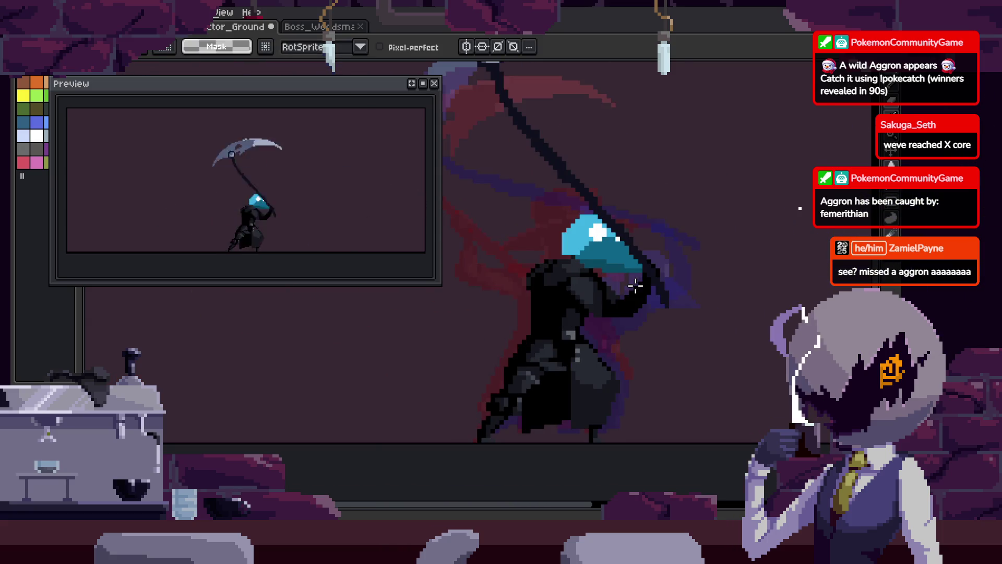
scroll(635, 285, up, 5)
scroll(605, 322, down, 2)
- Select the black cloak region by colour and enlarge the pencil to a 3-pixel cross
key(w)
click(476, 340)
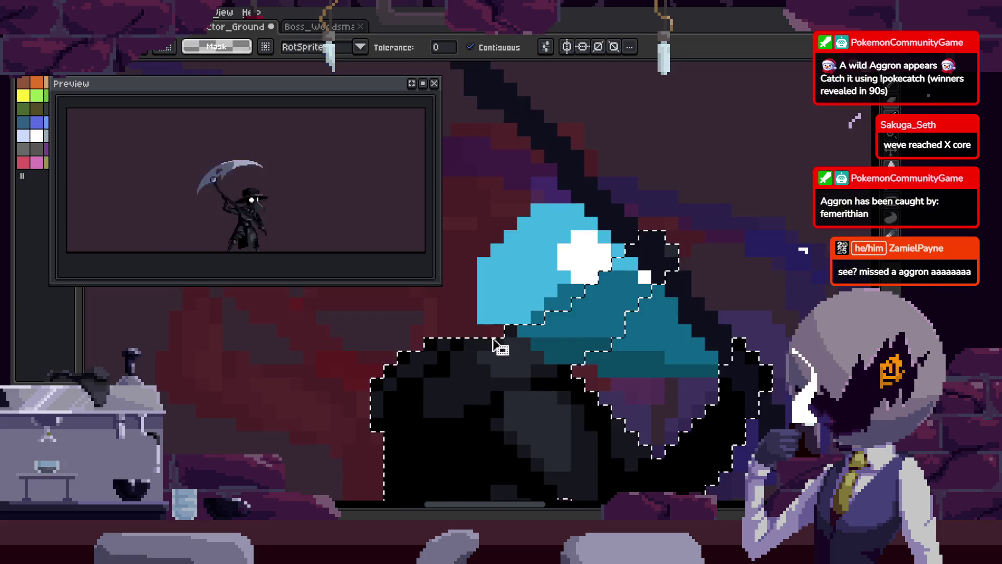
scroll(522, 324, up, 2)
key(b)
key(plus)
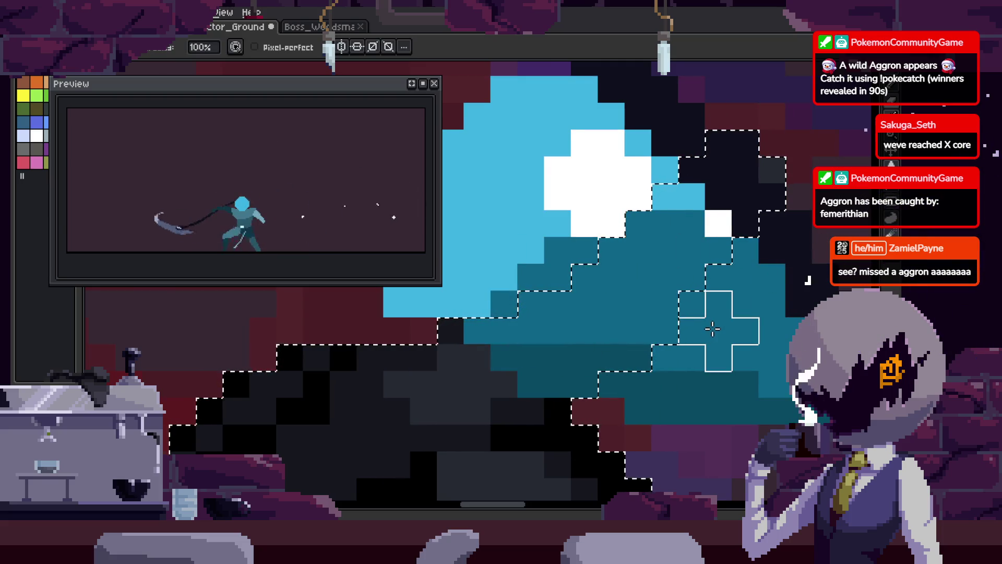
scroll(712, 329, down, 3)
scroll(726, 336, up, 2)
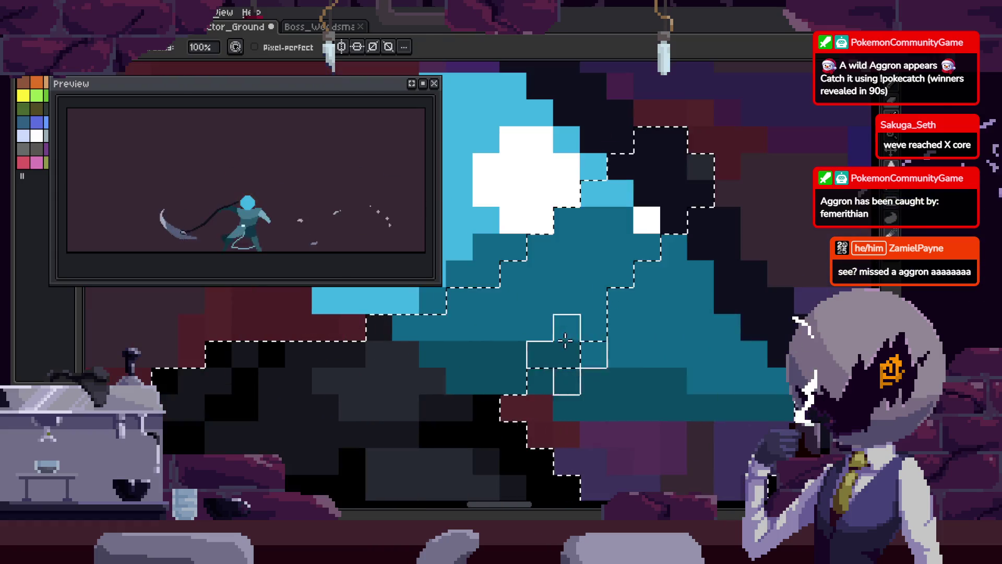
drag(585, 288, 658, 298)
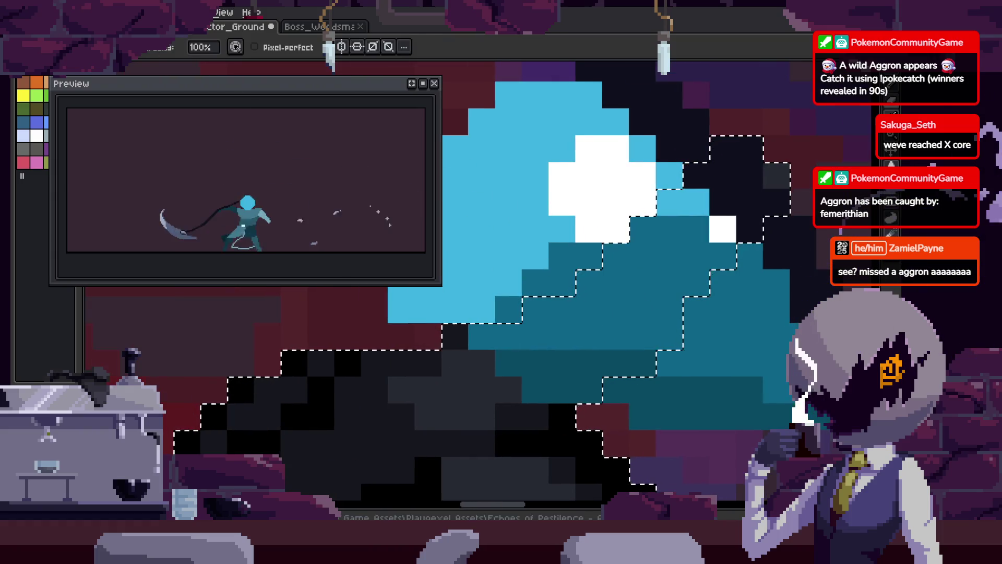
- Try modifying the selection from the Select menu, then undo the trial edits
key(alt+l)
key(alt+s)
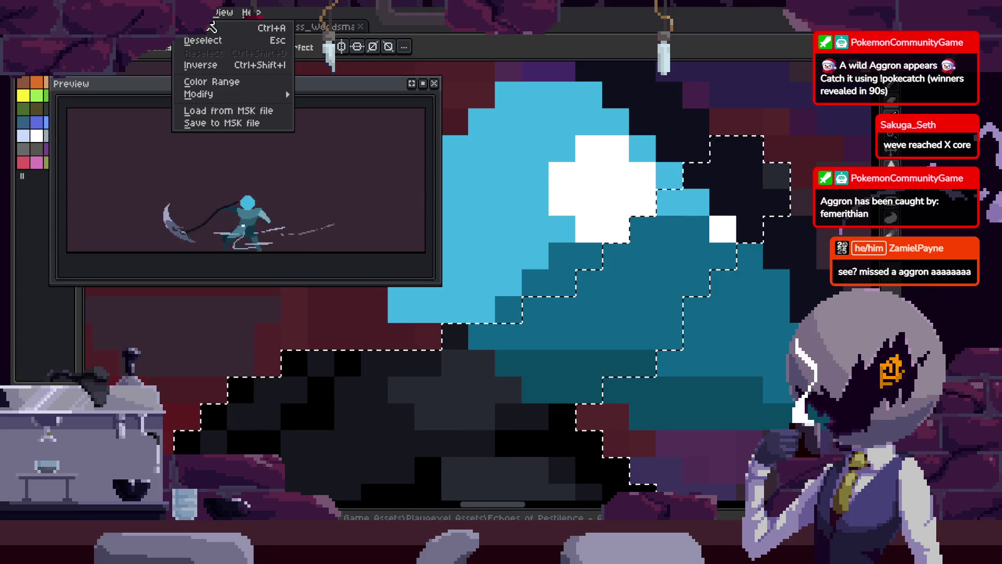
click(218, 63)
scroll(517, 271, down, 3)
scroll(522, 274, up, 2)
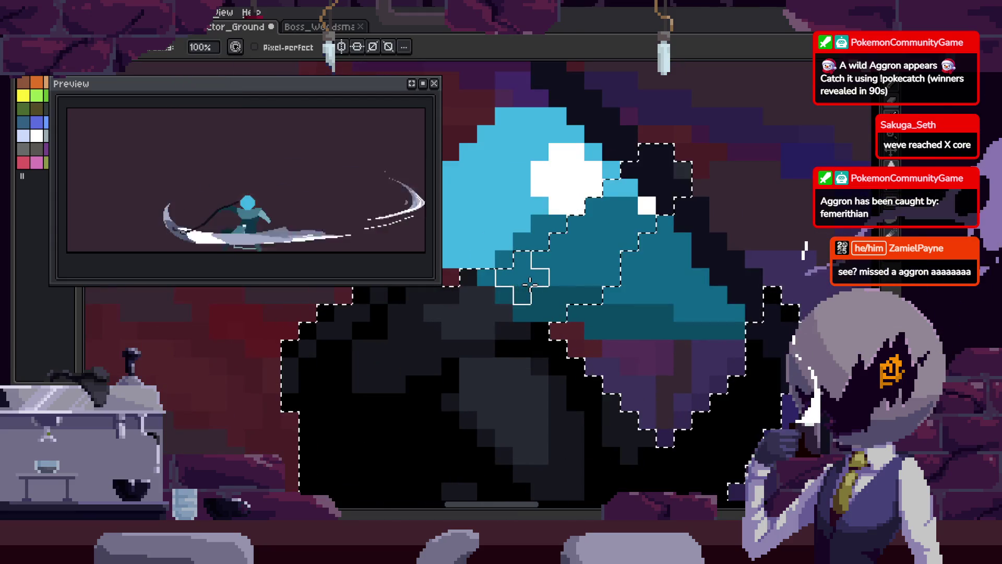
key(ctrl+z)
key(ctrl+z)
key(ctrl+z)
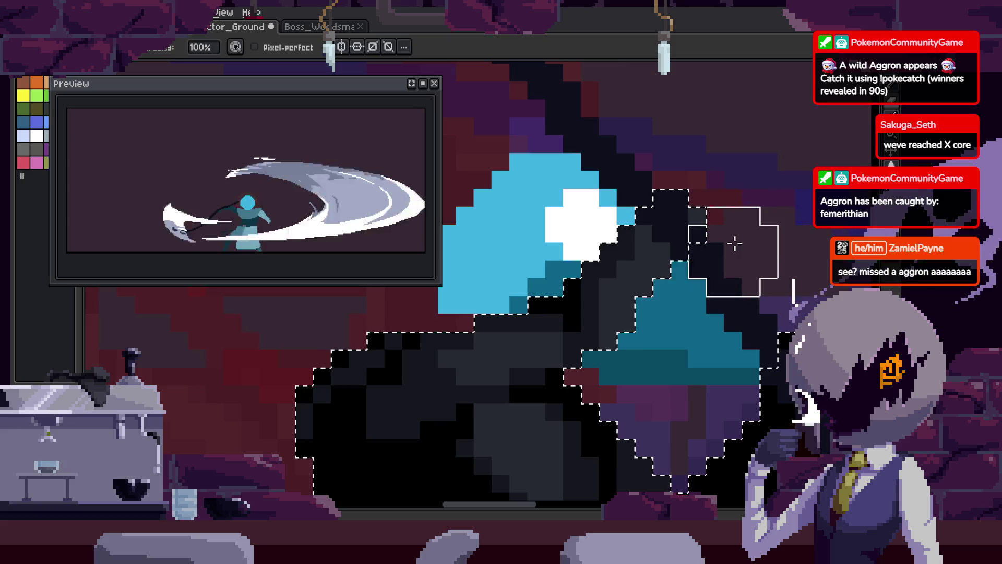
key(h)
key(b)
scroll(725, 339, down, 3)
scroll(709, 315, up, 1)
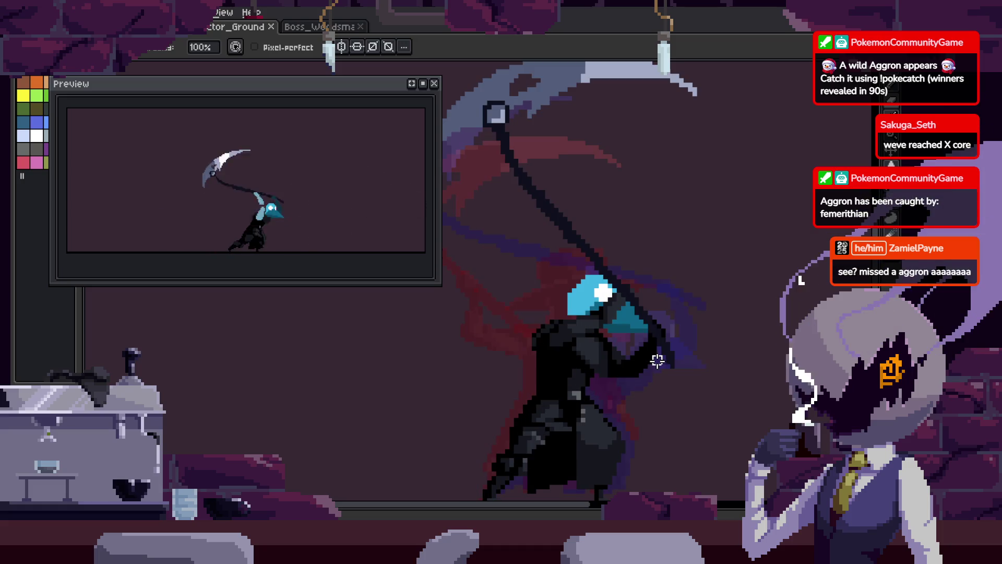
- Lasso the blue beaked head, then lower and tilt it so the beak points down onto the body
drag(655, 360, 610, 335)
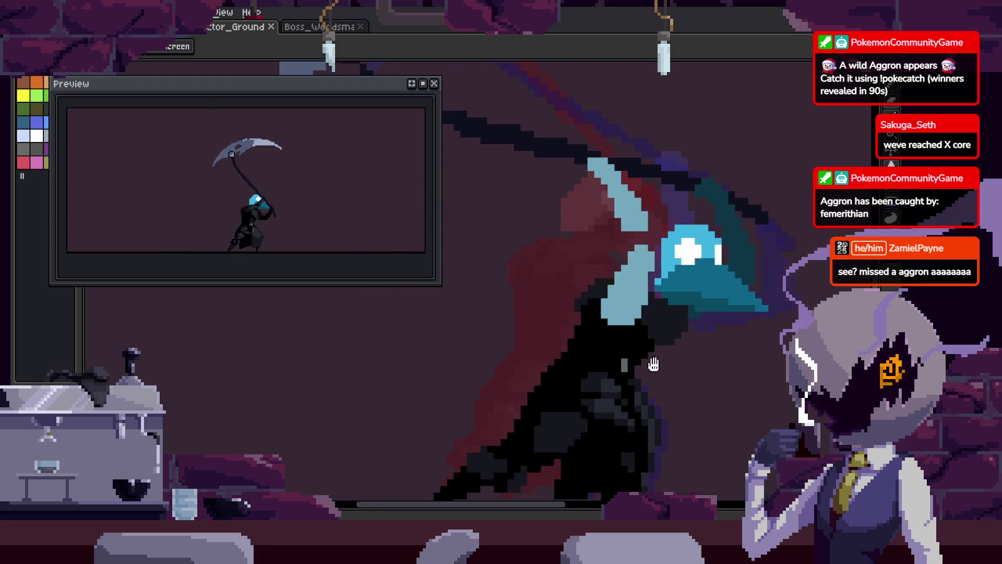
scroll(620, 327, up, 2)
scroll(619, 327, up, 2)
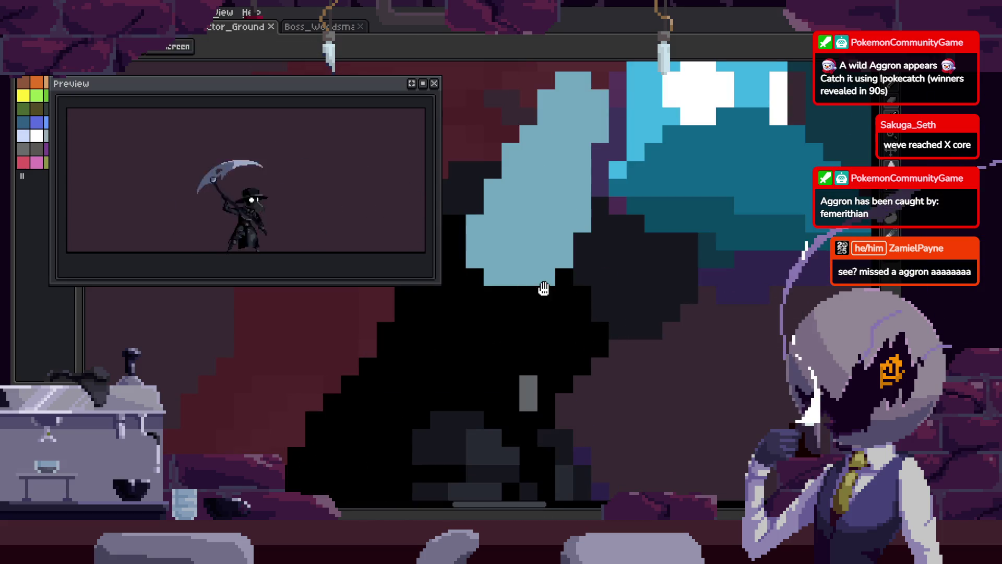
scroll(544, 289, down, 1)
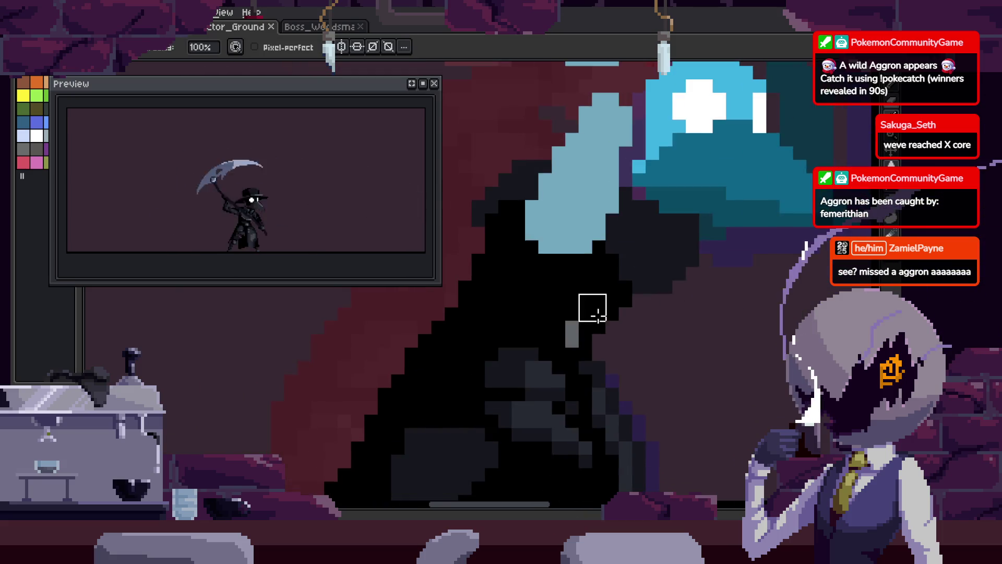
key(v)
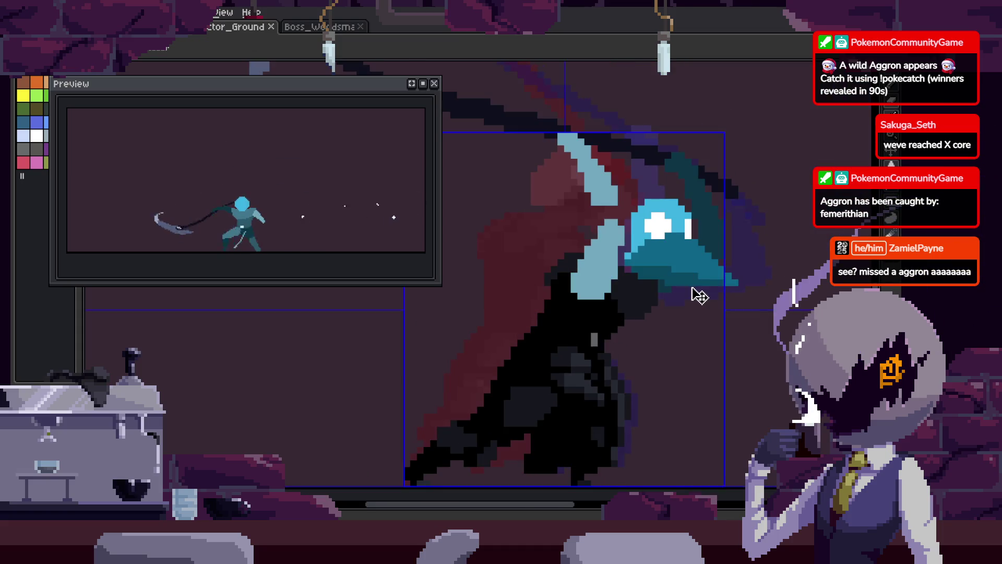
key(m)
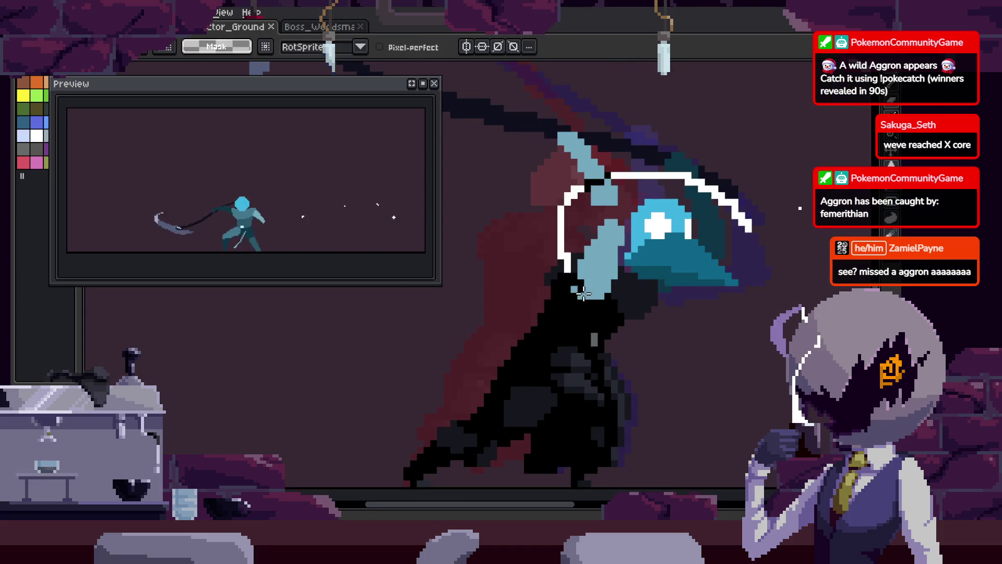
drag(561, 176, 712, 362)
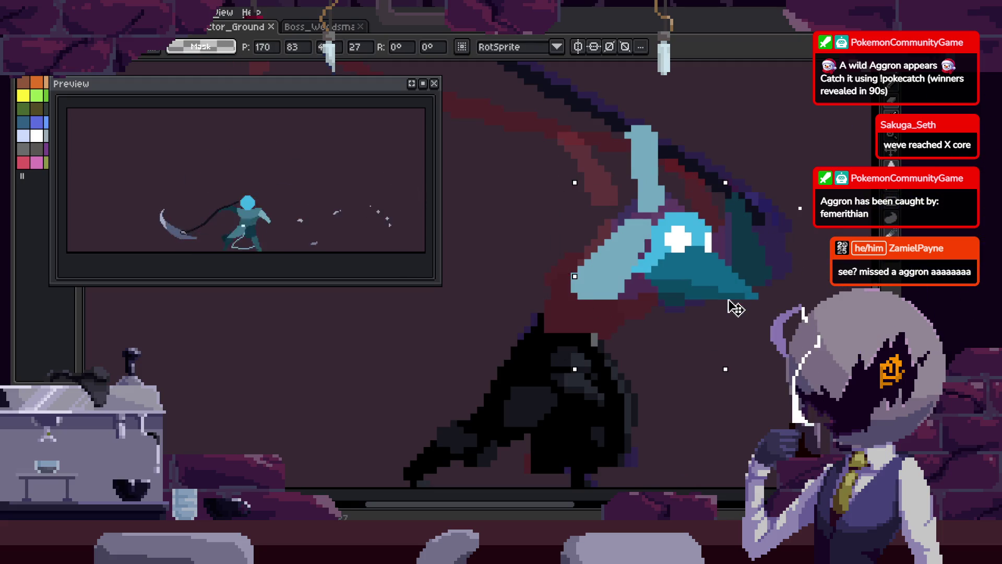
key(ctrl+d)
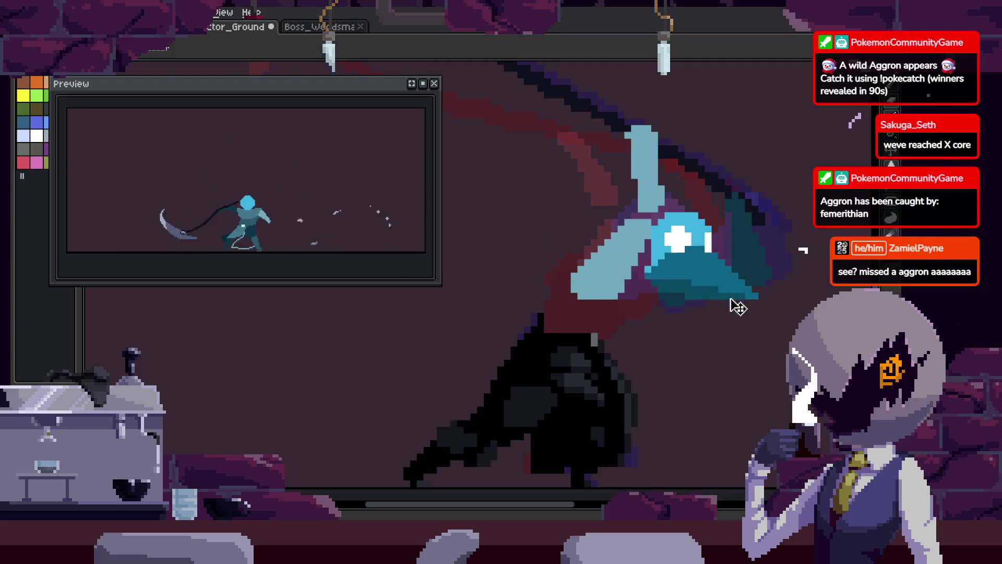
scroll(694, 321, up, 3)
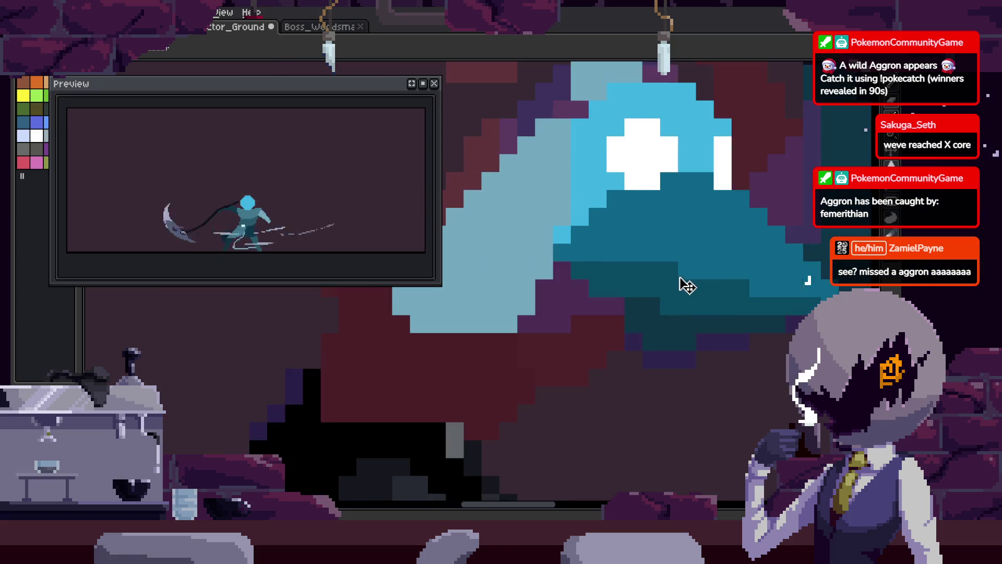
scroll(663, 316, down, 2)
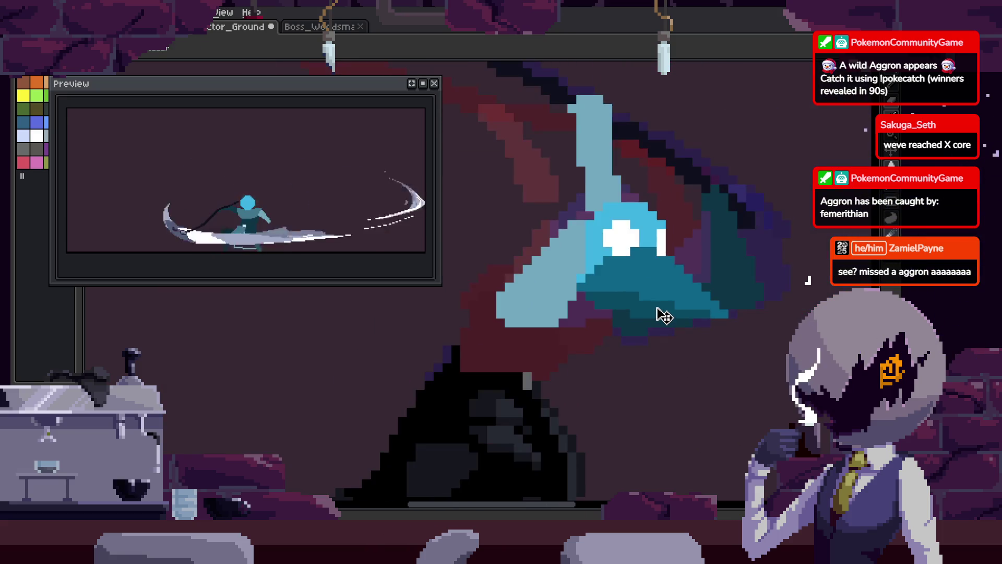
click(642, 315)
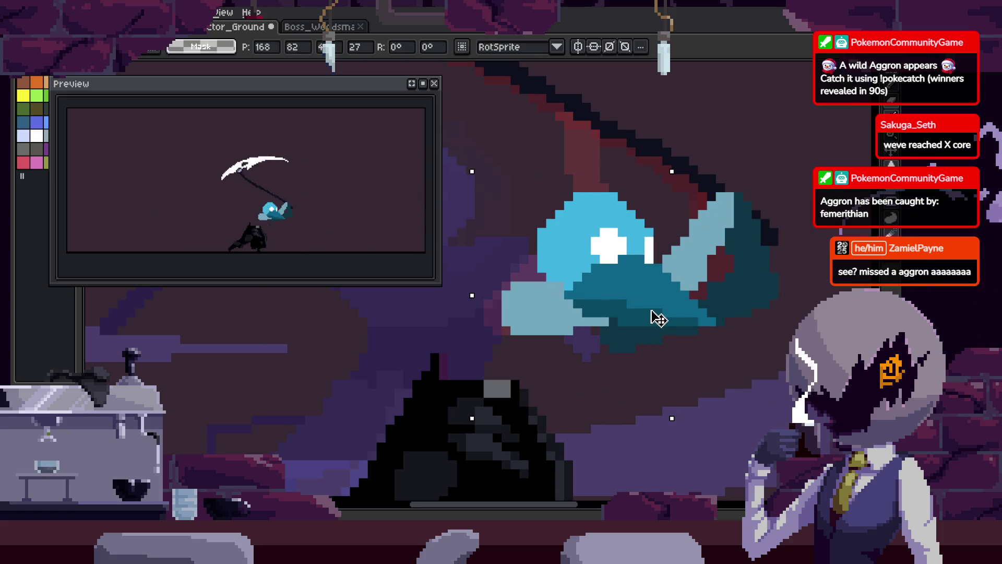
key(Return)
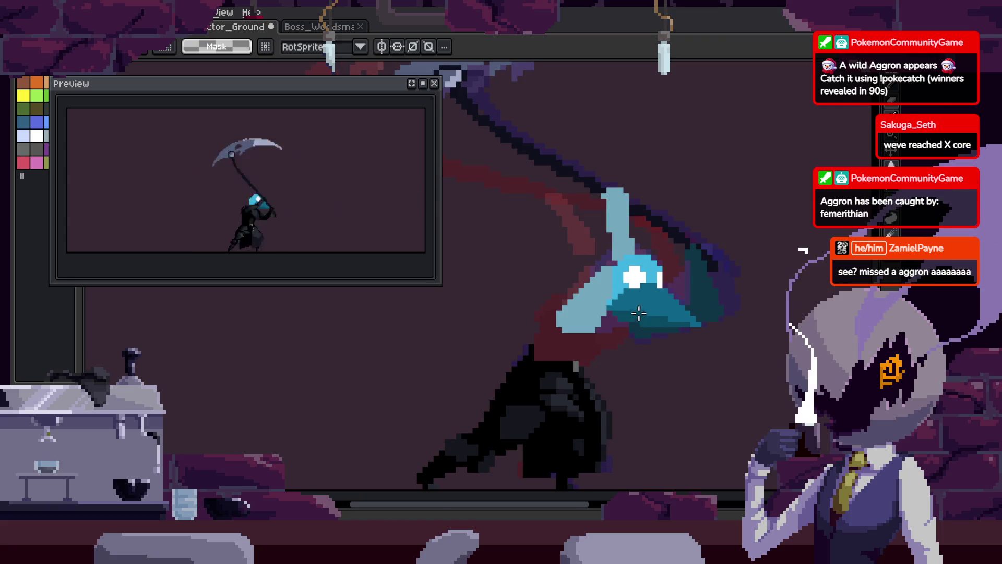
- Stop playback, save the animation, and resume playing it
scroll(641, 316, up, 2)
key(Return)
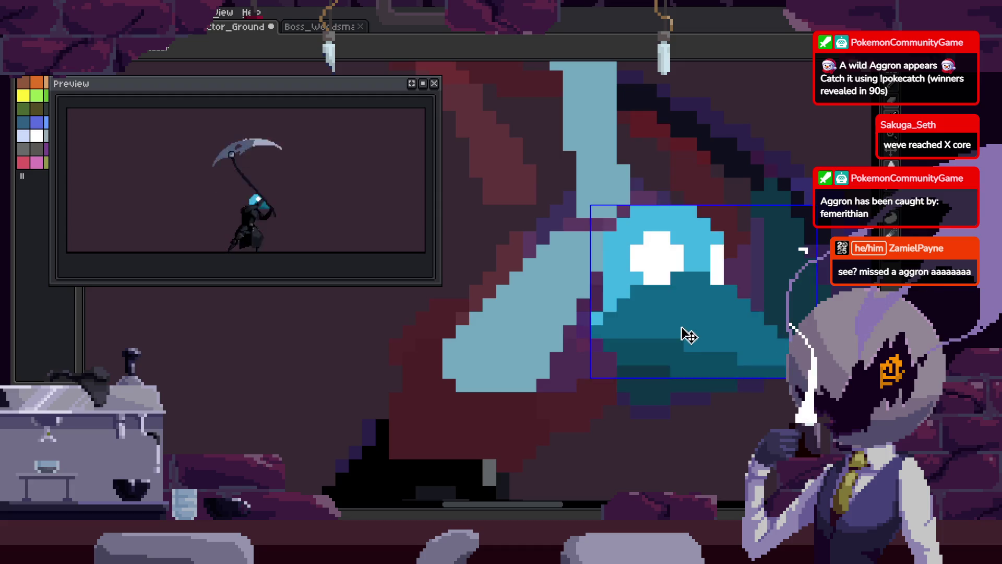
key(ctrl+s)
key(Return)
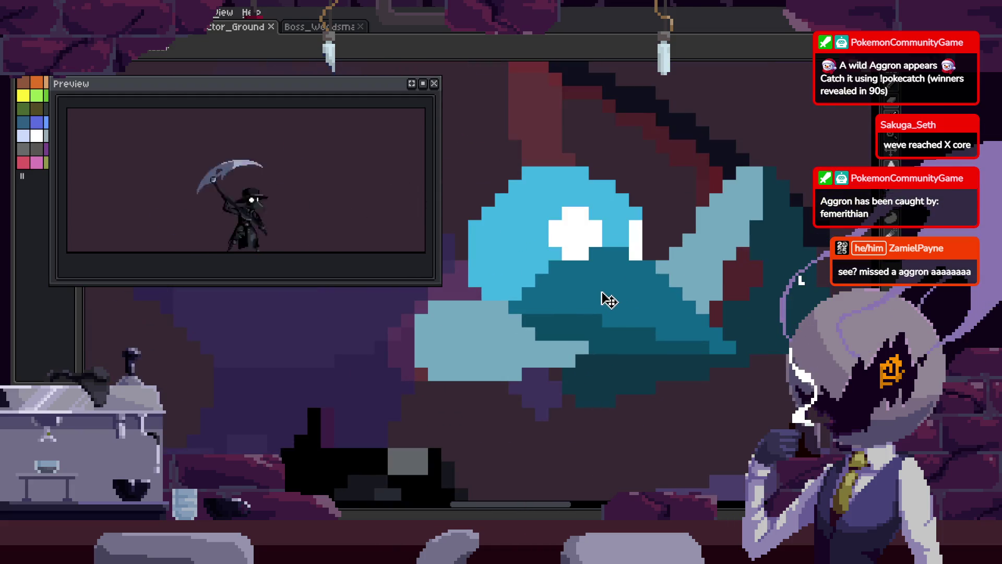
- Paint a pixel on the head with the pencil, then undo the stray stroke
key(b)
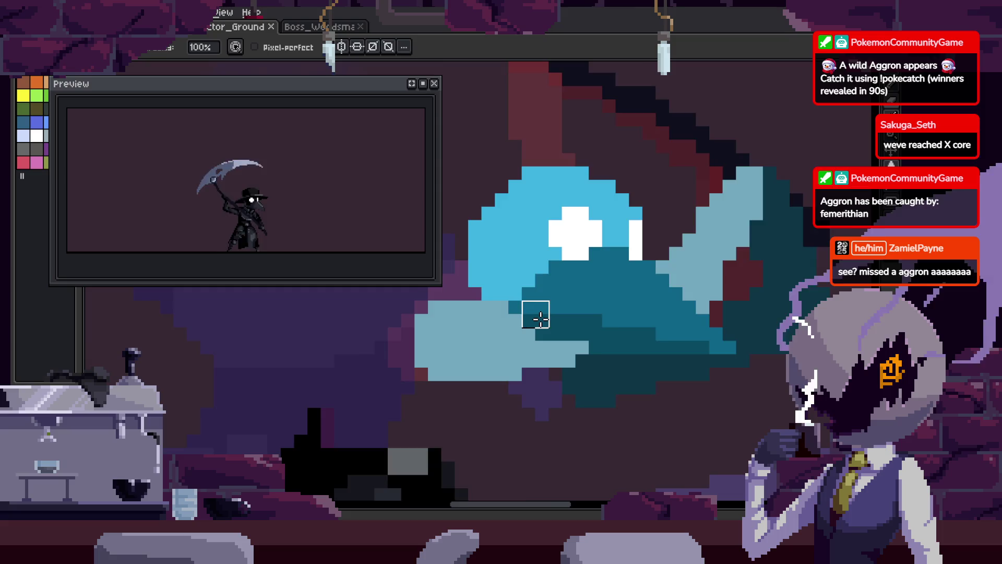
scroll(497, 318, up, 1)
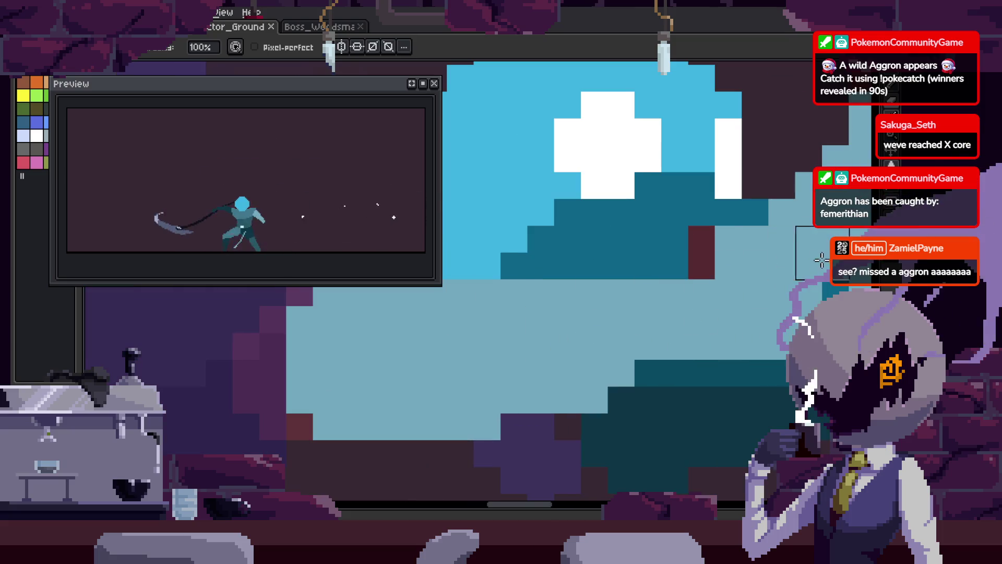
click(560, 333)
scroll(617, 343, down, 3)
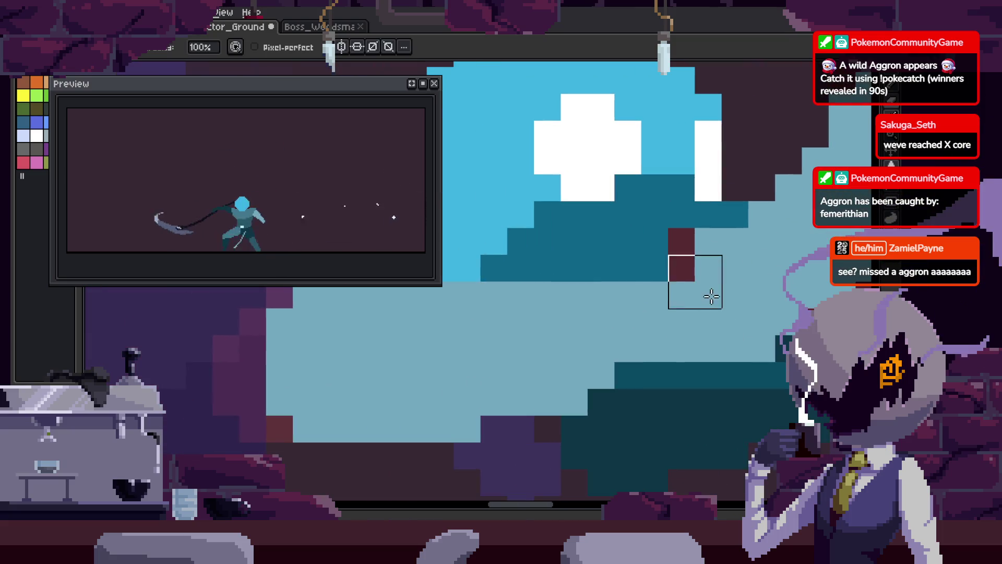
key(ctrl+z)
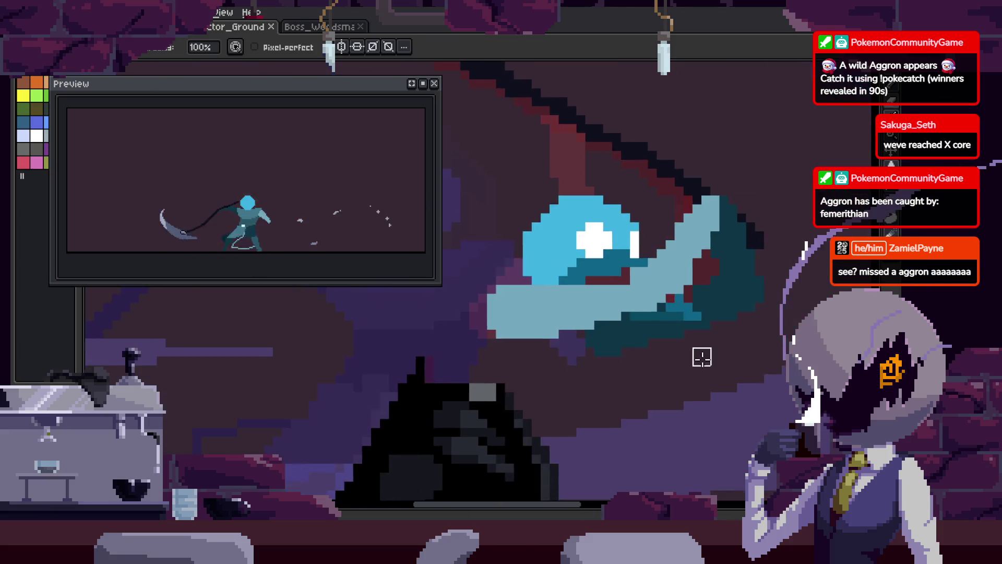
scroll(701, 359, down, 2)
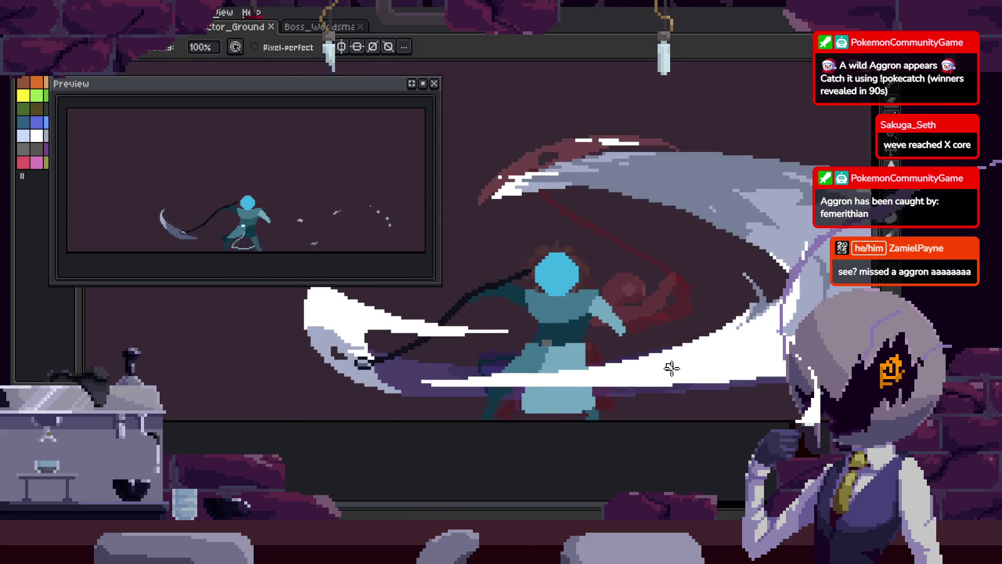
- Pick white from the canvas, paint cross-shaped eyes onto the blue head, and play the animation
scroll(588, 310, up, 2)
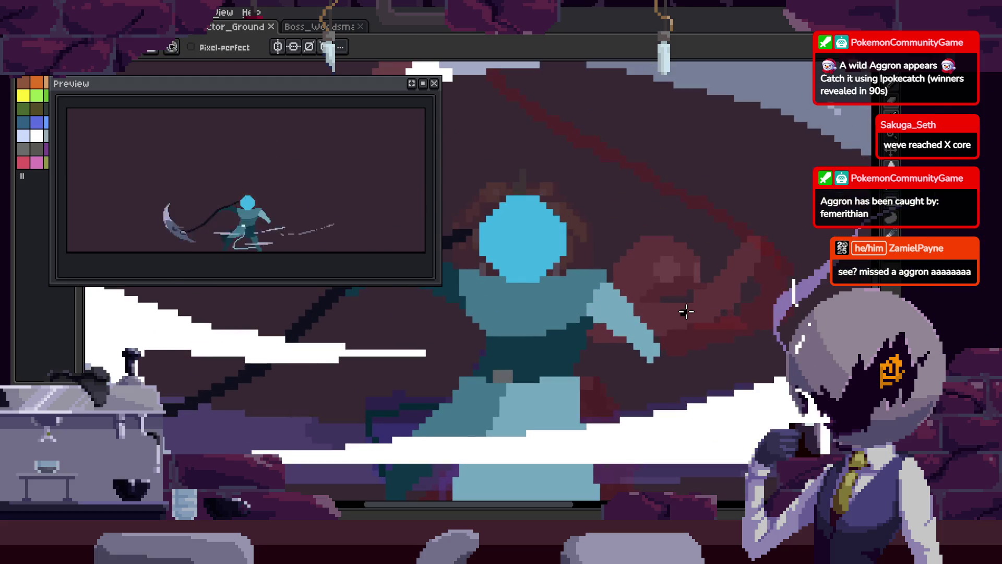
key(q)
drag(686, 312, 715, 308)
drag(577, 257, 581, 231)
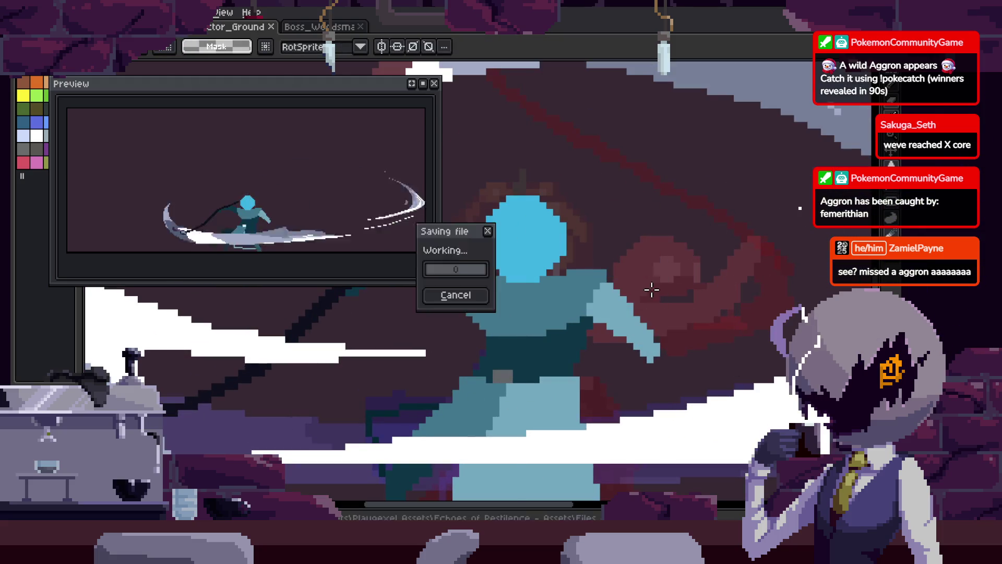
key(w)
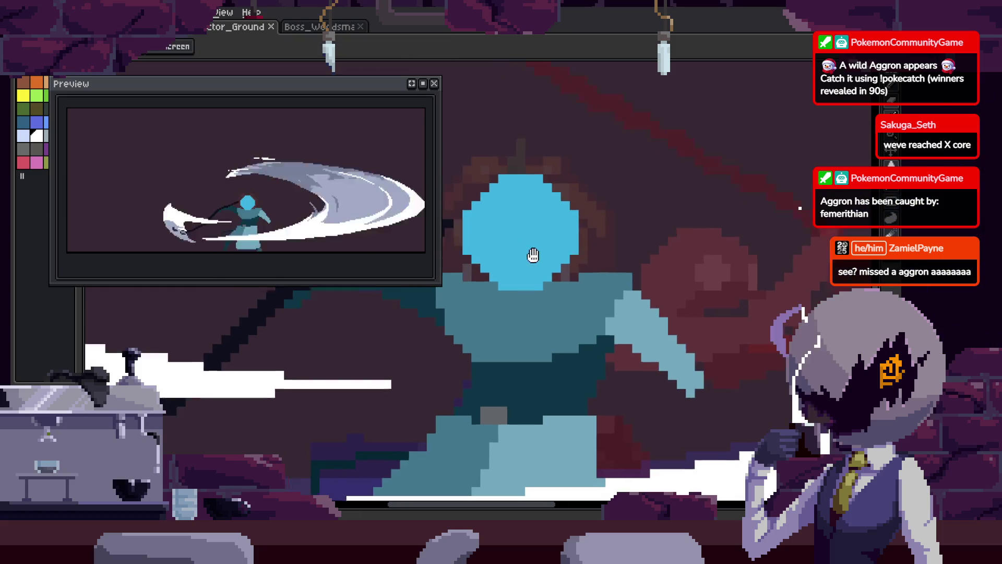
key(b)
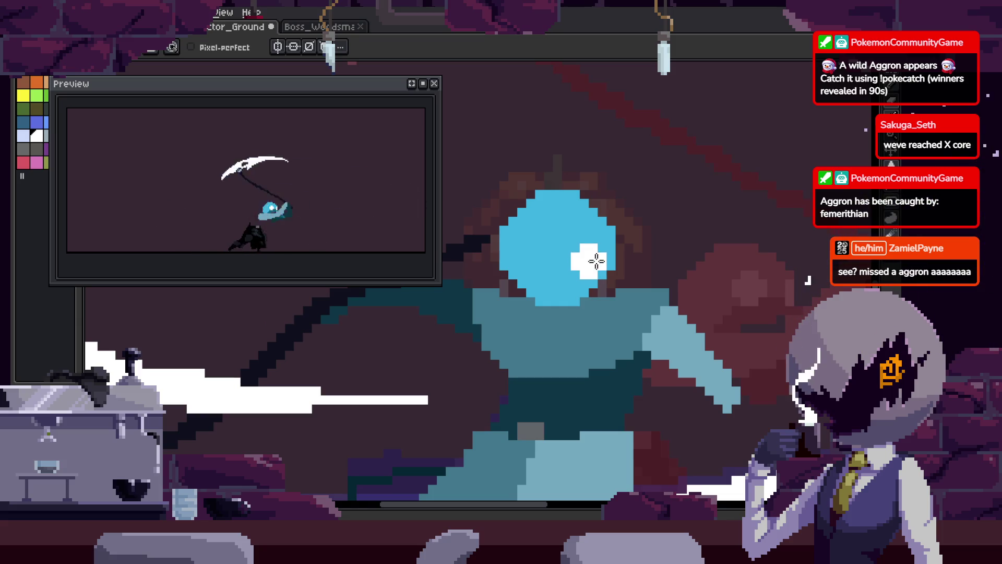
scroll(595, 267, up, 3)
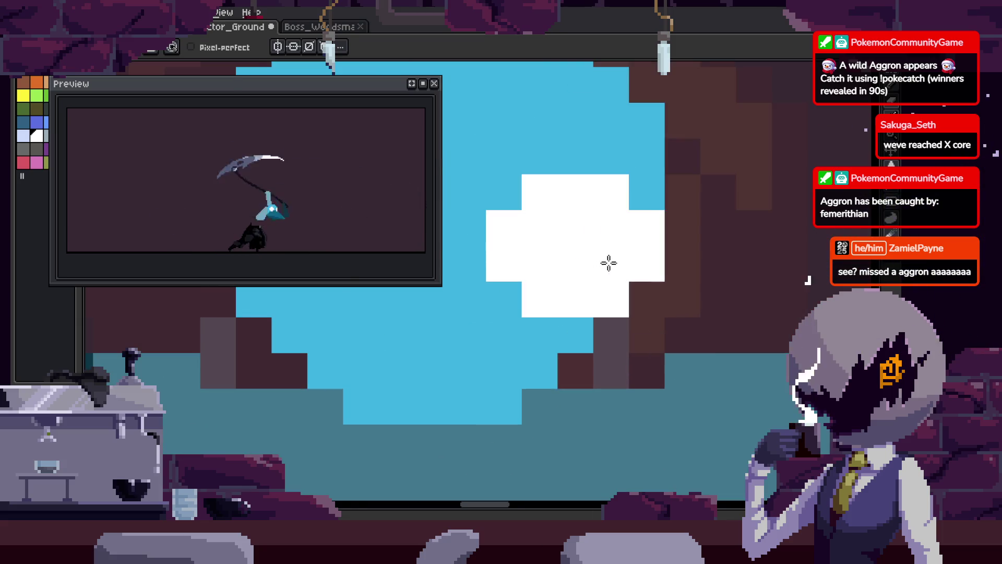
click(504, 271)
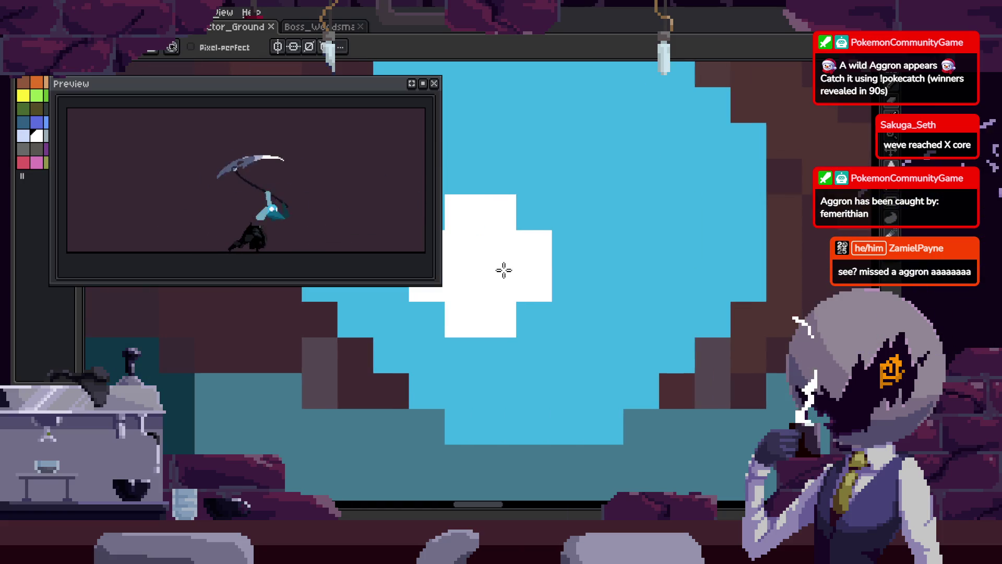
key(Return)
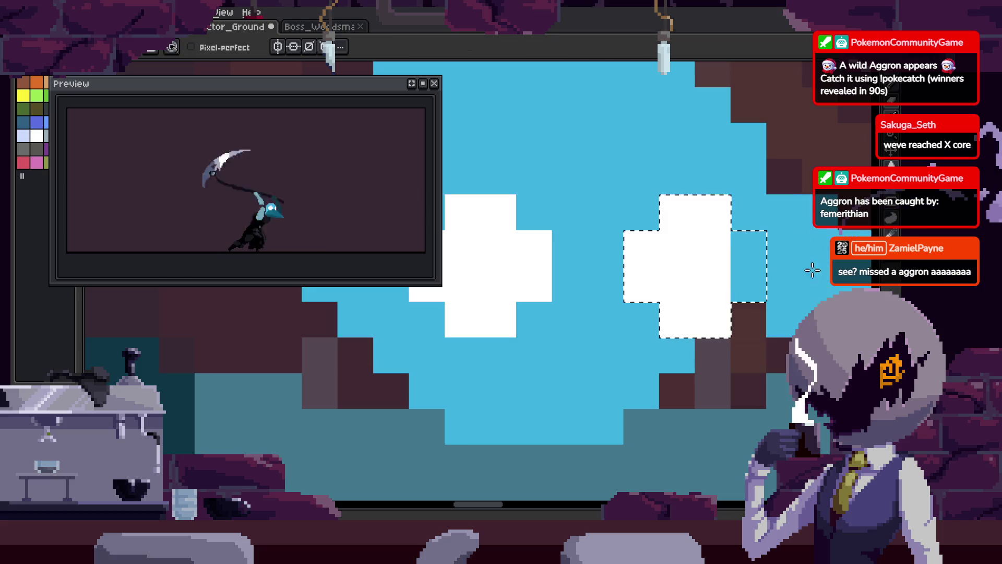
scroll(698, 277, down, 3)
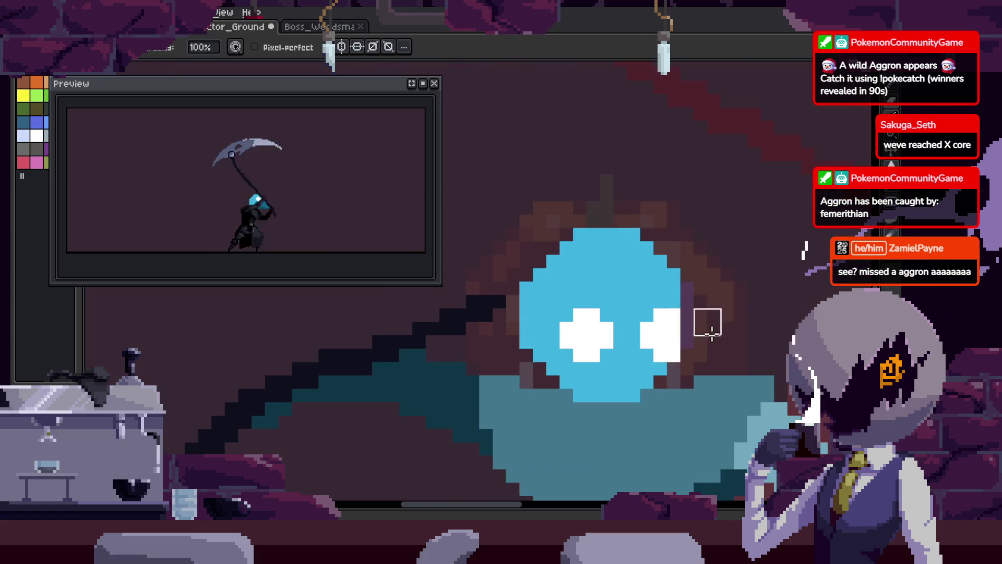
- Save, undo the dark-teal stroke, then draw a dark-teal diagonal line down the beak on another frame
key(ctrl+s)
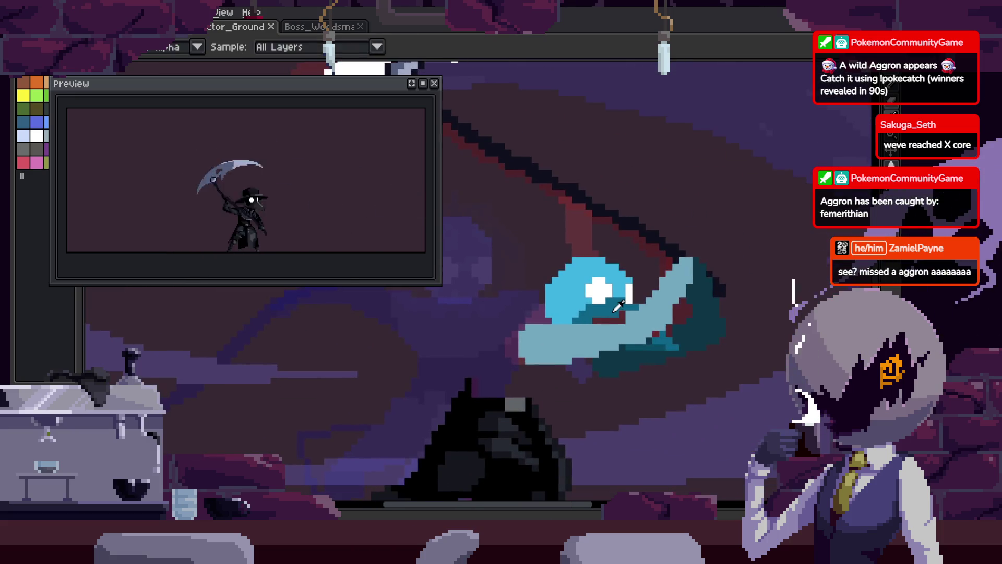
scroll(628, 256, up, 3)
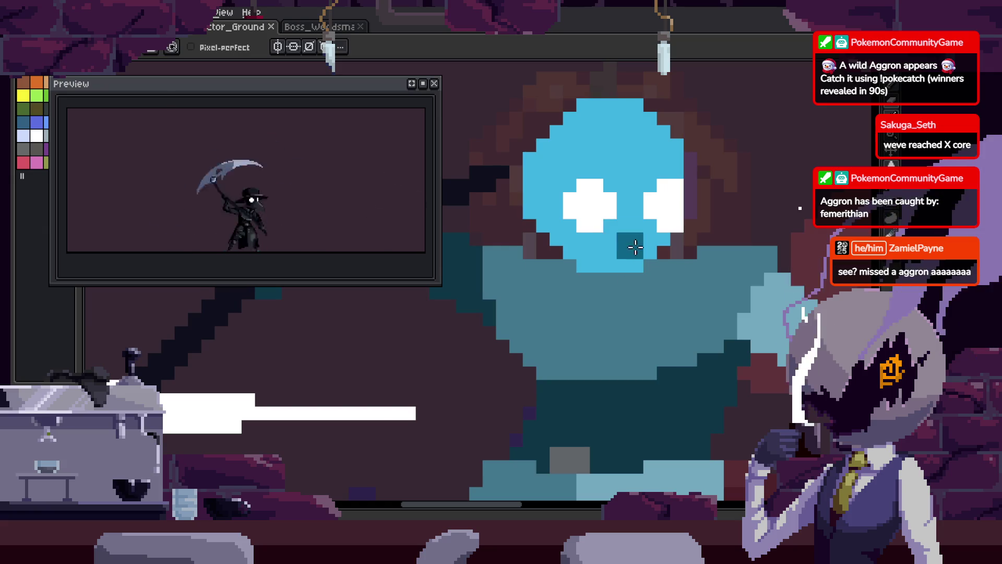
scroll(643, 235, up, 2)
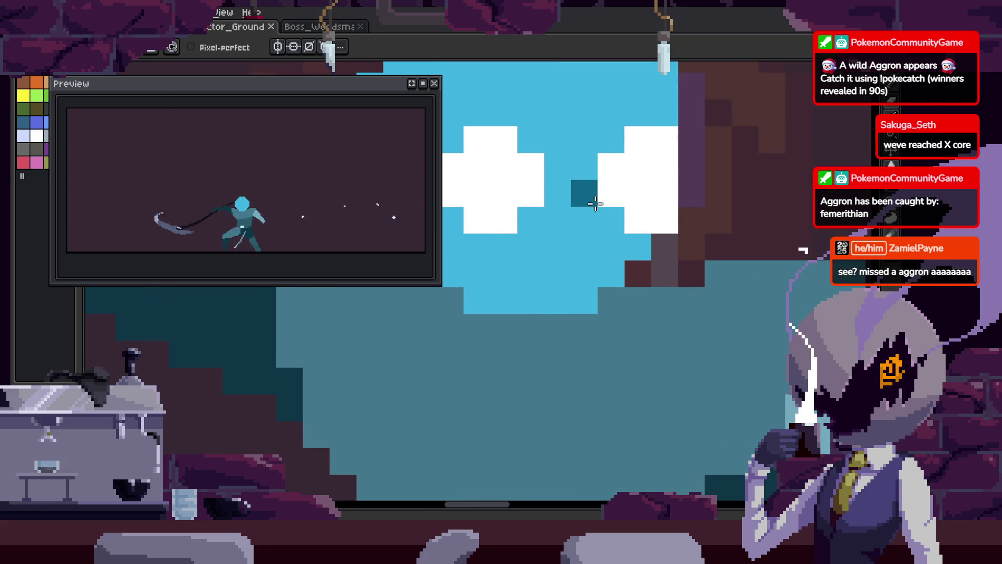
mouse_move(614, 222)
mouse_down()
mouse_move(578, 195)
mouse_move(643, 435)
mouse_up()
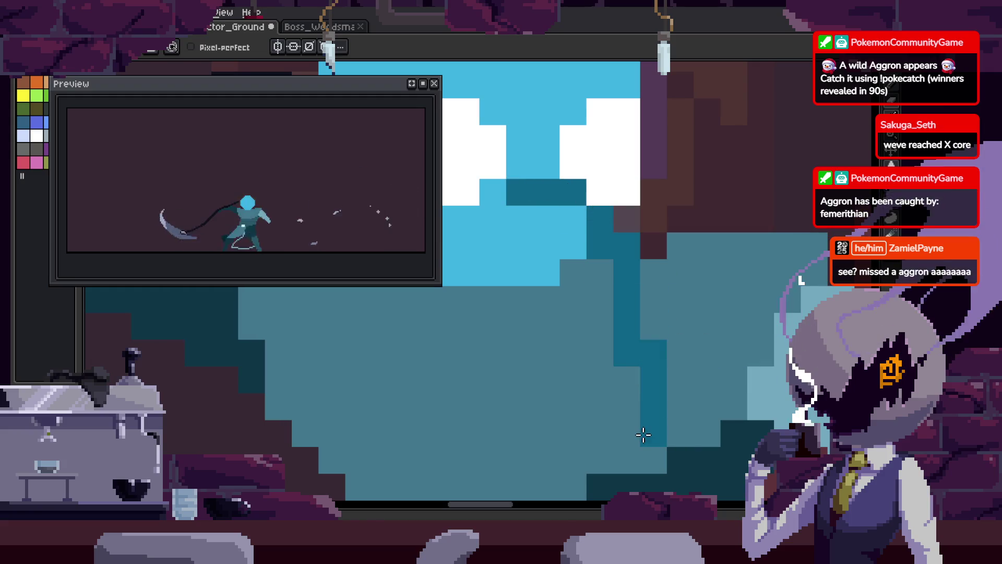
key(ctrl+z)
key(.)
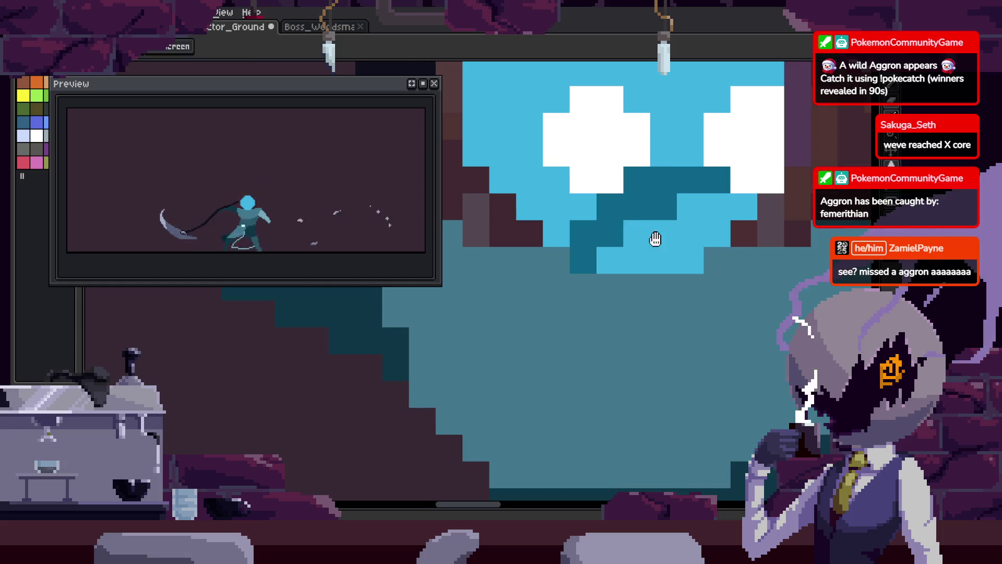
scroll(578, 246, down, 2)
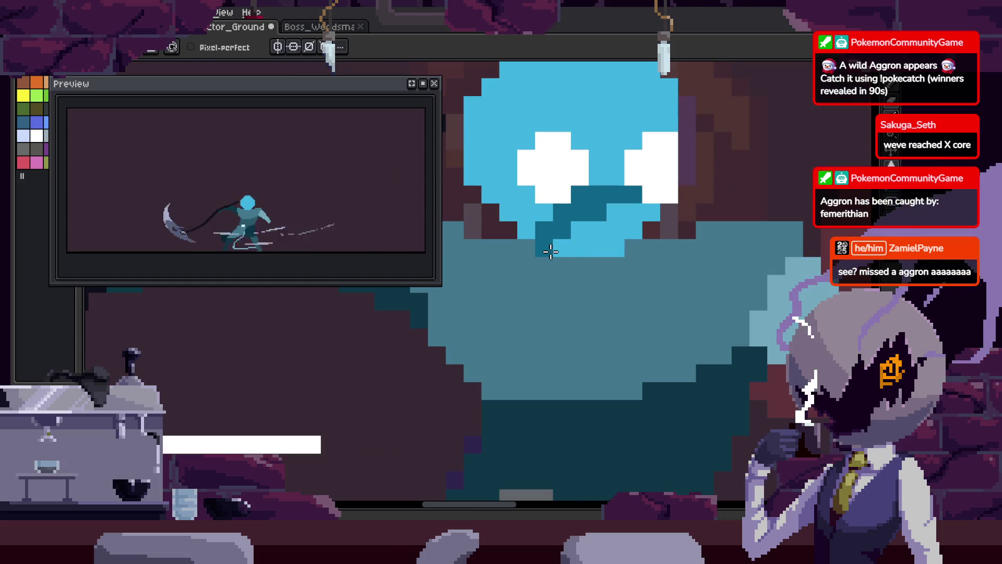
scroll(574, 282, right, 1)
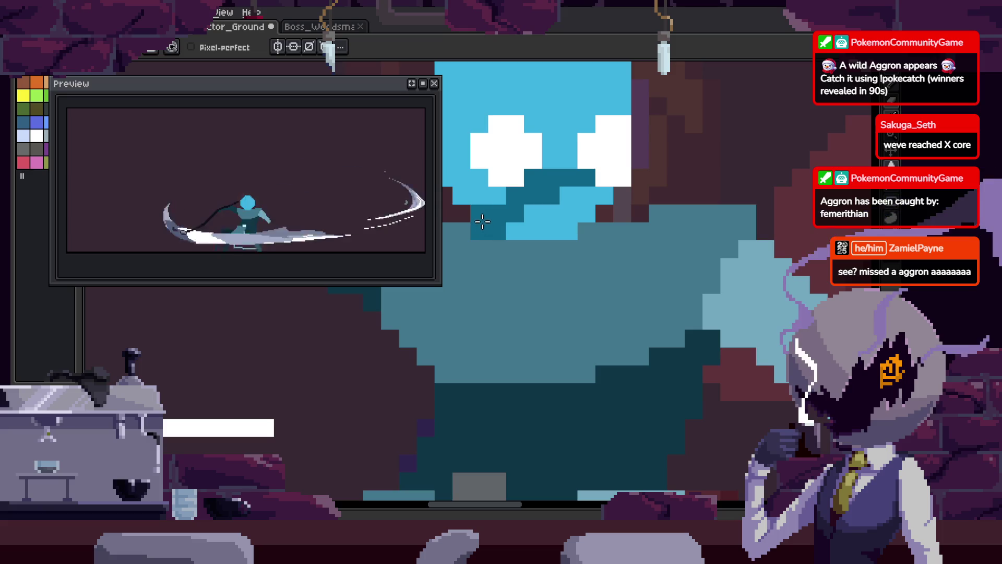
mouse_move(527, 345)
mouse_down()
mouse_move(600, 391)
mouse_move(614, 360)
mouse_up()
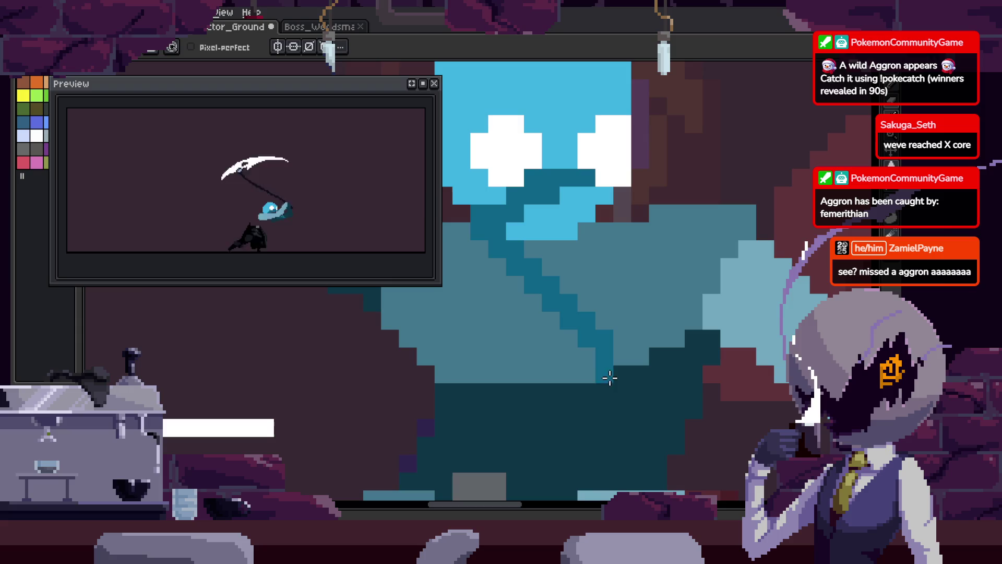
- Repaint the purple pixel column beside the eye light blue and one beak pixel dark teal
key(g)
scroll(639, 296, down, 3)
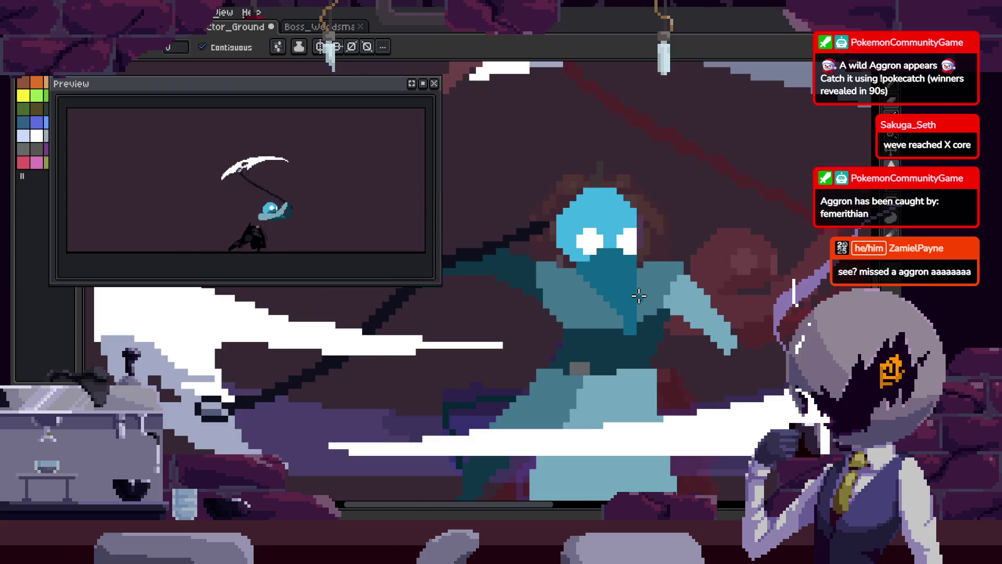
scroll(639, 296, up, 4)
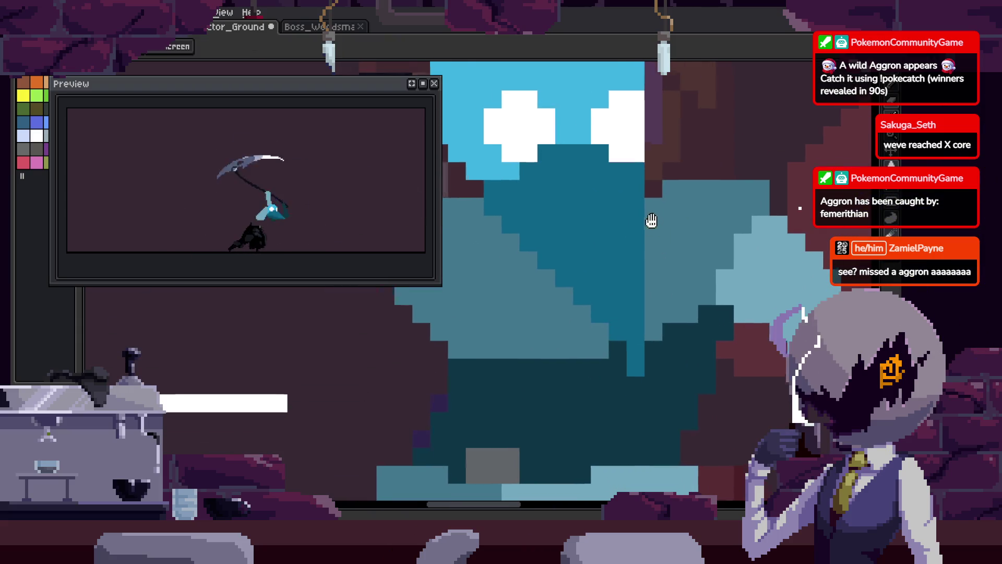
scroll(649, 218, down, 1)
scroll(653, 218, up, 3)
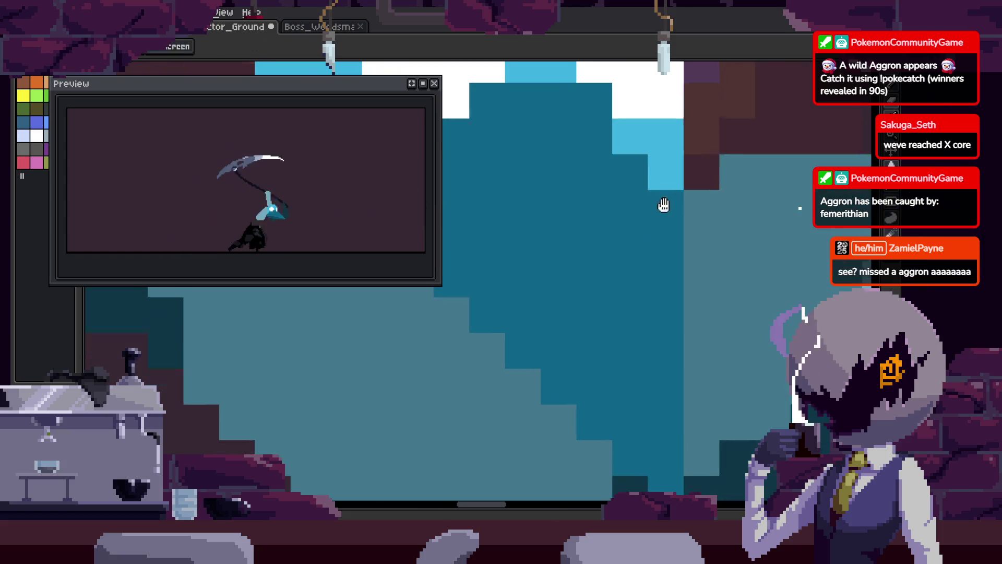
scroll(721, 240, down, 3)
key(b)
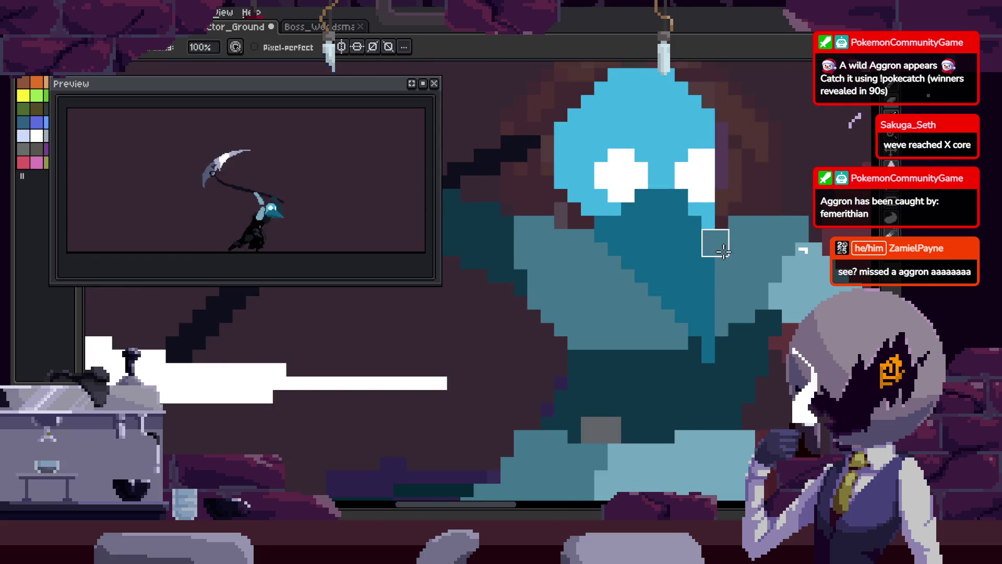
scroll(679, 282, down, 3)
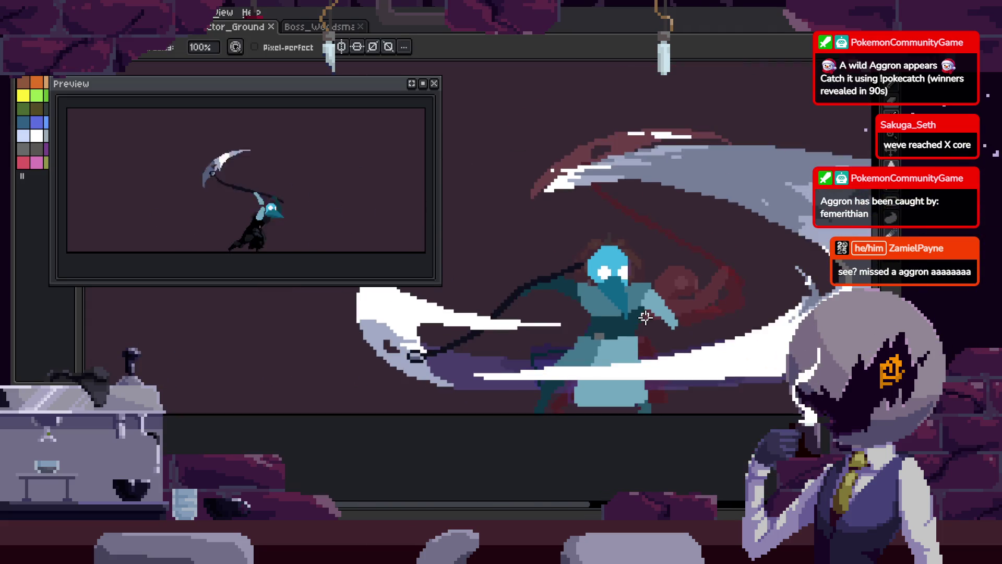
scroll(599, 228, up, 3)
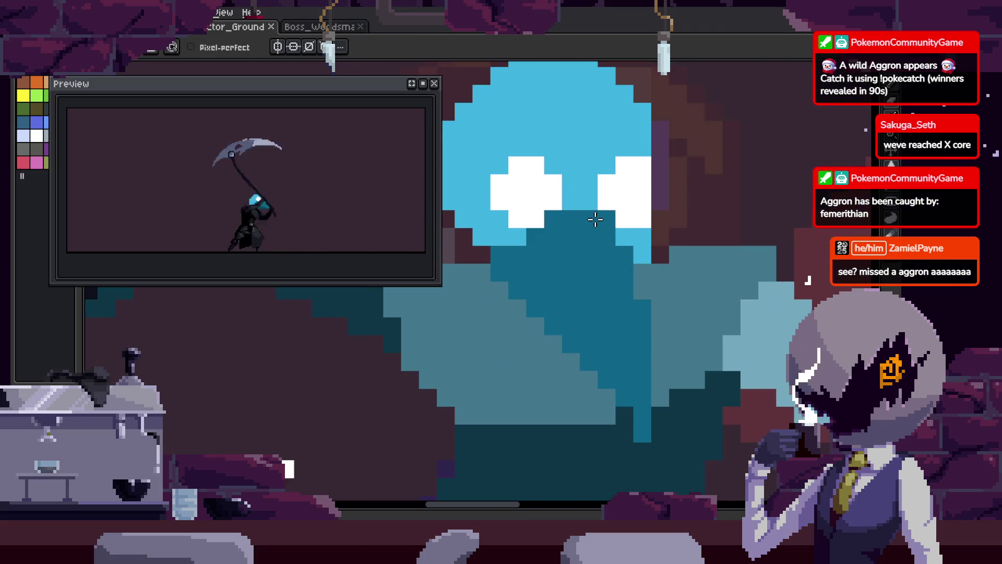
scroll(595, 220, up, 1)
key(m)
drag(567, 170, 599, 257)
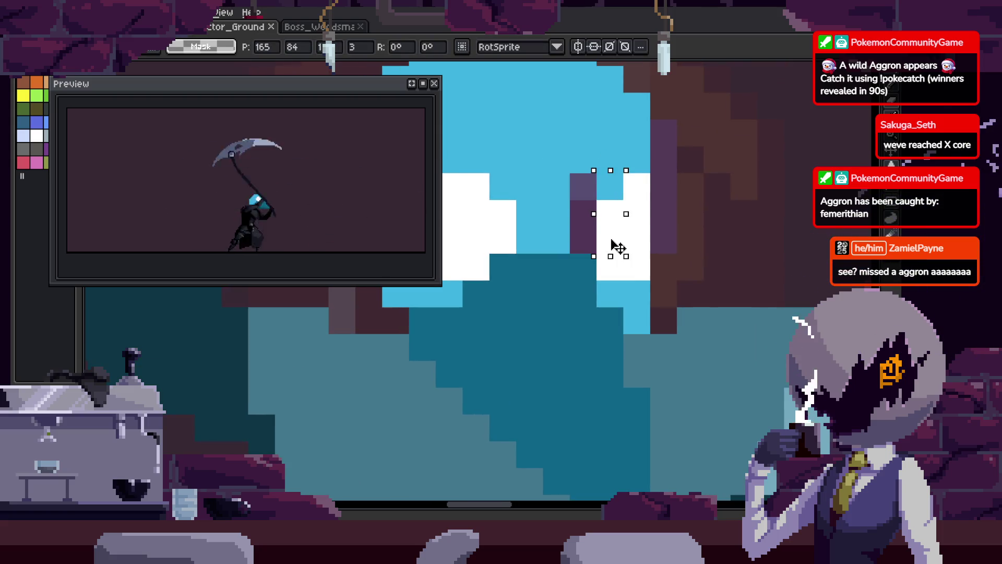
key(ctrl+d)
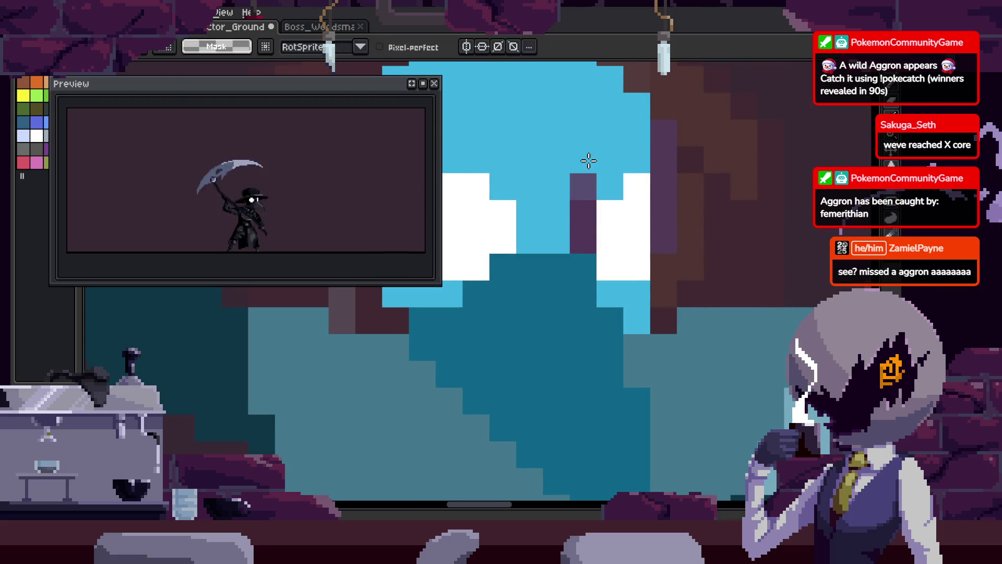
key(b)
drag(589, 160, 587, 259)
click(607, 256)
- Paint a dark-teal column down the beak and save the animation
scroll(569, 259, down, 3)
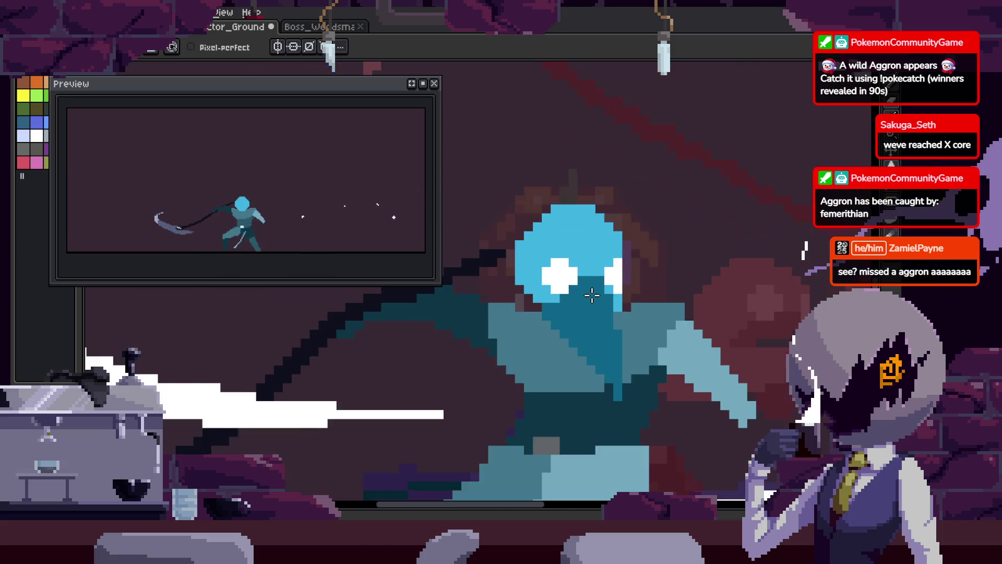
key(ctrl+s)
scroll(602, 276, up, 3)
scroll(665, 284, down, 3)
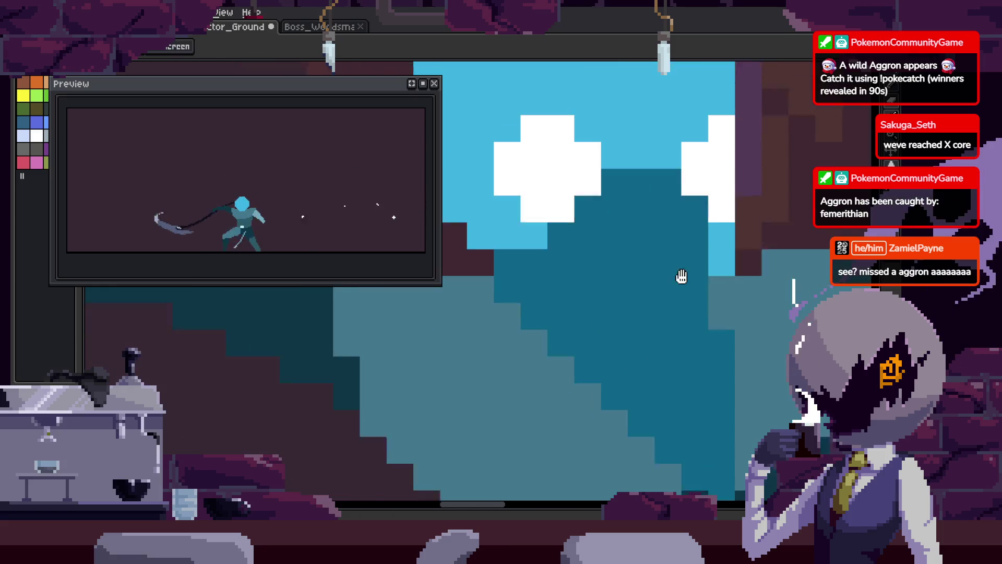
key(ctrl+s)
scroll(723, 265, up, 3)
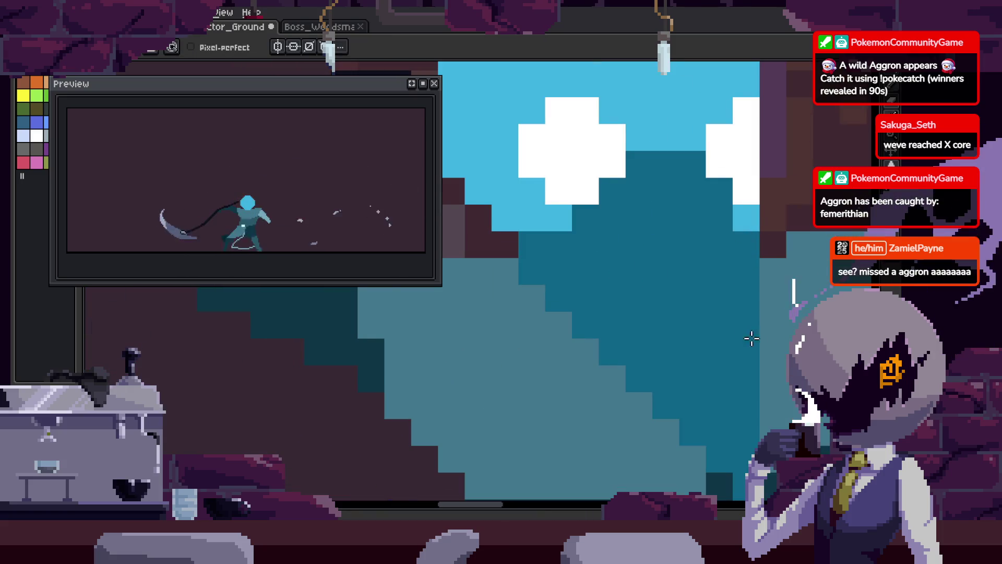
scroll(754, 338, down, 3)
scroll(622, 264, up, 3)
drag(643, 246, 640, 430)
scroll(627, 353, down, 3)
key(ctrl+s)
scroll(620, 376, up, 3)
scroll(509, 263, up, 3)
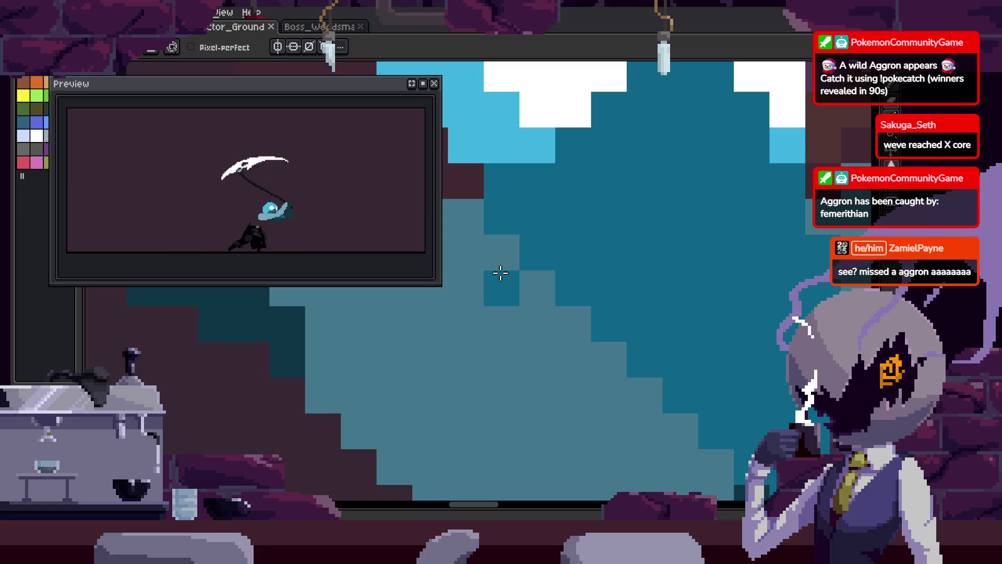
scroll(616, 186, down, 3)
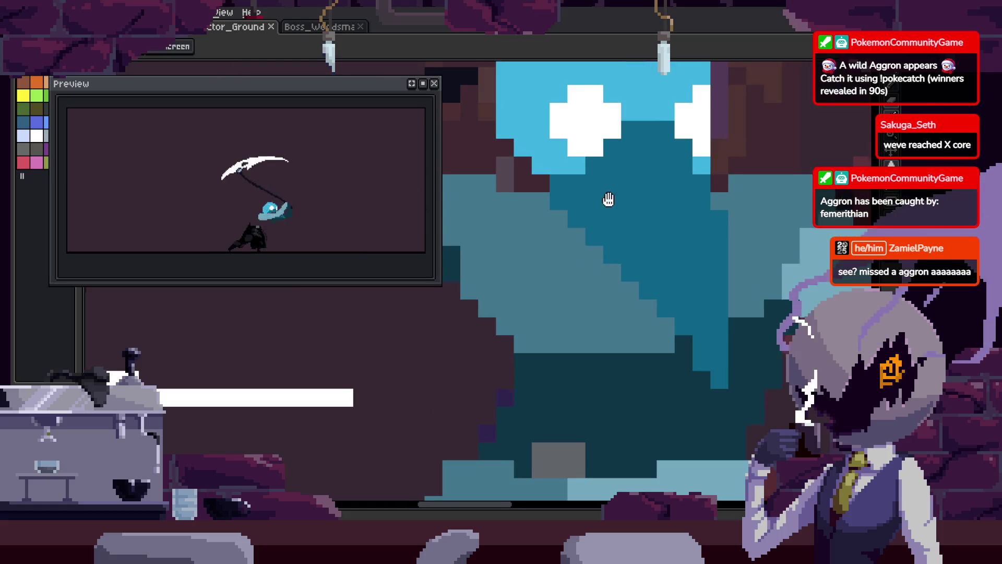
scroll(616, 187, up, 3)
- Add two light-blue pixels on the head and a dark-teal block on the beak, then save
click(573, 266)
click(573, 314)
scroll(631, 331, down, 4)
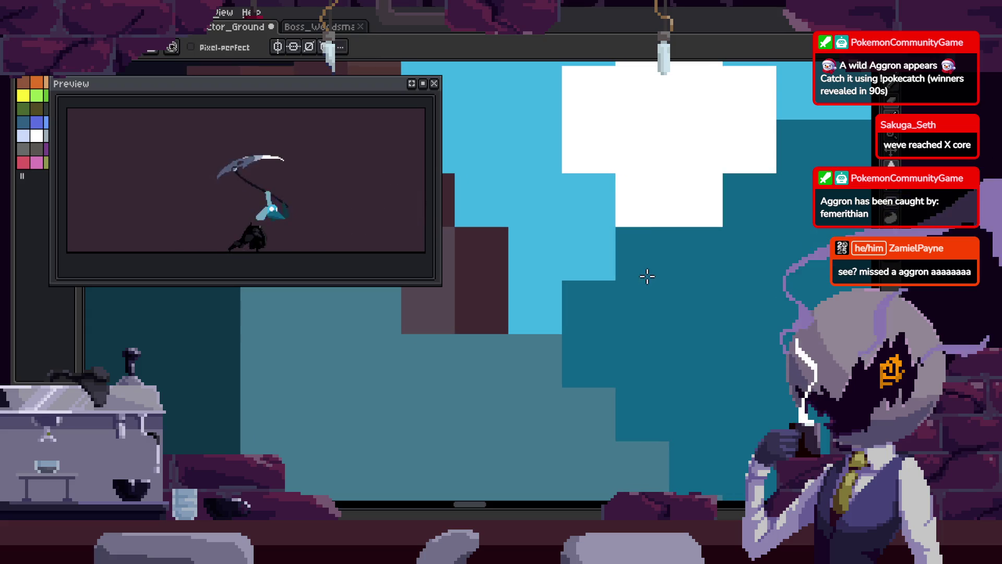
scroll(616, 307, up, 2)
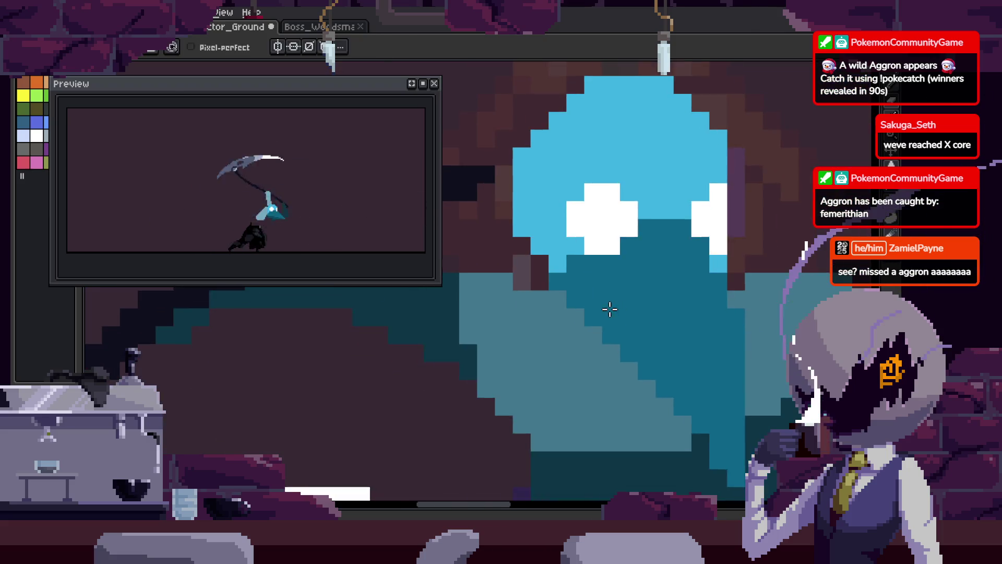
key(b)
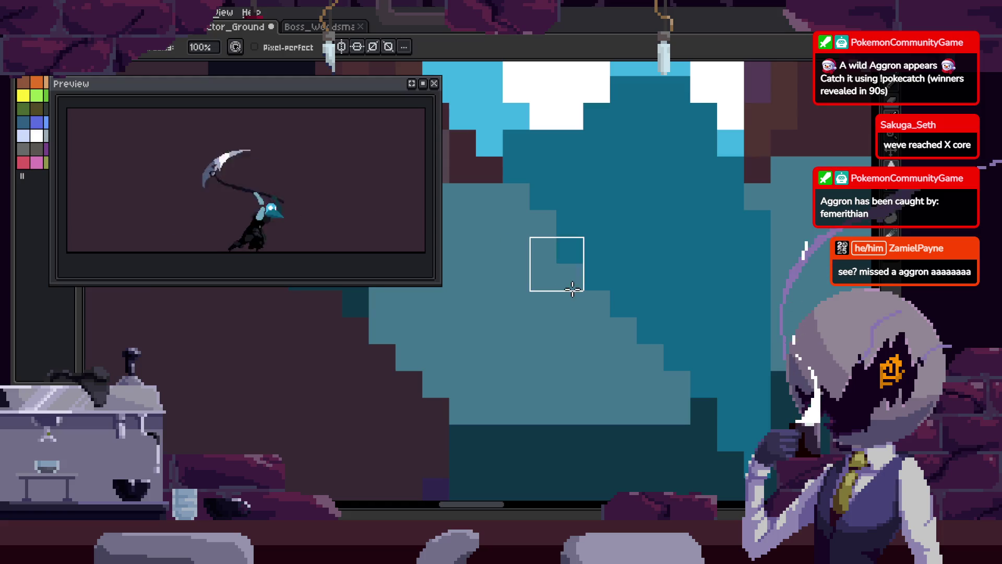
scroll(626, 355, down, 1)
scroll(647, 323, up, 1)
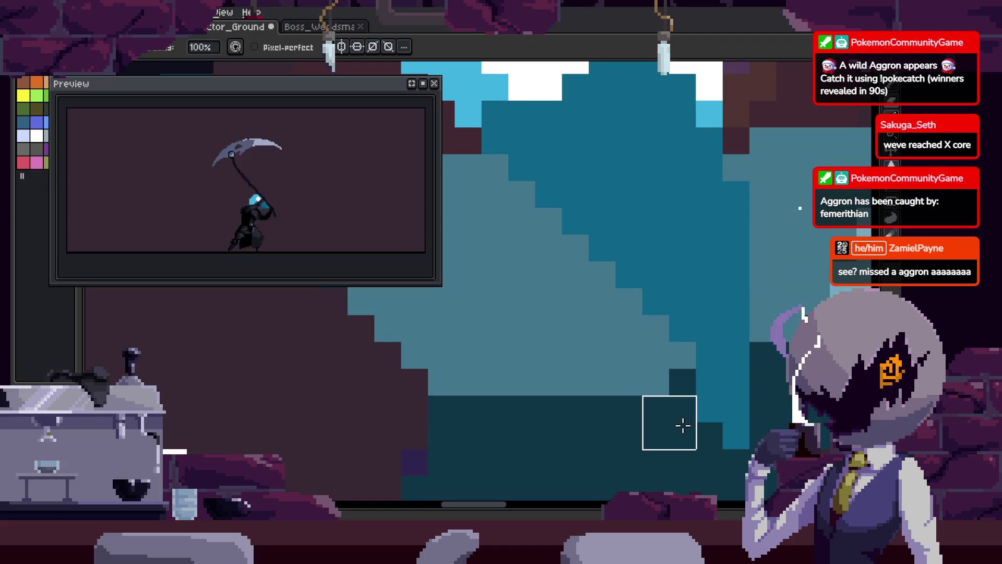
click(741, 424)
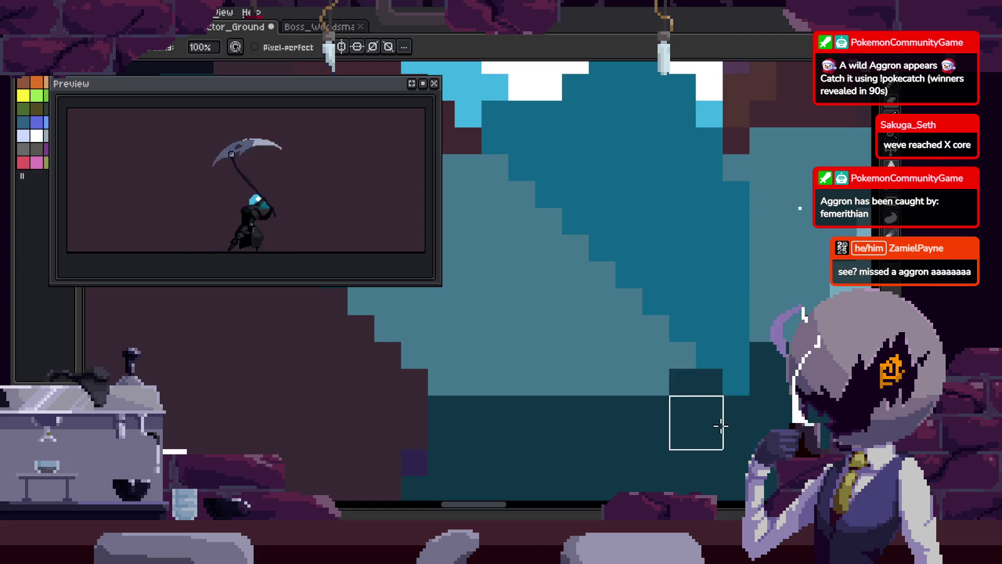
key(ctrl+s)
scroll(716, 426, down, 3)
scroll(625, 306, up, 2)
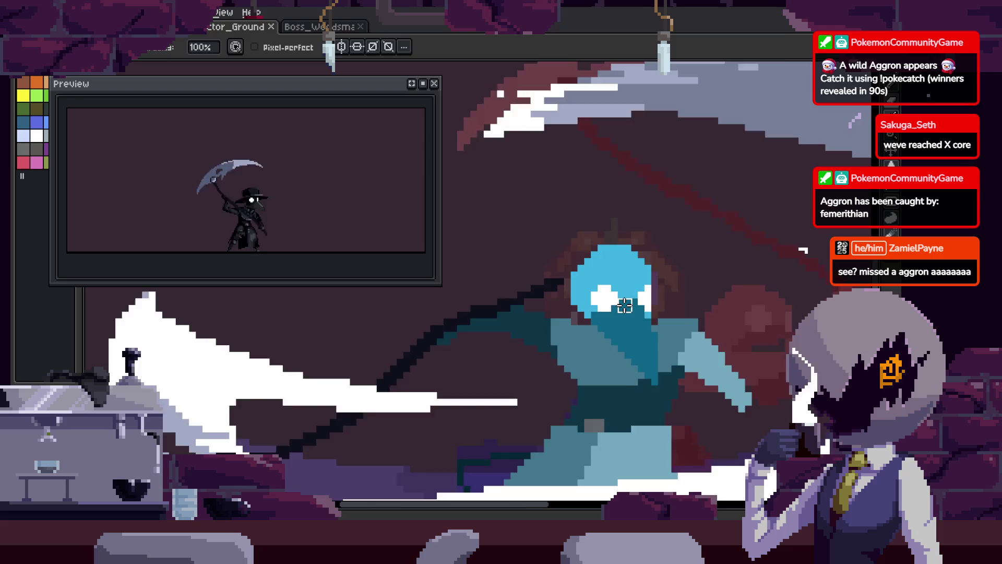
scroll(625, 305, up, 3)
scroll(705, 224, up, 1)
- Repaint the dark hood pixels light blue and add a dark pixel beside the head, saving
drag(497, 237, 681, 279)
mouse_move(566, 231)
mouse_down()
mouse_move(723, 286)
mouse_move(655, 328)
mouse_up()
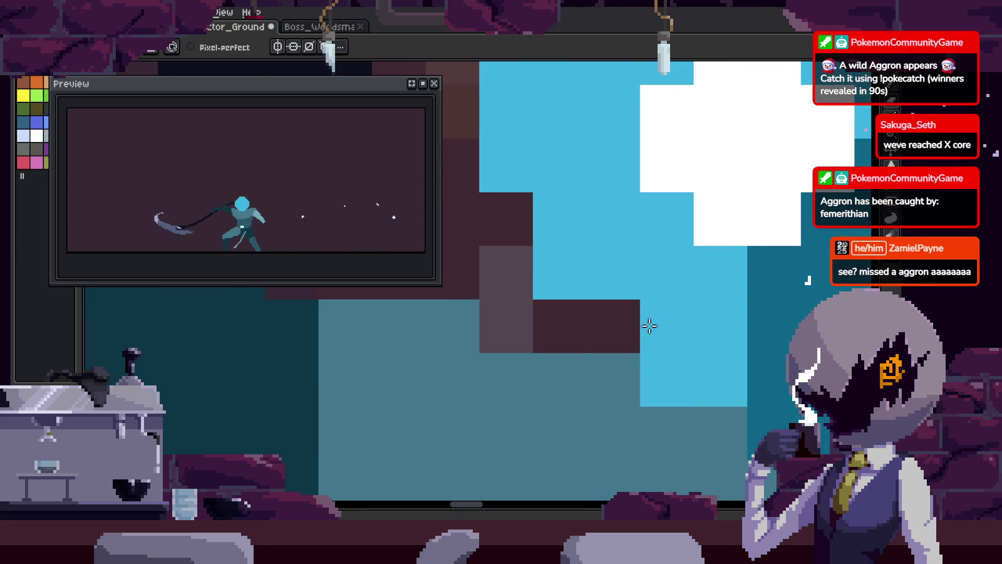
key(ctrl+s)
scroll(681, 356, down, 3)
scroll(689, 365, down, 1)
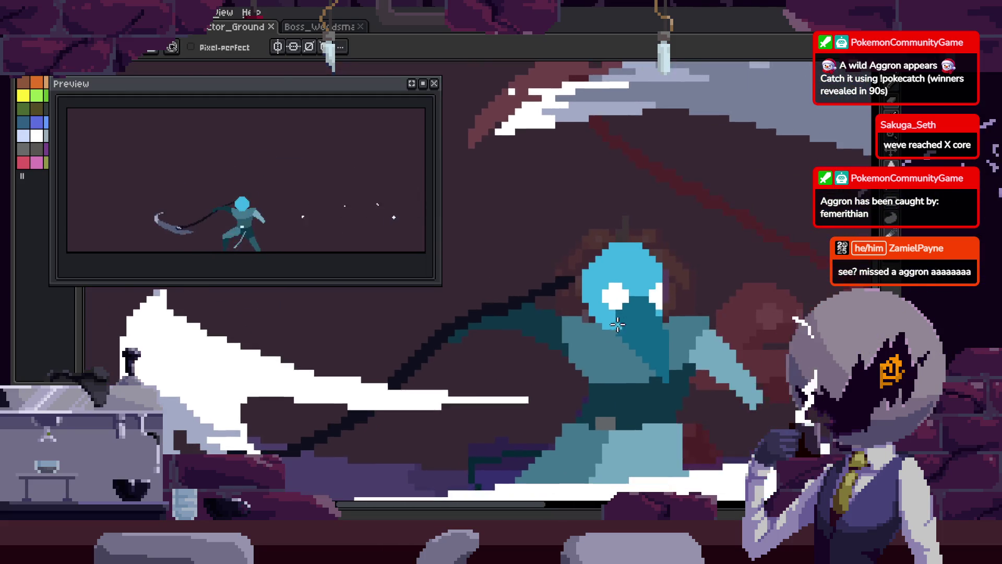
scroll(610, 332, up, 3)
scroll(574, 334, down, 1)
scroll(542, 336, up, 2)
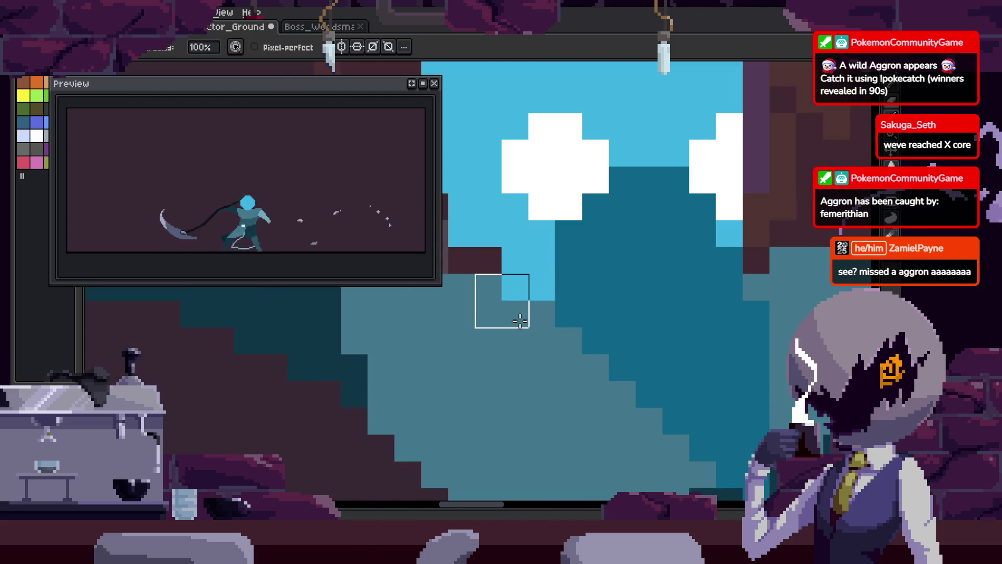
click(504, 300)
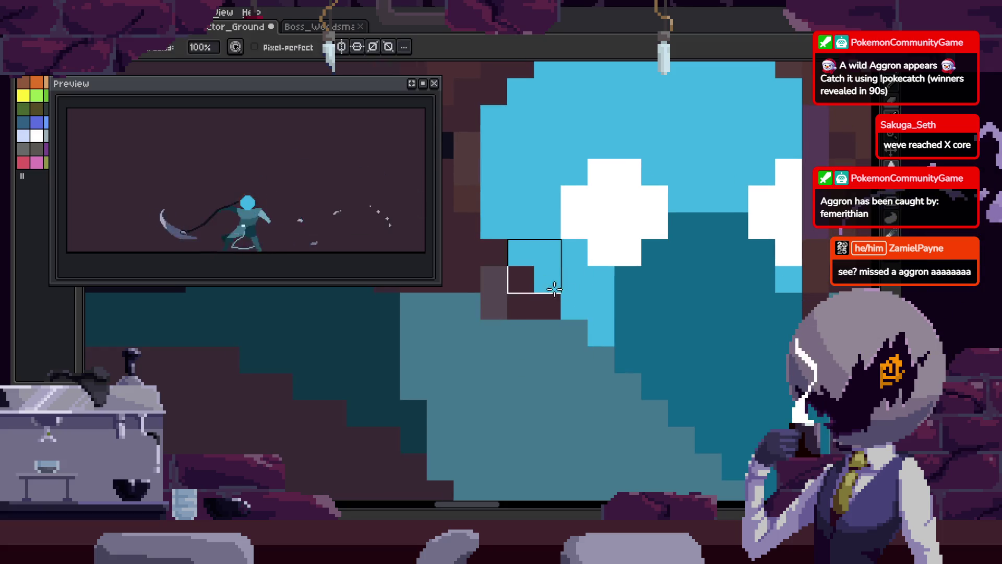
key(ctrl+s)
- Pick the light blue from the canvas, paint pixels next to the white eye, and save
scroll(531, 354, down, 2)
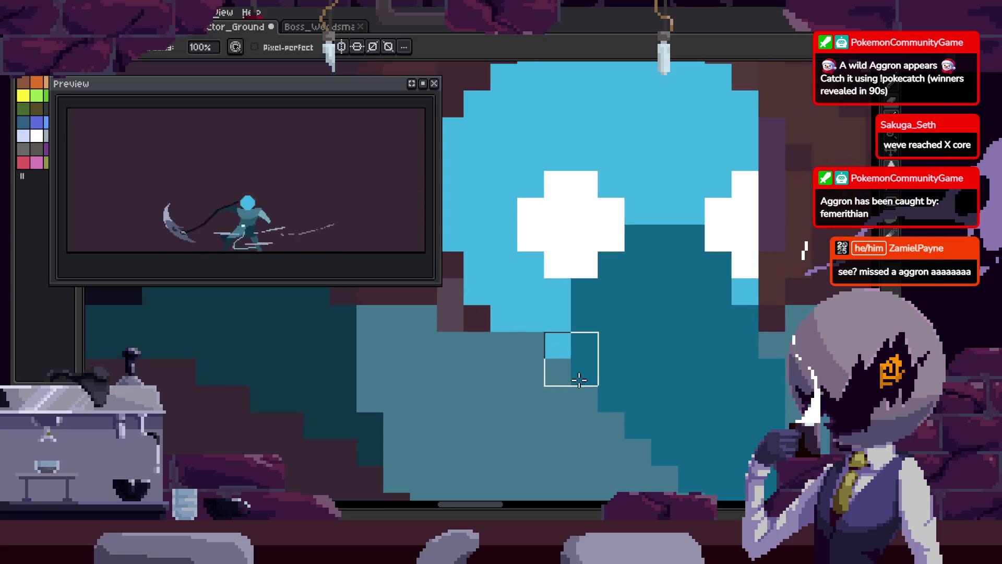
scroll(522, 334, up, 2)
key(alt)
mouse_move(564, 329)
mouse_down()
mouse_move(586, 301)
mouse_move(601, 307)
mouse_up()
key(ctrl+s)
scroll(619, 277, down, 4)
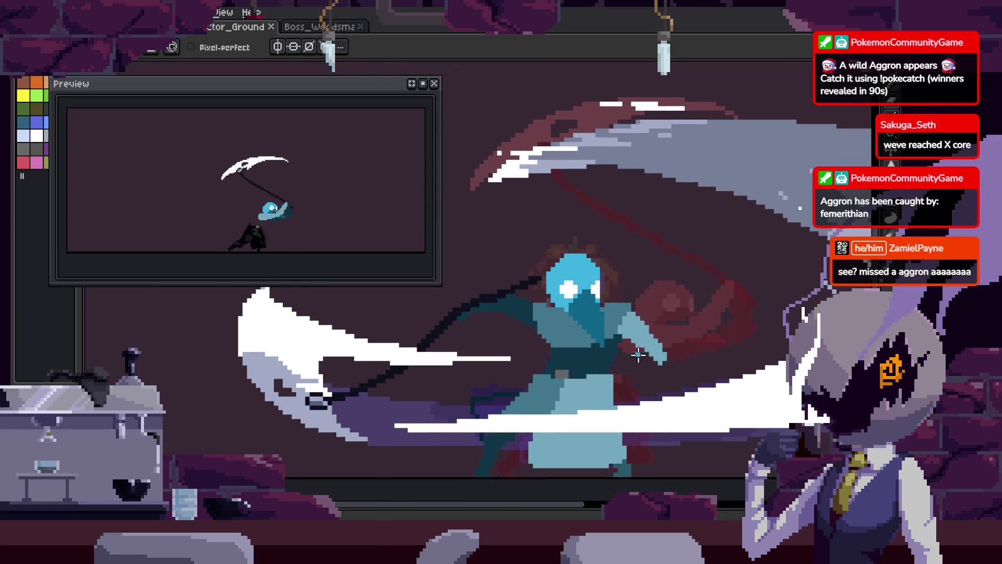
scroll(626, 334, up, 3)
- On the next frame, lasso and delete the leftover hood pixels, then advance to the scythe-slash frame
key(Right)
key(Right)
key(Right)
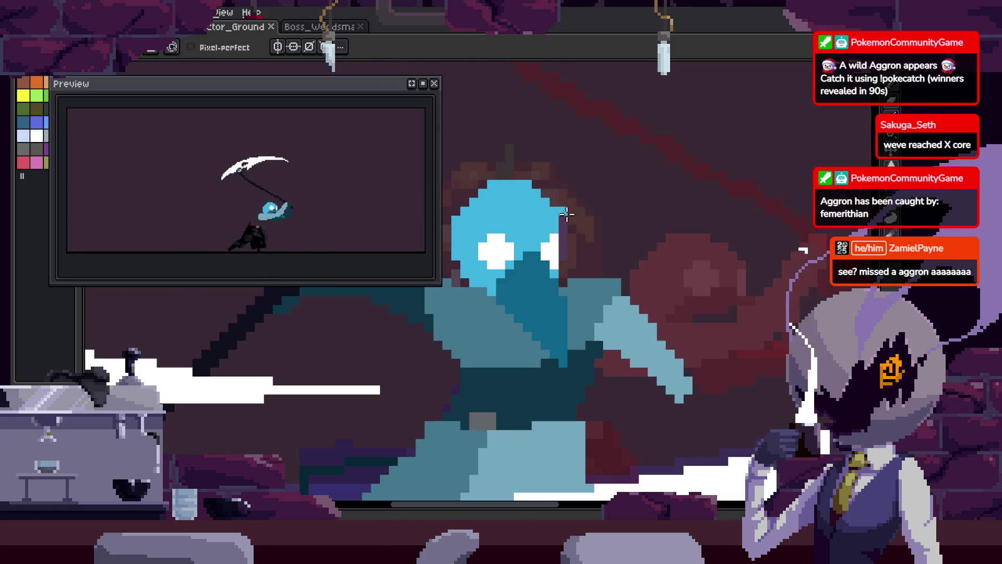
key(q)
drag(668, 149, 748, 327)
key(Delete)
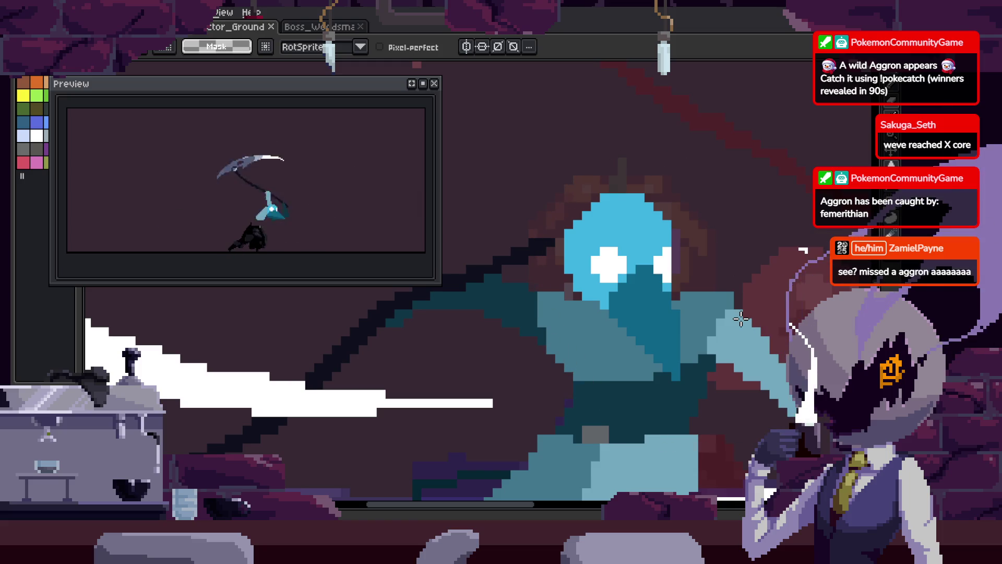
key(Right)
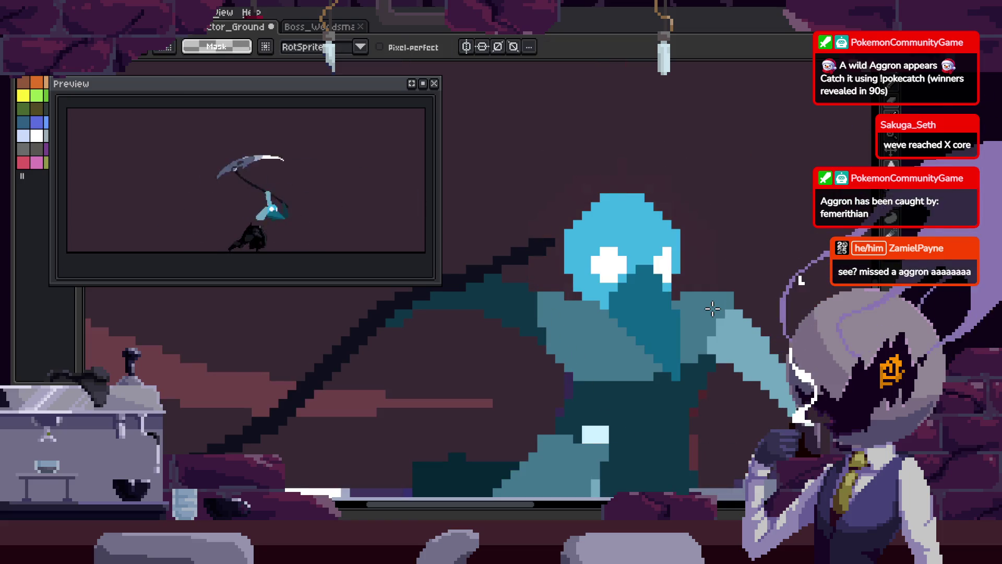
key(Right)
key(ctrl+v)
key(Right)
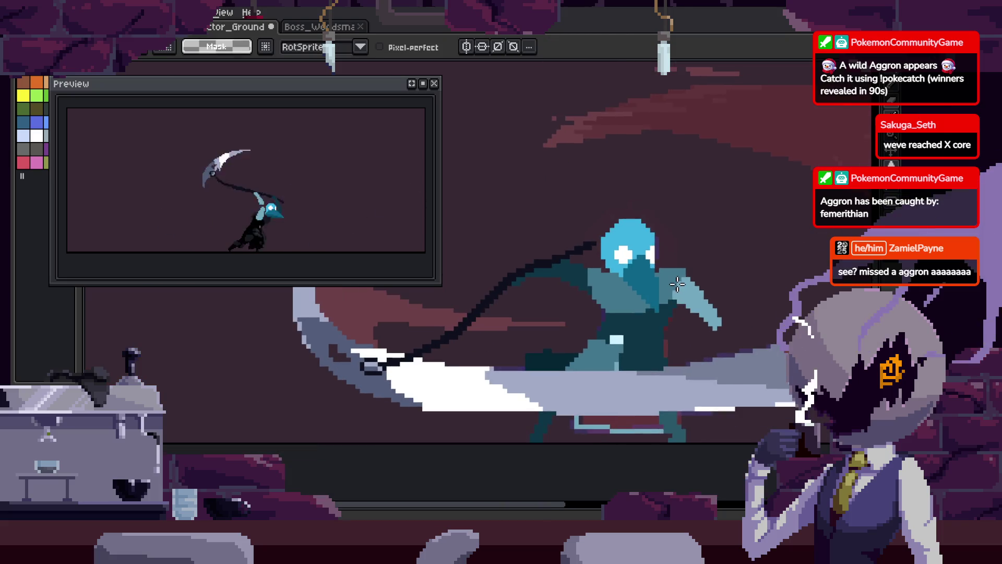
key(Right)
key(Right)
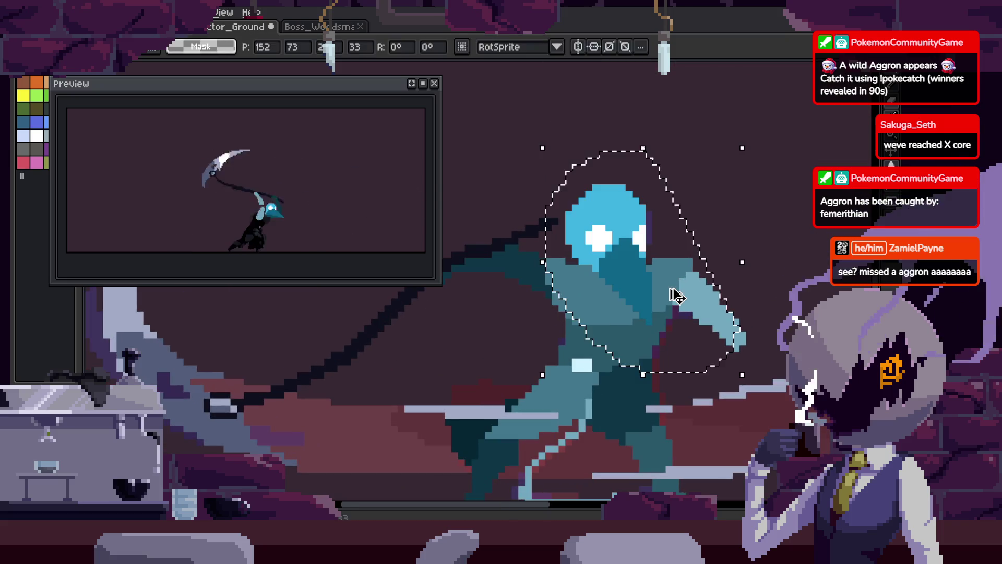
- Step back and forth between frames 6 and 8, toggling the timeline to compare the repainted heads
key(Left)
key(Tab)
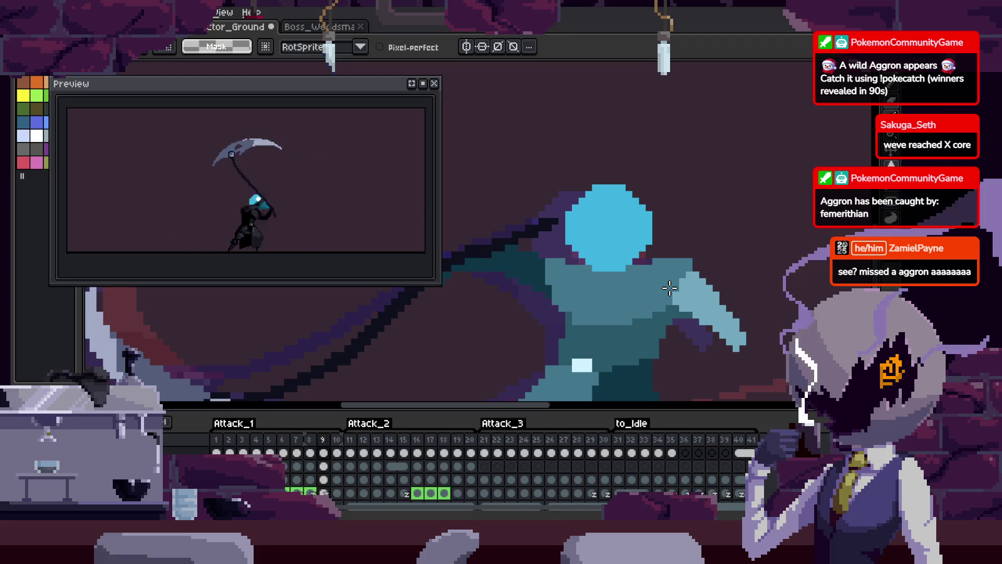
key(Left)
key(Tab)
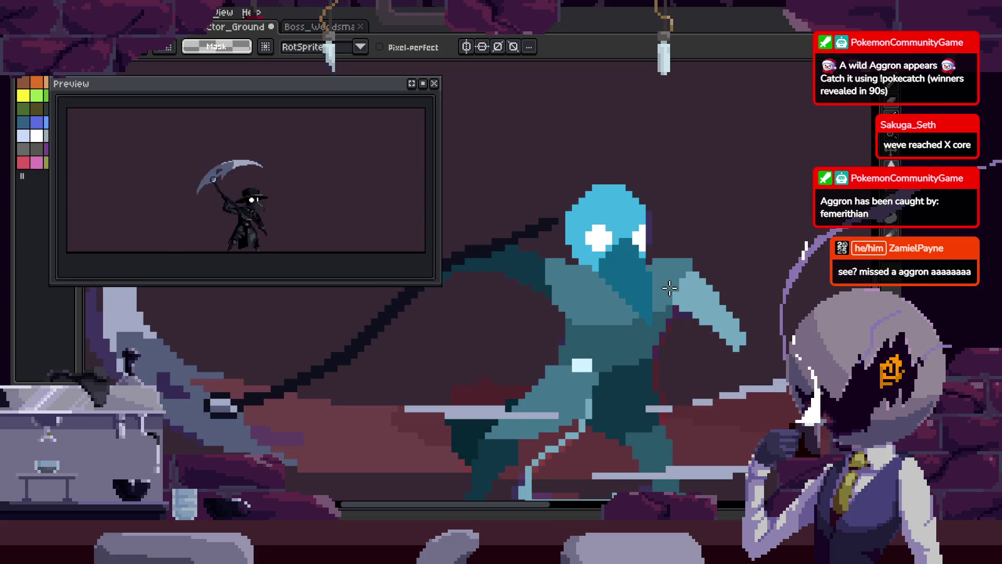
key(Left)
key(Tab)
key(Left)
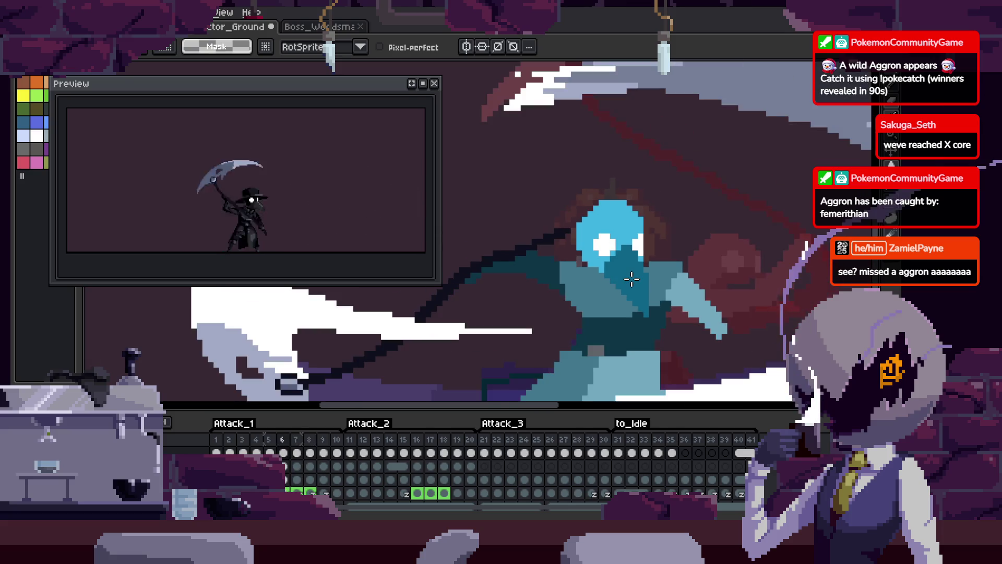
key(Tab)
key(Right)
key(Tab)
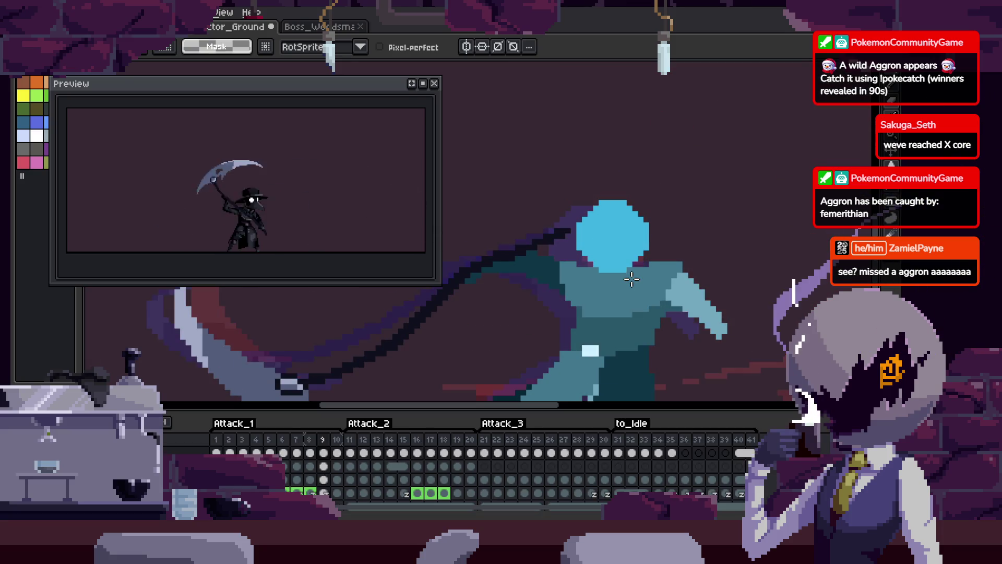
key(Right)
key(Right)
scroll(659, 299, down, 5)
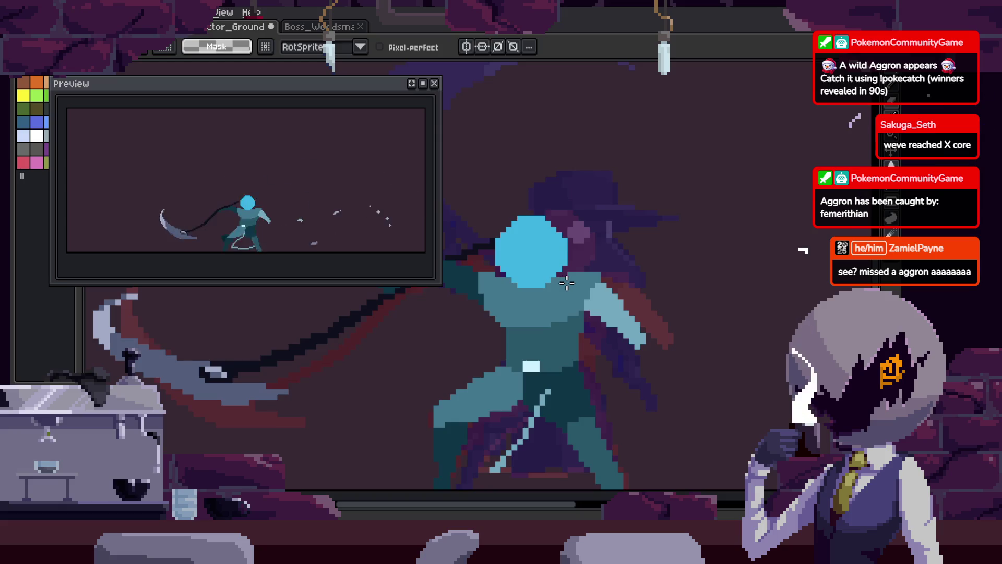
key(Tab)
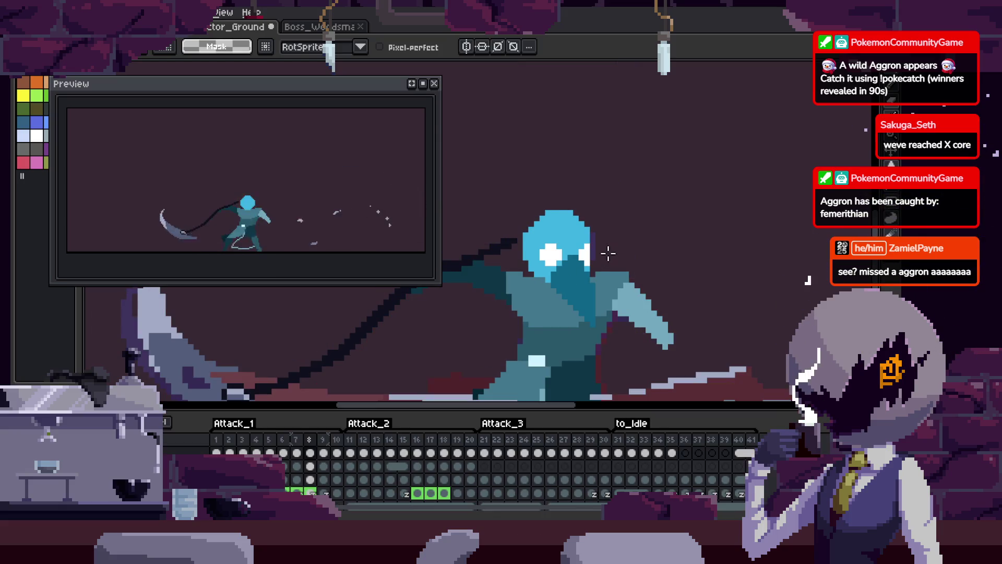
key(Tab)
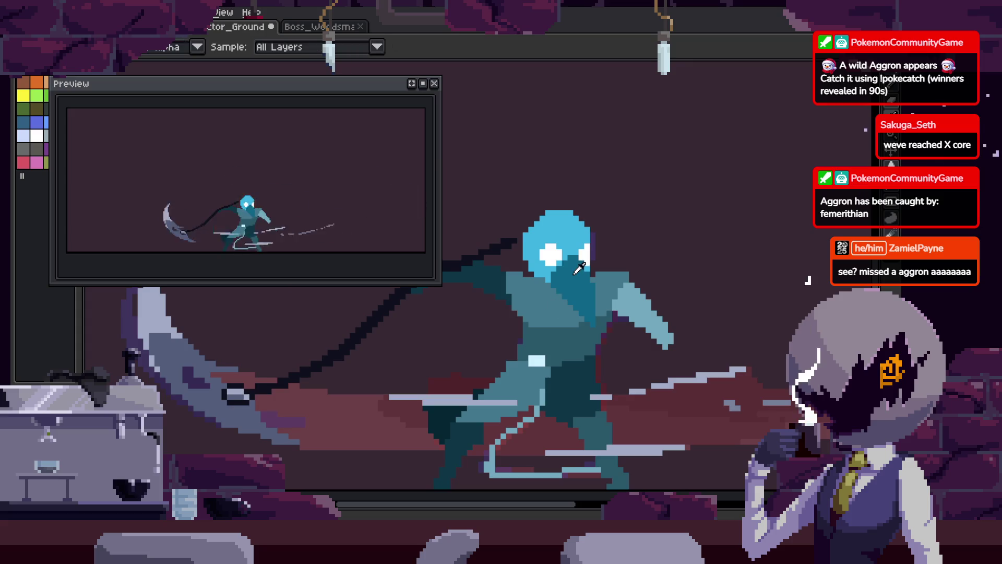
scroll(580, 268, up, 2)
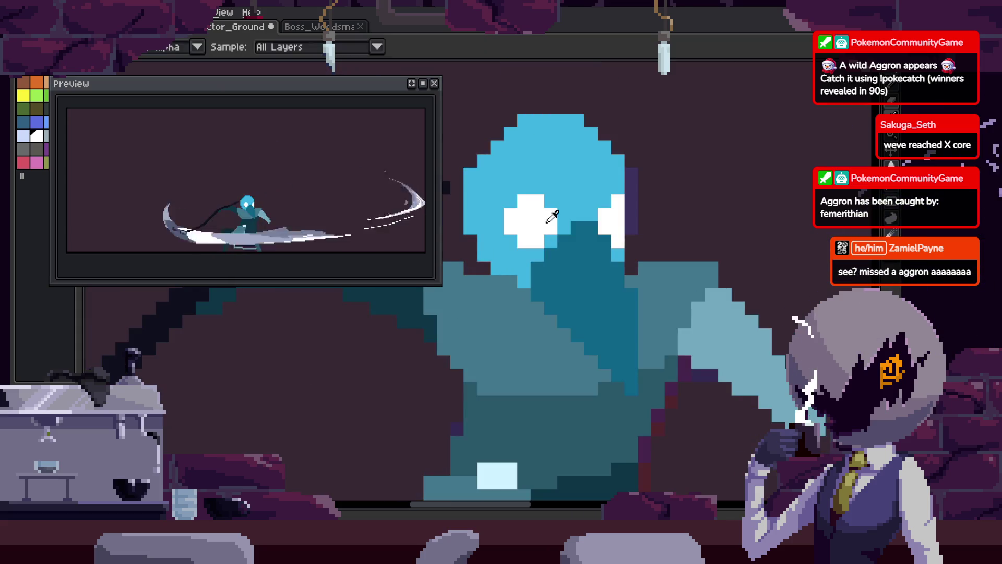
scroll(552, 216, up, 1)
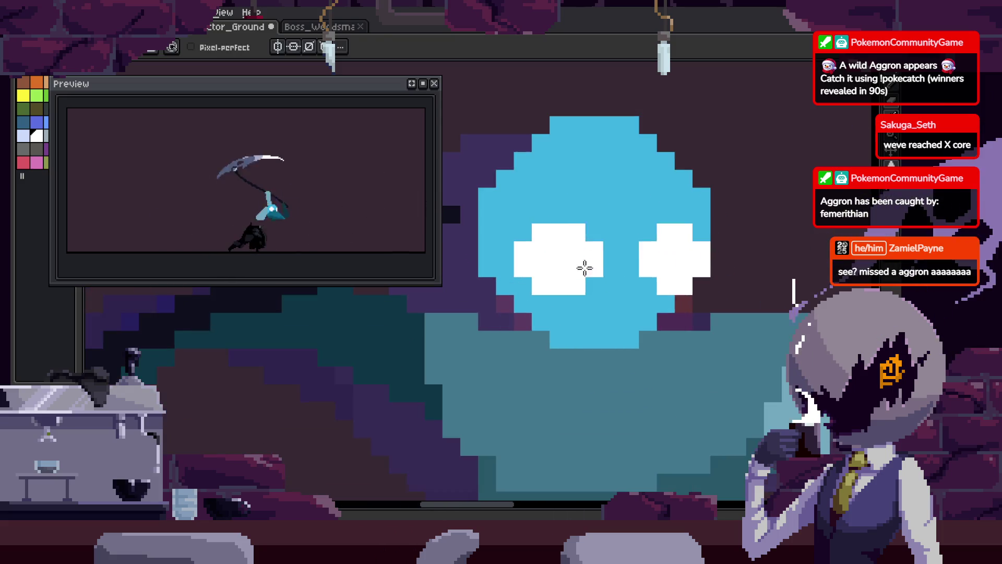
- Select the right eye's white region with the magic wand, then clear the selection and save
key(w)
click(703, 272)
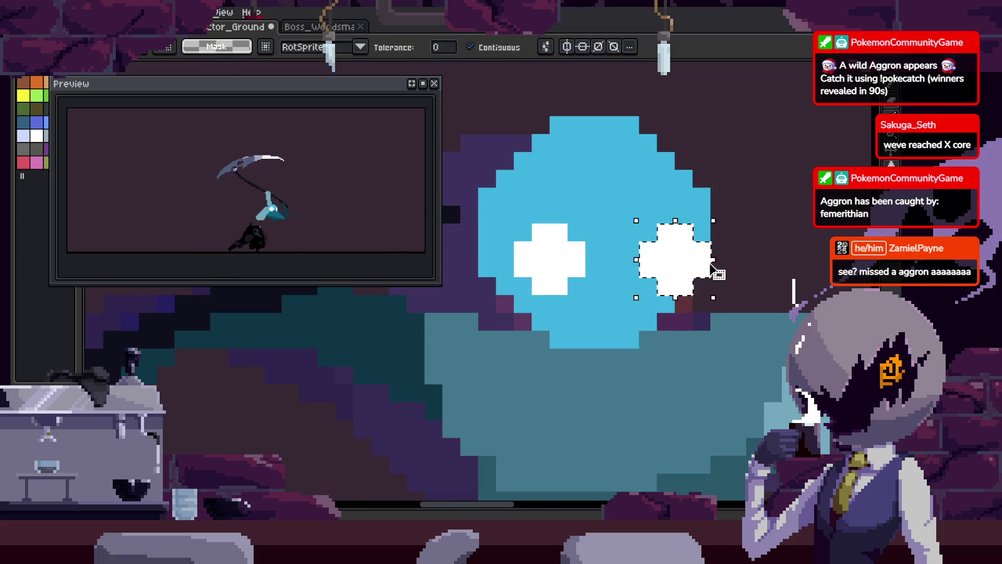
key(b)
key(ctrl+d)
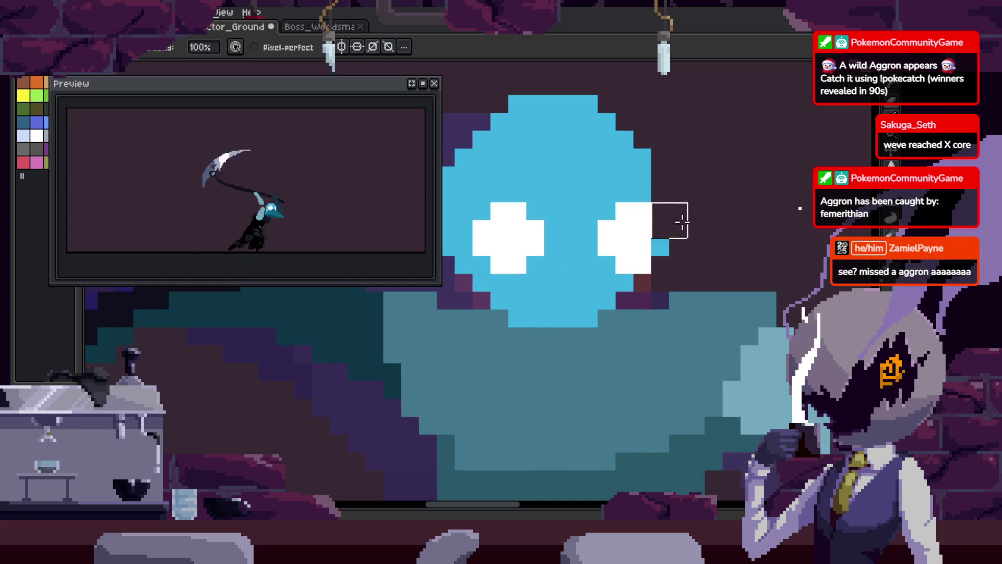
key(ctrl+s)
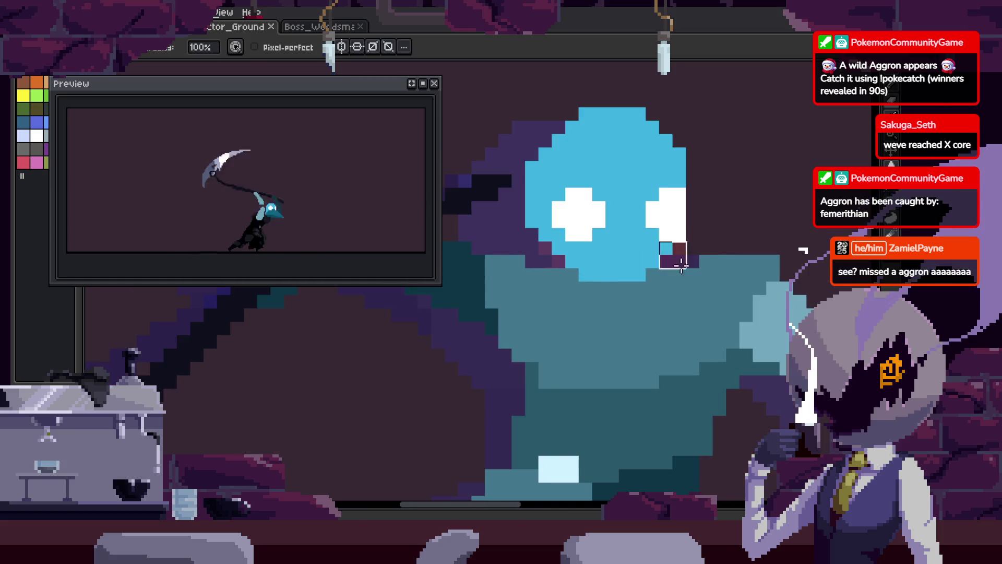
- Fill the chin area with darker teal and paint a dark-teal diagonal band across the head
scroll(660, 282, down, 2)
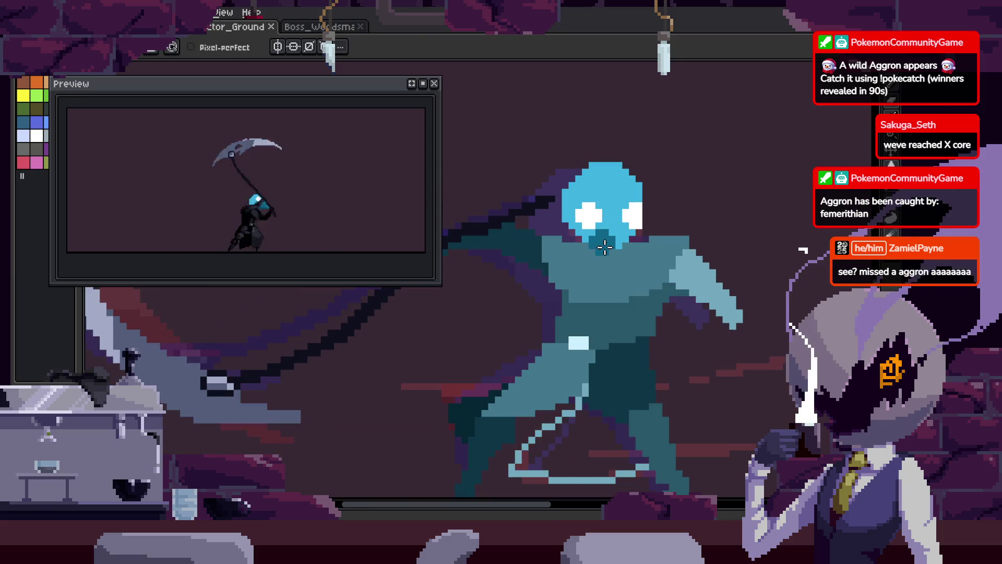
scroll(605, 247, up, 2)
scroll(620, 230, up, 1)
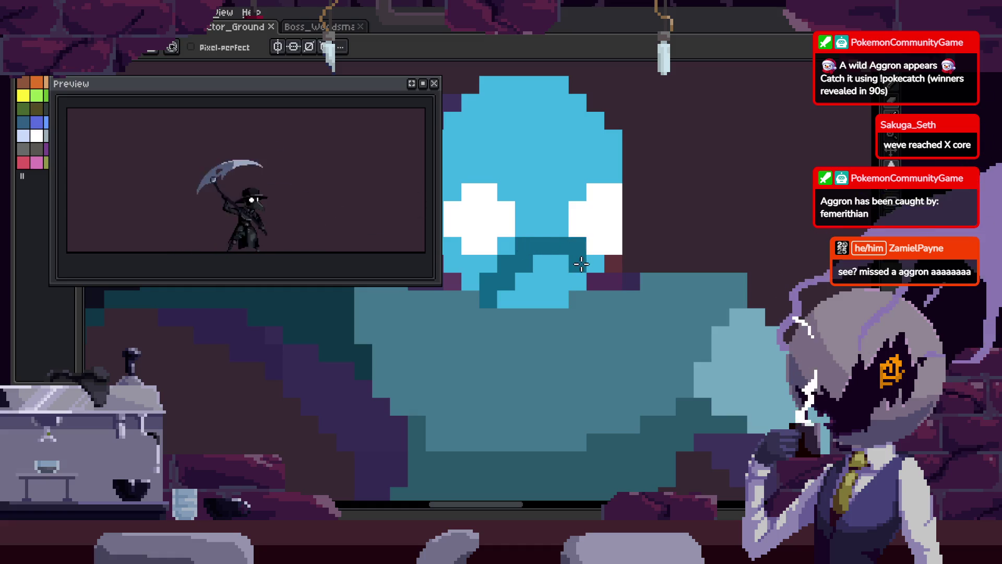
key(g)
click(569, 284)
scroll(574, 277, down, 1)
scroll(574, 272, down, 1)
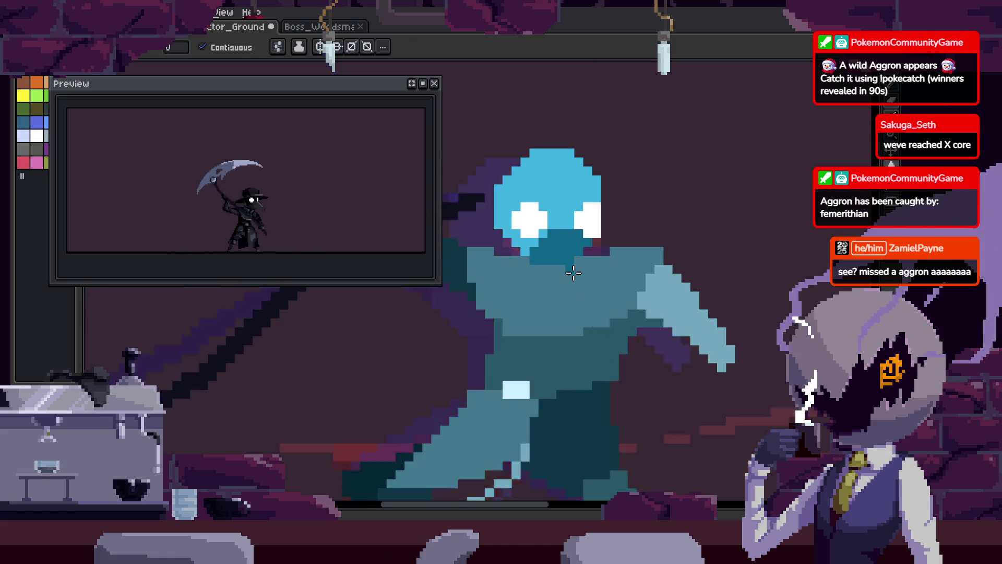
key(b)
scroll(574, 272, up, 1)
drag(521, 264, 635, 405)
- On the next frame, outline the dark-teal beak, fill its interior and save
key(Right)
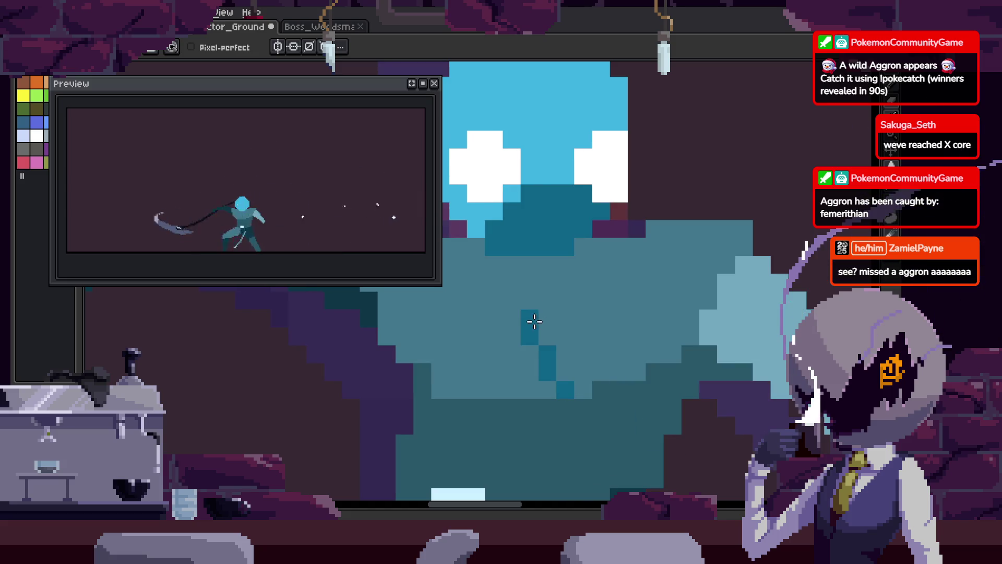
drag(535, 321, 492, 258)
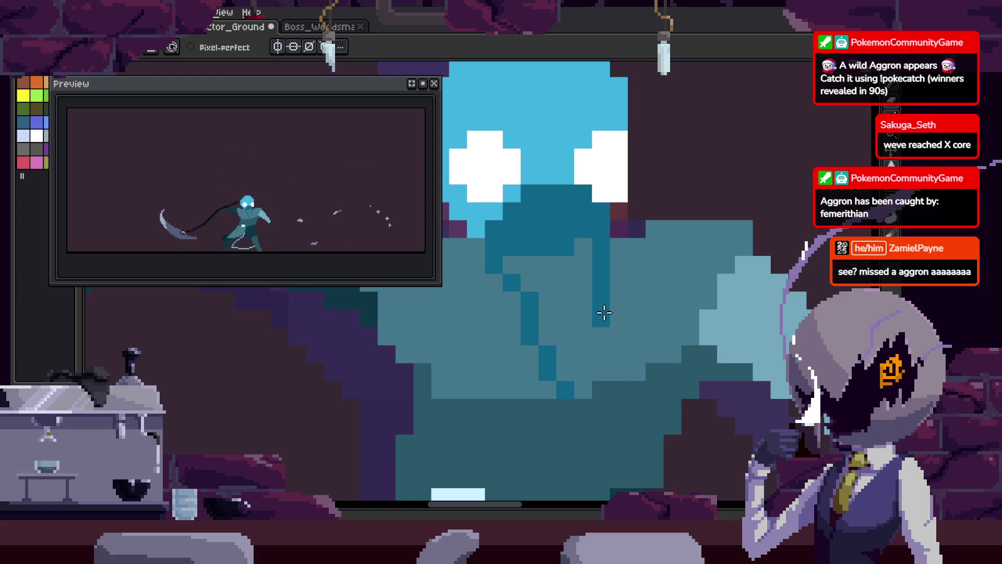
drag(605, 312, 585, 393)
key(g)
click(548, 340)
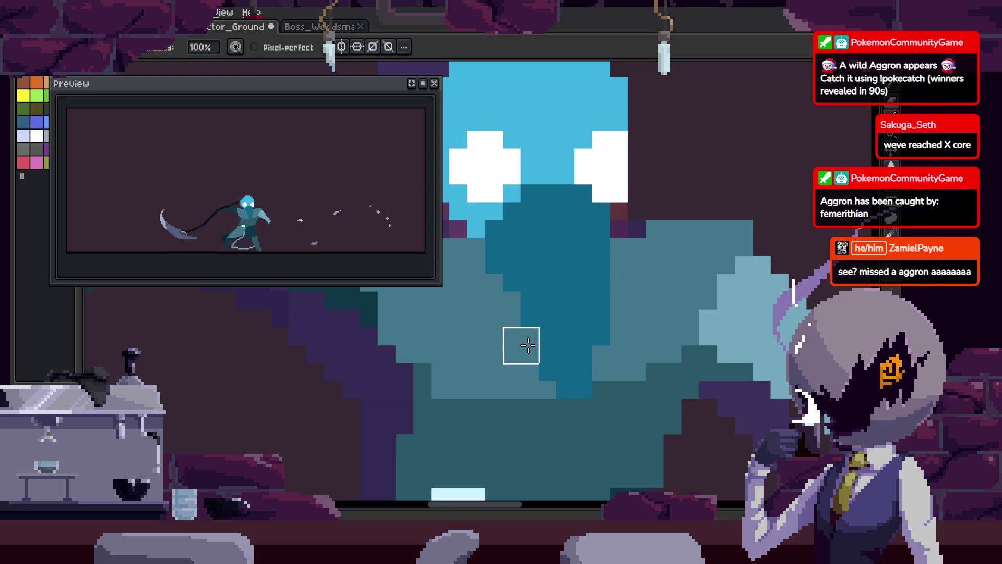
key(ctrl+s)
scroll(542, 372, down, 3)
scroll(618, 402, up, 3)
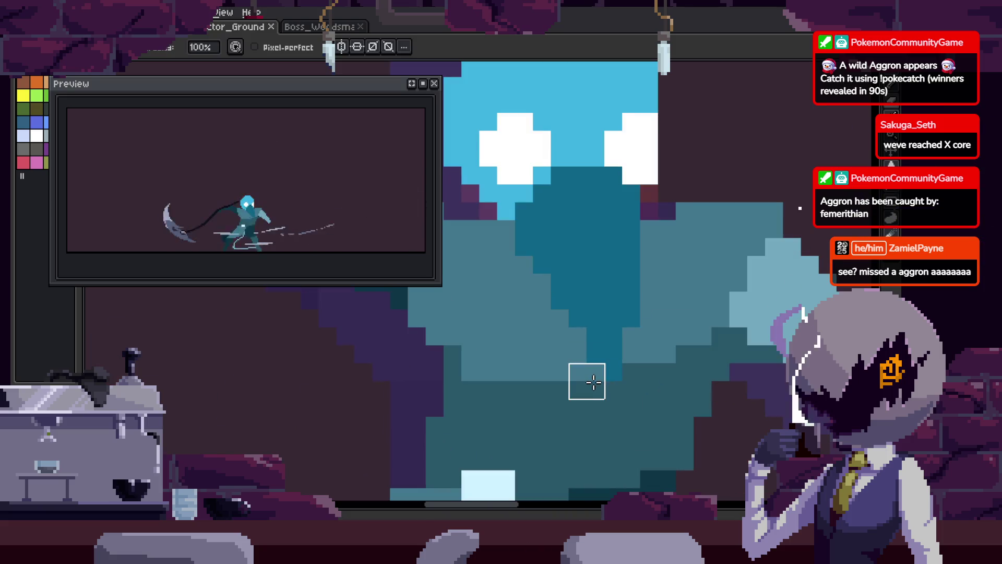
- Play the animation to check the motion, then move to the frame lacking eyes
key(ctrl+s)
scroll(566, 315, down, 3)
key(Right)
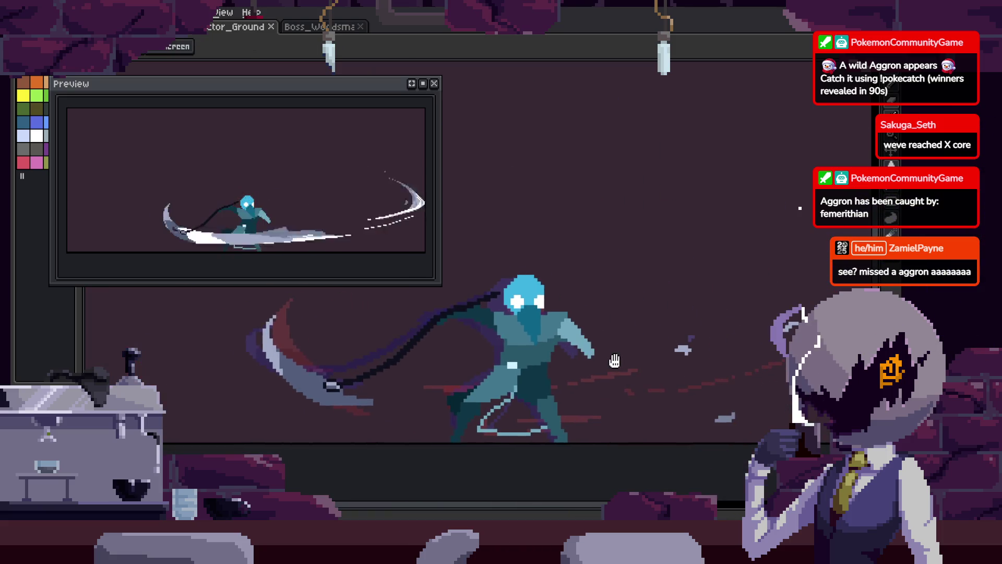
key(Return)
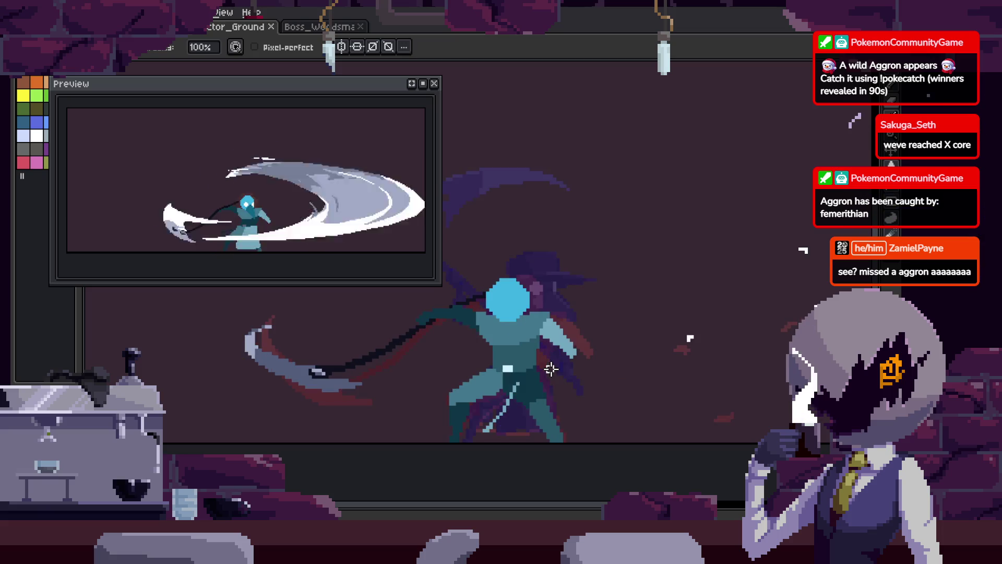
key(Return)
scroll(526, 349, up, 2)
scroll(513, 324, up, 2)
key(Right)
scroll(650, 270, down, 1)
key(Right)
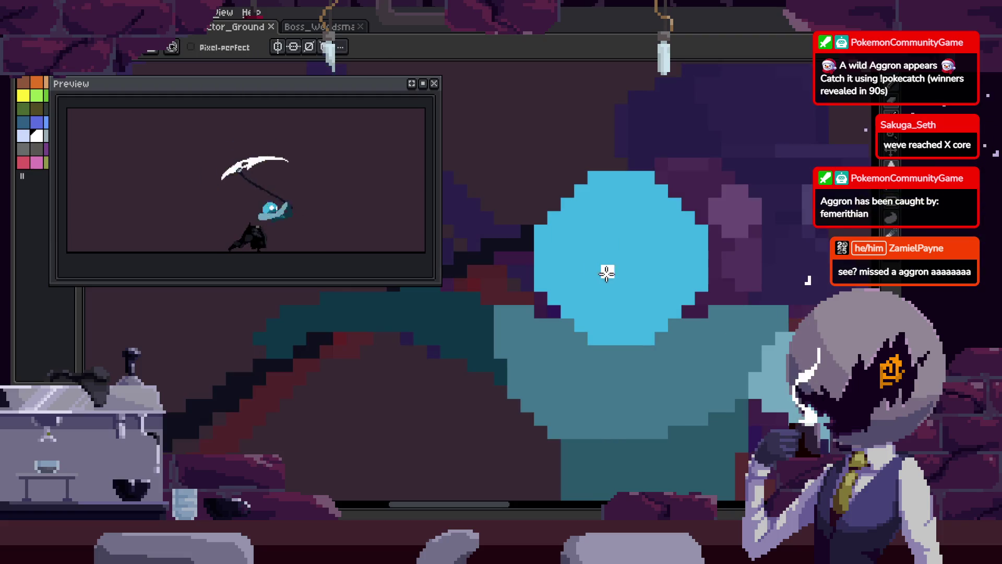
- Paint white plus-shaped eyes on the blue head, adjusting their width against the white-eyed frame, and save
click(581, 271)
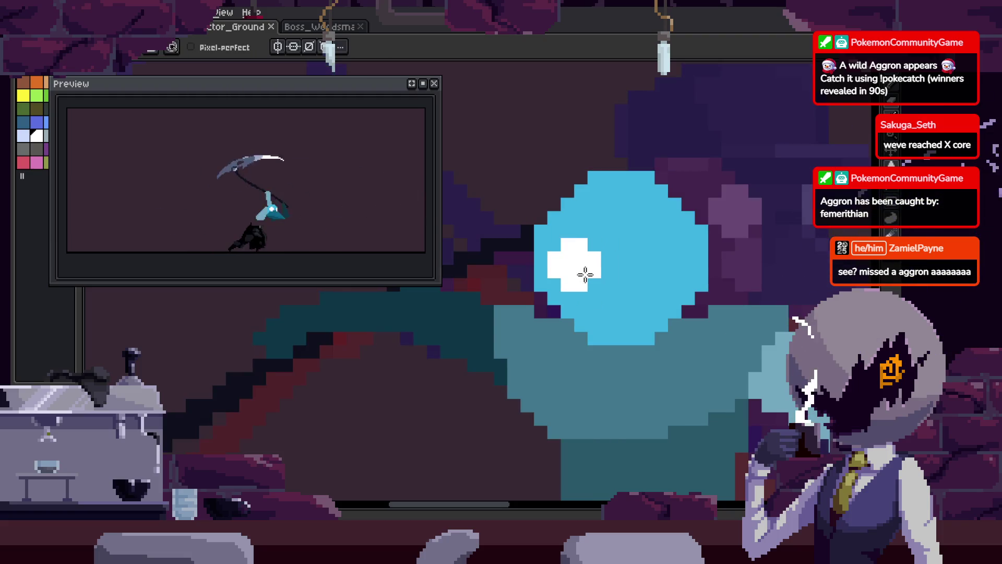
key(Left)
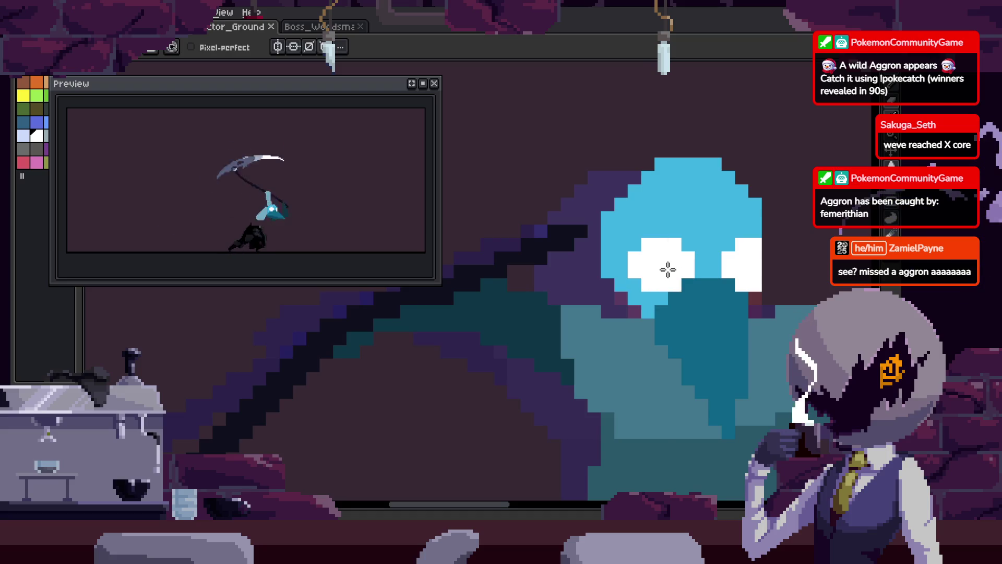
key(Right)
click(675, 276)
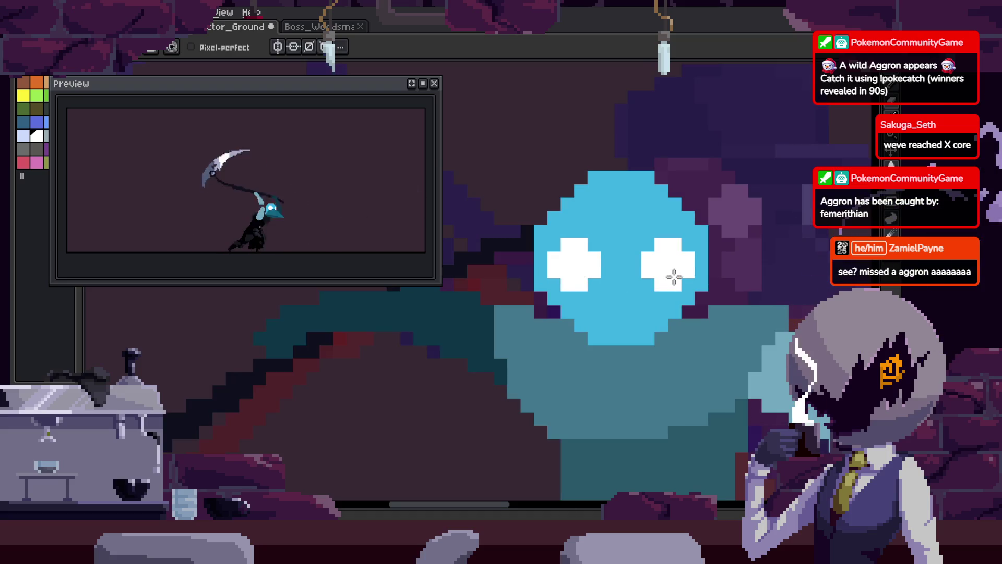
key(ctrl+z)
alt+click(622, 235)
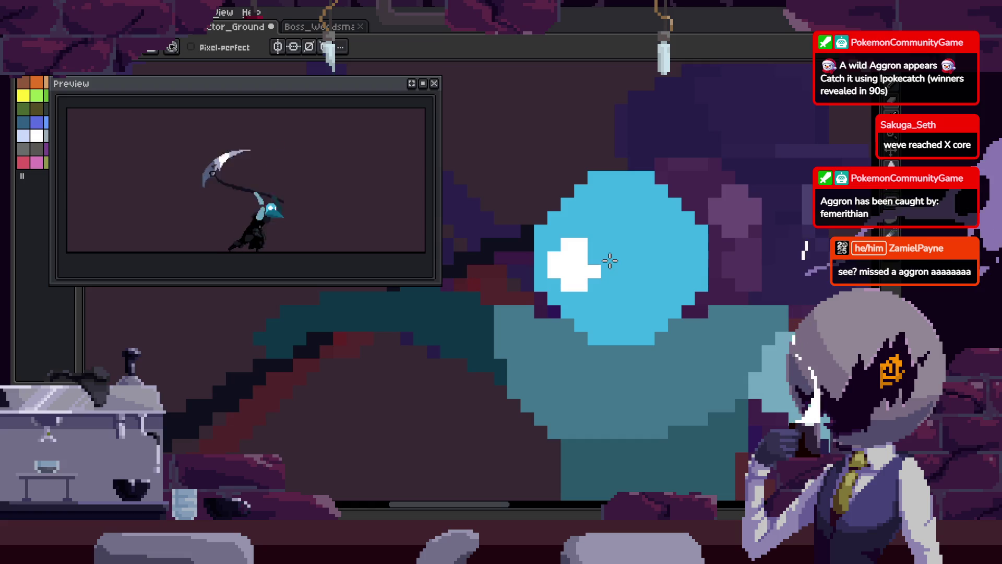
click(595, 265)
click(588, 266)
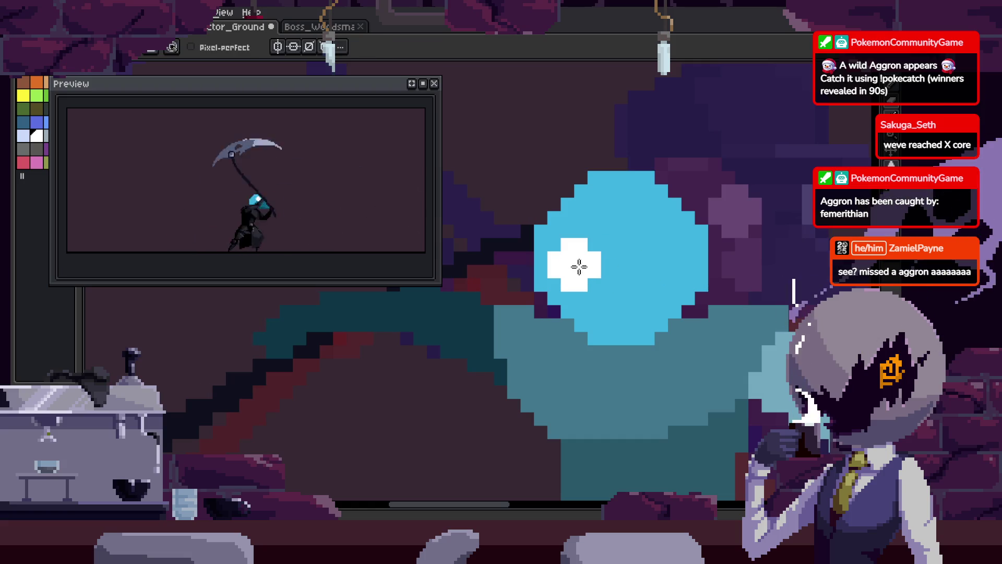
key(ctrl+y)
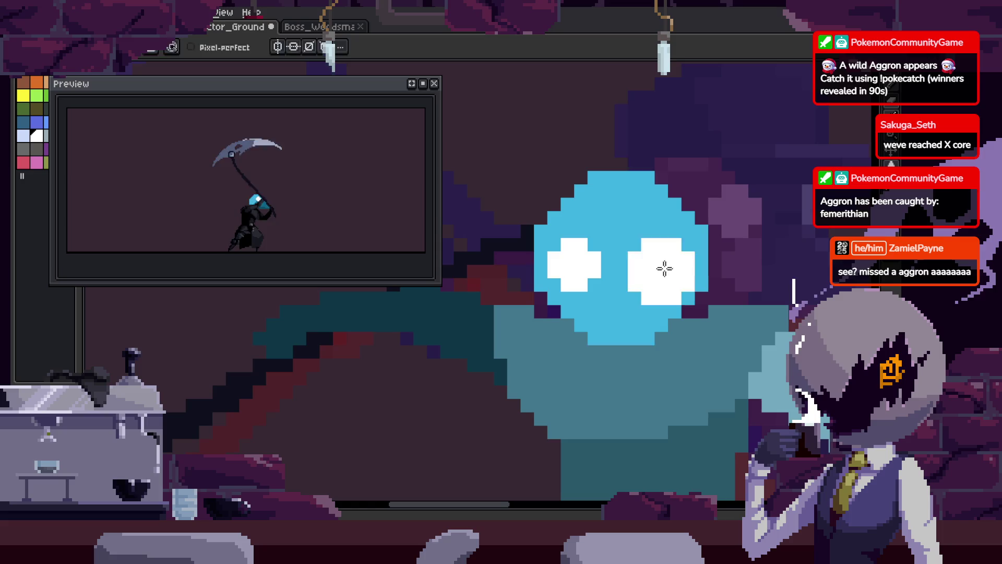
key(ctrl+s)
- Nudge the selected left eye one pixel left and paint a dark column beneath it
scroll(627, 313, down, 2)
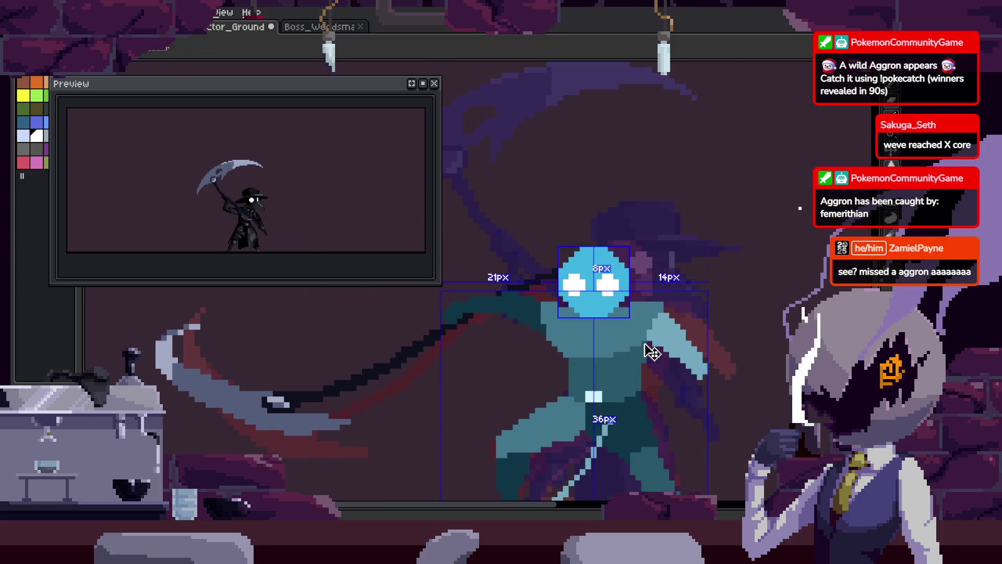
scroll(572, 299, up, 3)
key(m)
drag(481, 233, 589, 339)
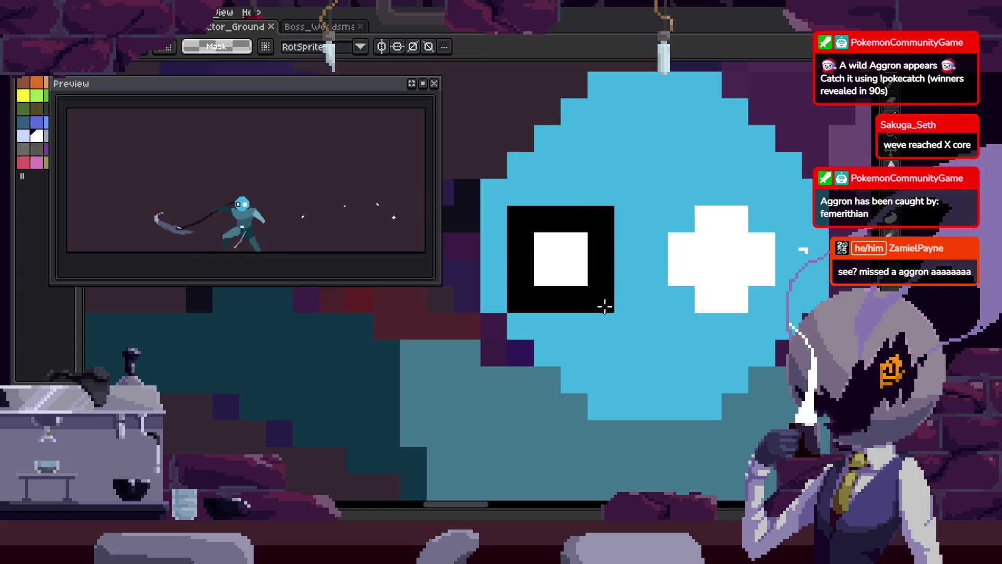
key(Left)
key(b)
drag(601, 246, 601, 300)
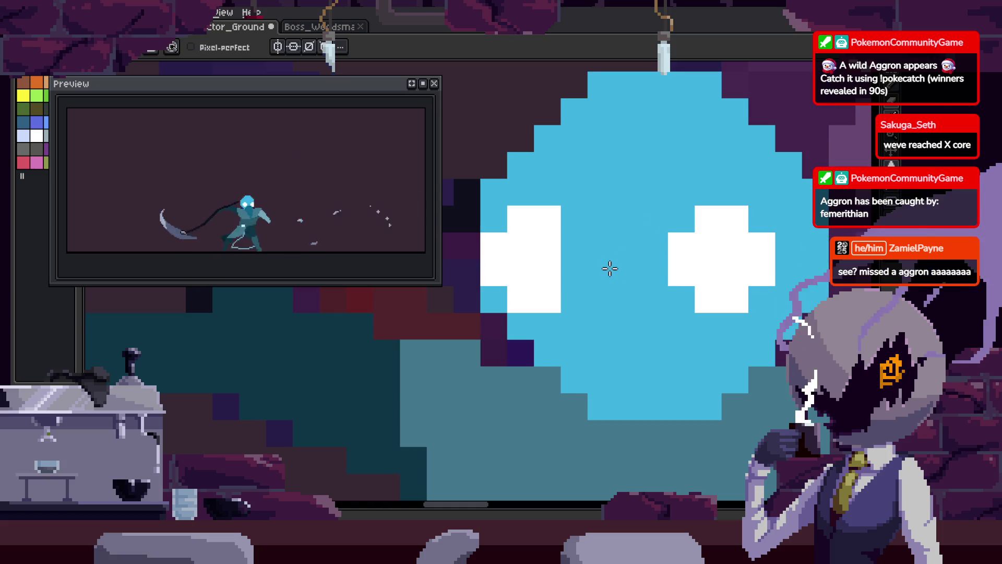
drag(527, 245, 511, 269)
key(ctrl+z)
key(ctrl+z)
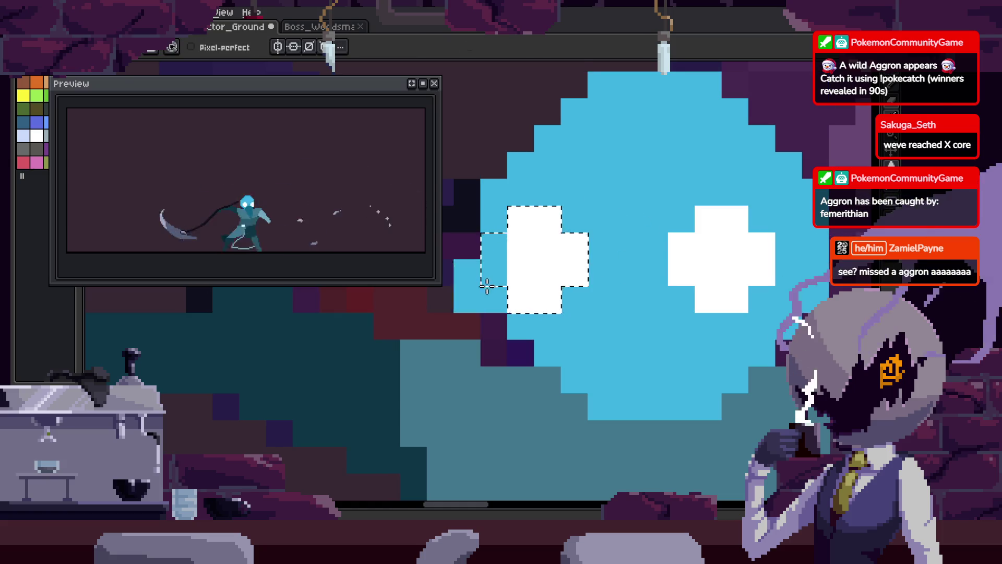
- Undo the dark bar between the eyes and paint dark background-coloured pixels beside the right eye
scroll(625, 312, down, 3)
scroll(626, 314, up, 3)
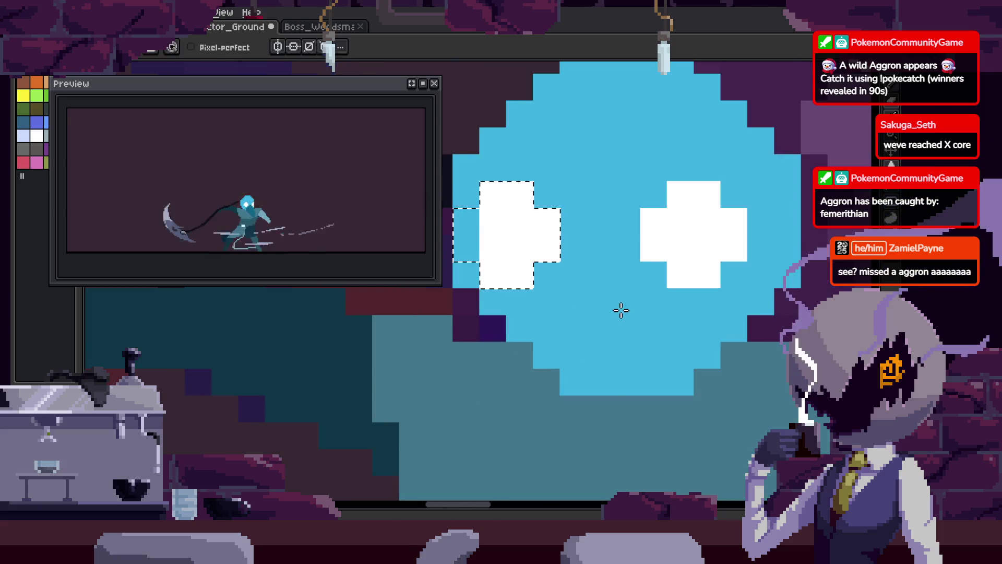
key(ctrl+z)
drag(555, 211, 626, 246)
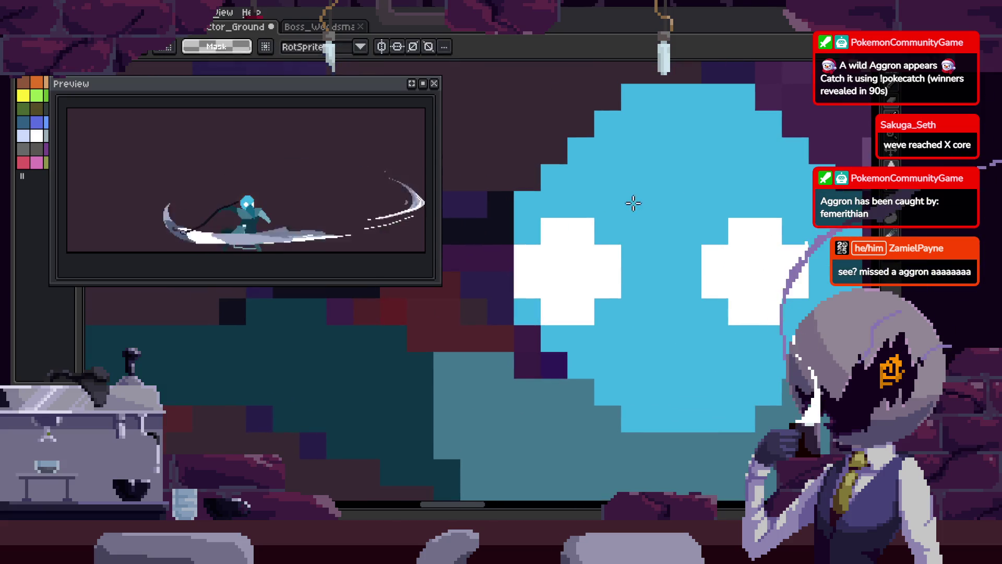
key(ctrl+z)
key(ctrl+z)
key(ctrl+z)
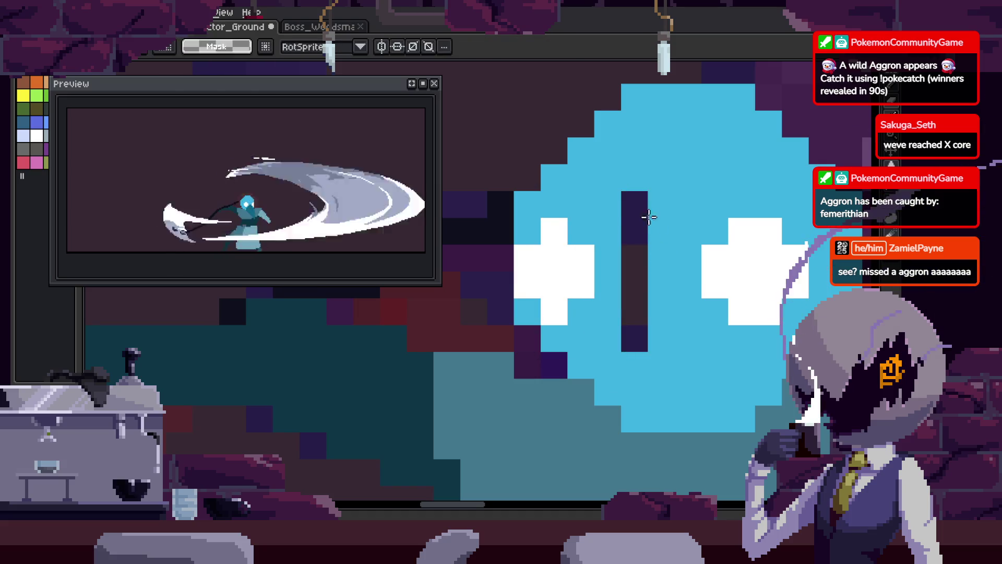
key(ctrl+z)
key(ctrl+z)
key(ctrl+z)
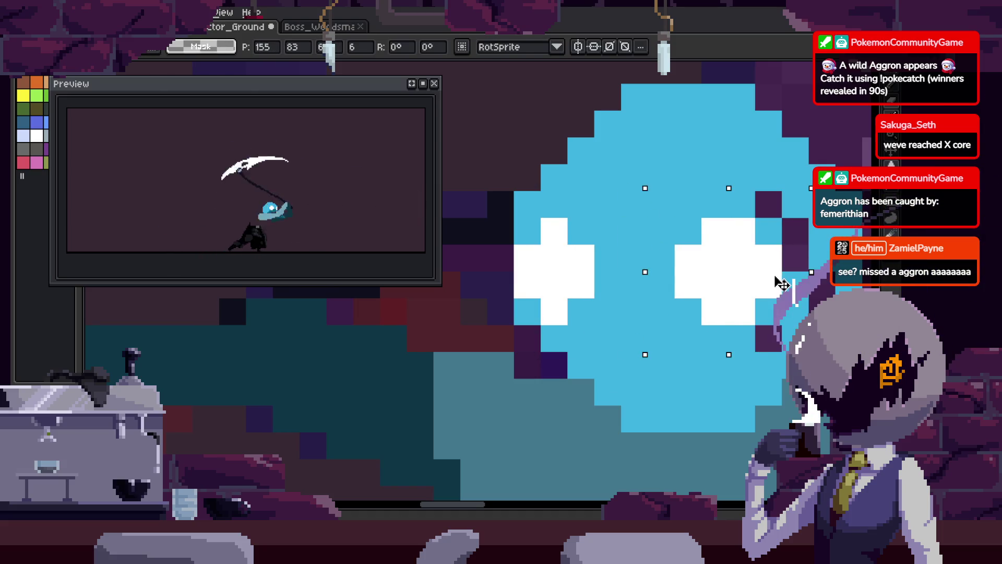
key(i)
drag(722, 197, 586, 175)
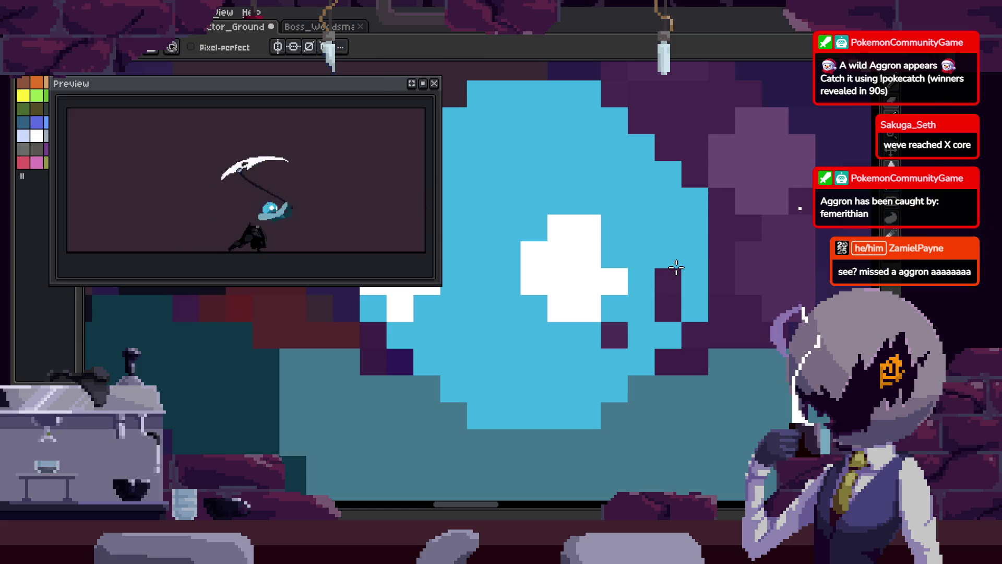
drag(647, 250, 652, 237)
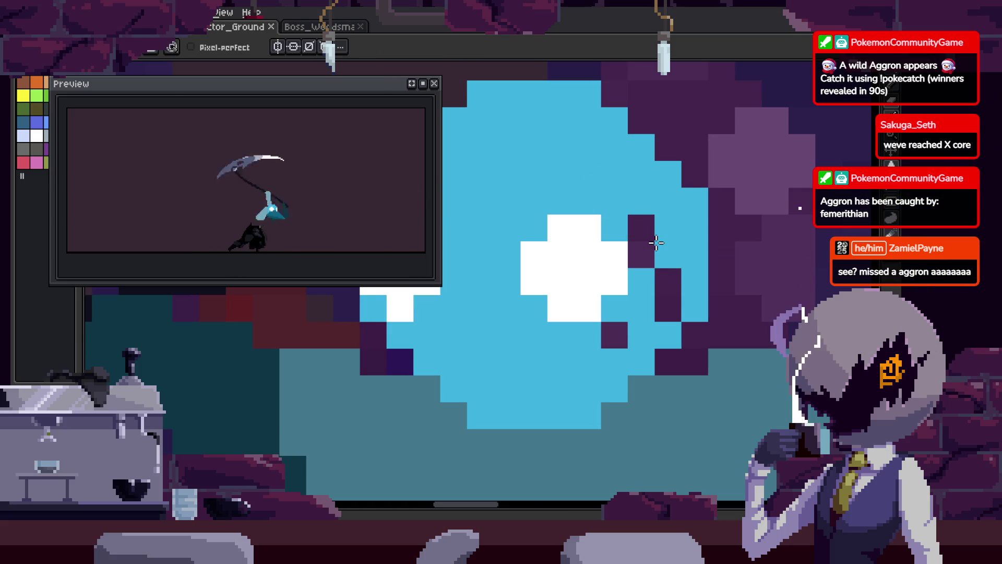
scroll(624, 327, down, 5)
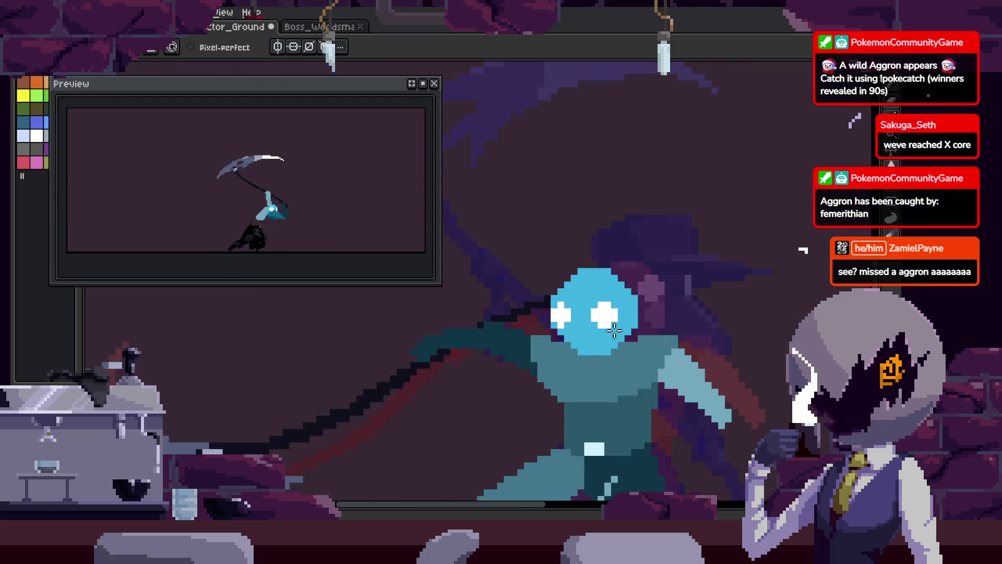
- Select the eyes and shift them into a new position on the head
scroll(568, 346, up, 2)
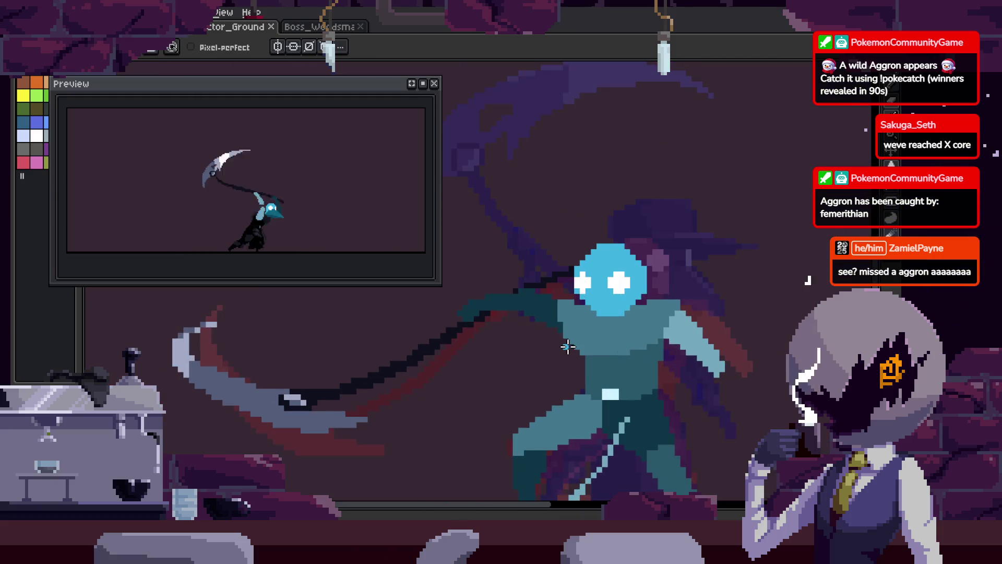
drag(646, 335, 589, 329)
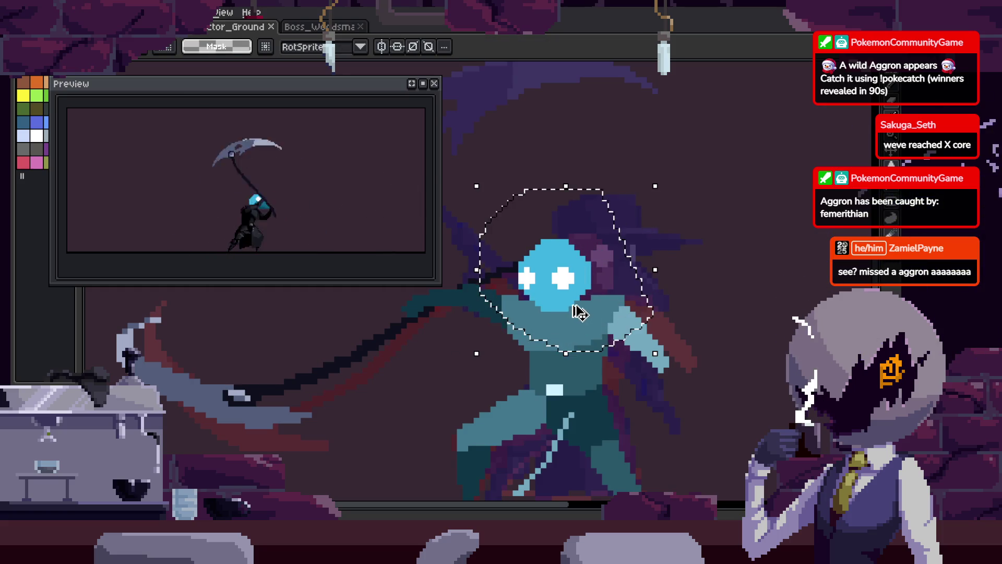
scroll(556, 290, up, 3)
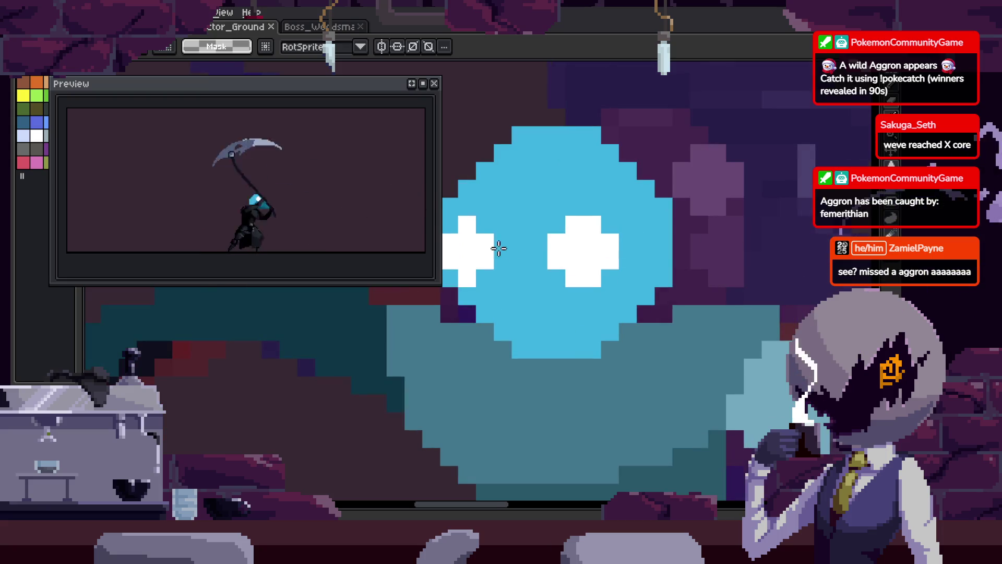
mouse_move(442, 198)
mouse_down()
mouse_move(674, 288)
mouse_move(638, 280)
mouse_up()
key(Return)
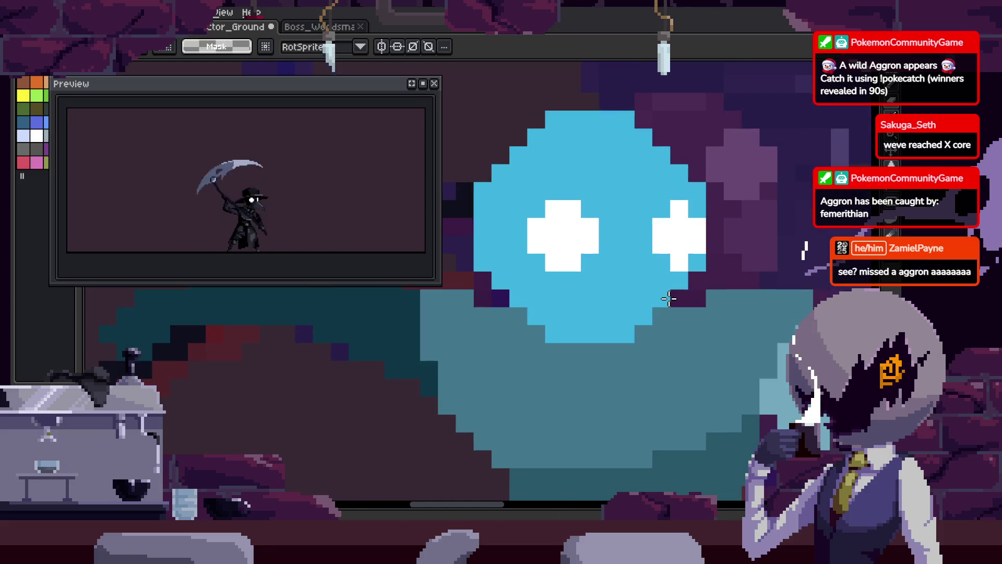
scroll(652, 299, down, 2)
scroll(652, 300, up, 2)
scroll(652, 299, up, 2)
key(b)
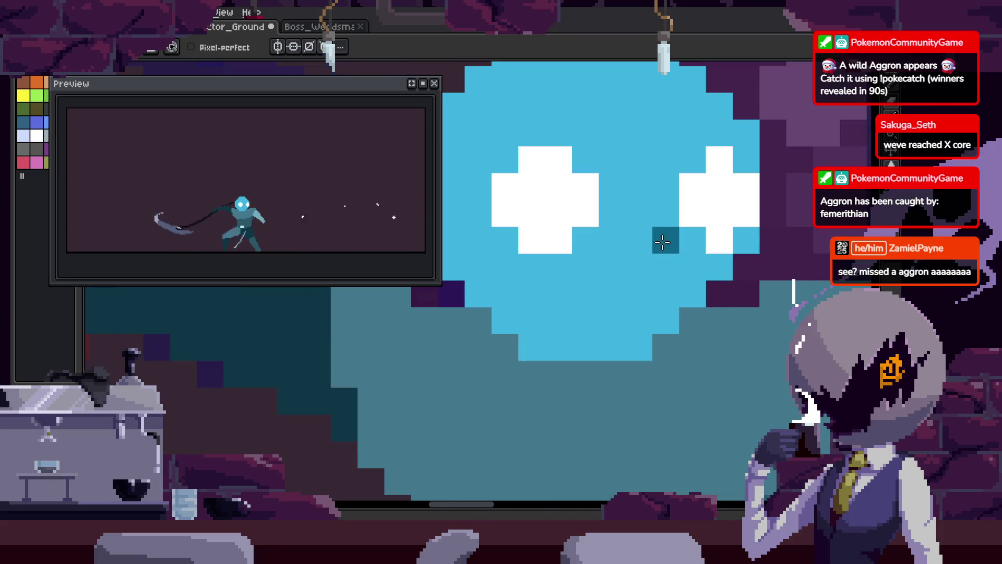
scroll(559, 364, up, 2)
scroll(509, 316, down, 2)
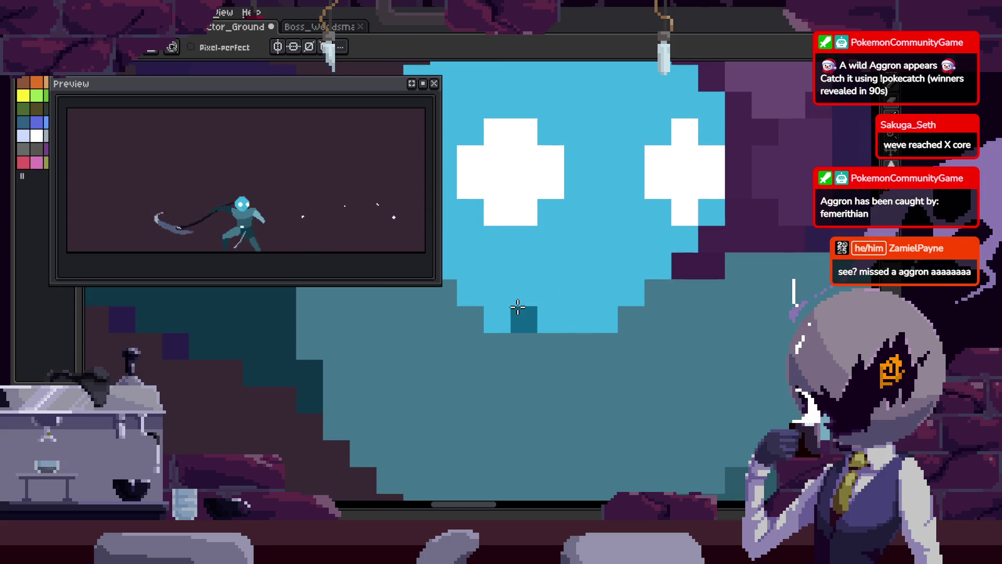
- Shade the lower head with dark-teal strokes, including a diagonal beak line, and save
mouse_move(498, 317)
mouse_down()
mouse_move(711, 402)
mouse_move(661, 355)
mouse_move(634, 446)
mouse_up()
click(601, 298)
mouse_move(621, 289)
mouse_down()
mouse_move(619, 249)
mouse_move(726, 345)
mouse_move(759, 360)
mouse_up()
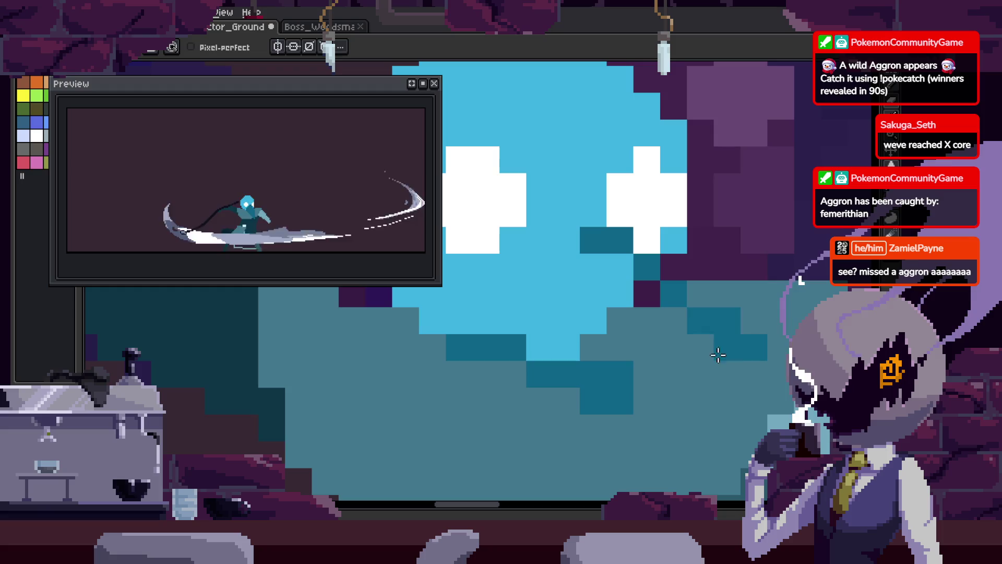
drag(767, 418, 758, 347)
drag(637, 330, 741, 346)
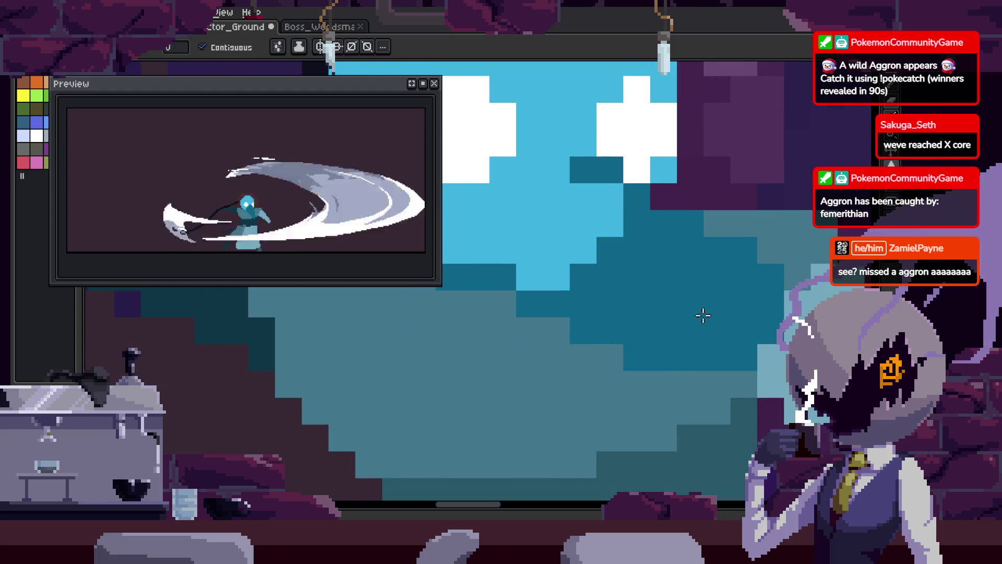
scroll(703, 311, up, 3)
scroll(702, 311, left, 5)
key(g)
scroll(767, 314, down, 3)
key(ctrl+s)
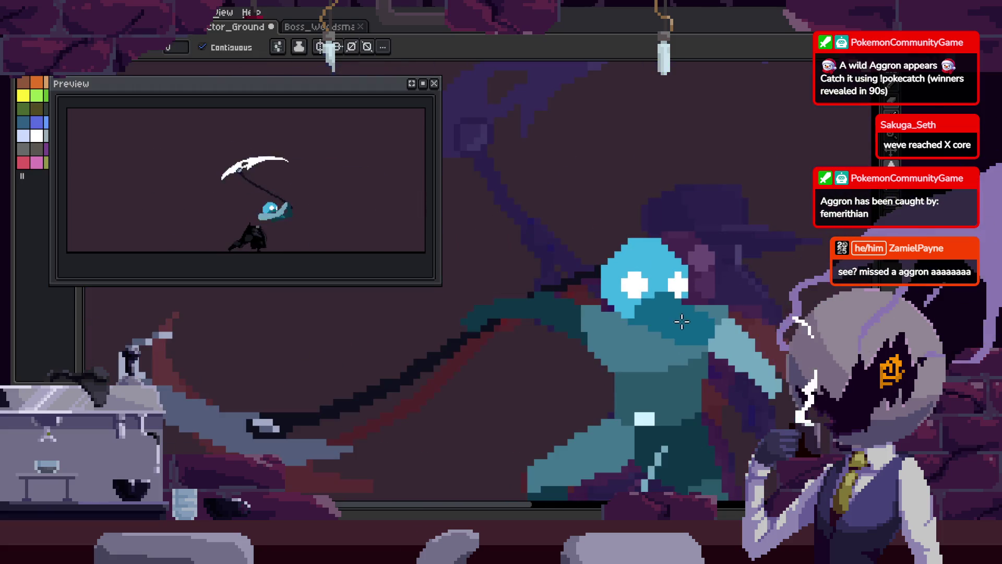
scroll(685, 329, up, 2)
- Pan back toward the head and sample colours from the canvas with the eyedropper
drag(685, 329, 658, 312)
scroll(726, 330, down, 1)
mouse_move(726, 330)
mouse_down()
mouse_move(723, 392)
mouse_move(653, 183)
mouse_move(765, 252)
mouse_move(724, 298)
mouse_up()
scroll(626, 269, up, 2)
mouse_move(711, 331)
mouse_down()
mouse_move(718, 254)
mouse_move(772, 232)
mouse_up()
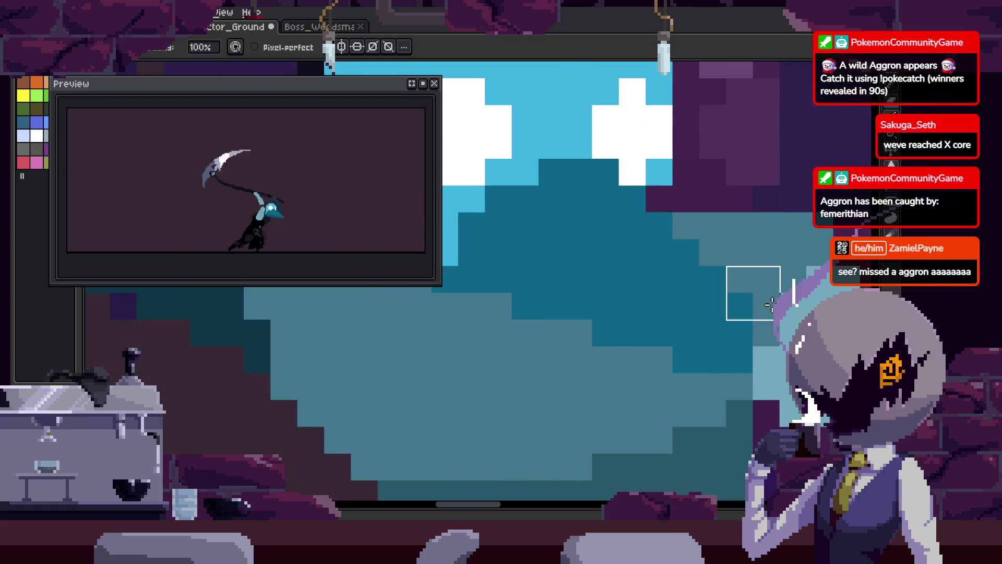
key(i)
scroll(676, 258, up, 3)
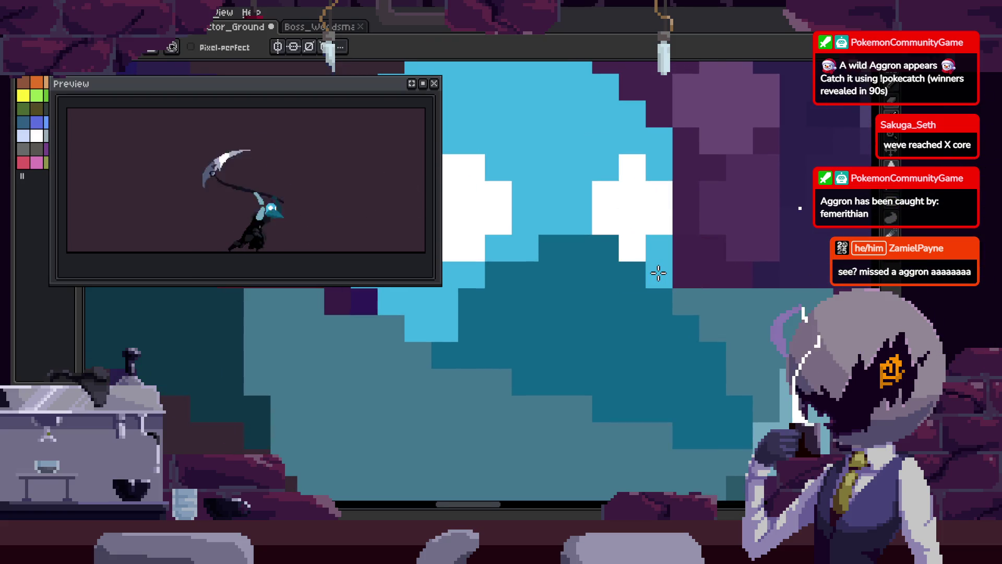
scroll(676, 309, down, 3)
scroll(598, 293, up, 3)
key(i)
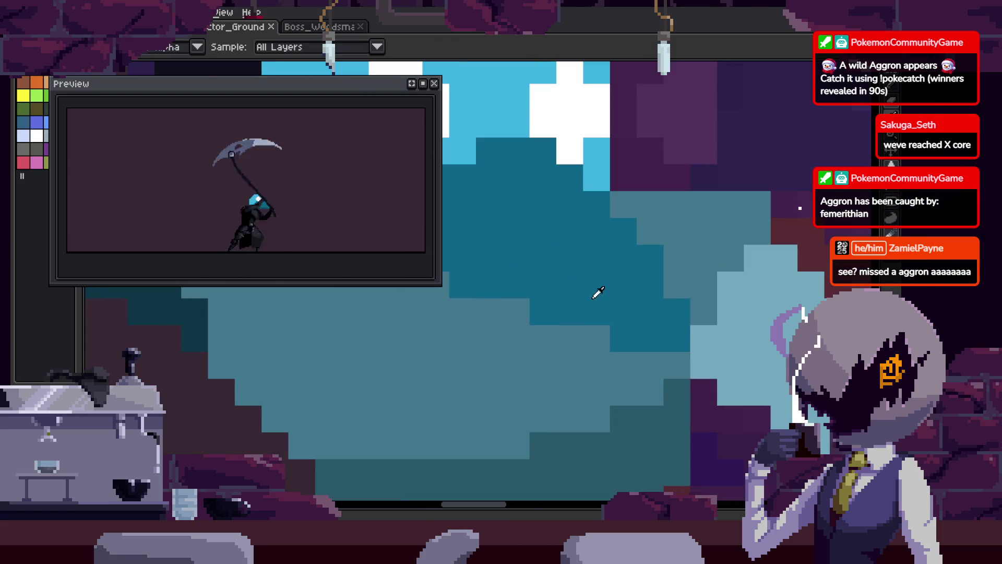
scroll(669, 313, down, 2)
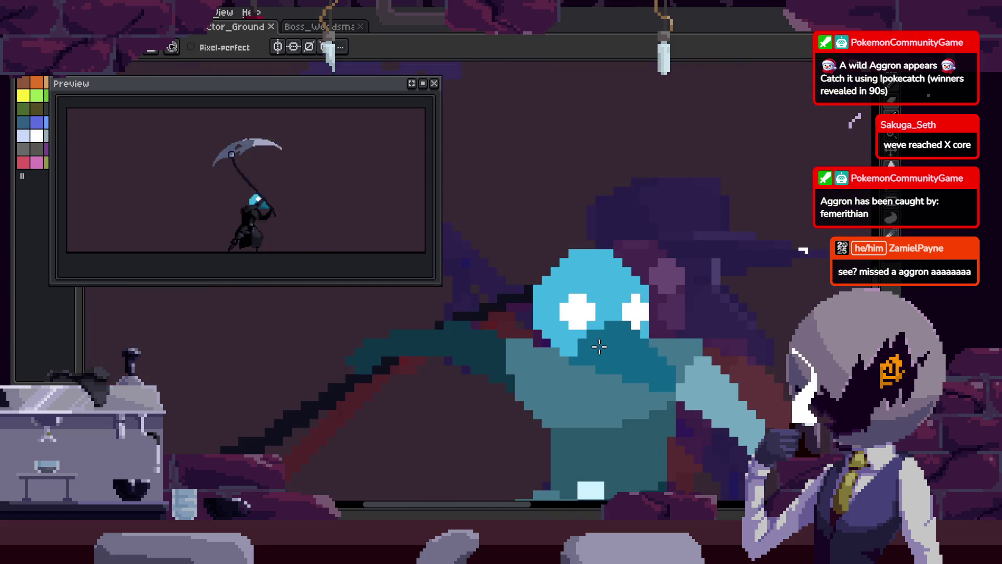
scroll(599, 347, up, 2)
scroll(637, 352, down, 2)
scroll(537, 369, up, 1)
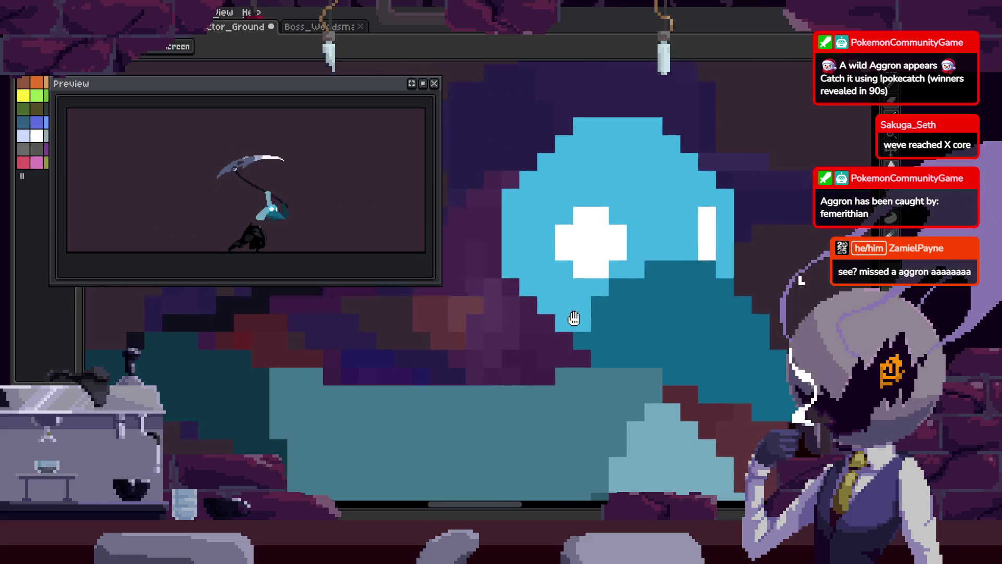
- Paint a light-blue stroke on the head and save, trying and undoing a move of the blue head
mouse_move(566, 247)
mouse_down()
mouse_move(574, 322)
mouse_move(607, 346)
mouse_up()
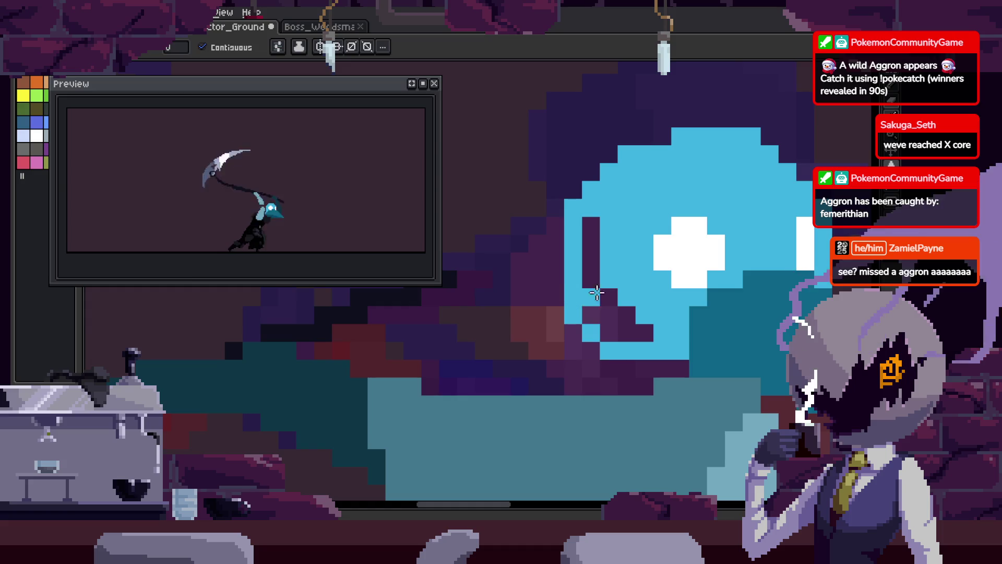
scroll(707, 273, up, 1)
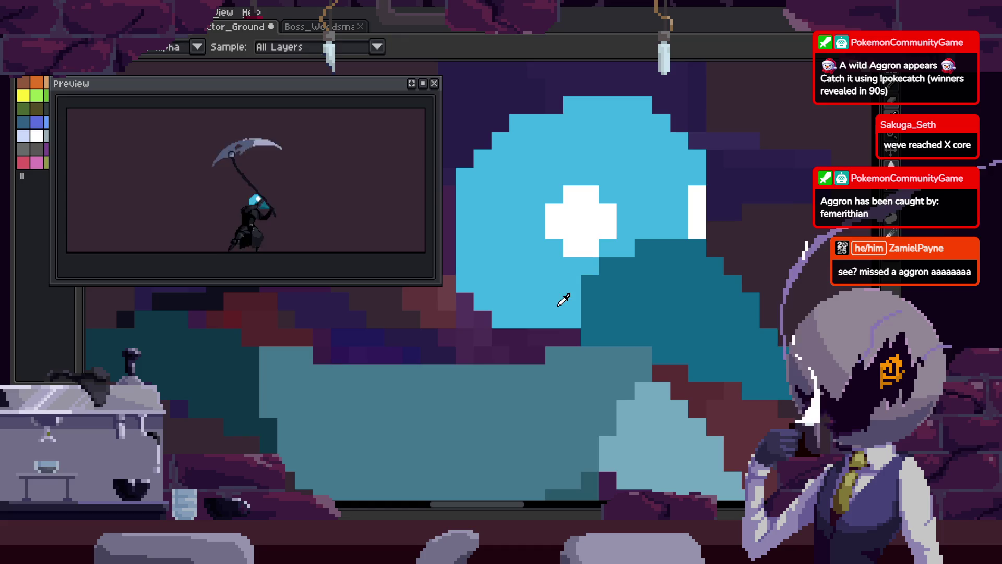
key(ctrl+s)
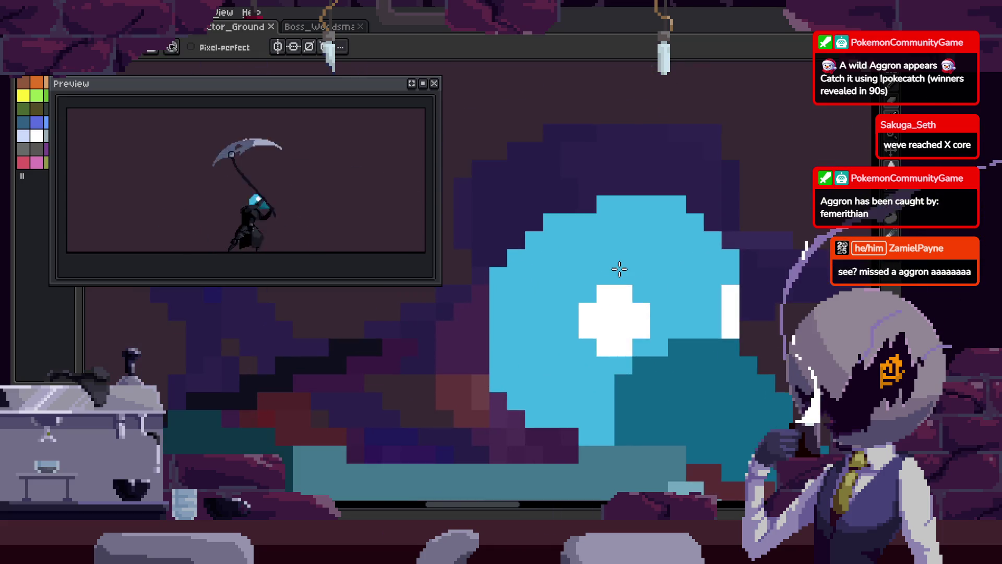
scroll(612, 242, down, 1)
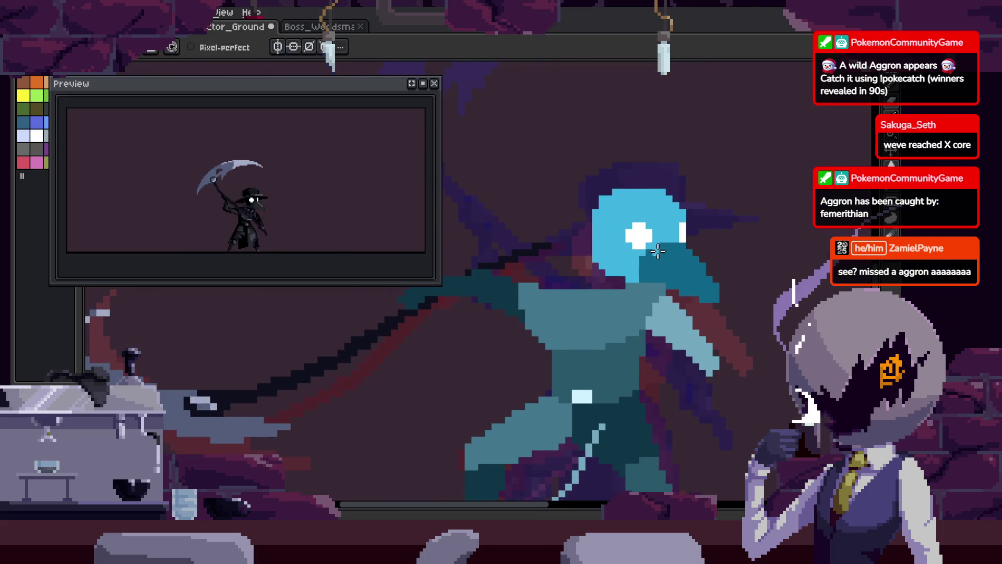
drag(621, 292, 536, 277)
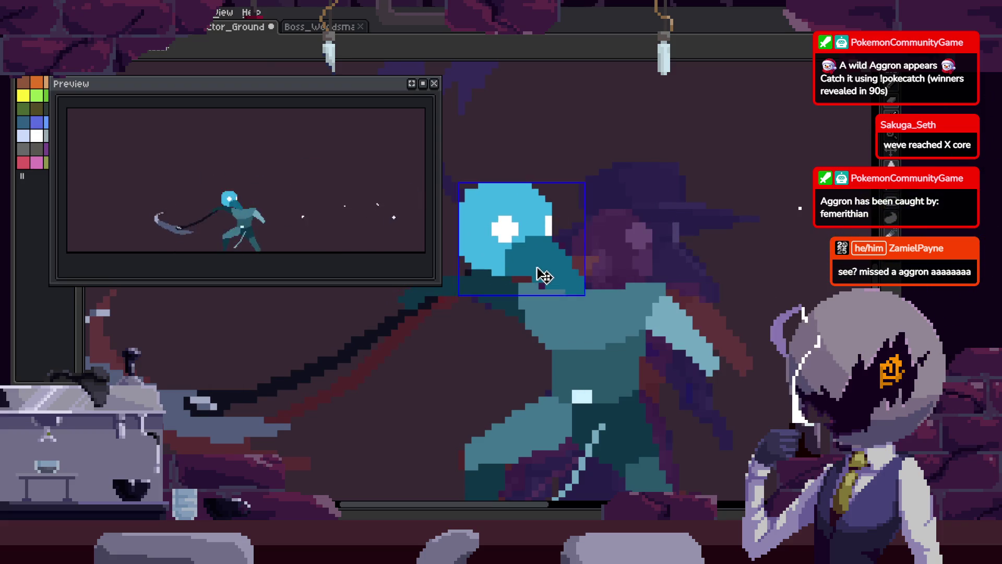
key(ctrl+z)
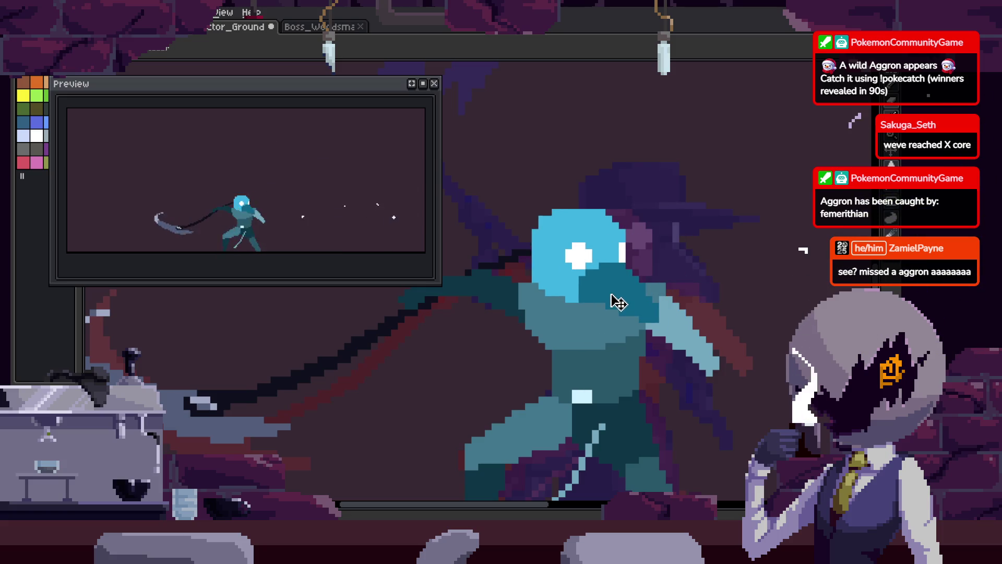
- Go to the black-clad doctor frame and select and copy its plague doctor head
key(ctrl+z)
key(m)
key(Tab)
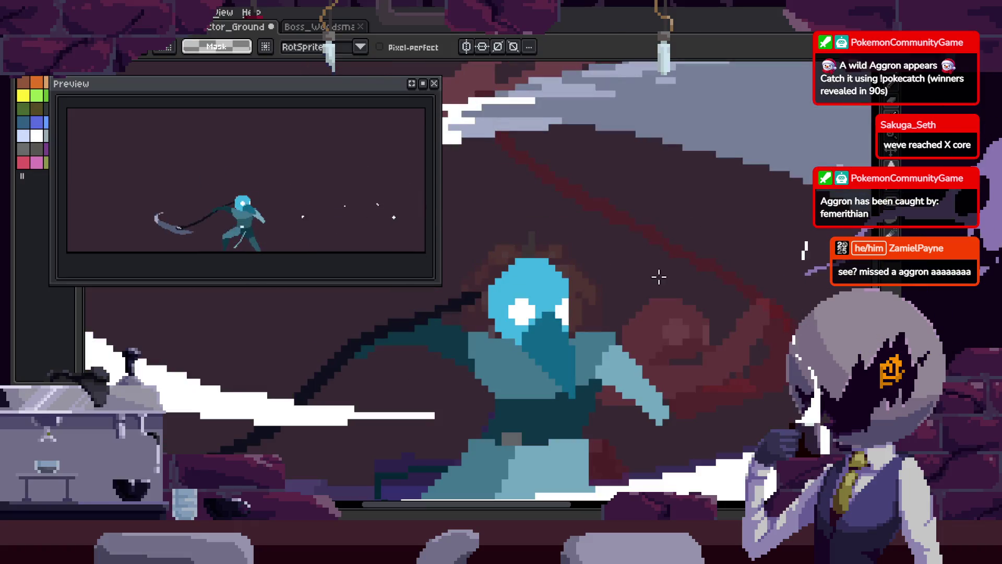
key(Tab)
key(h)
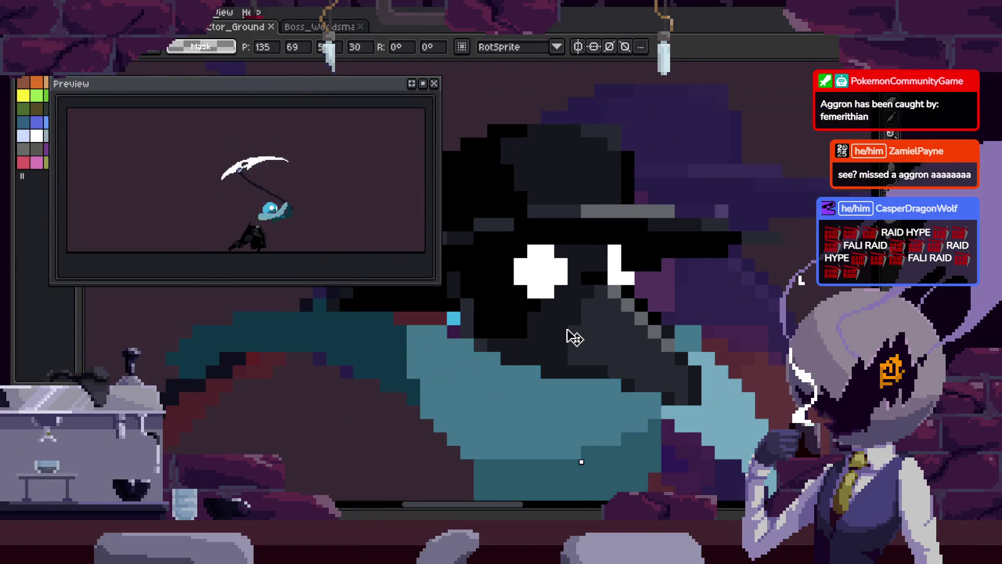
- Commit the pasted black plague-doctor head in place and save
scroll(576, 336, down, 4)
key(Return)
scroll(580, 335, up, 1)
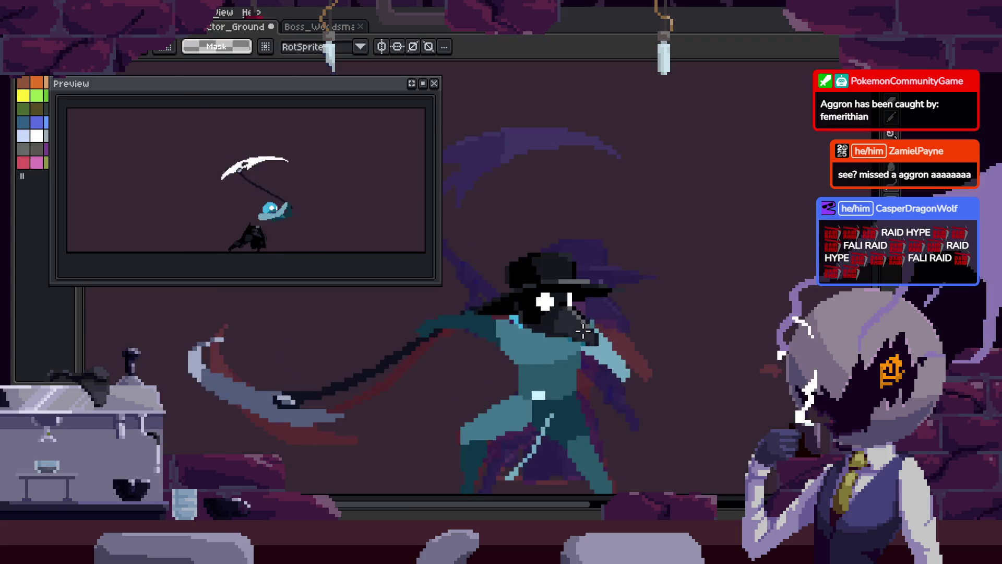
key(b)
key(ctrl+s)
scroll(497, 265, up, 5)
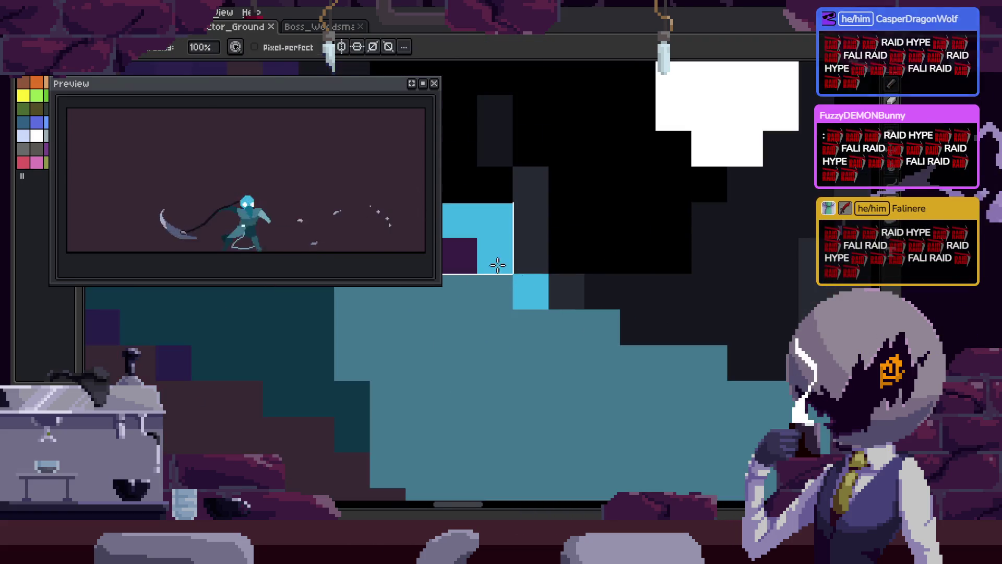
- Repaint the stray light-blue pixels dark purple, save, and close the animation preview
drag(498, 265, 484, 268)
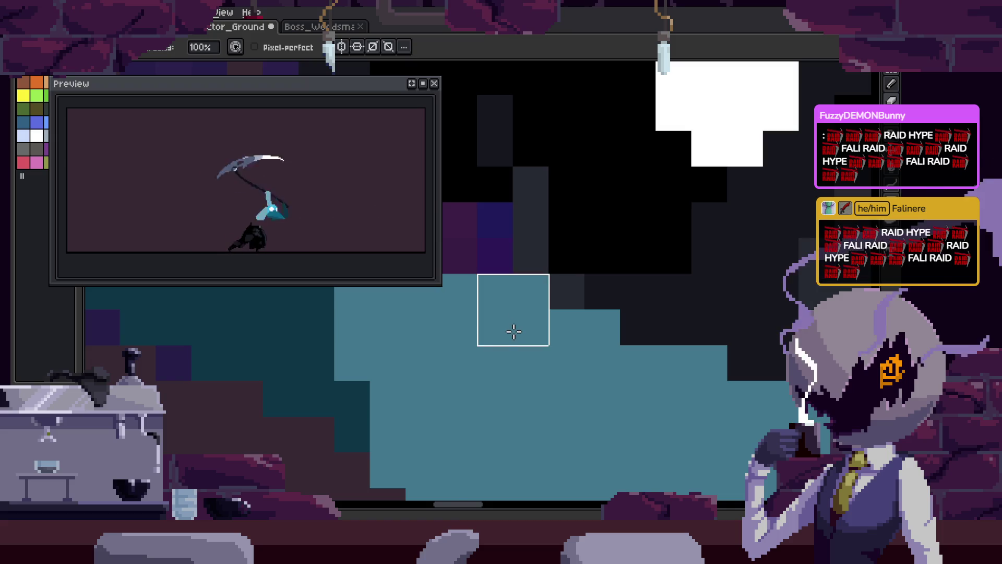
scroll(513, 331, down, 3)
scroll(597, 374, up, 3)
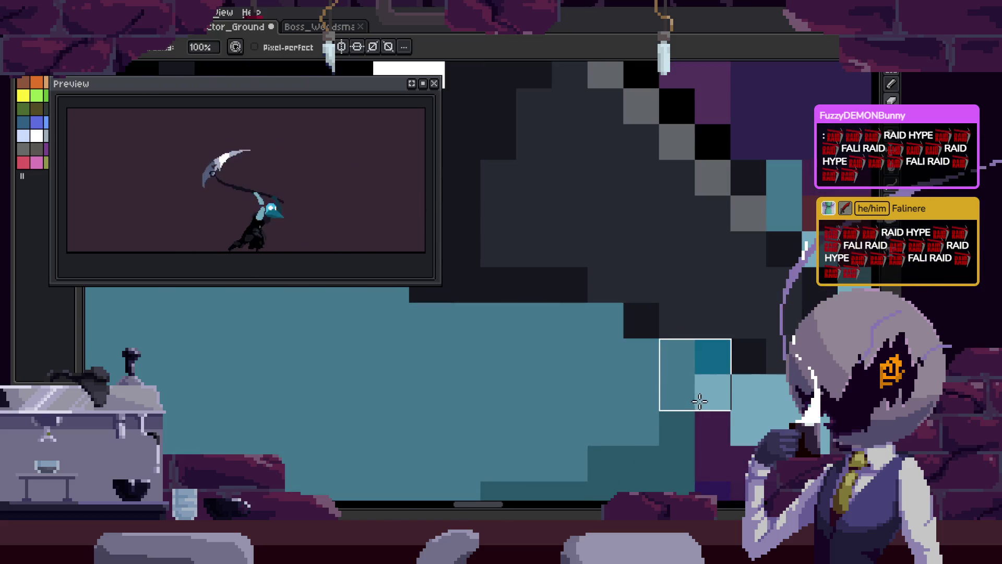
drag(700, 401, 497, 416)
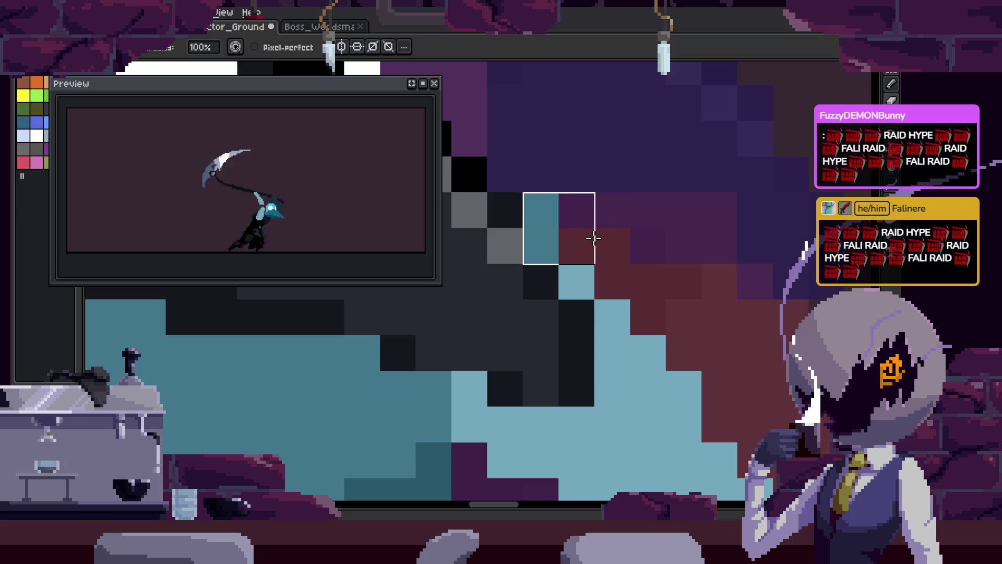
scroll(594, 238, down, 3)
key(ctrl+s)
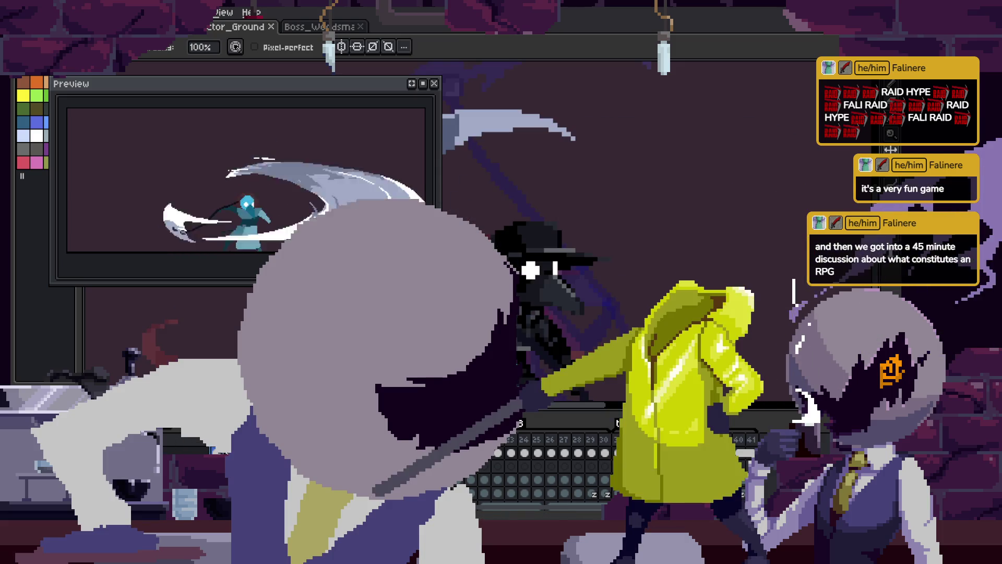
click(434, 84)
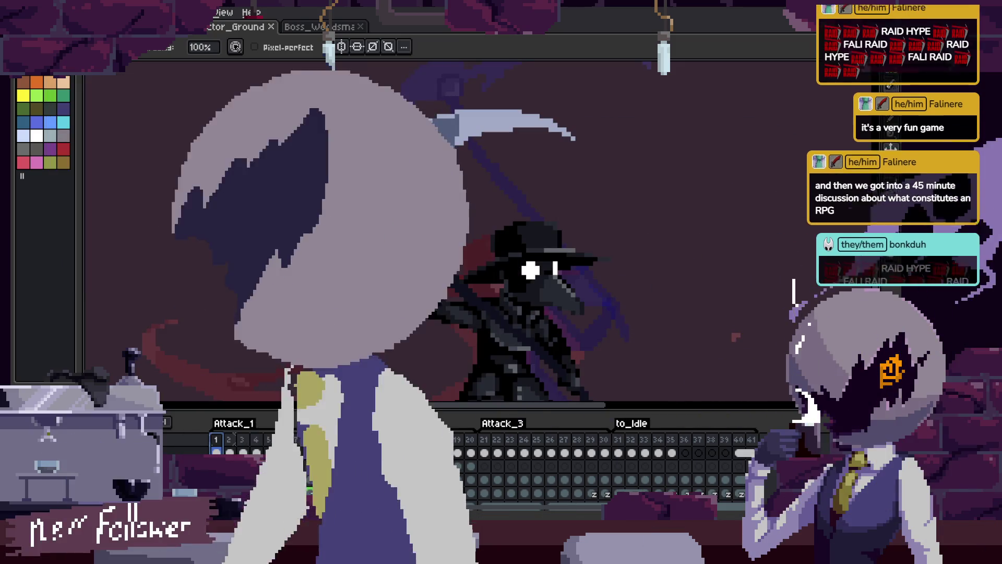
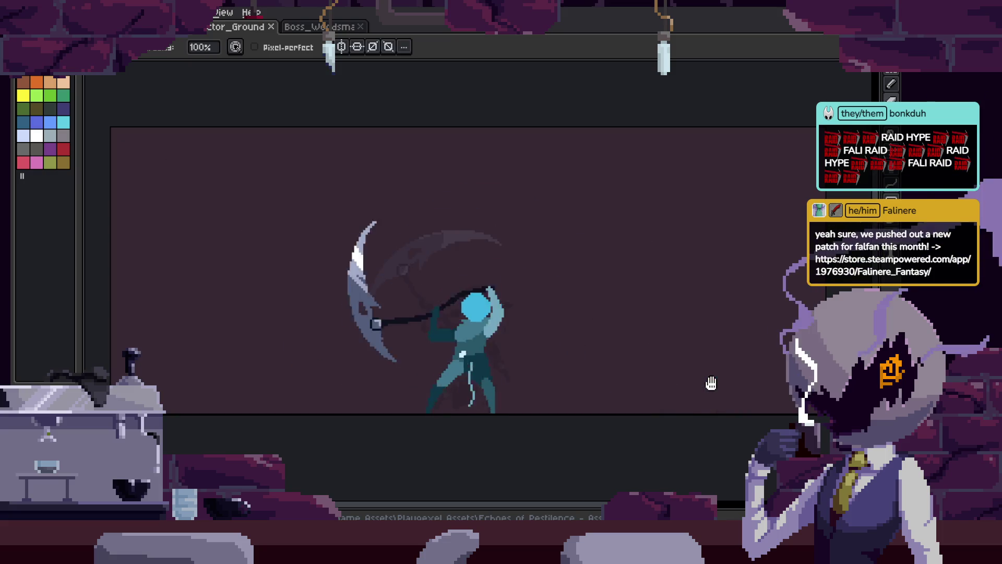
- Look up a toTrick animation frame in the plague doctor reference sprite for comparison
key(Tab)
key(Tab)
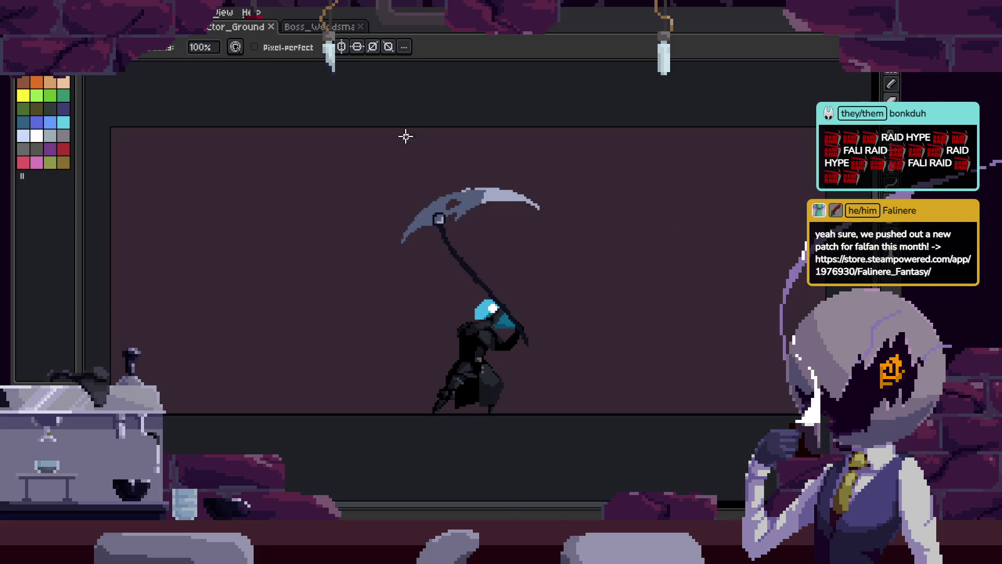
click(334, 28)
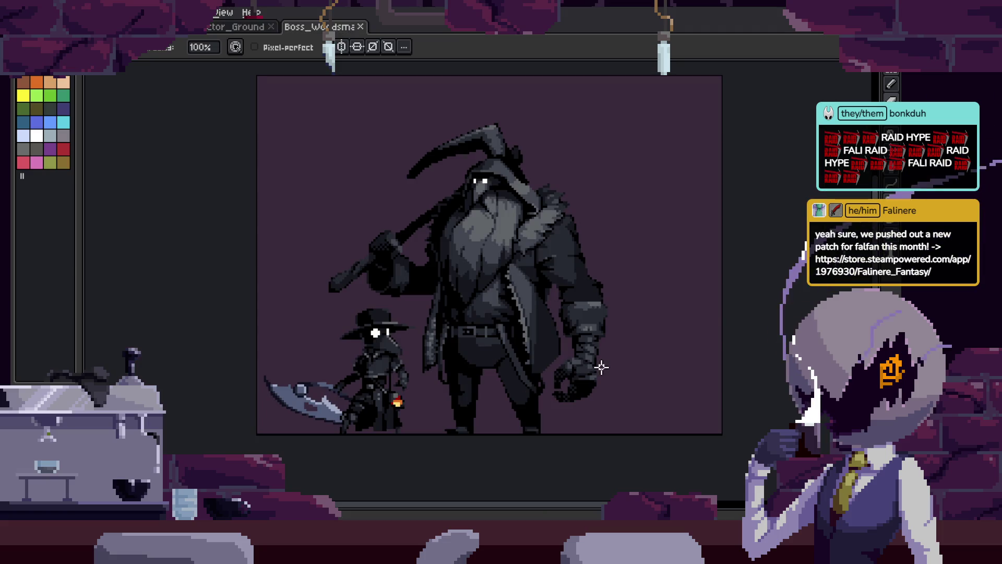
key(ctrl+shift+Tab)
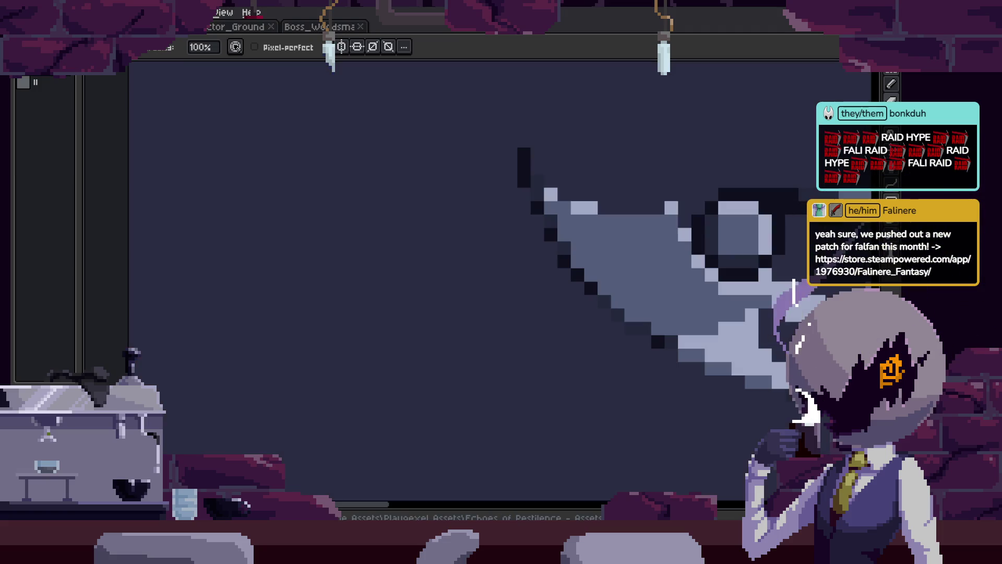
scroll(538, 306, down, 5)
key(Tab)
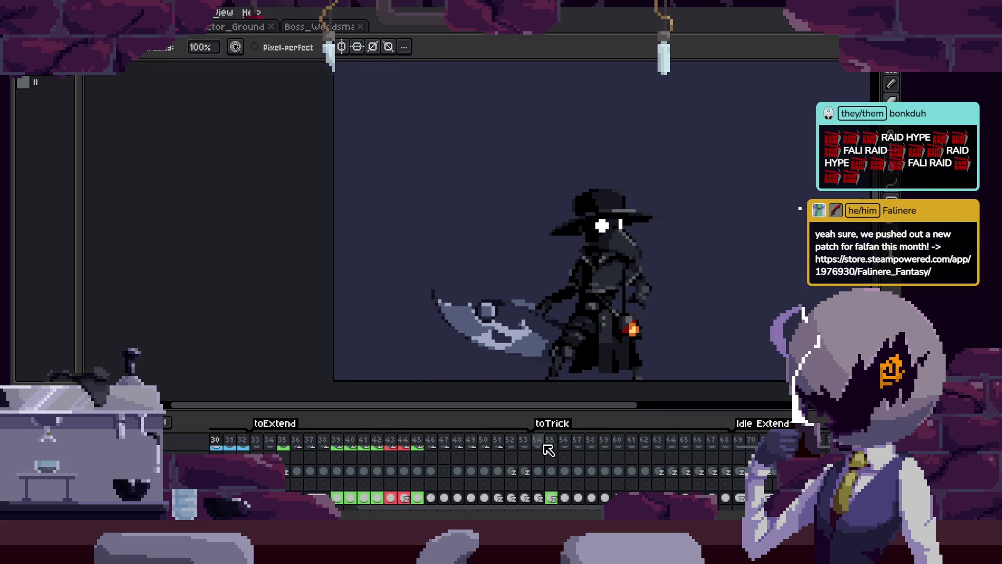
click(543, 445)
key(Tab)
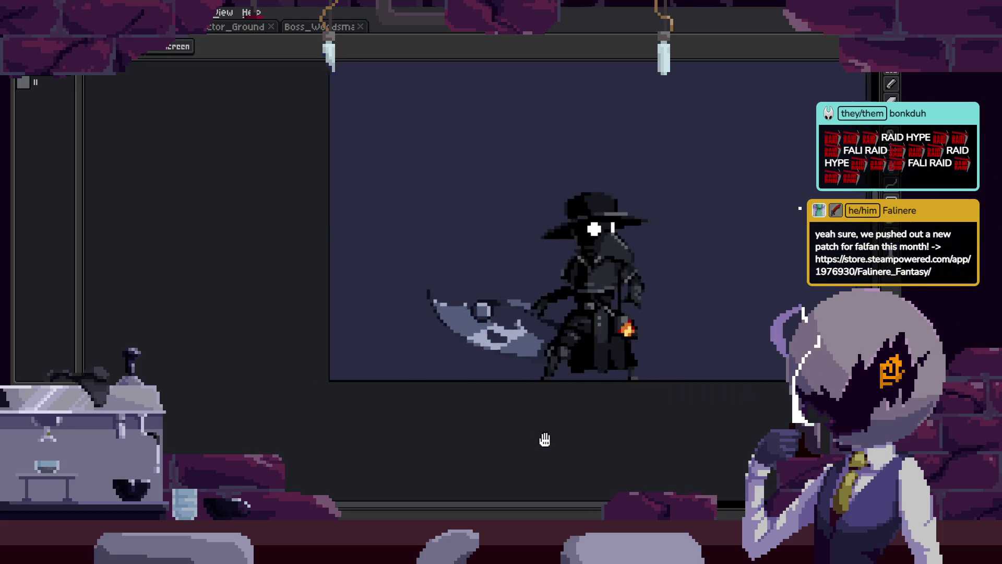
drag(549, 438, 454, 476)
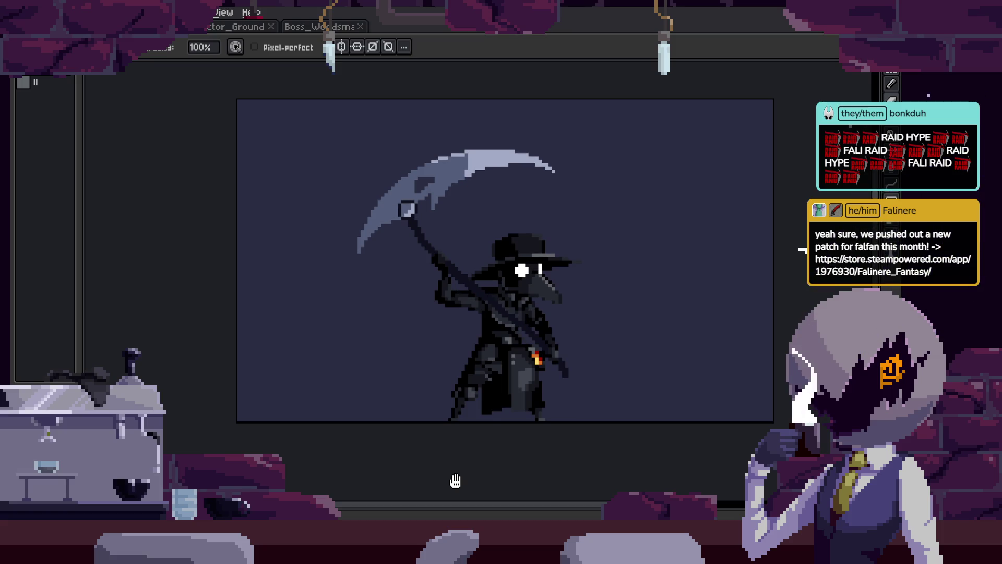
- Back in the scythe attack animation, turn on onion skinning, advance a frame and save
click(234, 30)
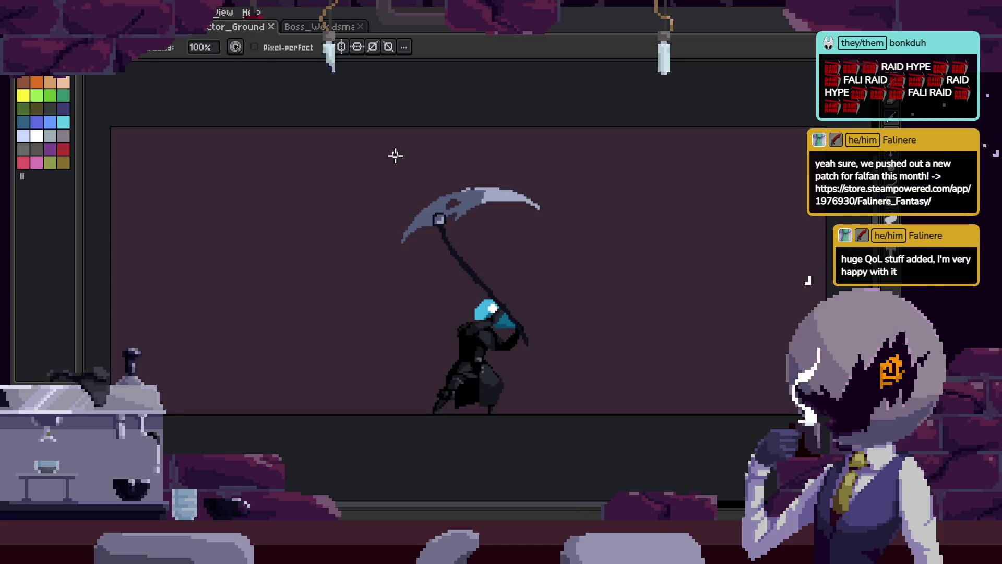
scroll(457, 306, up, 2)
key(Tab)
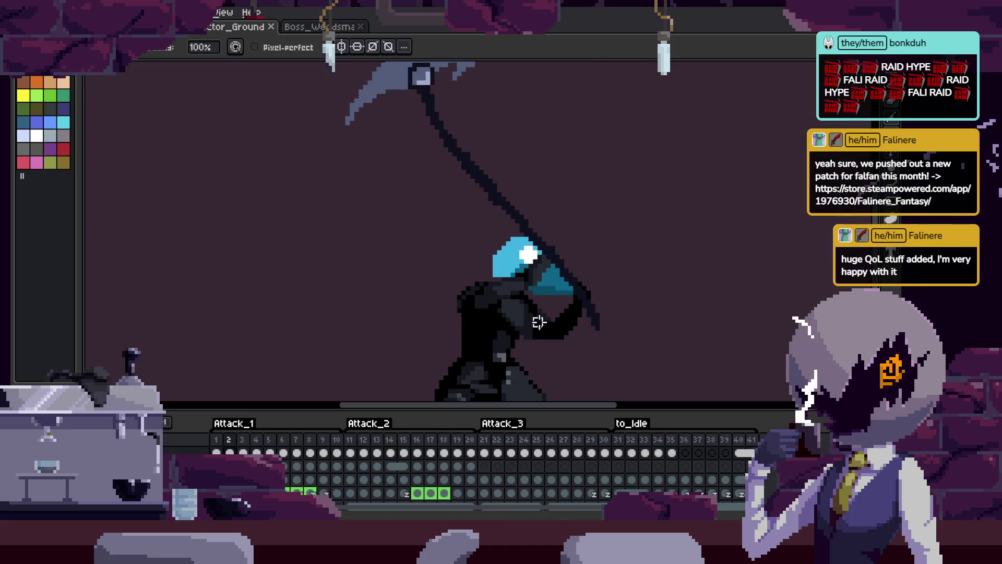
key(F3)
key(Right)
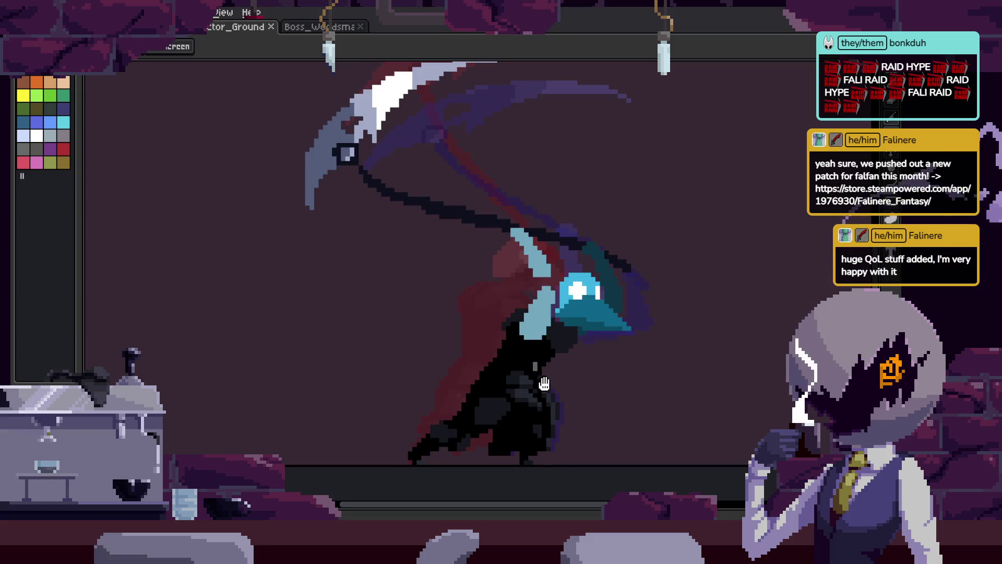
key(Tab)
key(b)
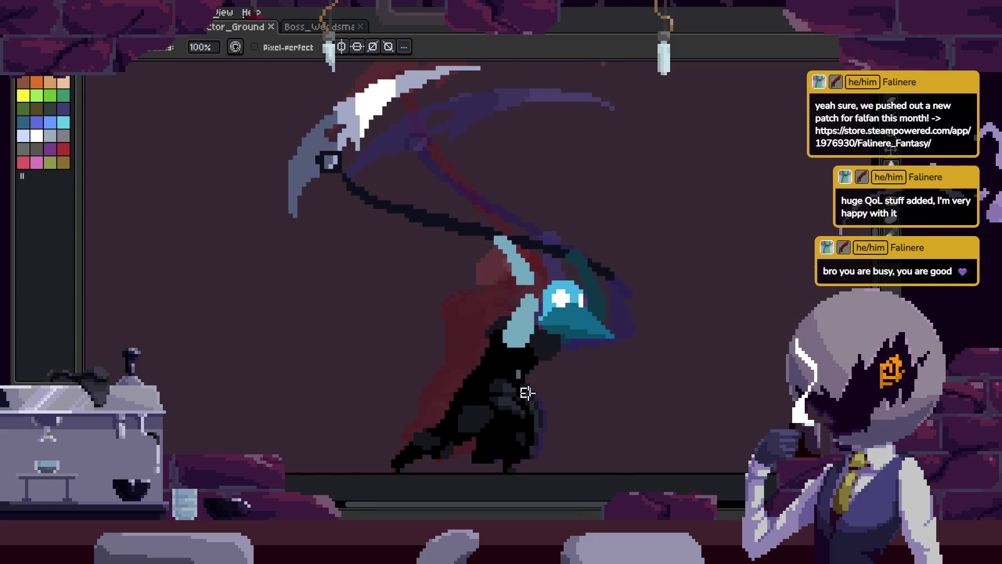
key(Tab)
key(ctrl+s)
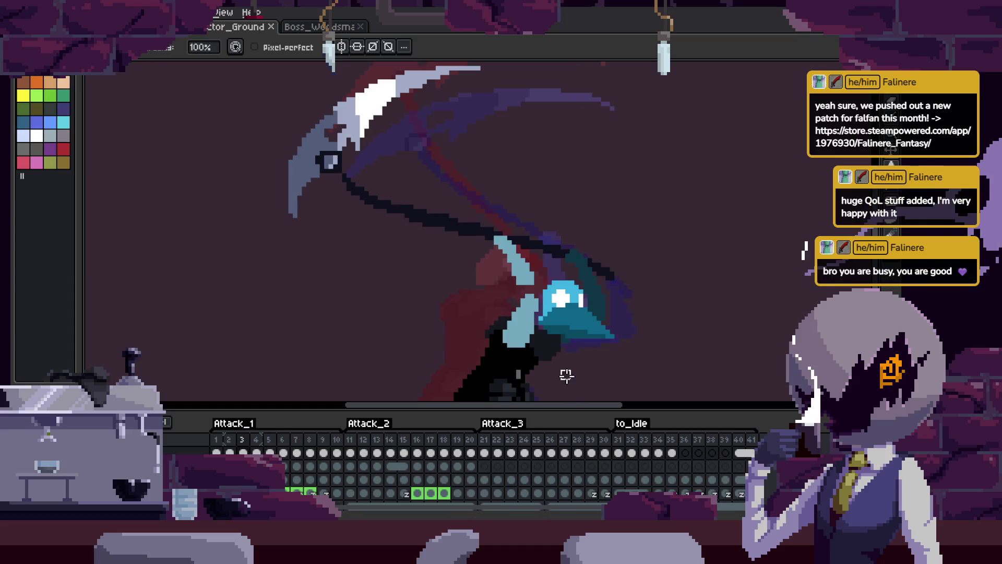
- Advance a frame, play the scythe swing, and open the live Preview window with F7
key(Right)
key(Tab)
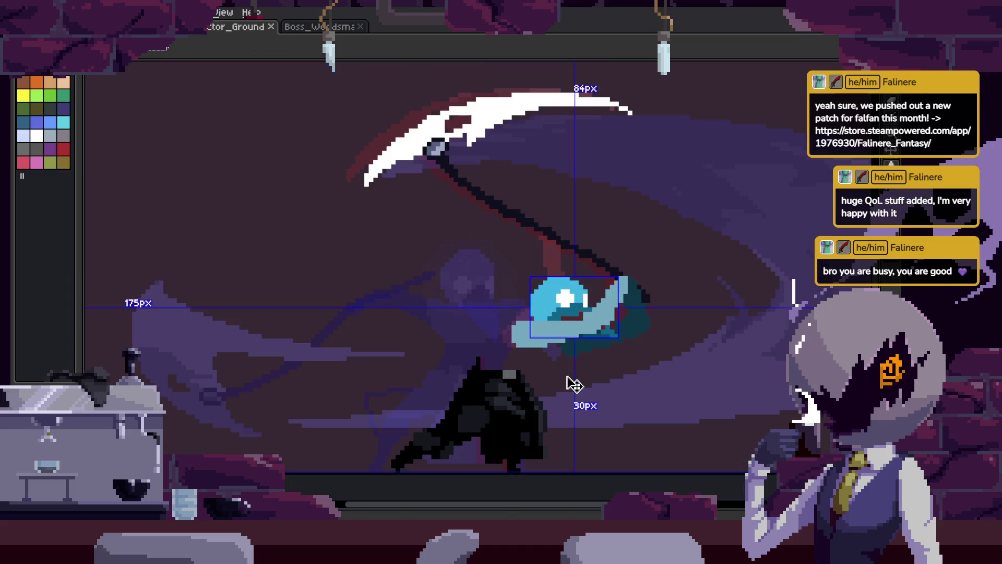
key(Return)
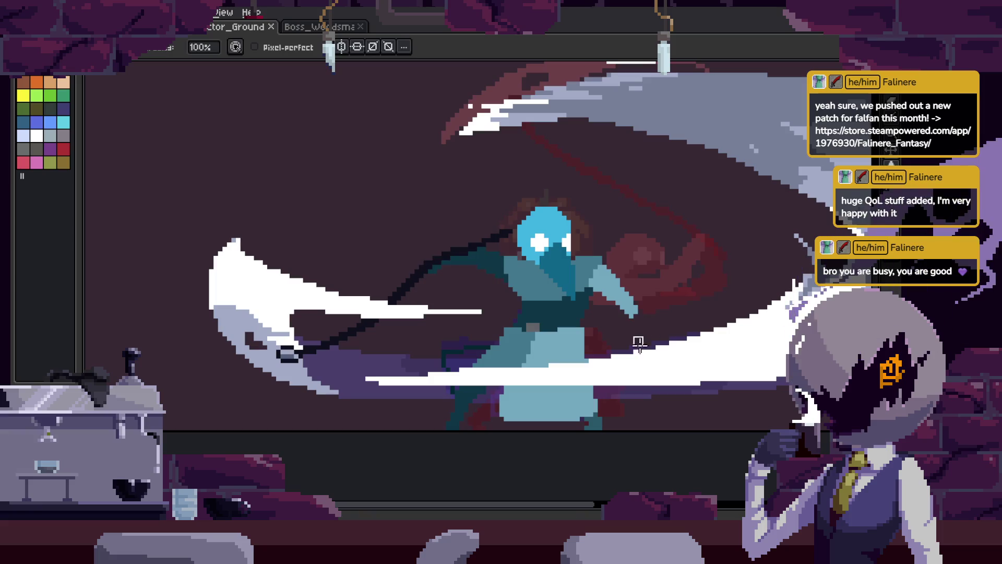
drag(675, 390, 645, 405)
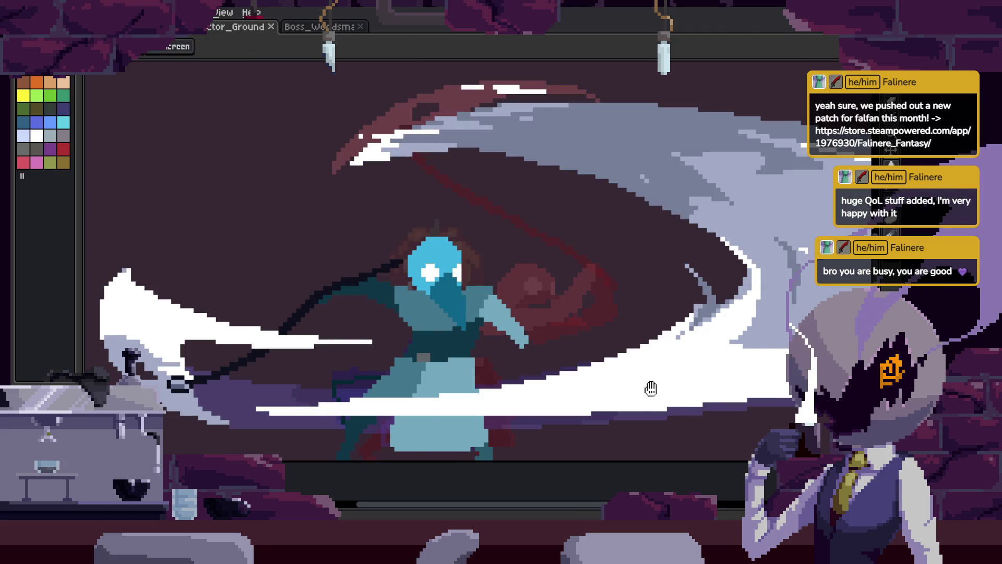
scroll(650, 397, down, 3)
key(Tab)
drag(652, 388, 618, 335)
key(F7)
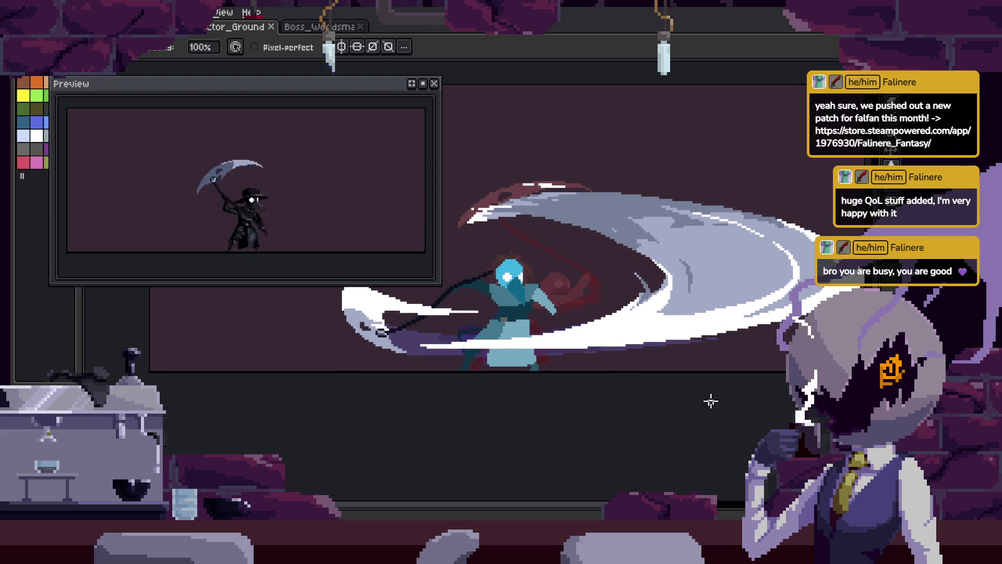
- Paste the copied hooded head with white eyes over the blue-headed figure and confirm its placement
scroll(497, 290, up, 2)
key(b)
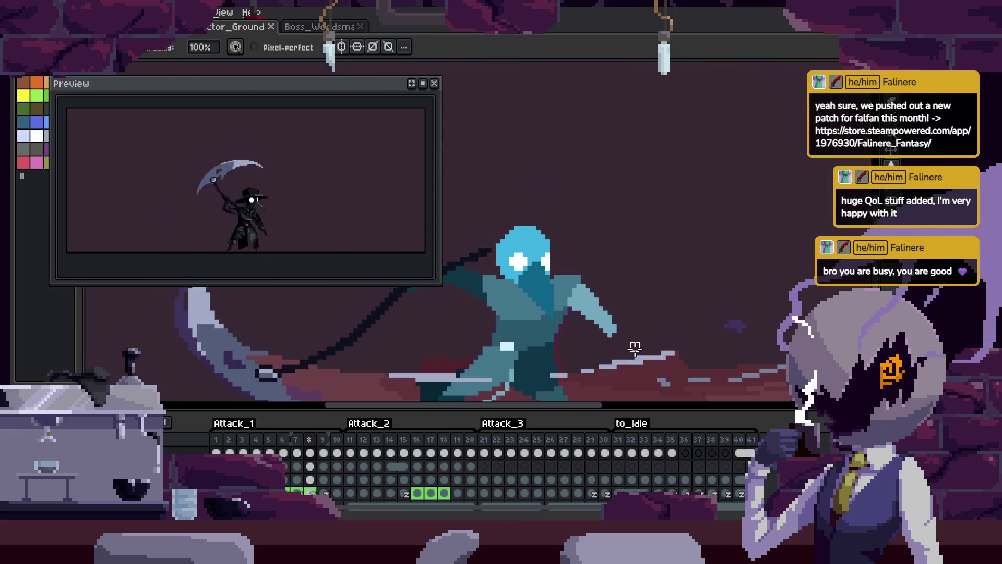
key(Tab)
scroll(585, 308, up, 1)
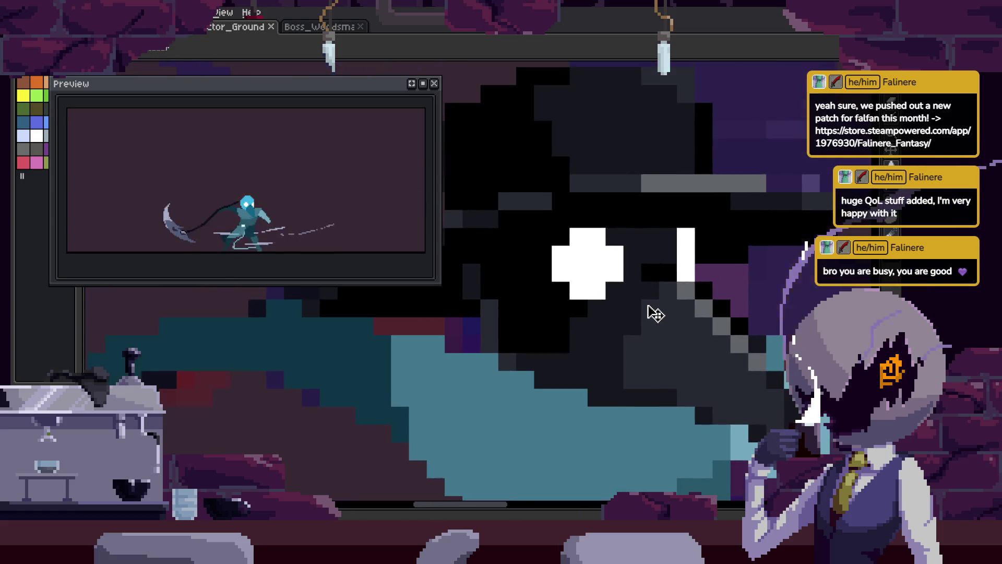
drag(656, 314, 705, 358)
scroll(705, 359, up, 1)
key(m)
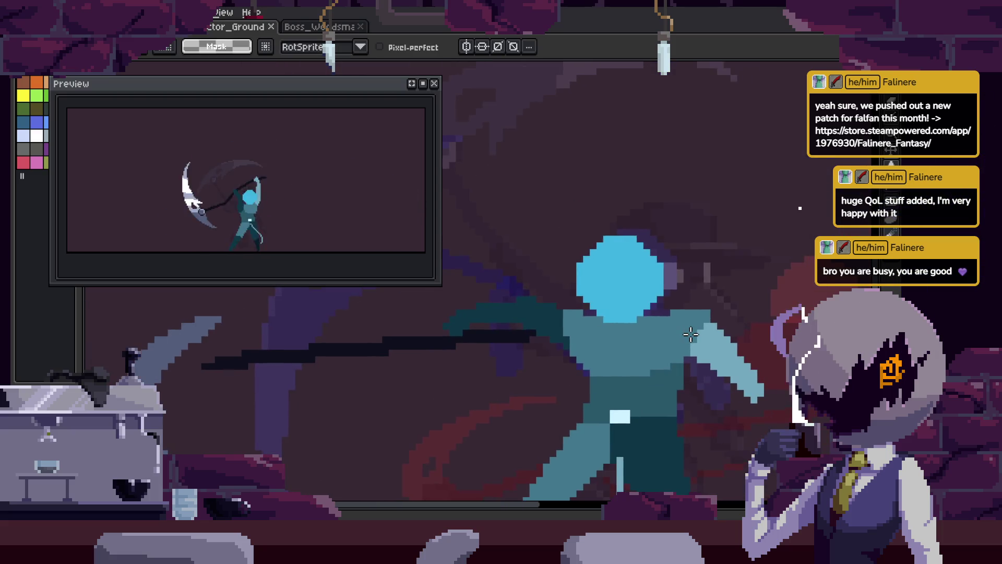
scroll(659, 331, down, 1)
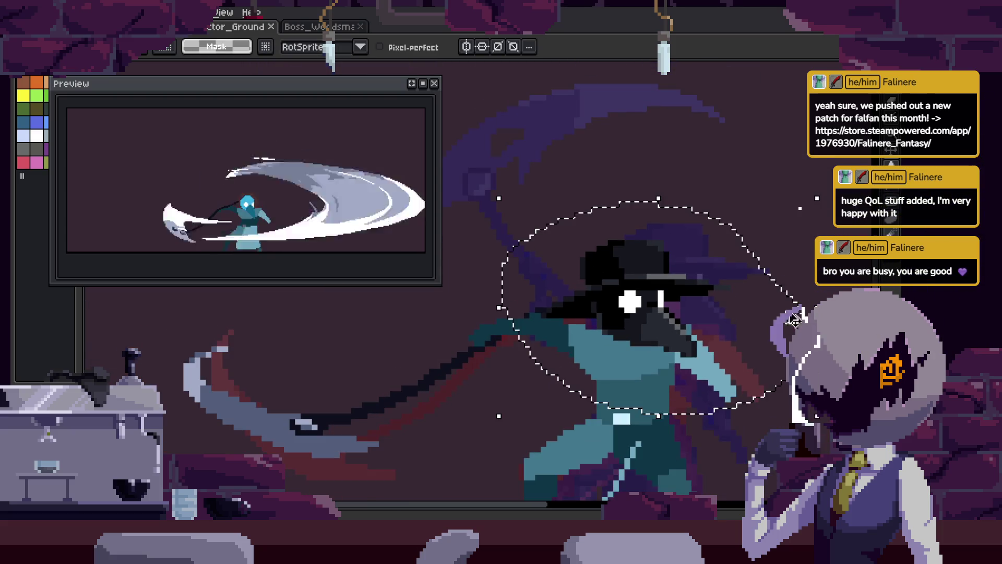
key(ctrl+t)
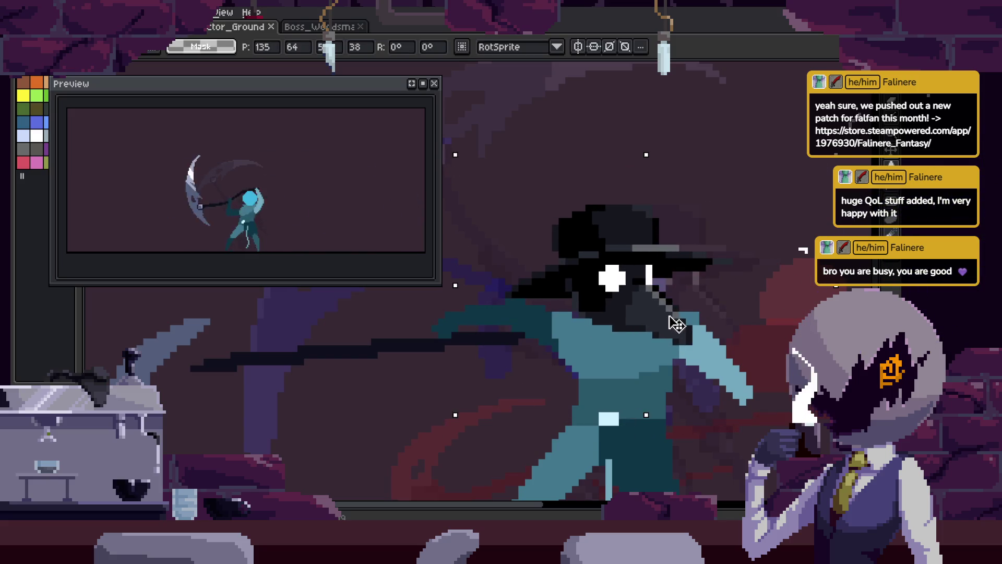
key(Return)
key(b)
scroll(655, 341, up, 4)
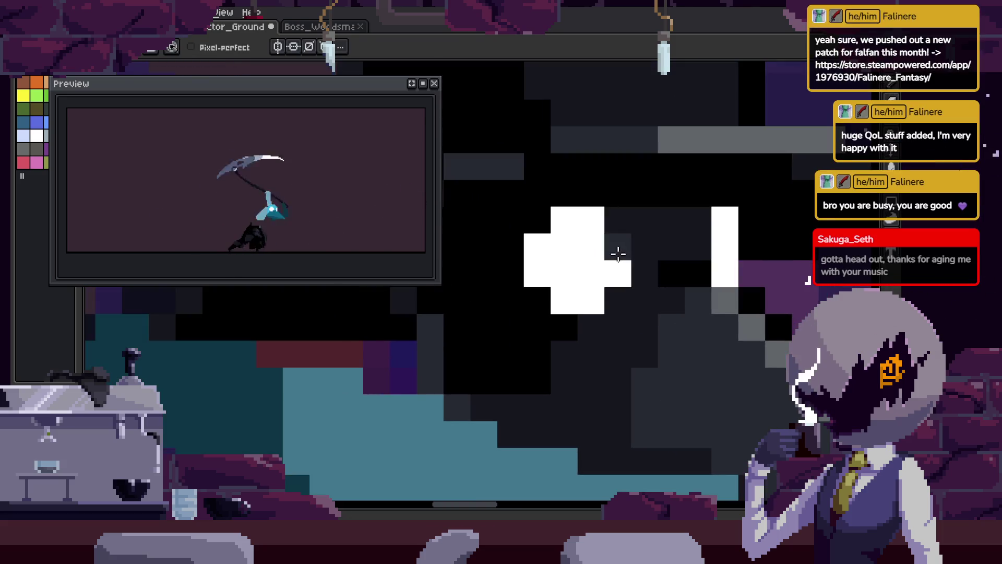
- Paint a white column and an extra white pixel for the eye, then save
key(m)
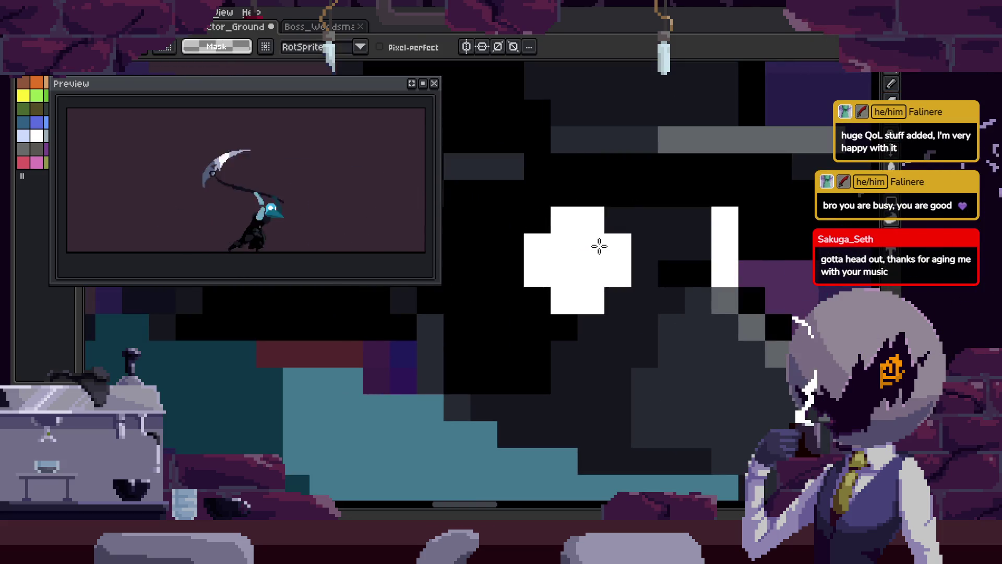
key(b)
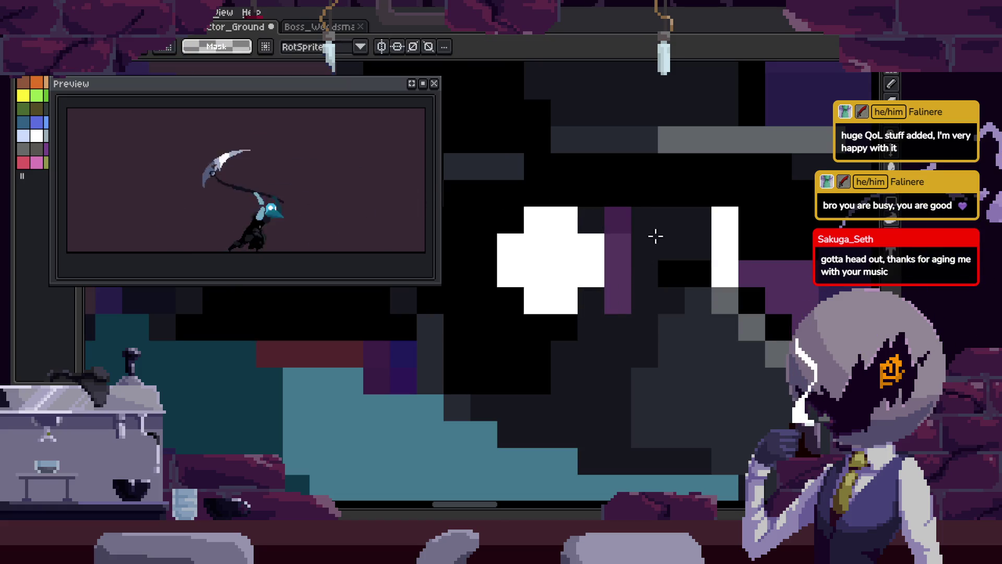
drag(698, 219, 702, 272)
click(699, 274)
scroll(699, 240, down, 3)
key(ctrl+s)
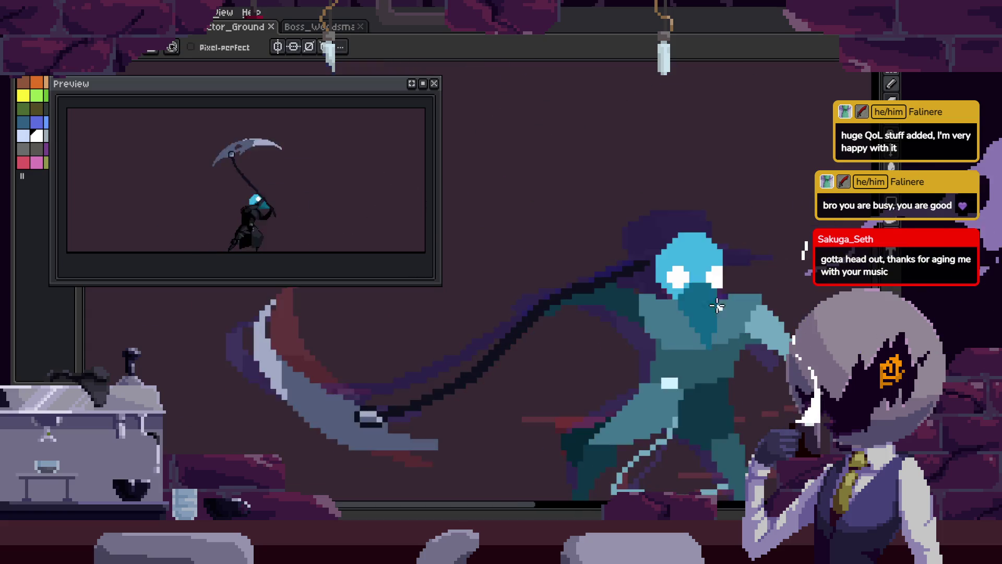
- Paint a dark grey edge along the beak and light blue pixels below it, sampling colours
scroll(714, 301, up, 4)
drag(627, 178, 557, 287)
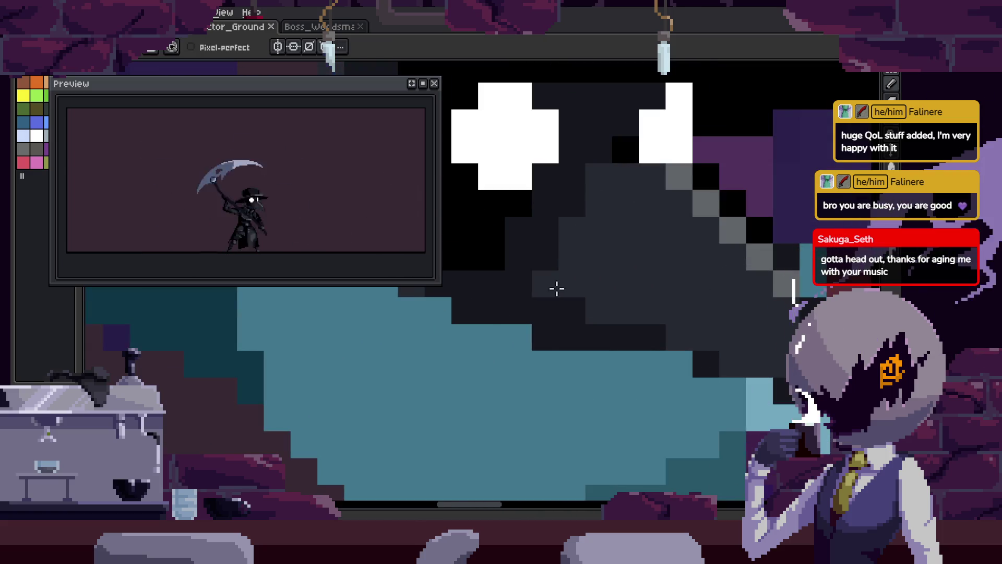
scroll(615, 216, right, 2)
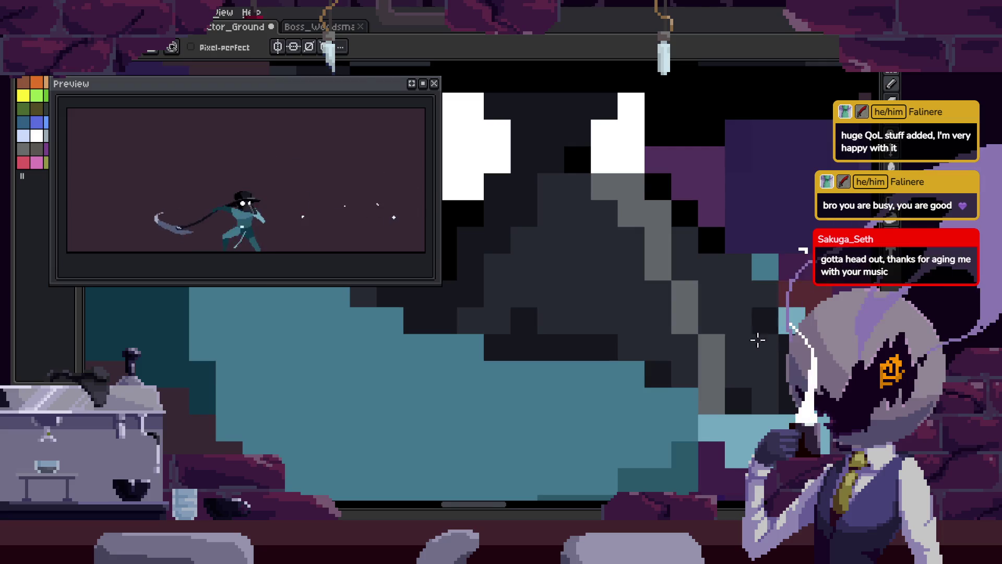
scroll(657, 241, right, 4)
drag(685, 289, 708, 412)
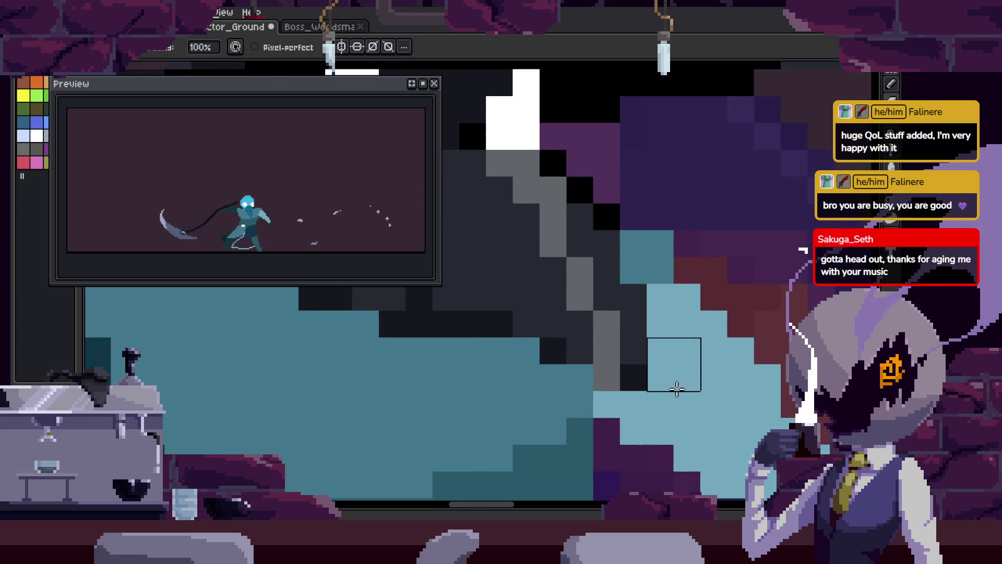
key(alt)
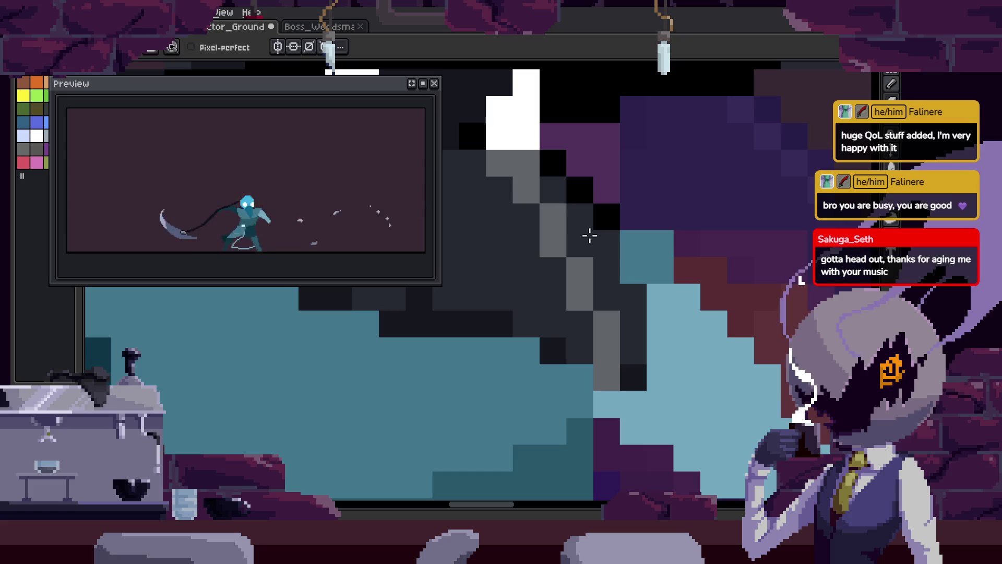
drag(589, 233, 636, 323)
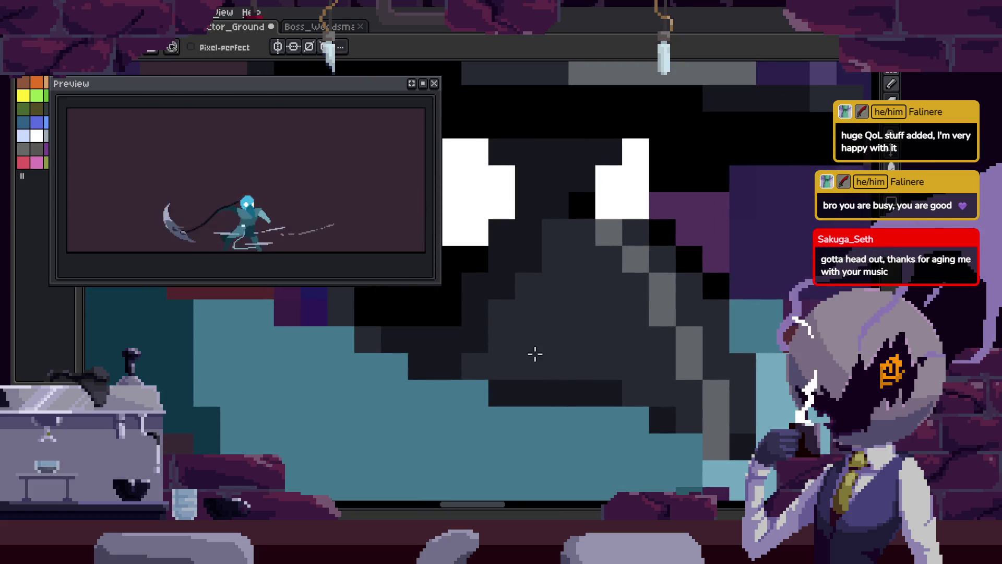
scroll(625, 390, down, 1)
key(alt)
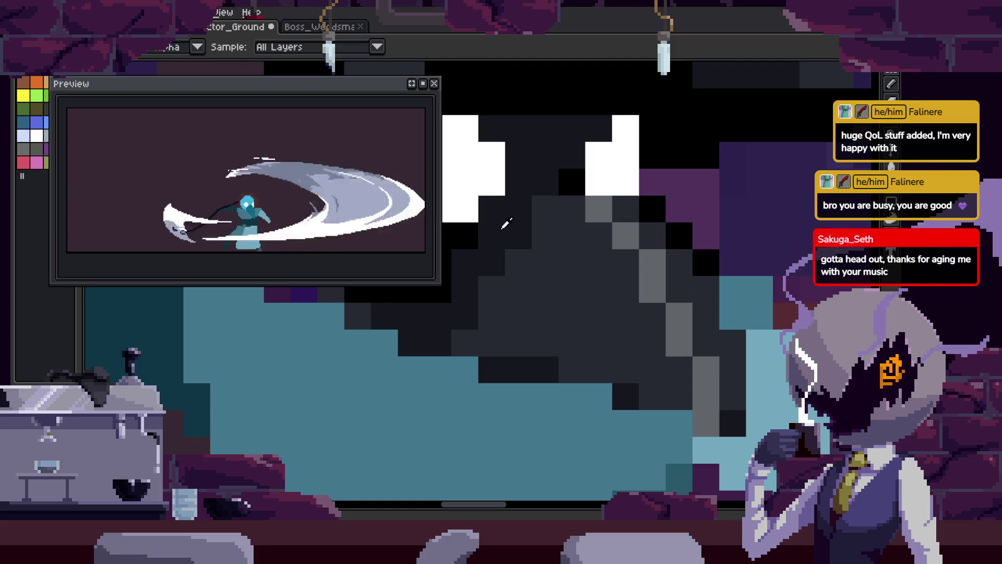
key(Right)
key(Right)
key(Right)
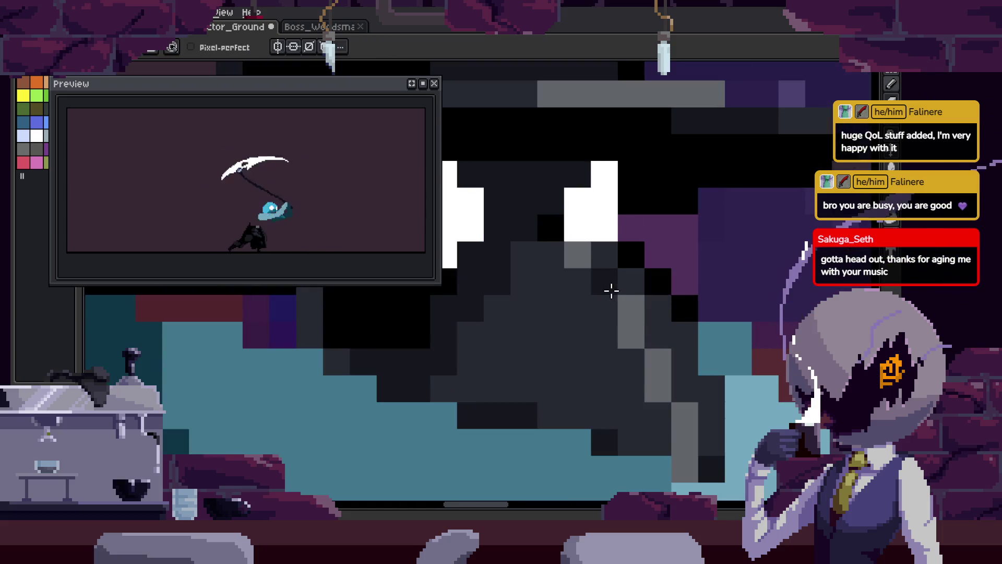
- Undo and redo the last edit to compare, then flip through neighbouring attack frames
key(ctrl+z)
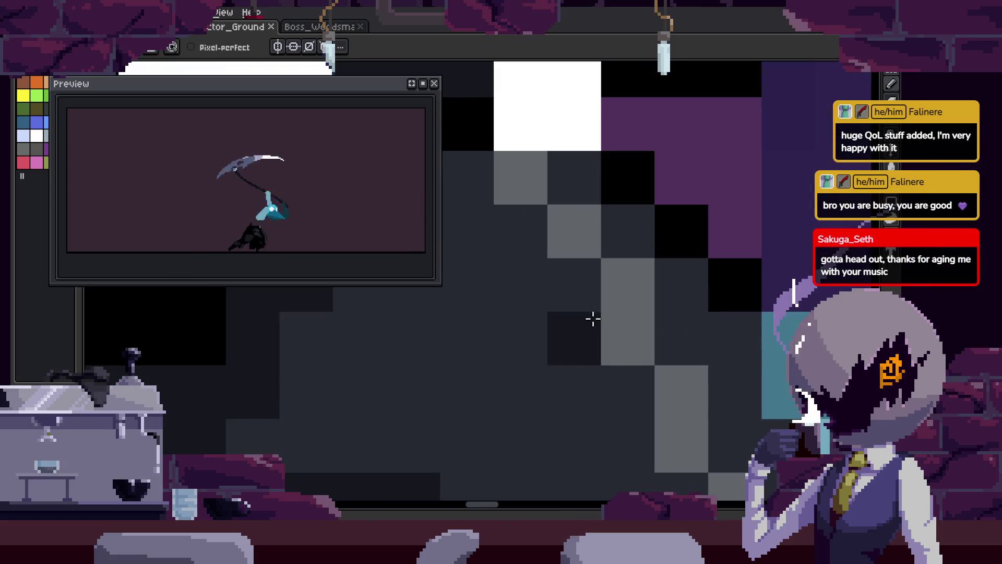
key(ctrl+y)
scroll(676, 349, up, 2)
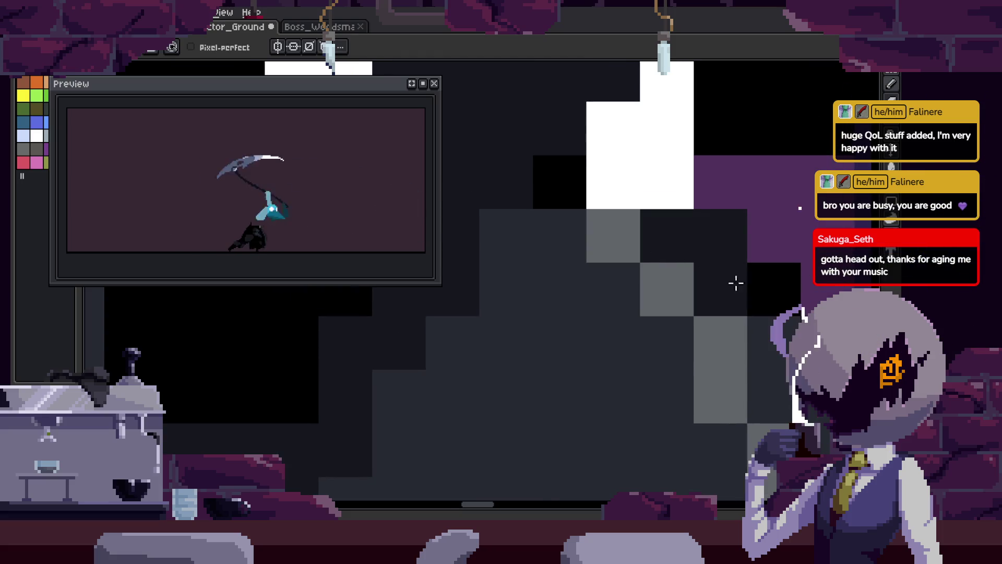
key(Right)
key(Right)
key(Right)
key(Right)
key(Right)
key(Right)
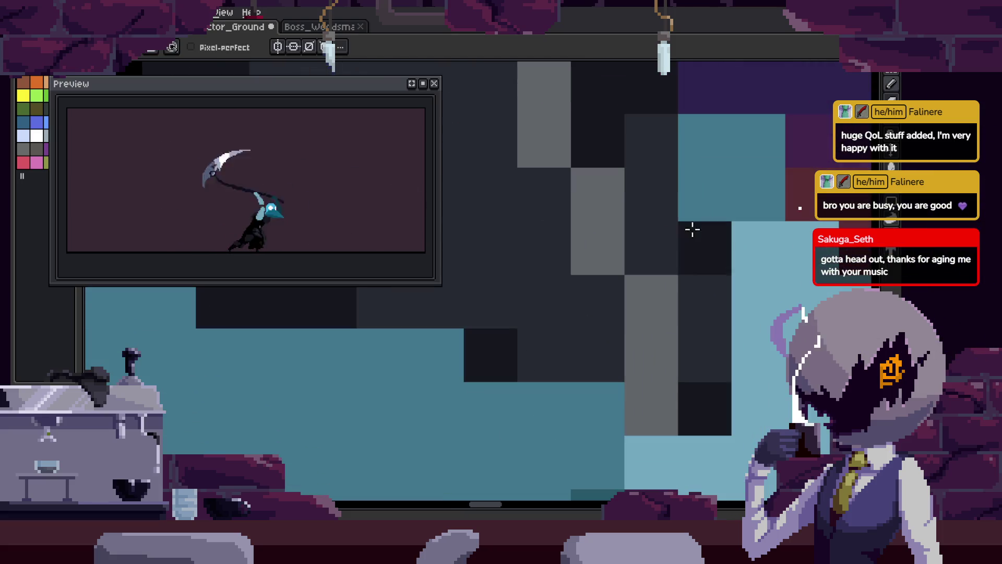
key(ctrl+z)
scroll(565, 320, up, 2)
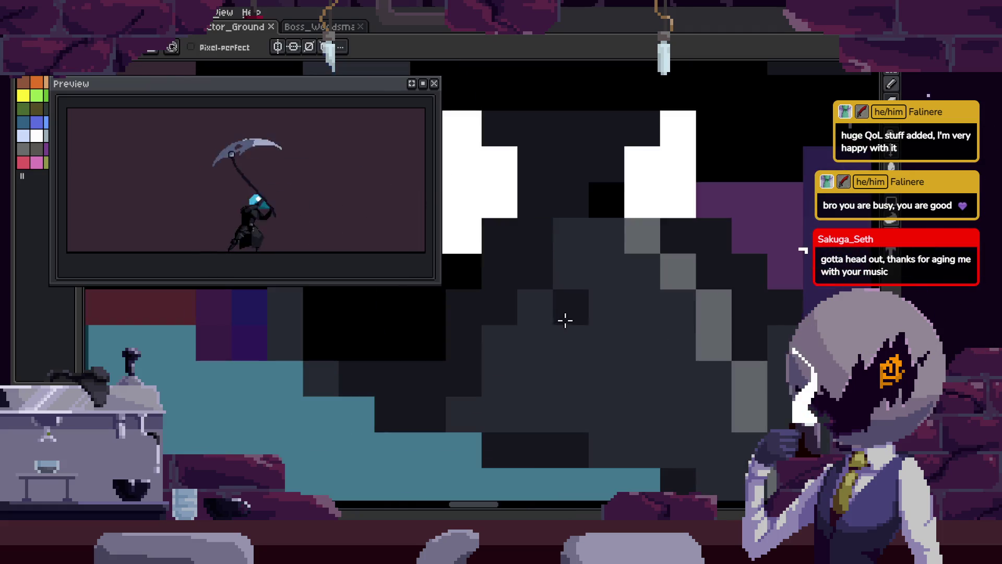
scroll(567, 385, down, 3)
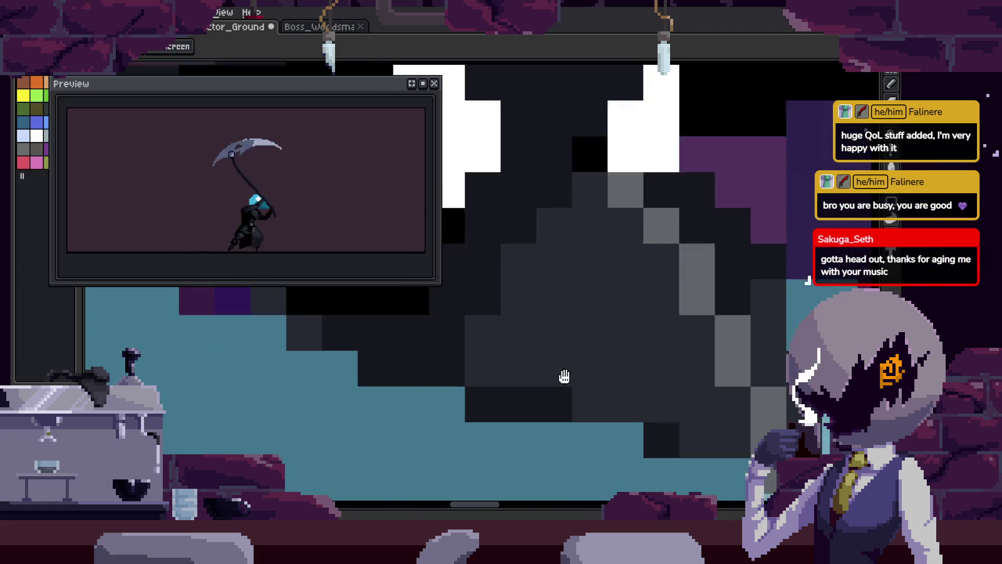
scroll(532, 351, up, 3)
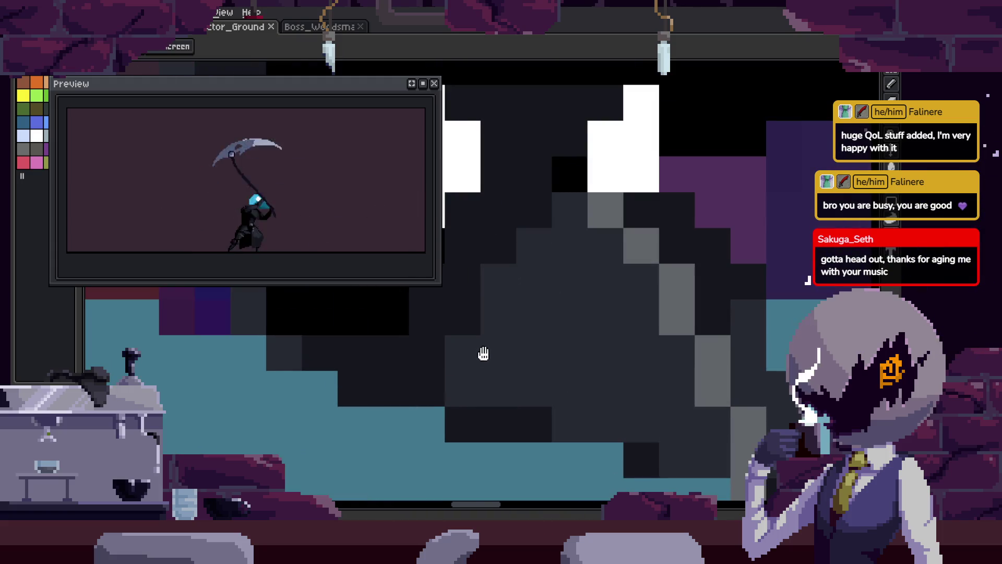
scroll(628, 368, right, 5)
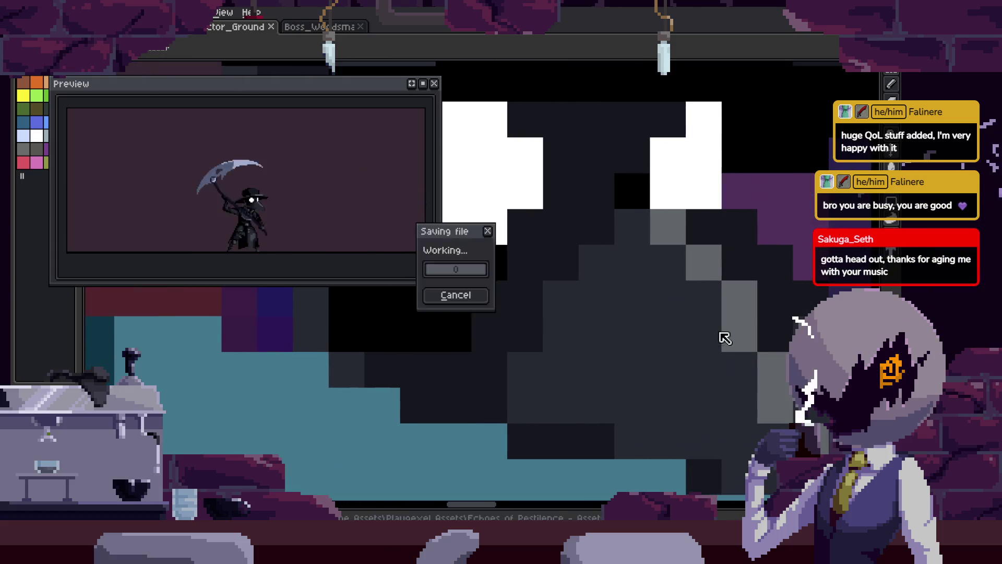
- Nudge the selected pixels down one pixel, darken a teal hood pixel, then save and play
drag(708, 270, 710, 285)
scroll(678, 292, up, 1)
key(i)
click(687, 364)
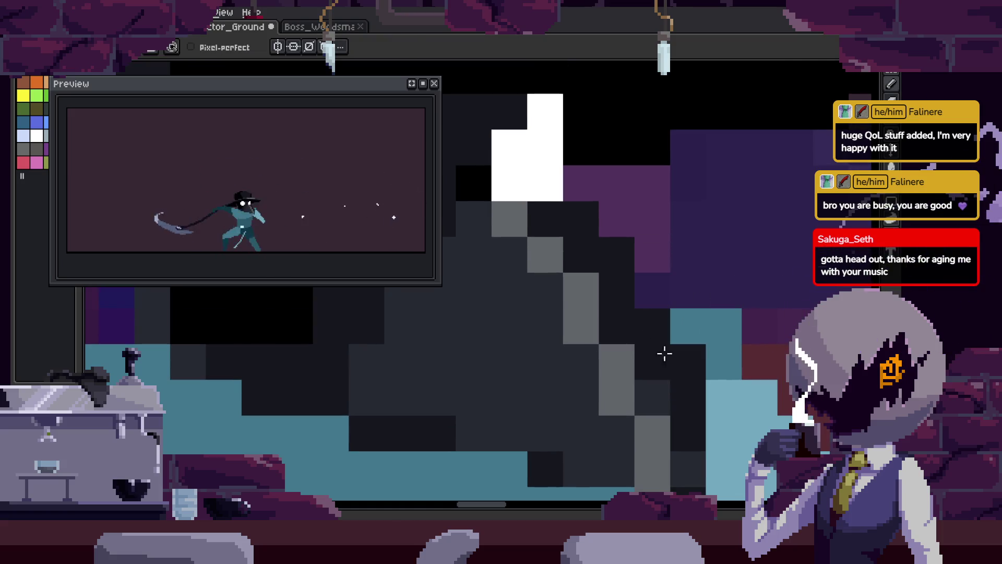
scroll(659, 340, up, 1)
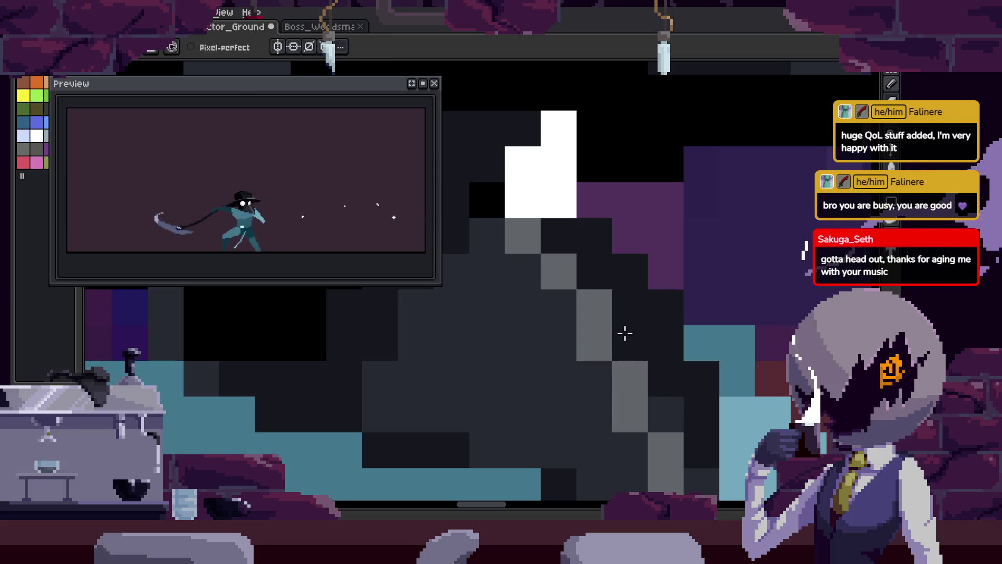
scroll(619, 326, down, 5)
key(ctrl+s)
key(Return)
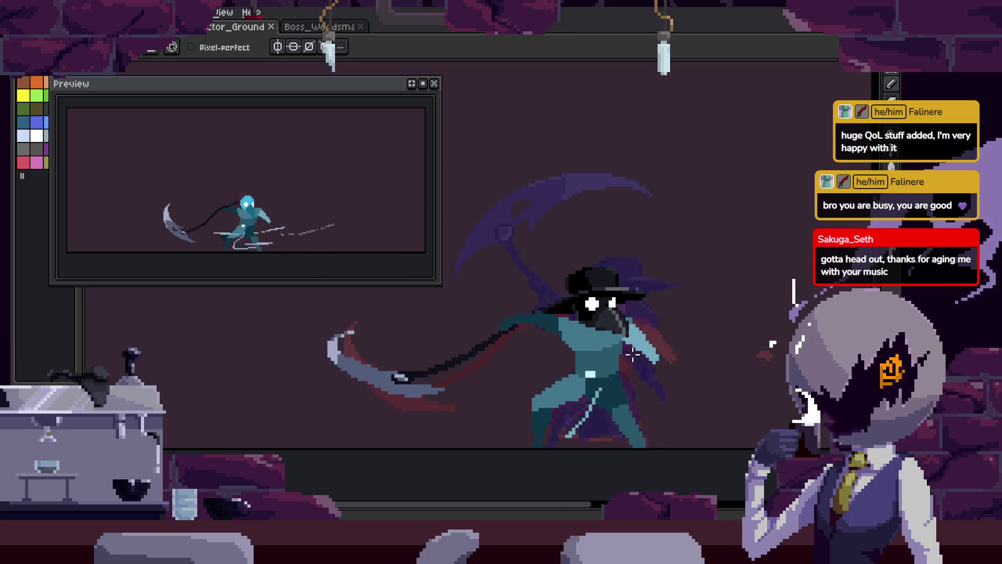
- Repaint the hood edge and paint dark pixels from the eyes down the beak
scroll(626, 267, up, 5)
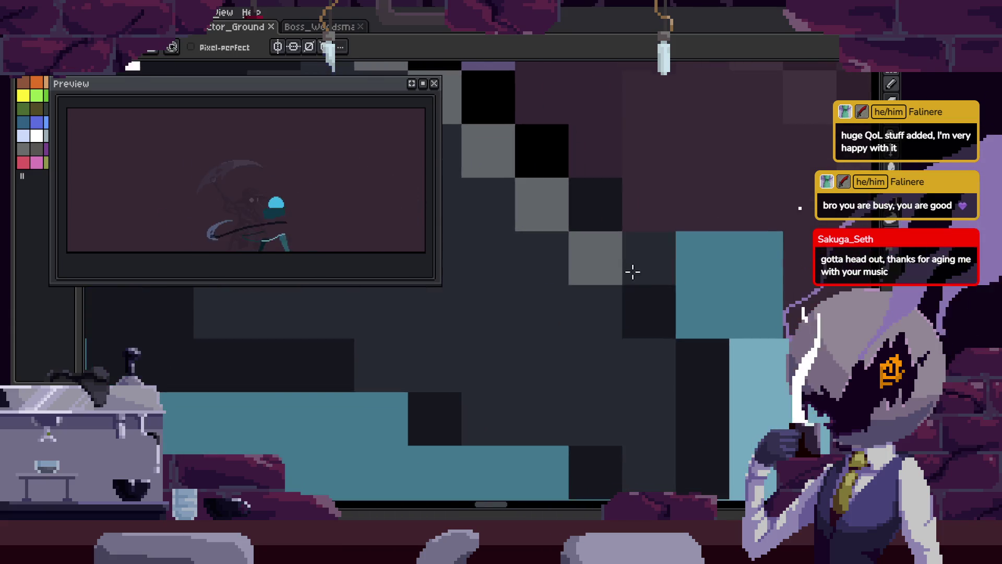
scroll(679, 293, down, 2)
scroll(595, 359, up, 3)
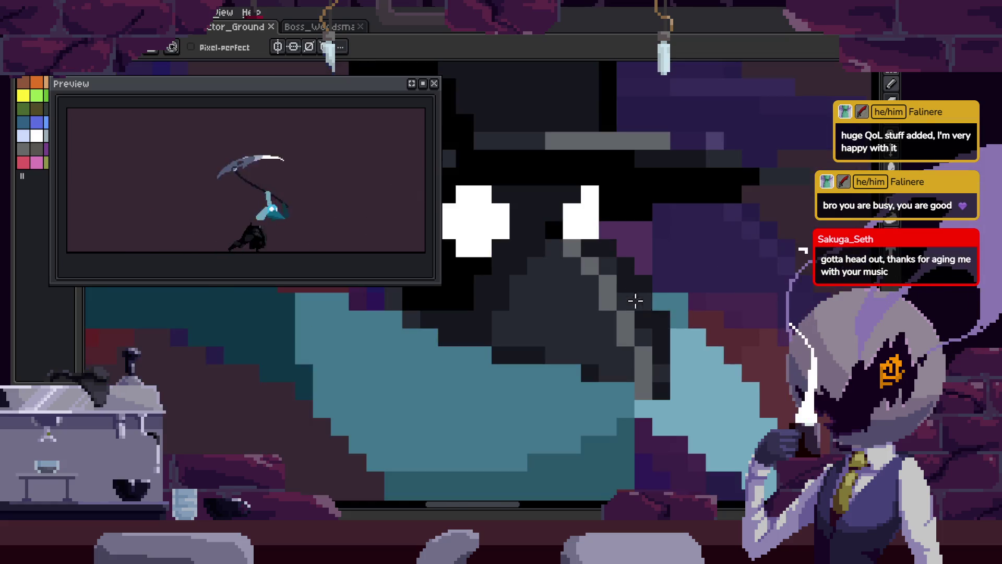
key(alt)
mouse_move(576, 214)
mouse_down()
mouse_move(593, 208)
mouse_move(668, 274)
mouse_up()
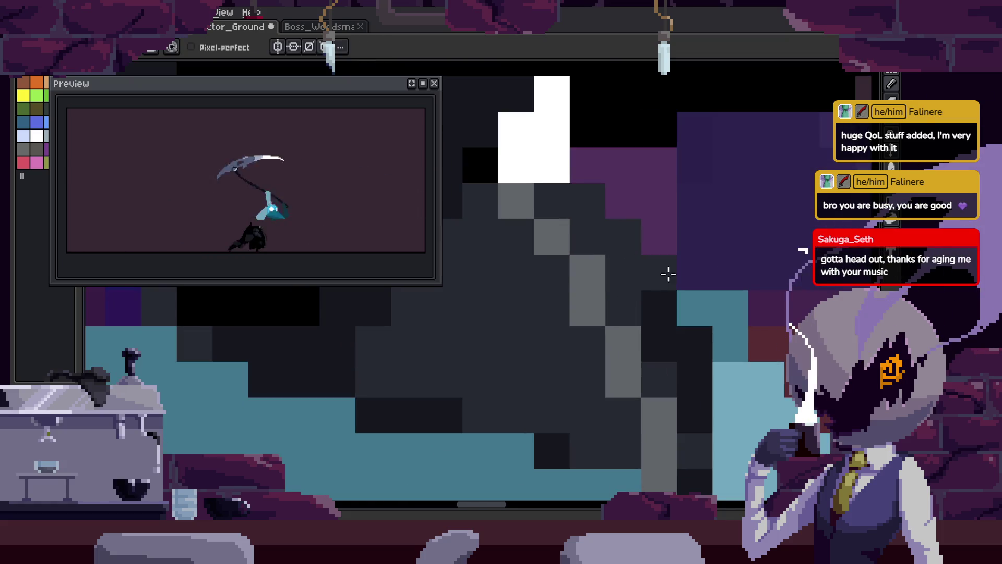
scroll(675, 317, down, 2)
scroll(634, 269, up, 2)
scroll(634, 269, down, 2)
mouse_move(572, 227)
mouse_down()
mouse_move(533, 353)
mouse_move(593, 375)
mouse_move(648, 373)
mouse_up()
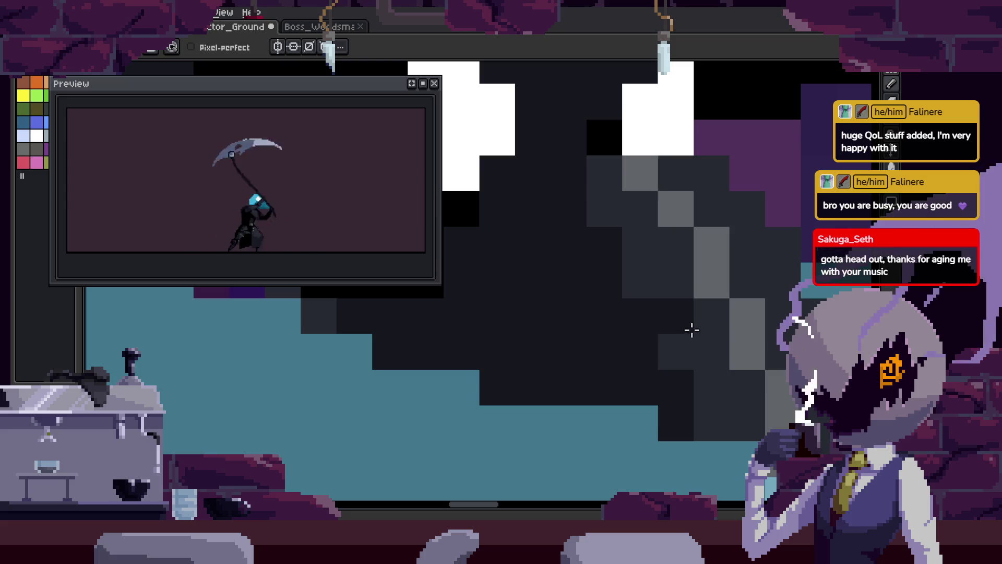
- Darken a pixel on the mask and check the hood and beak across frames
drag(797, 315, 689, 321)
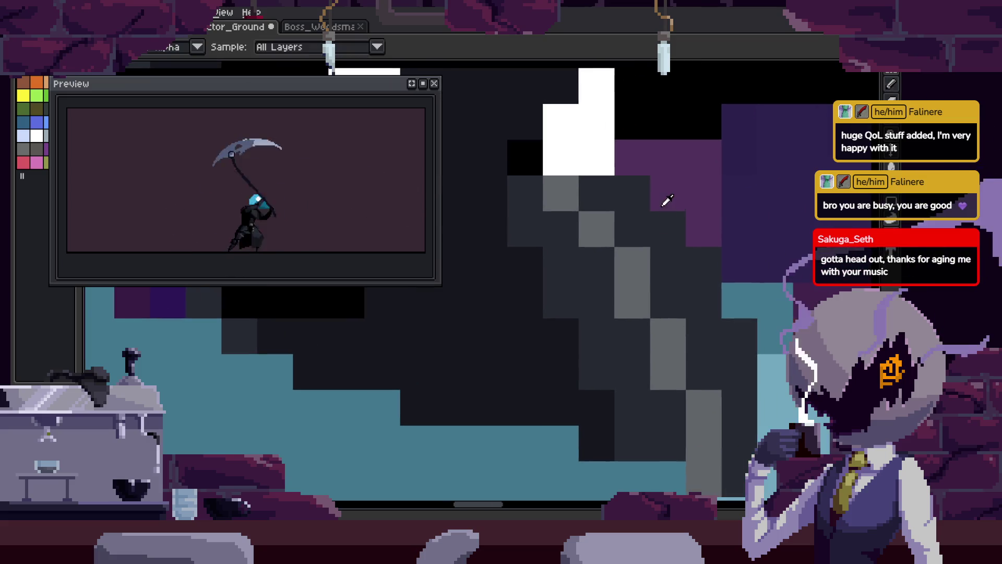
scroll(607, 312, down, 2)
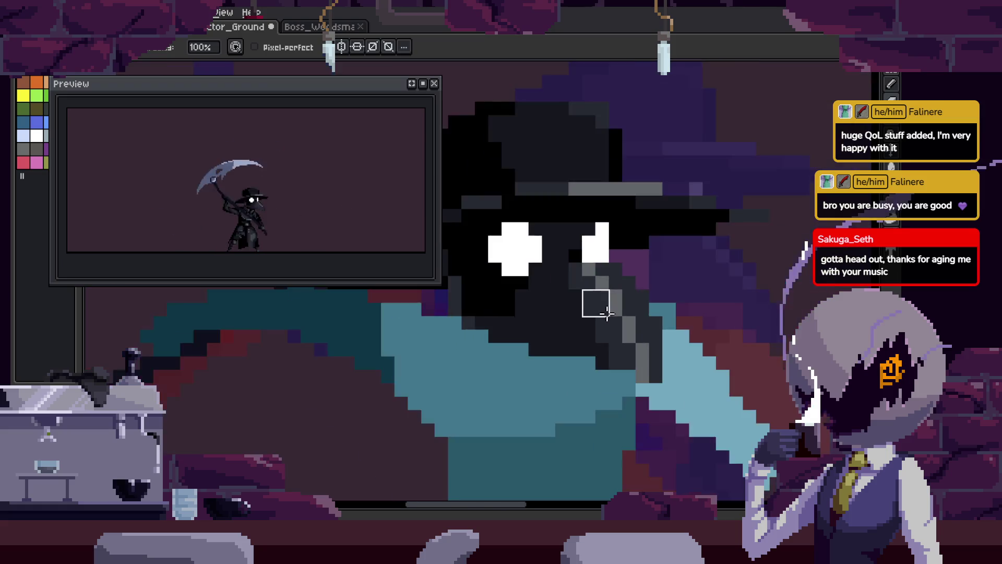
scroll(607, 312, down, 2)
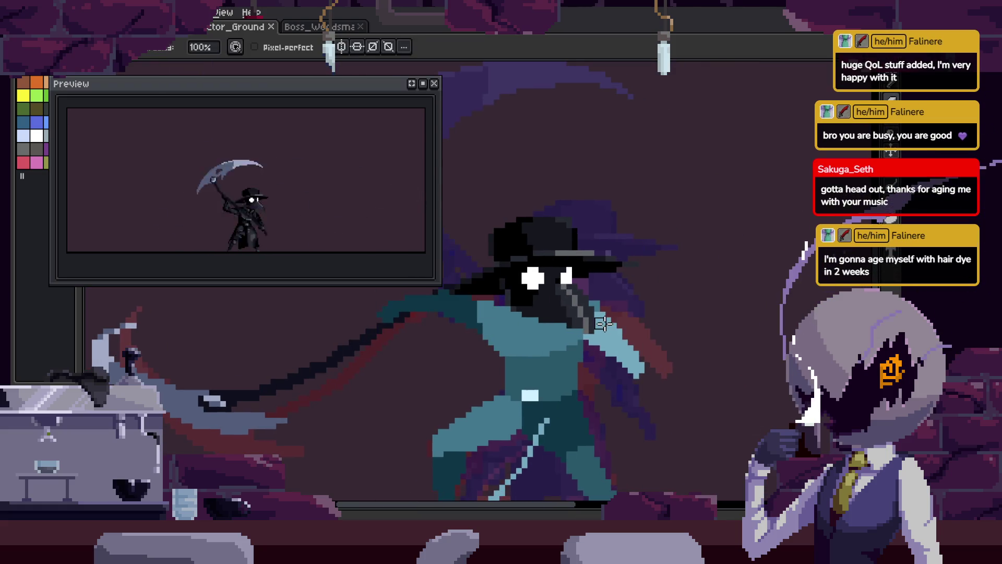
scroll(578, 313, up, 4)
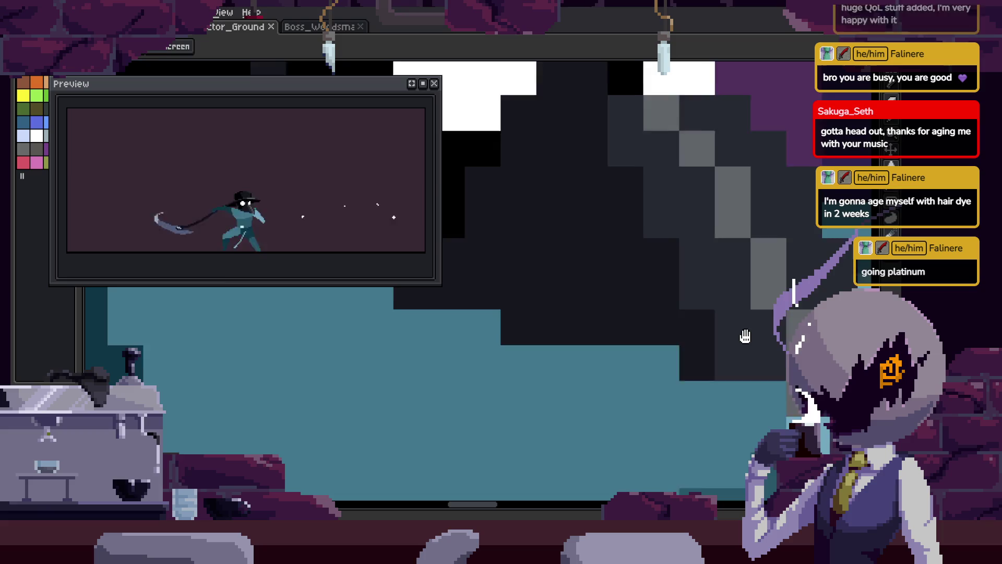
click(646, 175)
drag(692, 248, 652, 256)
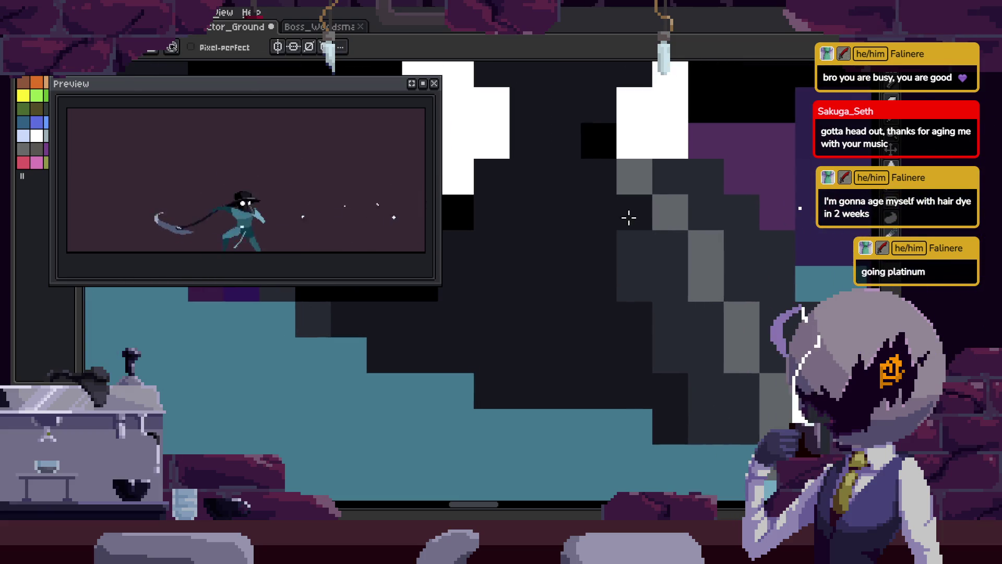
drag(703, 407, 628, 340)
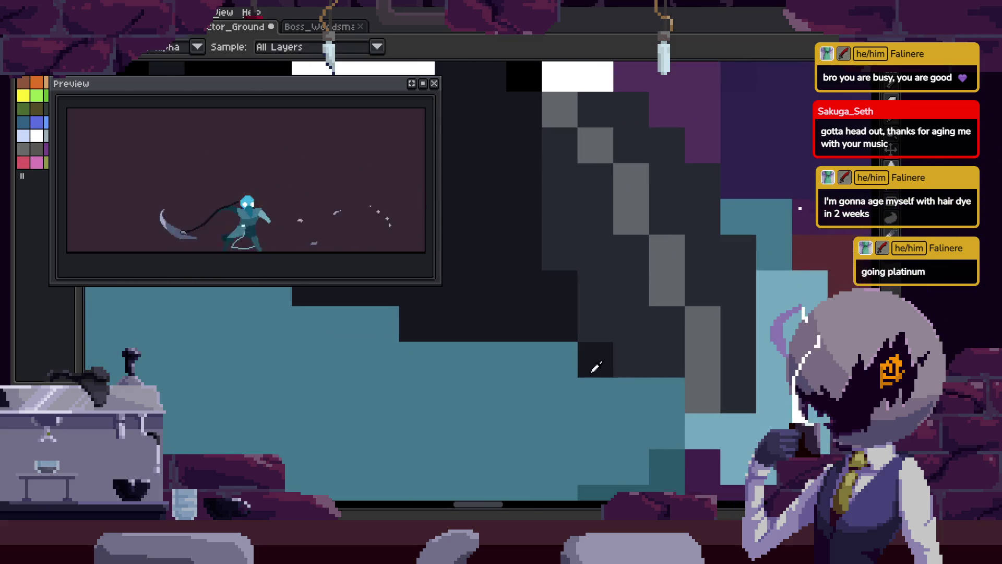
key(Right)
key(Right)
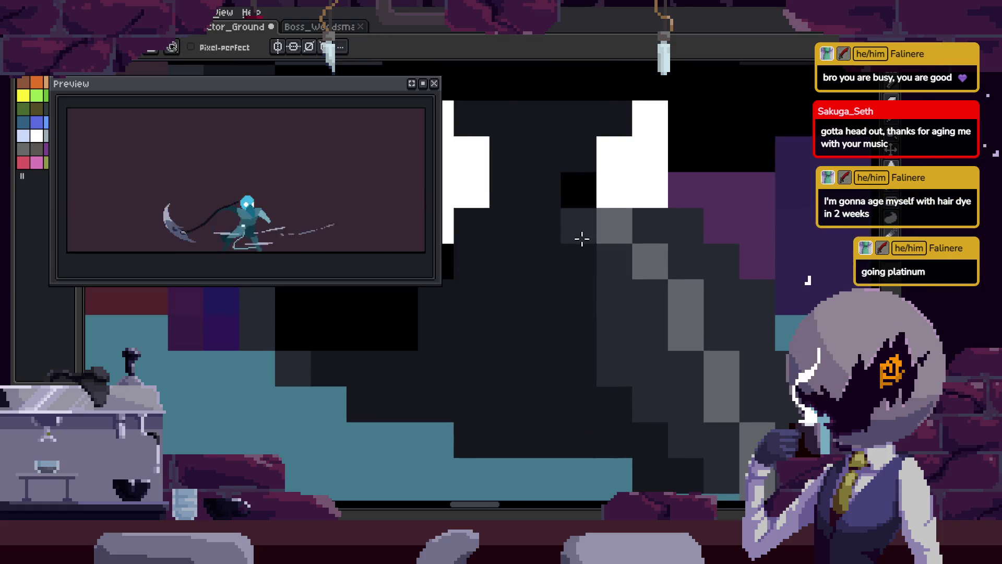
scroll(575, 287, down, 2)
scroll(592, 285, down, 1)
scroll(591, 285, down, 3)
scroll(593, 285, up, 5)
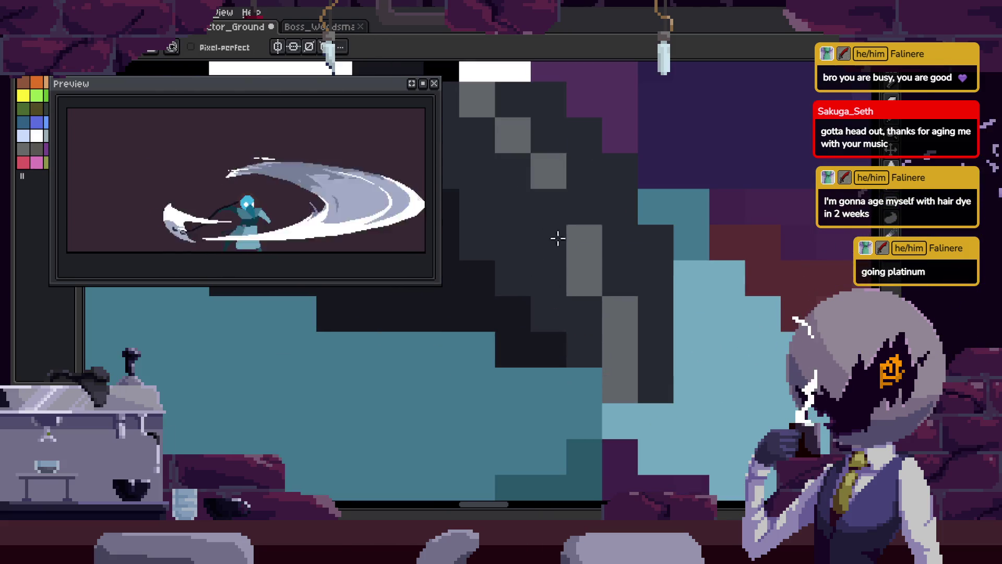
- Inspect the lower beak and head up close and touch up a pixel on the hood
drag(543, 261, 571, 293)
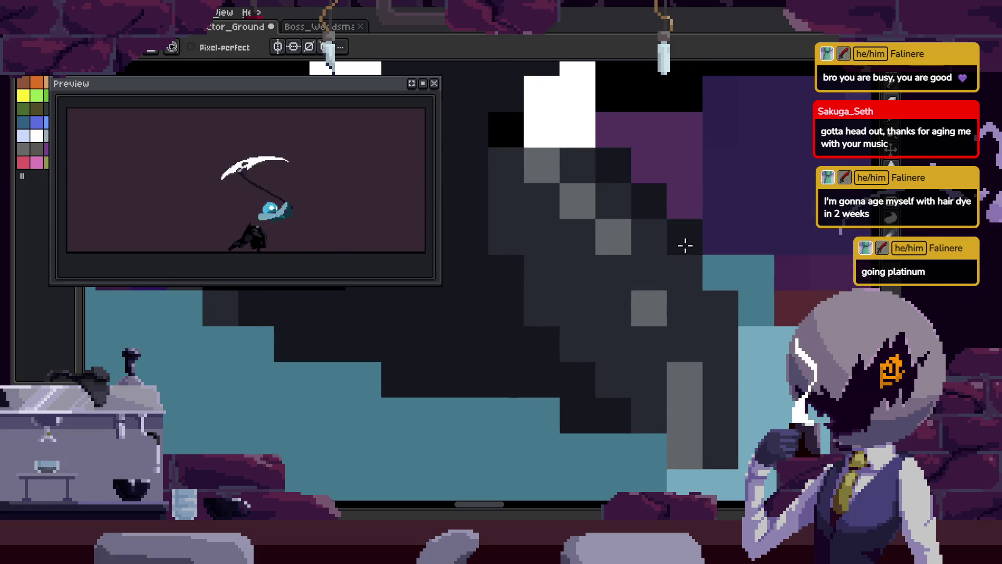
scroll(691, 283, down, 6)
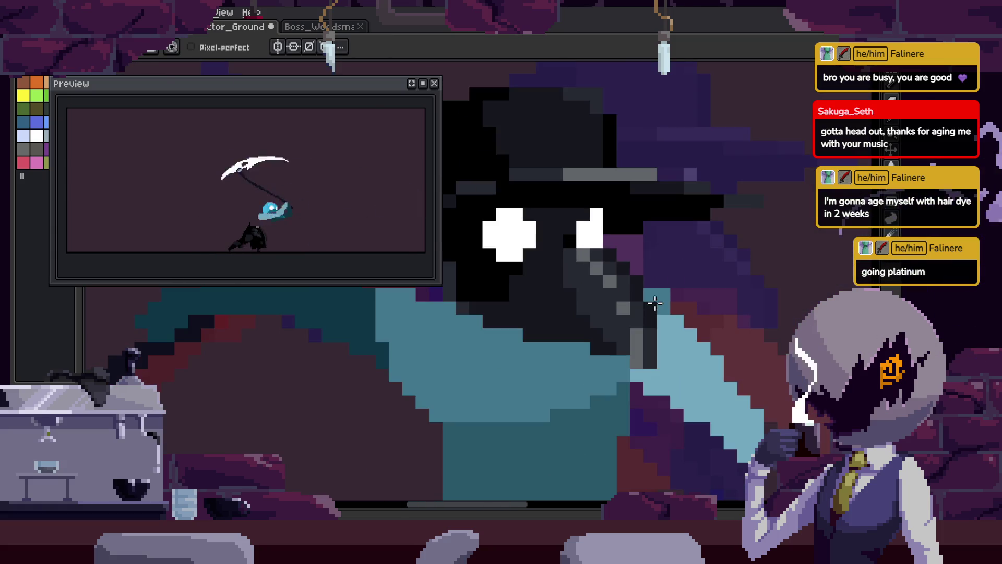
scroll(593, 270, up, 8)
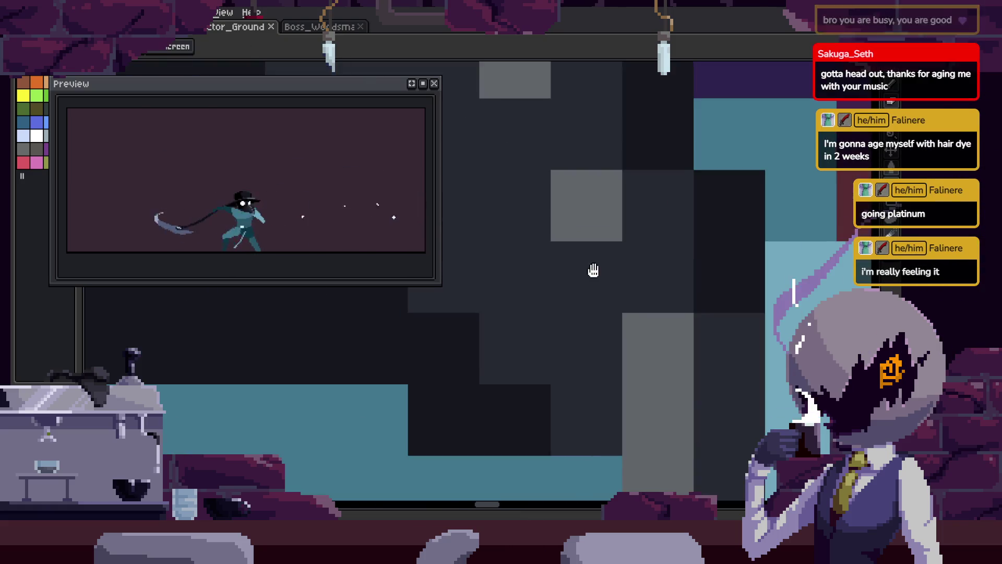
drag(593, 270, 673, 293)
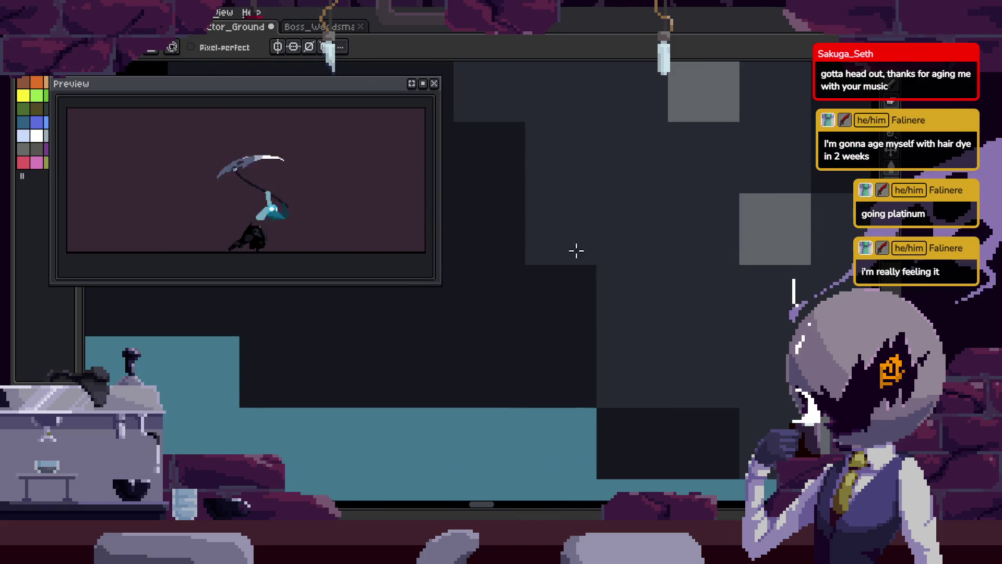
scroll(538, 270, up, 2)
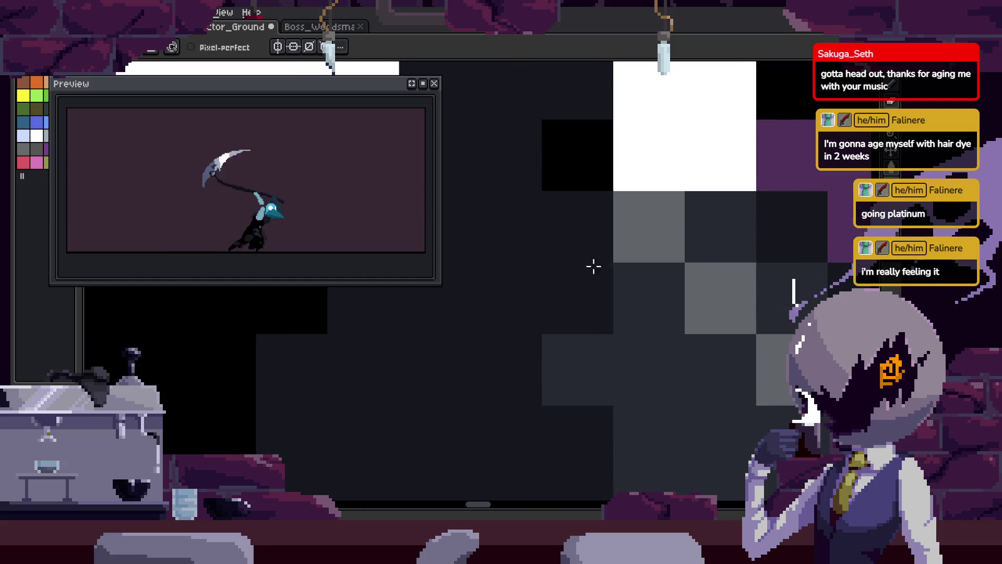
scroll(589, 250, down, 2)
scroll(571, 303, down, 4)
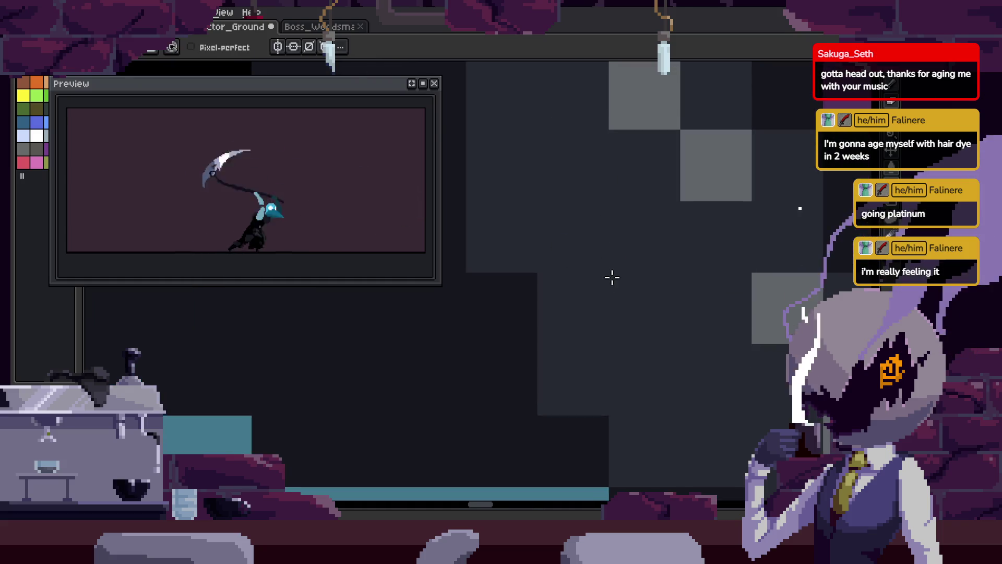
scroll(628, 279, up, 4)
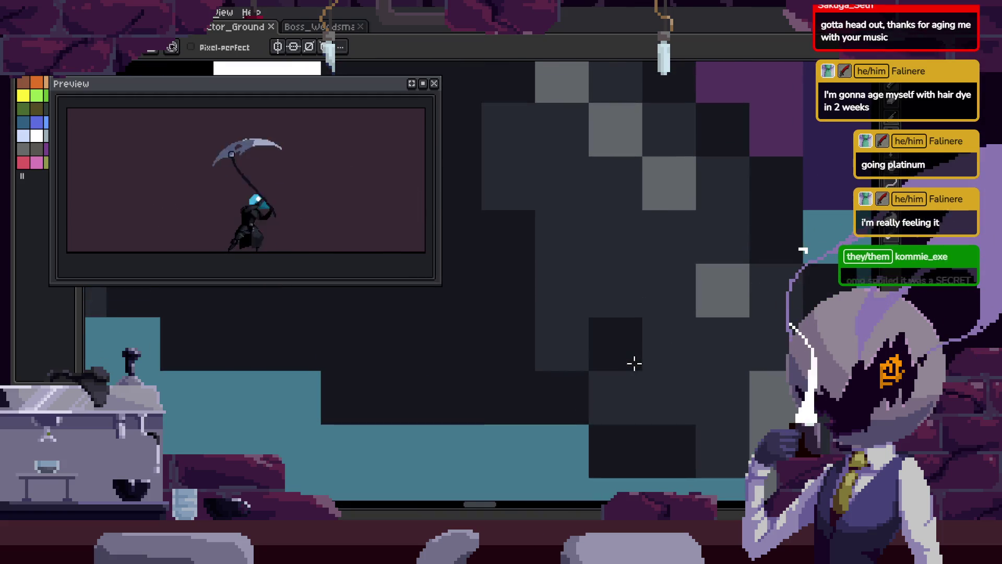
mouse_move(621, 353)
mouse_down()
mouse_move(604, 324)
mouse_move(606, 291)
mouse_move(734, 292)
mouse_up()
click(632, 364)
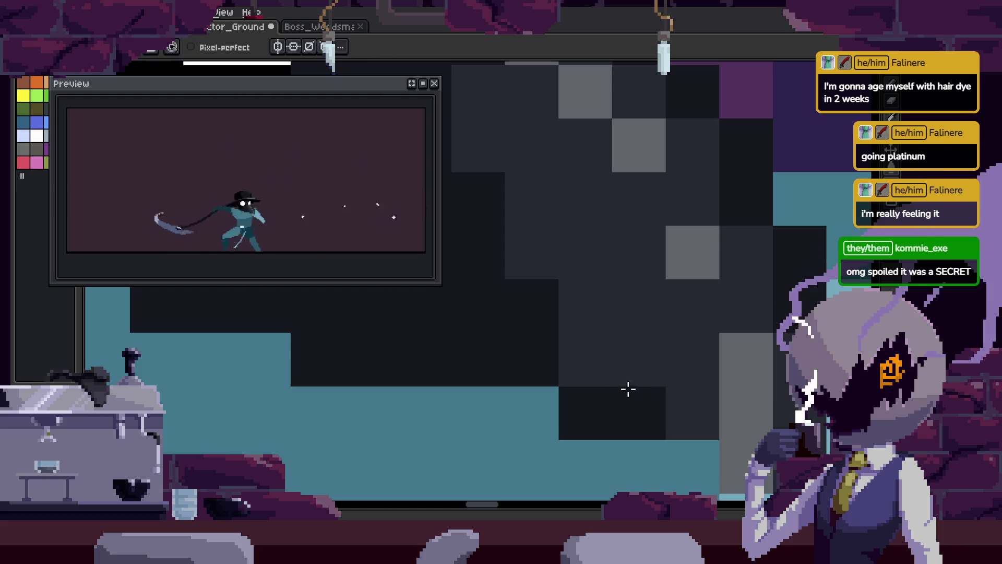
- Undo the last few pixel edits on the hood
key(space)
key(ctrl+z)
key(ctrl+z)
key(ctrl+z)
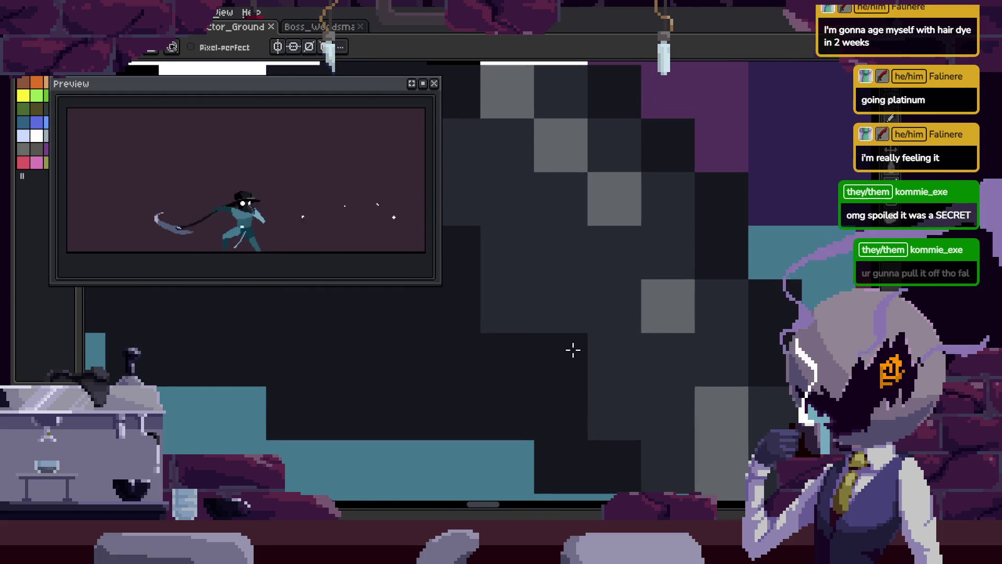
scroll(544, 347, up, 1)
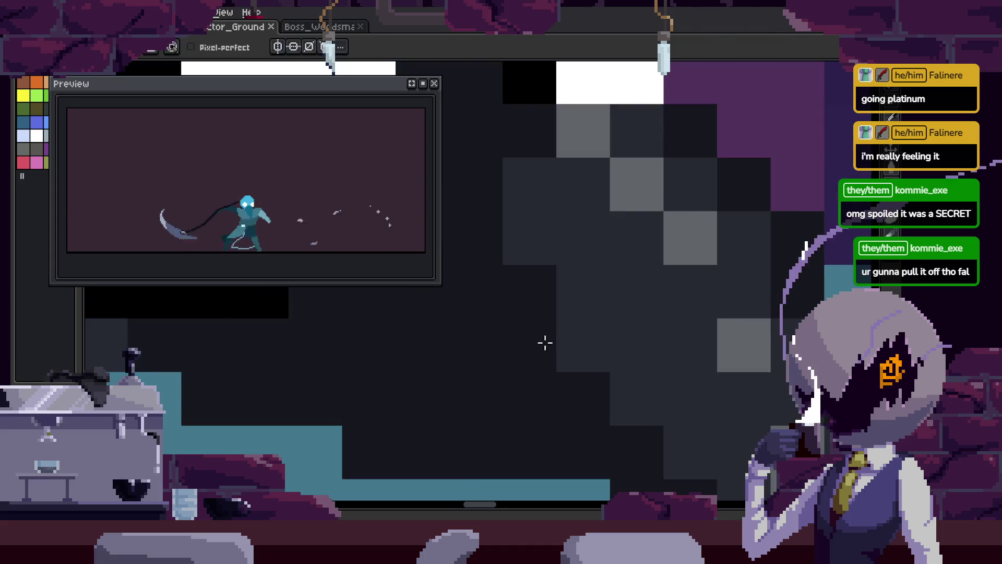
scroll(543, 303, down, 2)
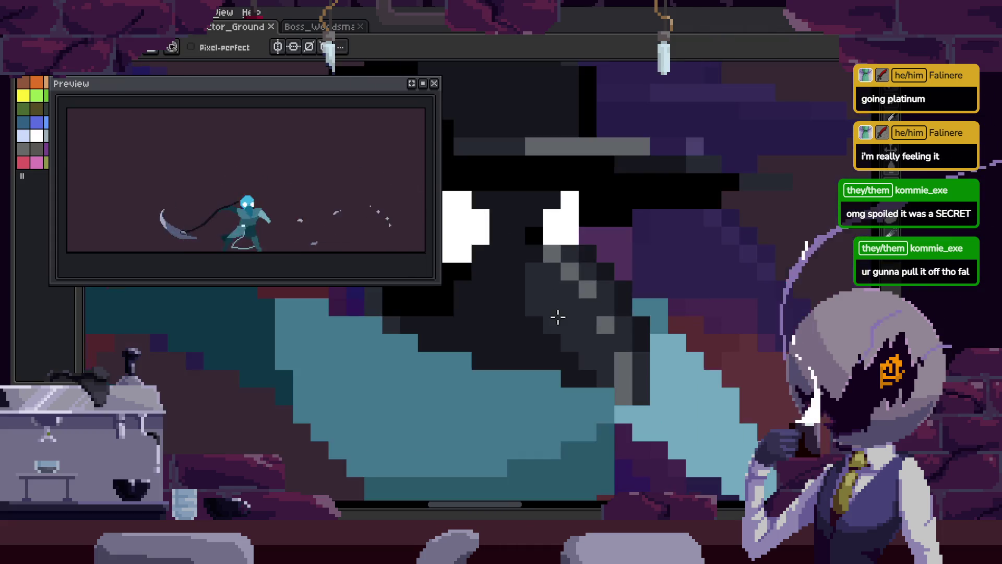
key(ctrl+z)
key(ctrl+z)
key(ctrl+z)
scroll(546, 297, down, 1)
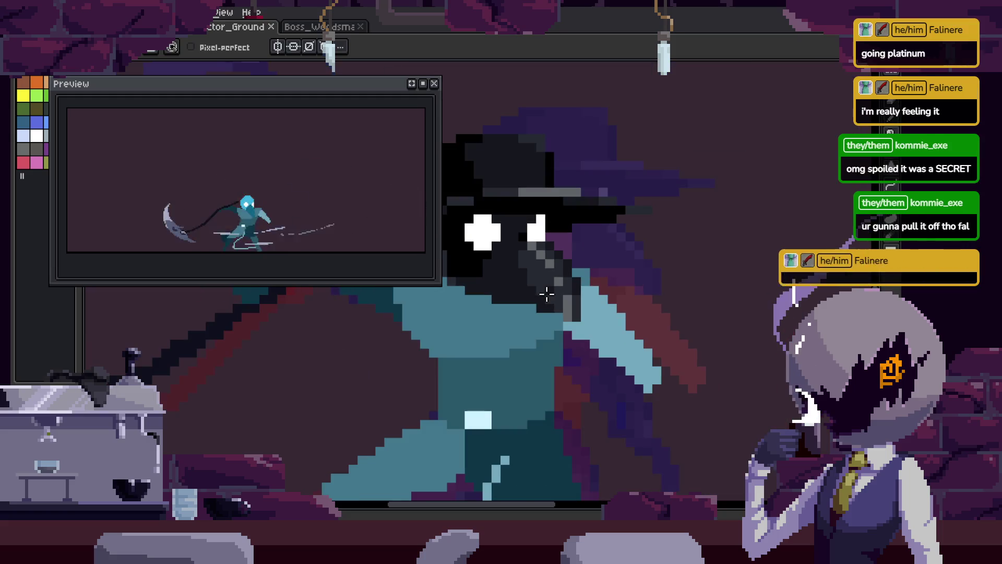
scroll(561, 302, down, 1)
key(ctrl+z)
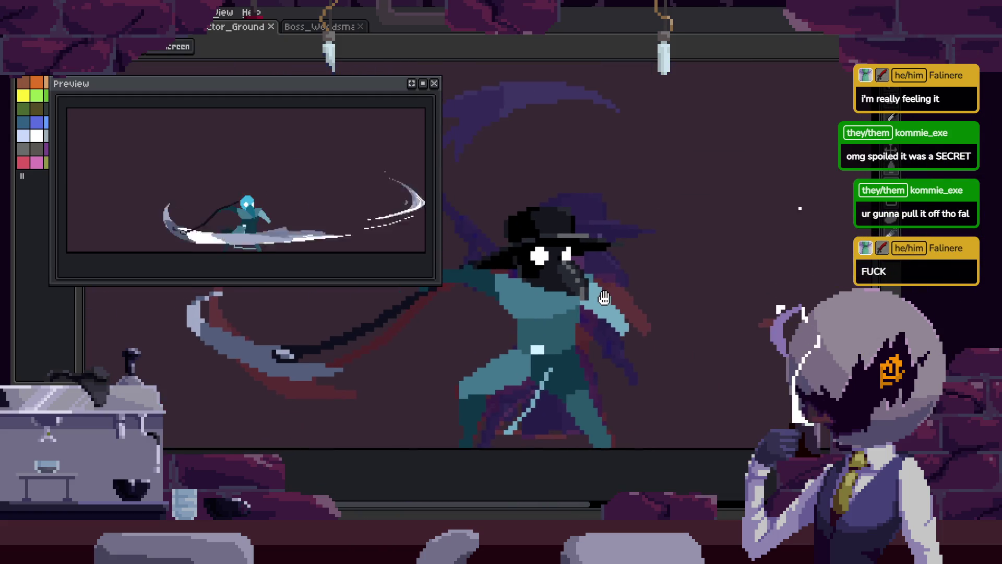
- Play the animation back to review the redrawn hooded head
key(Tab)
scroll(603, 298, up, 3)
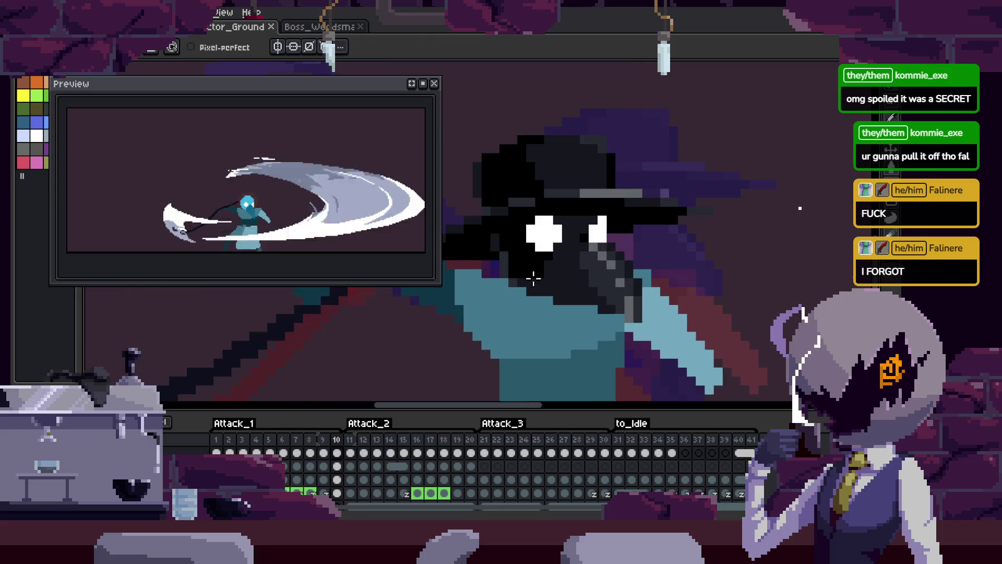
key(Tab)
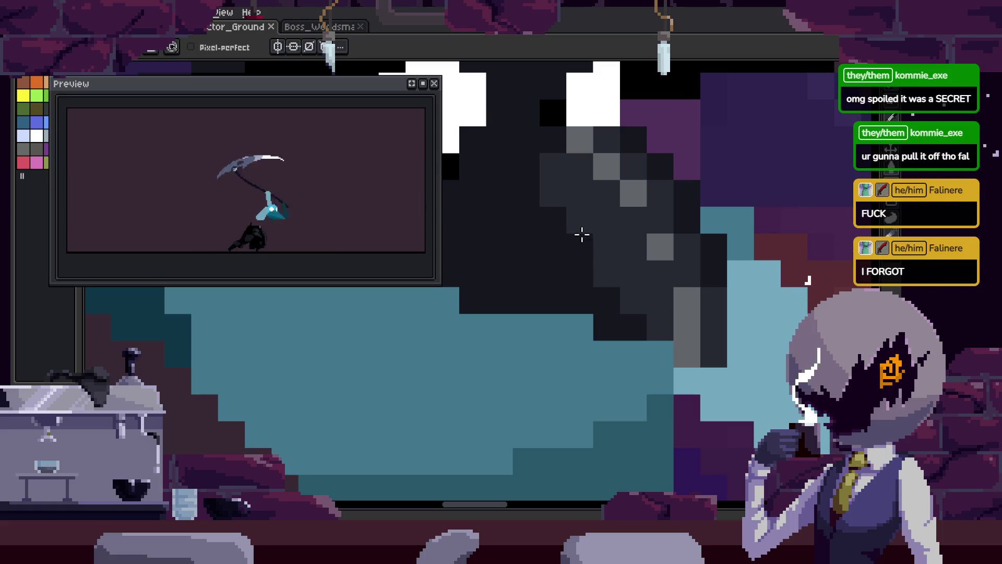
key(Return)
scroll(582, 235, up, 1)
key(Return)
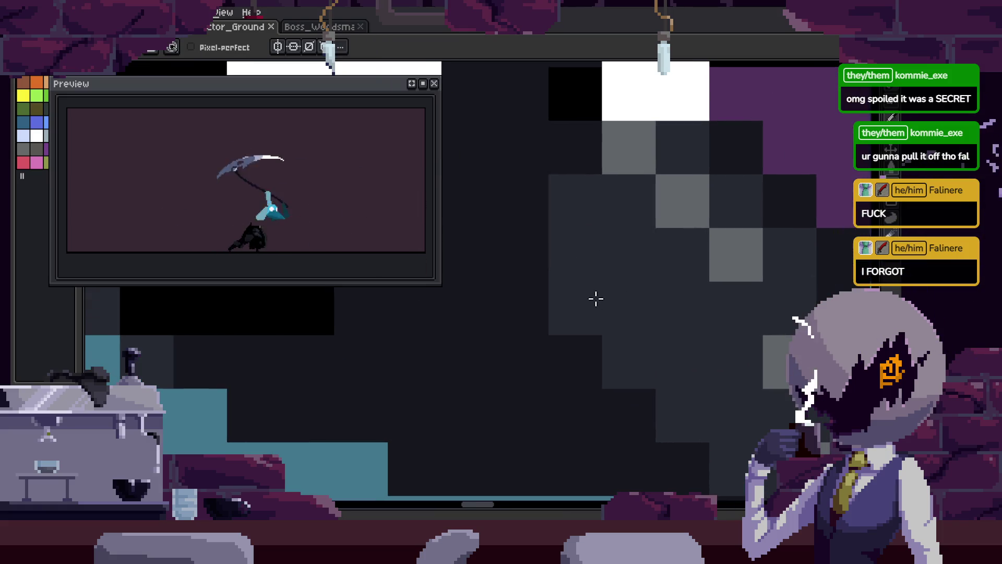
key(Return)
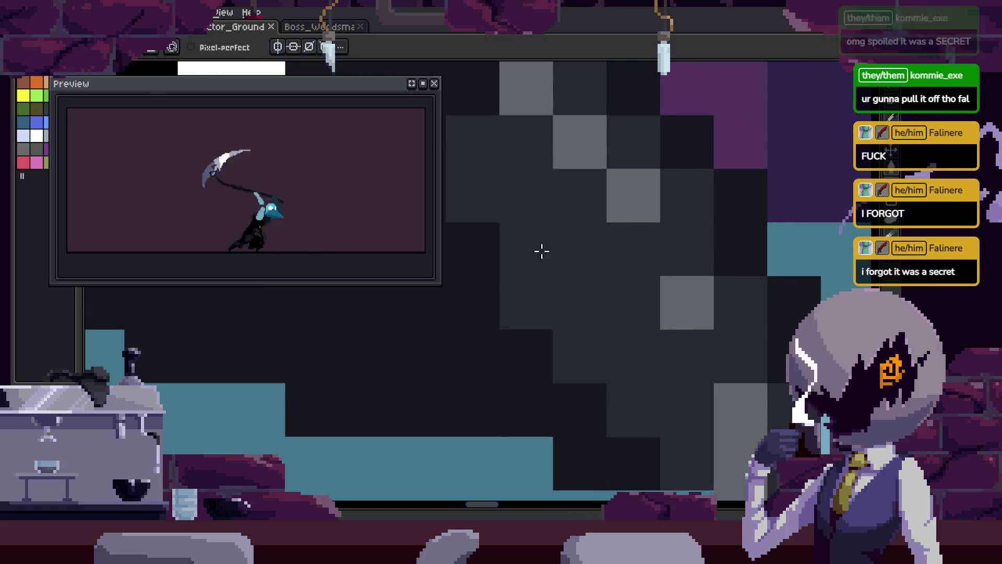
key(Return)
- Touch up the hood pixels on the next frame and save Actor_Ground
key(b)
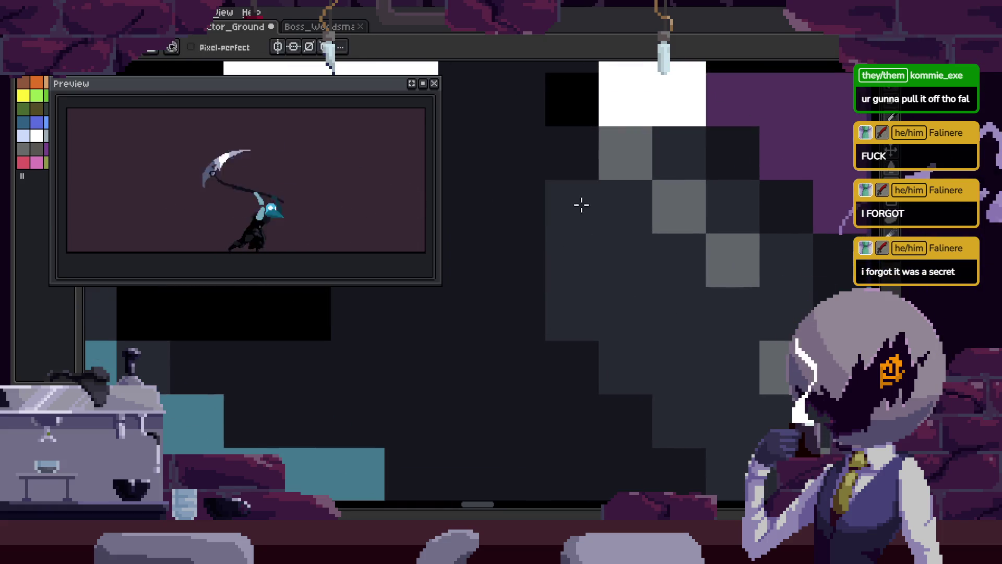
key(Return)
key(i)
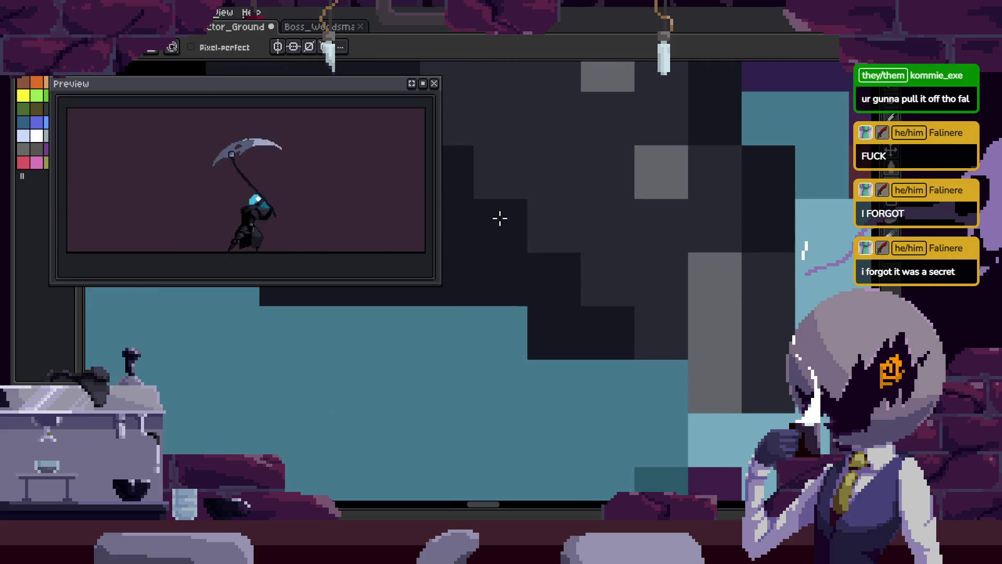
key(Return)
key(Return)
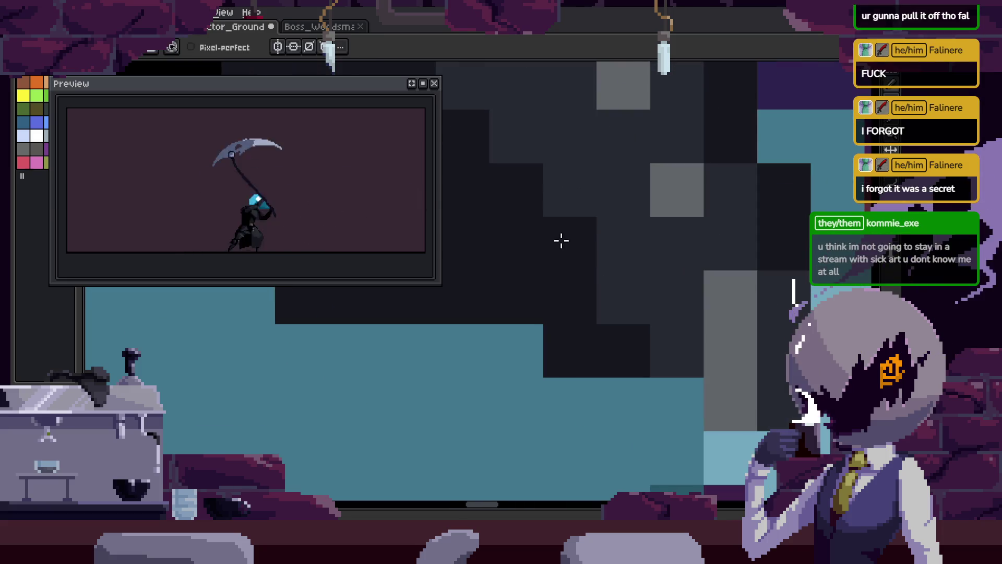
key(space)
drag(624, 255, 604, 302)
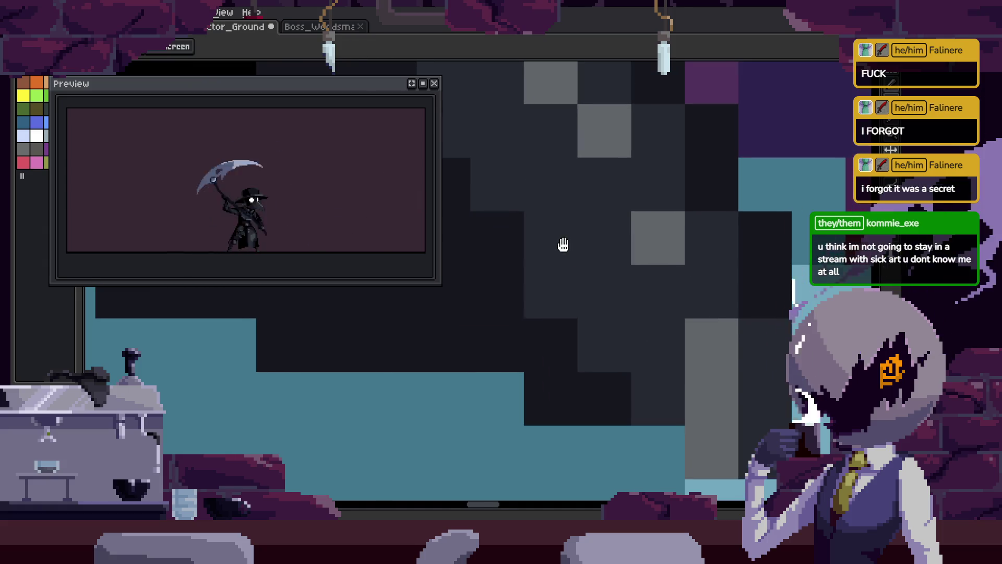
key(ctrl+s)
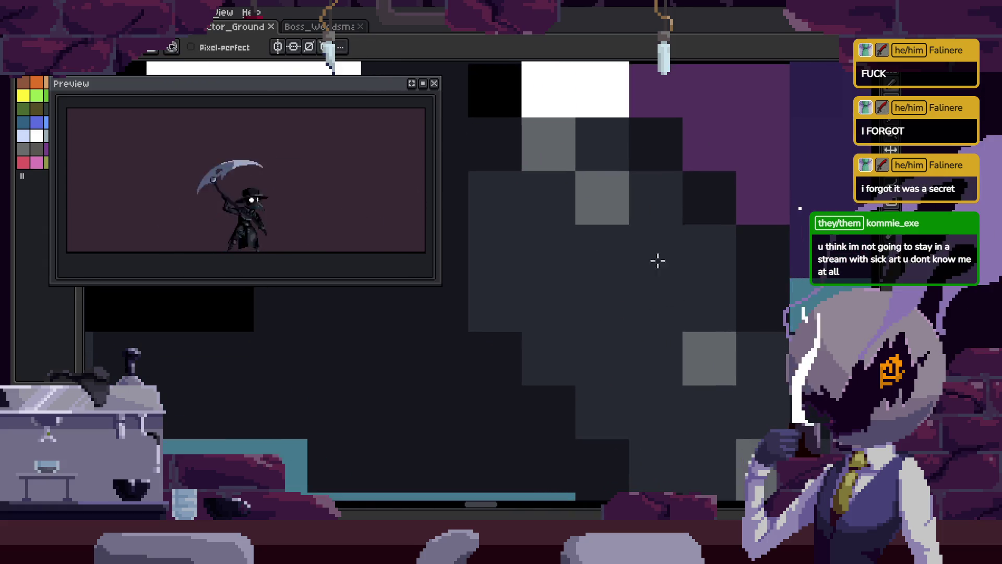
key(alt)
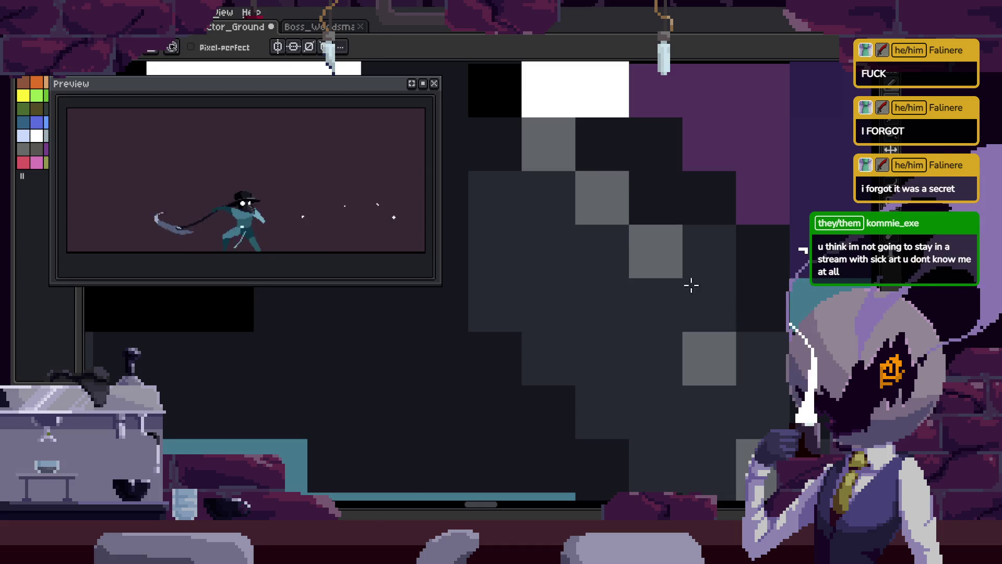
- Step forward through the attack frames looking for the next head to redraw
key(Right)
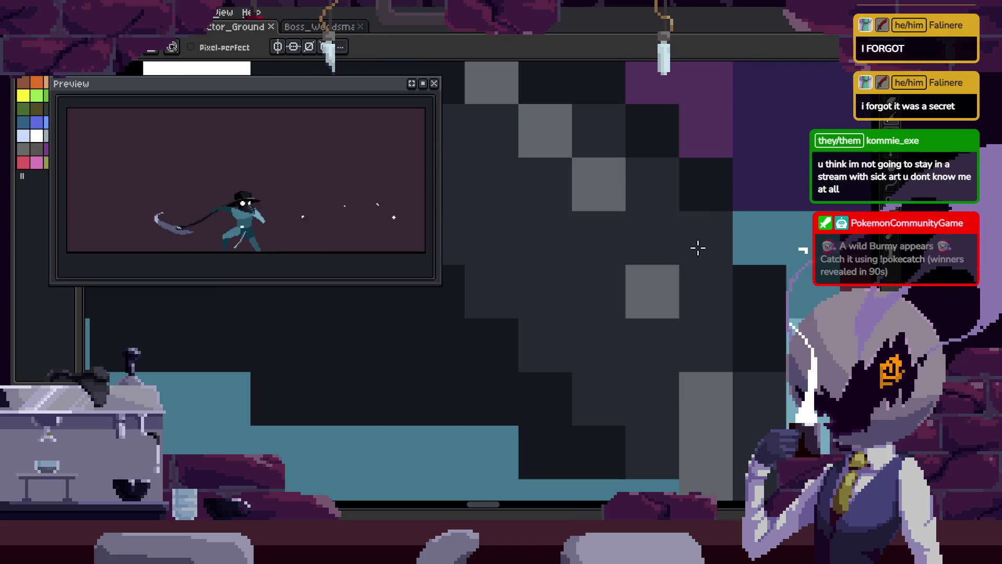
key(Right)
key(Right)
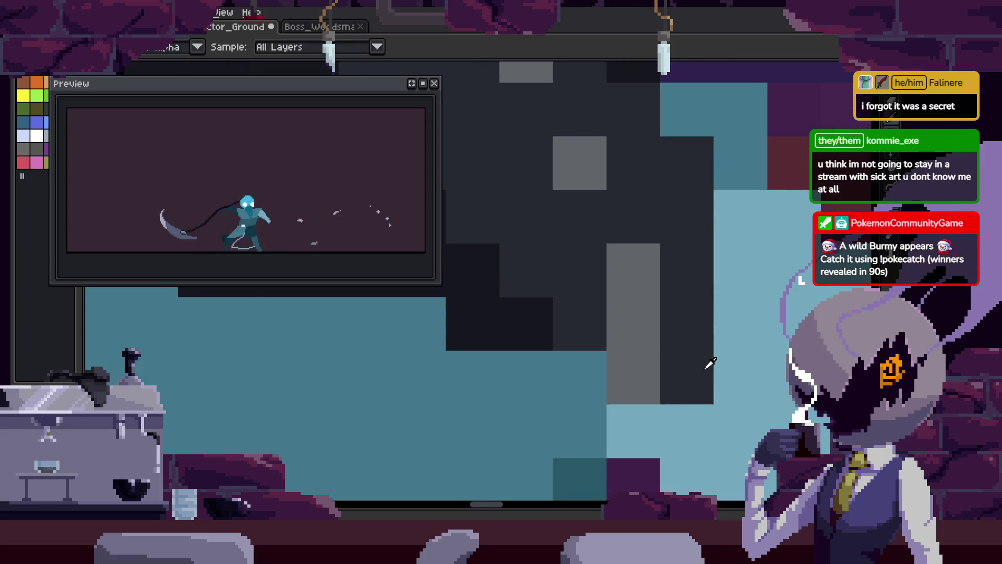
key(Right)
key(Right)
key(Right)
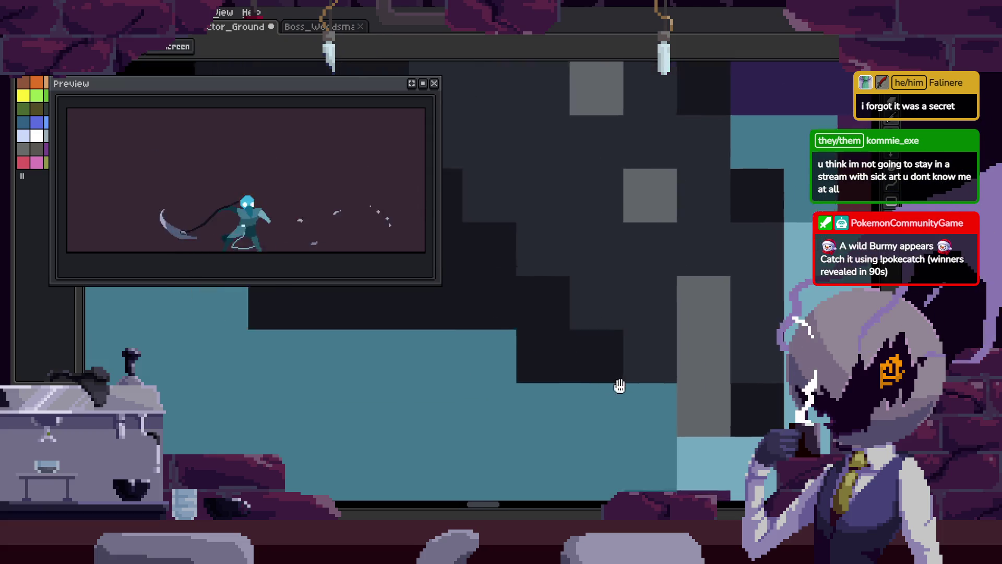
key(Right)
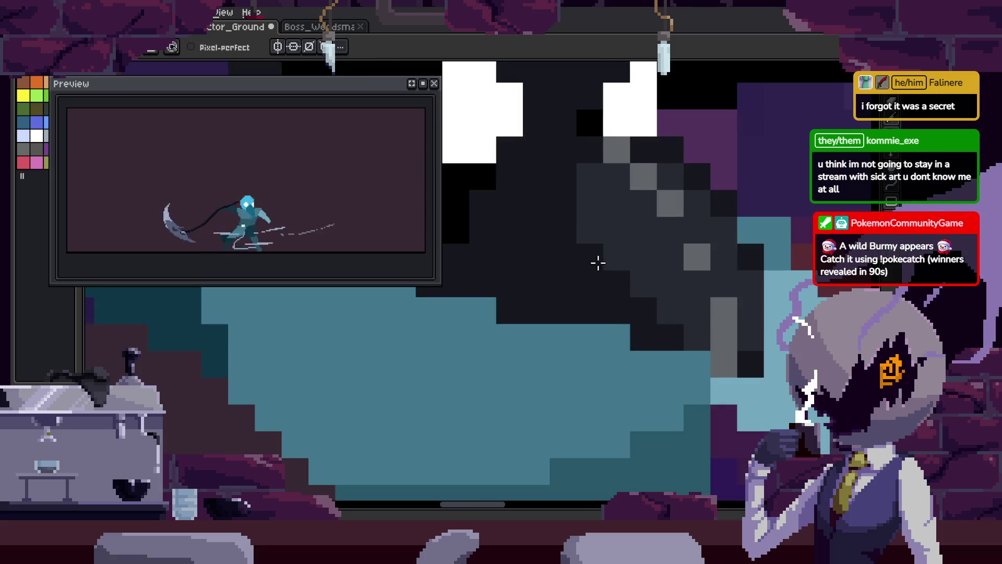
key(Right)
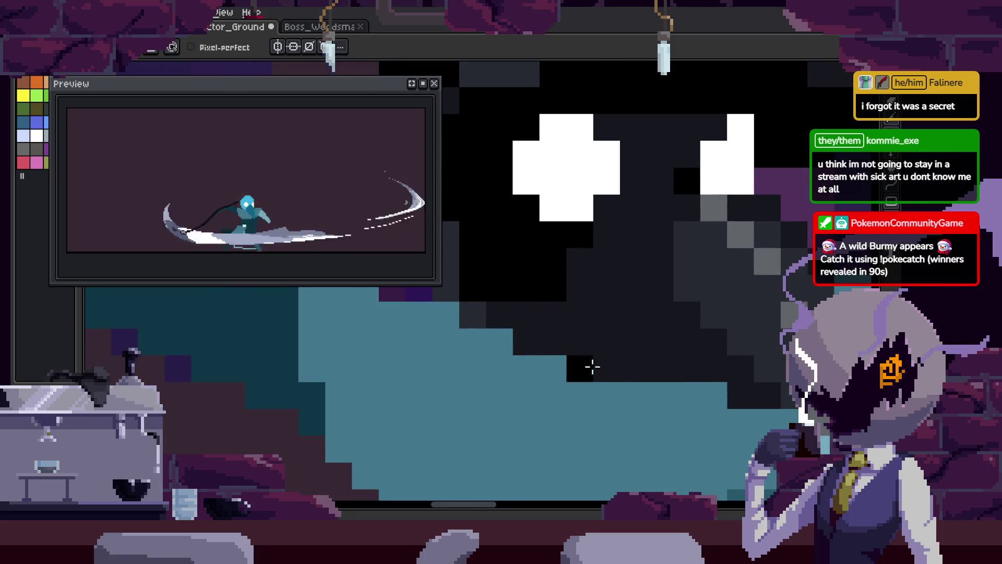
scroll(588, 353, up, 1)
key(Right)
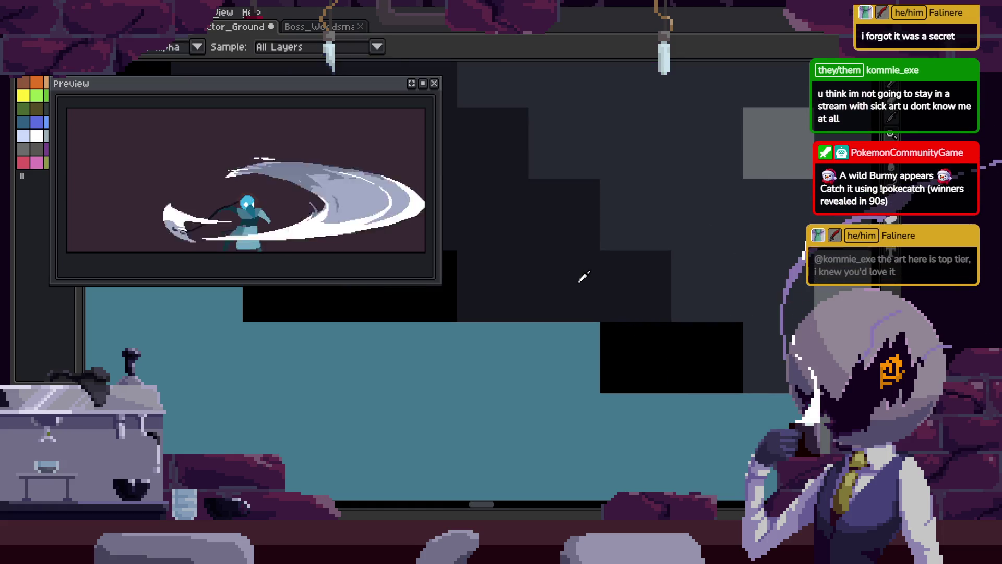
key(Right)
key(Right)
key(Right)
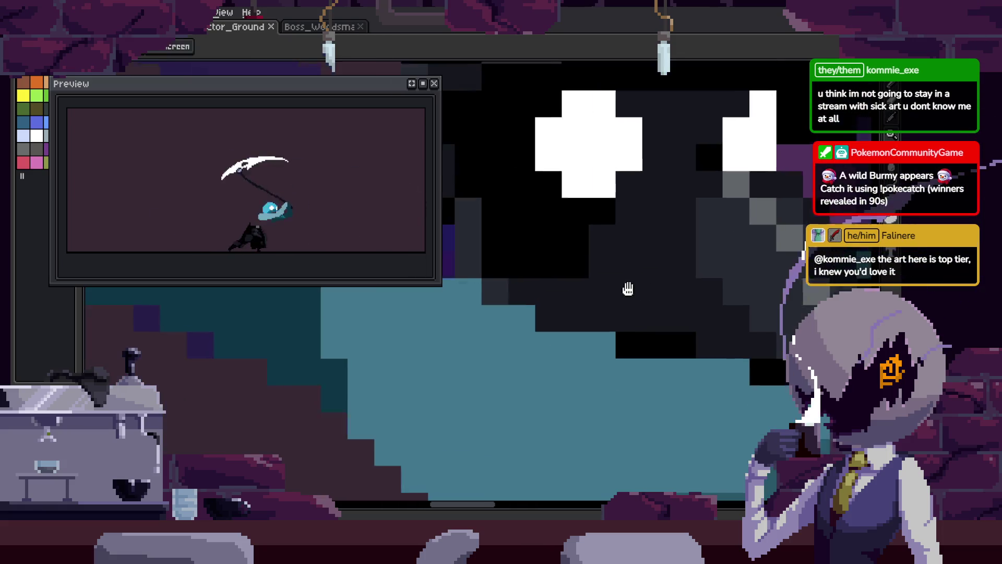
key(Right)
key(Right)
- Continue through the frames to reach the blue-masked figure's frame
scroll(573, 340, down, 2)
scroll(530, 317, down, 2)
key(Right)
key(Right)
key(Right)
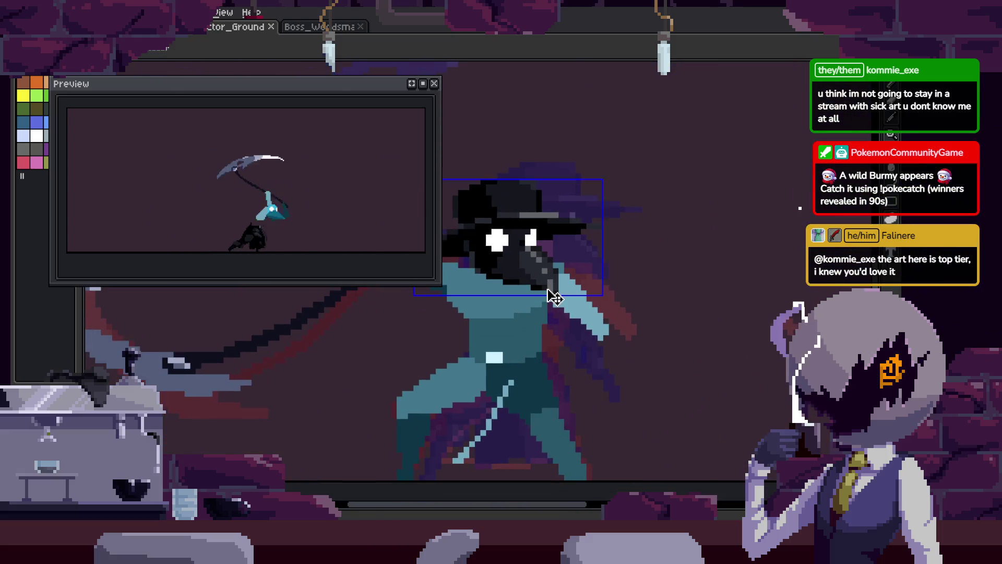
key(Right)
scroll(610, 260, up, 3)
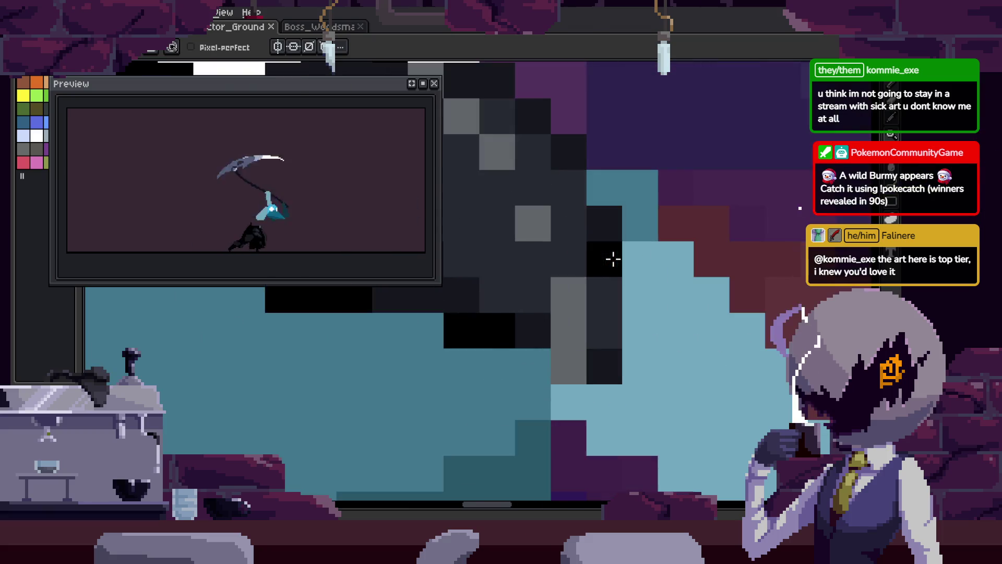
key(Left)
scroll(696, 277, down, 1)
scroll(696, 278, down, 2)
key(Right)
key(Right)
key(Right)
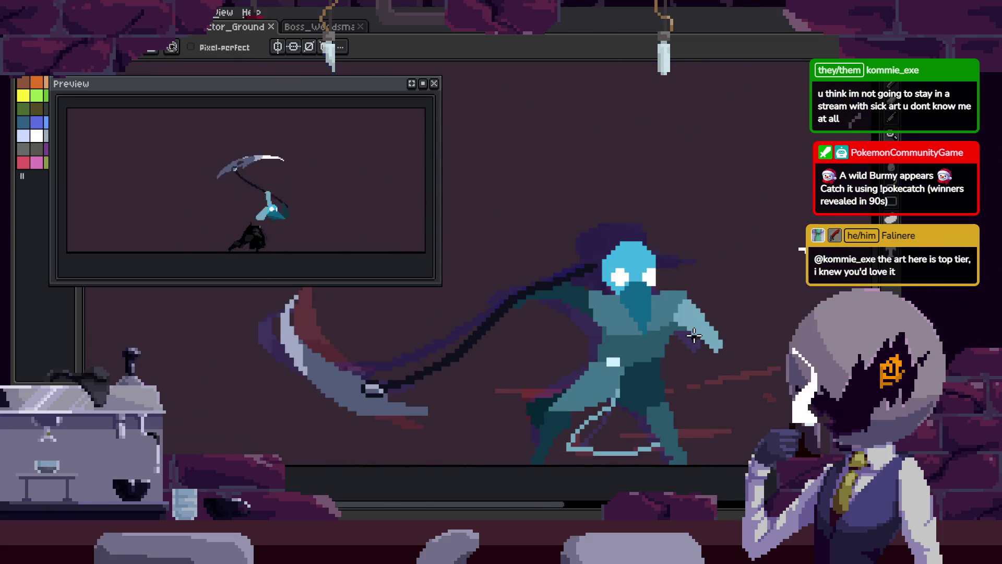
- Step forward to the raised-scythe frame with the blue-headed figure
key(Right)
key(Right)
key(Right)
key(Right)
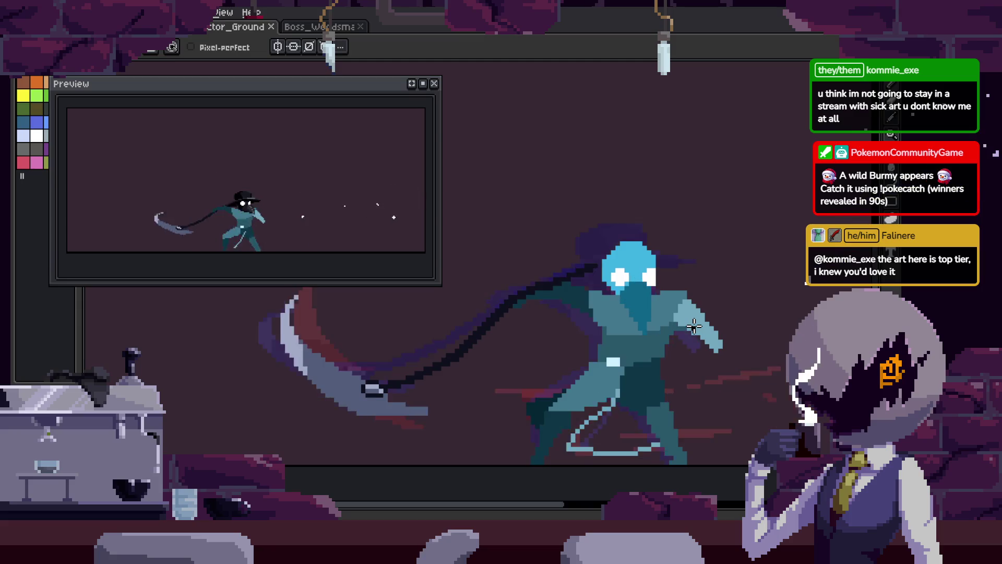
key(Right)
key(Right)
key(Right)
key(Right)
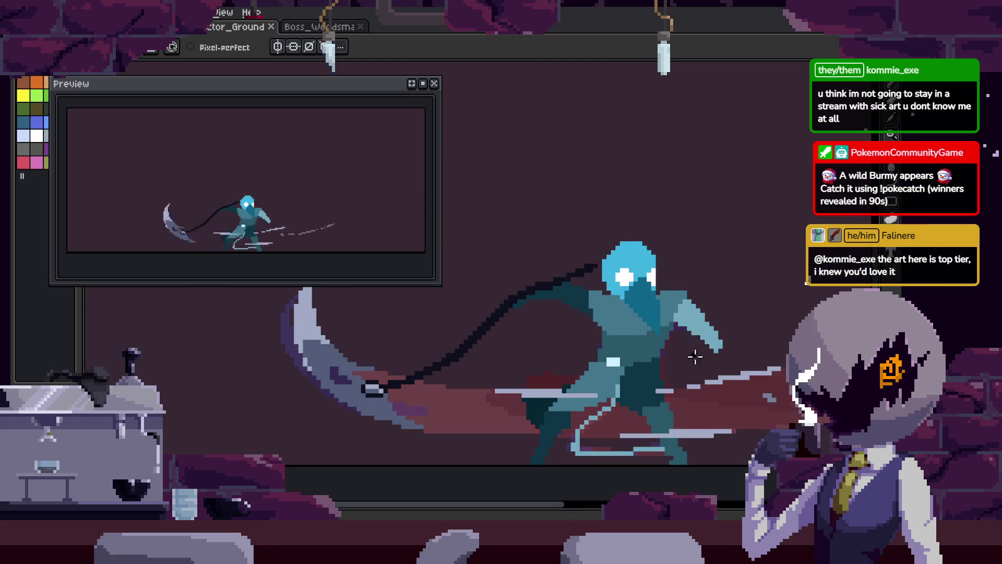
key(Right)
key(Right)
key(Right)
key(Right)
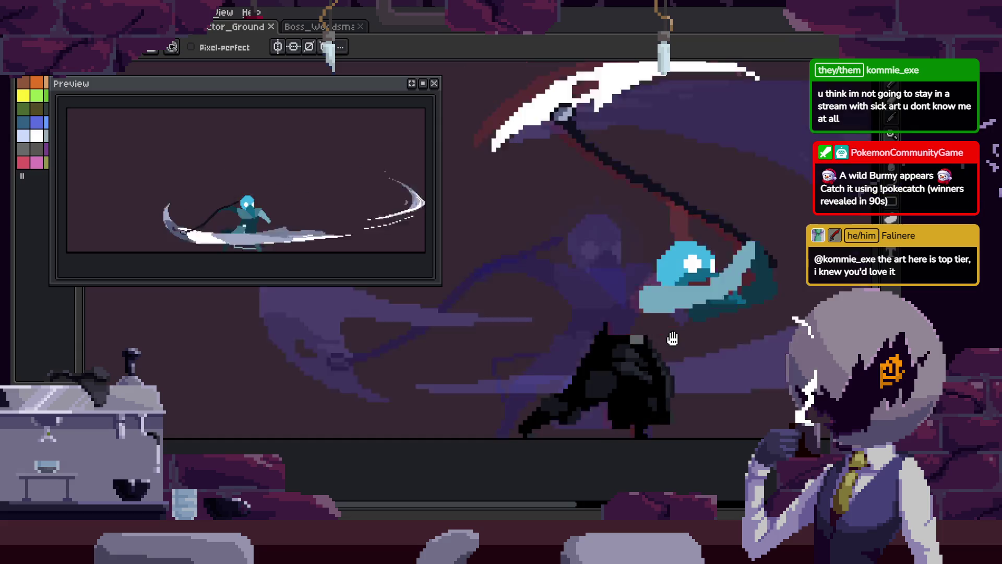
key(Right)
key(Right)
key(Right)
key(Right)
key(Right)
key(Right)
key(Right)
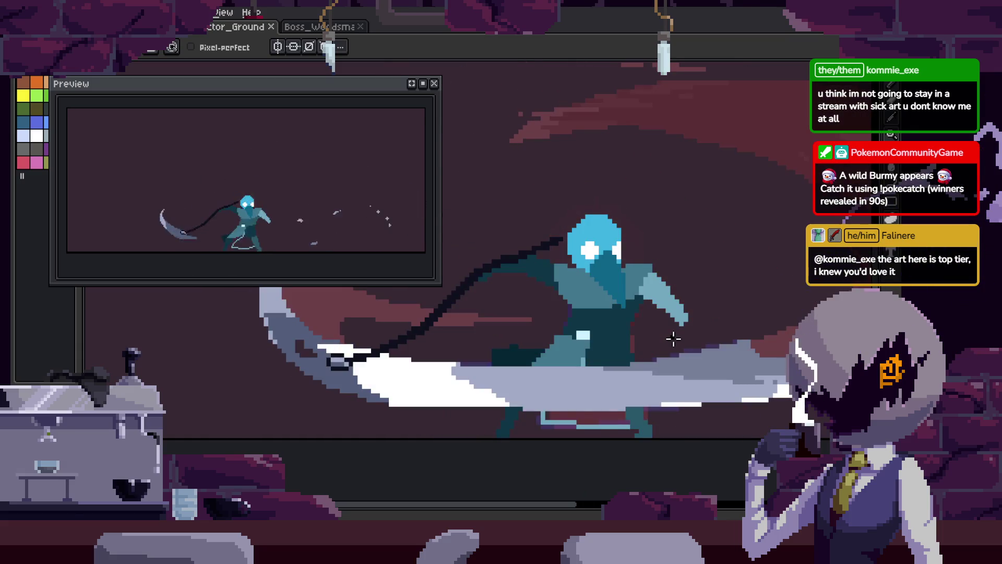
key(Right)
key(Right)
key(Right)
key(Right)
key(Right)
key(Right)
key(Right)
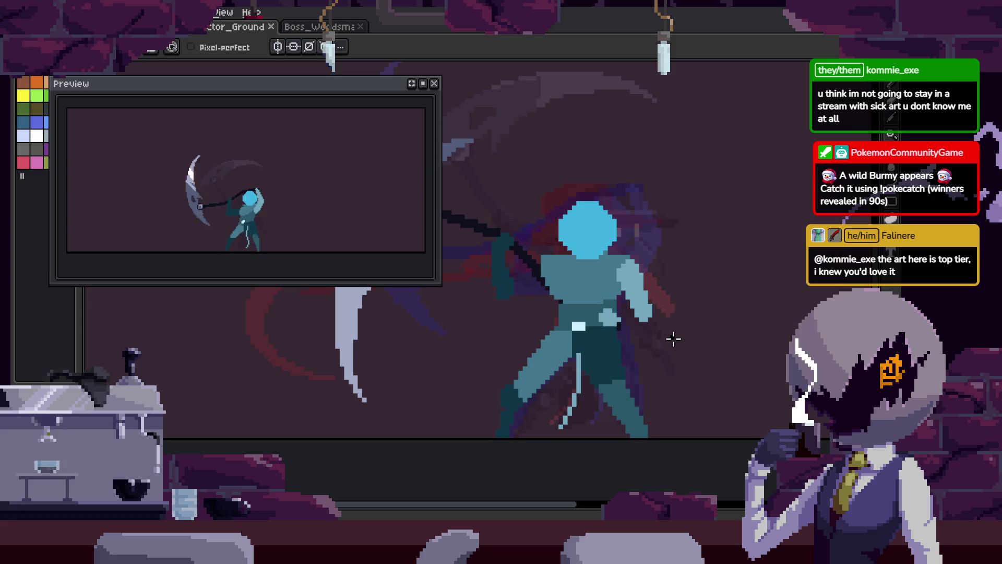
key(Right)
key(Right)
key(Right)
key(Right)
key(Right)
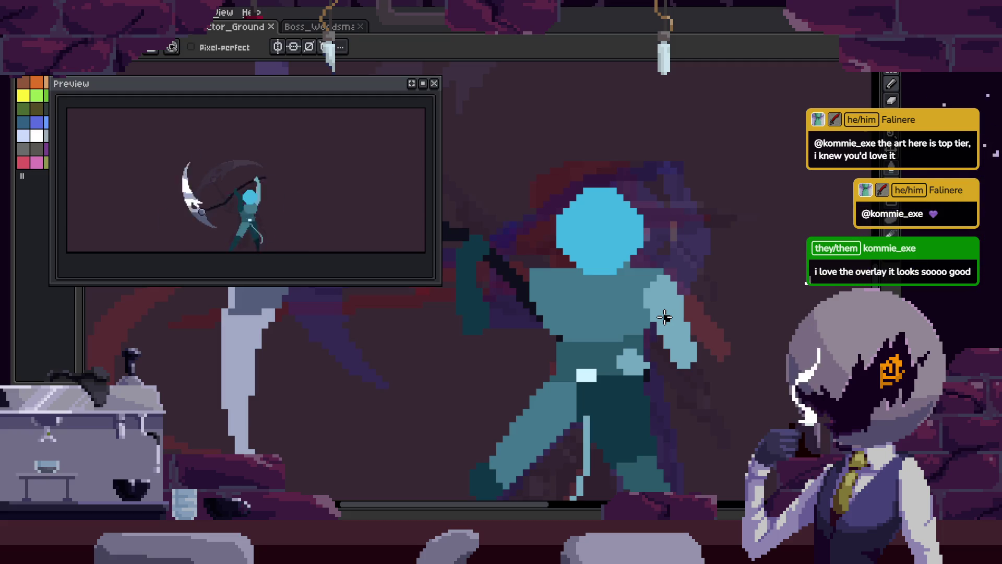
- Zoom and pan to center the blue-headed character on the canvas
scroll(627, 303, up, 3)
scroll(593, 287, down, 2)
drag(571, 290, 568, 332)
scroll(578, 255, down, 2)
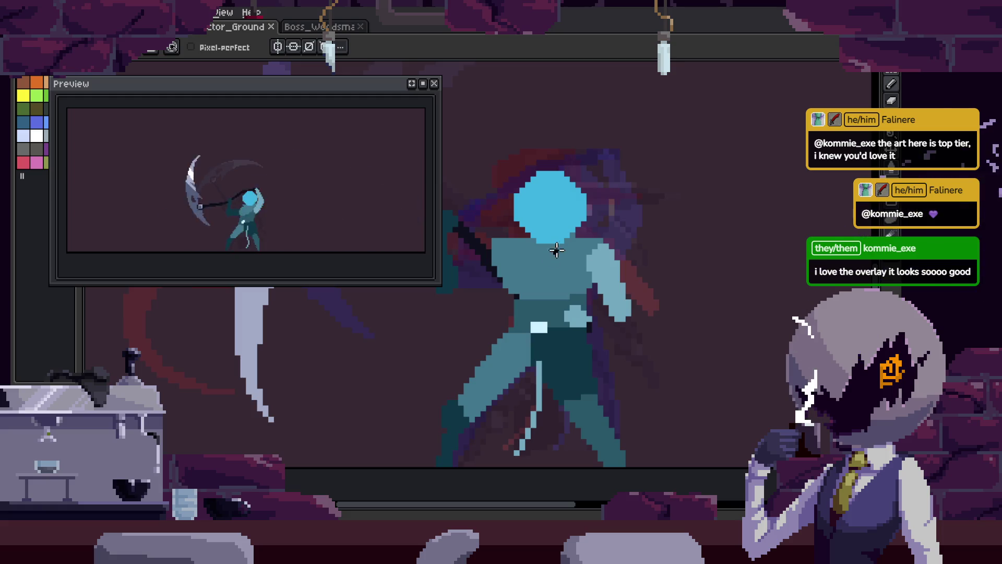
scroll(558, 248, up, 4)
scroll(570, 219, down, 3)
mouse_move(590, 238)
mouse_down()
mouse_move(687, 239)
mouse_move(643, 223)
mouse_up()
scroll(632, 240, down, 1)
scroll(616, 261, up, 3)
scroll(605, 282, down, 1)
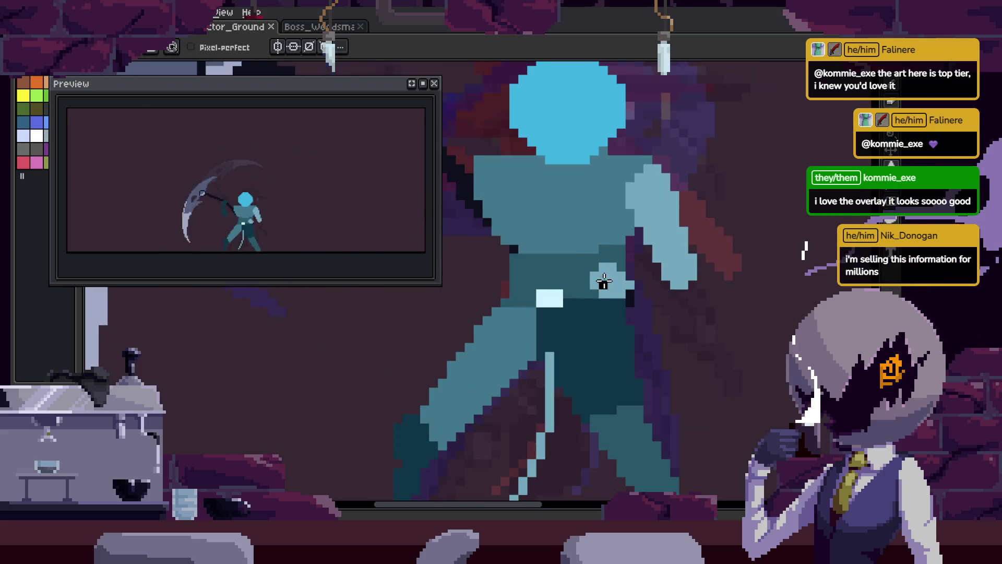
scroll(604, 281, up, 3)
key(v)
drag(633, 284, 543, 298)
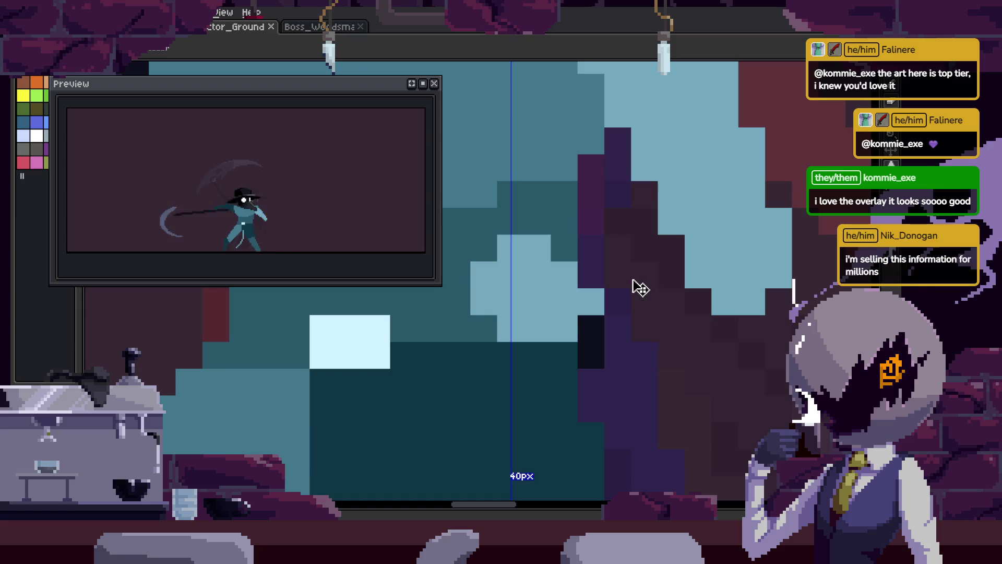
scroll(637, 288, down, 4)
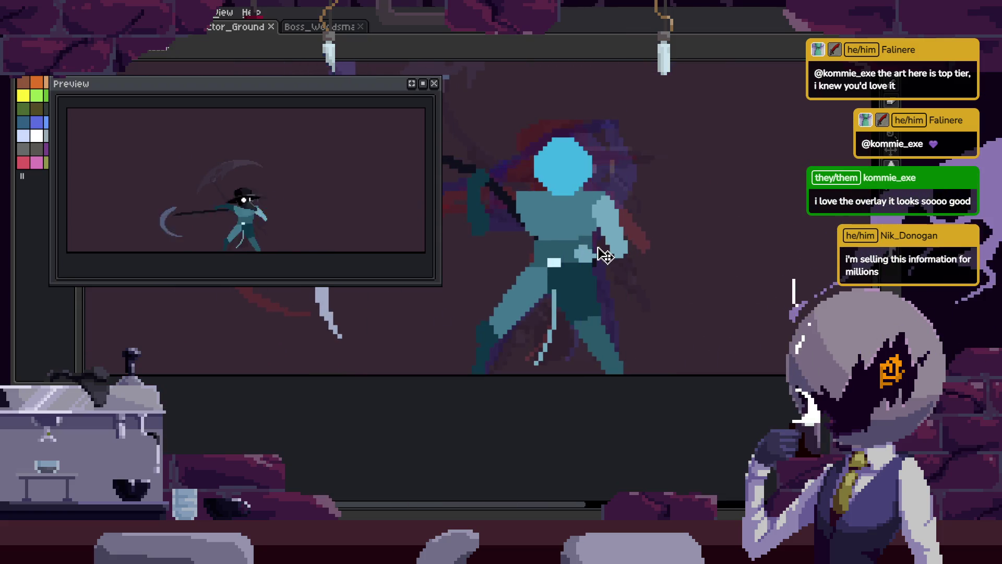
- Check the timeline's frame tags and zoom back in on the head
key(b)
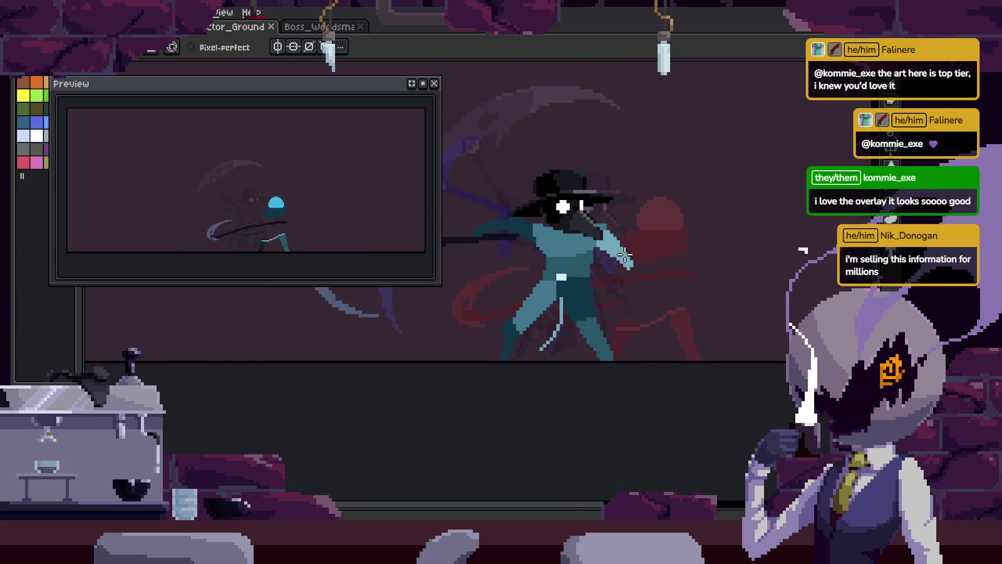
scroll(583, 255, up, 2)
drag(583, 254, 615, 259)
scroll(652, 273, down, 2)
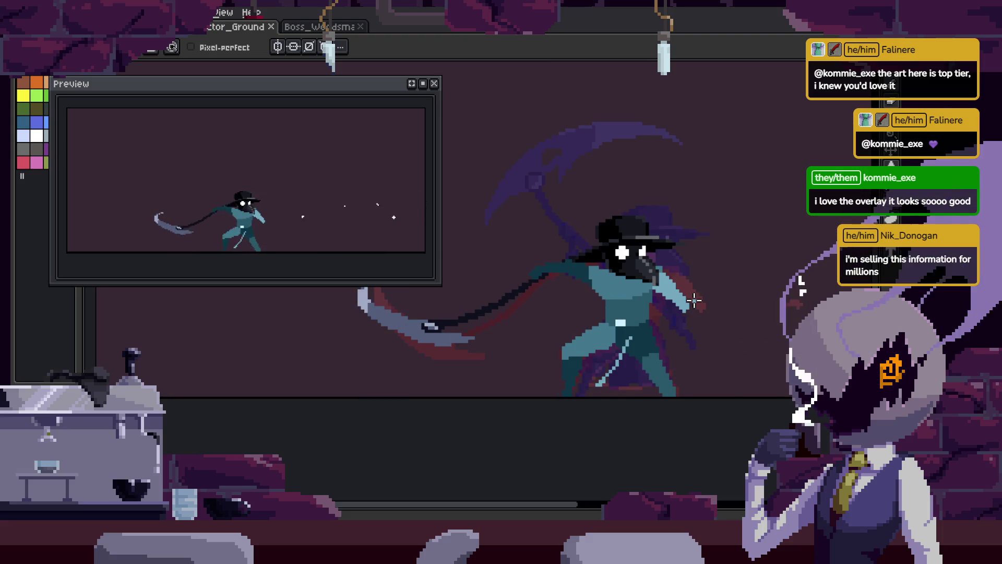
key(Tab)
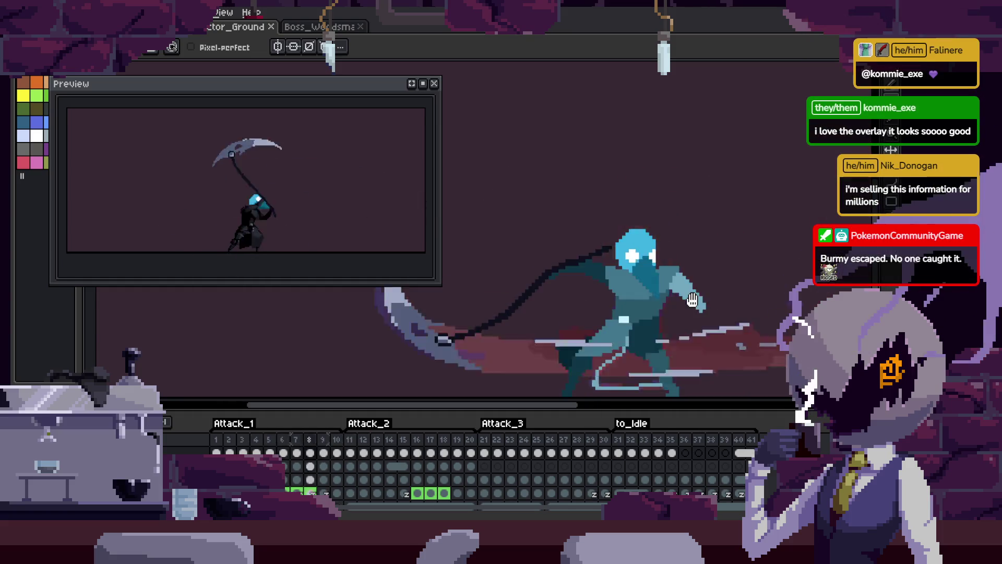
key(Tab)
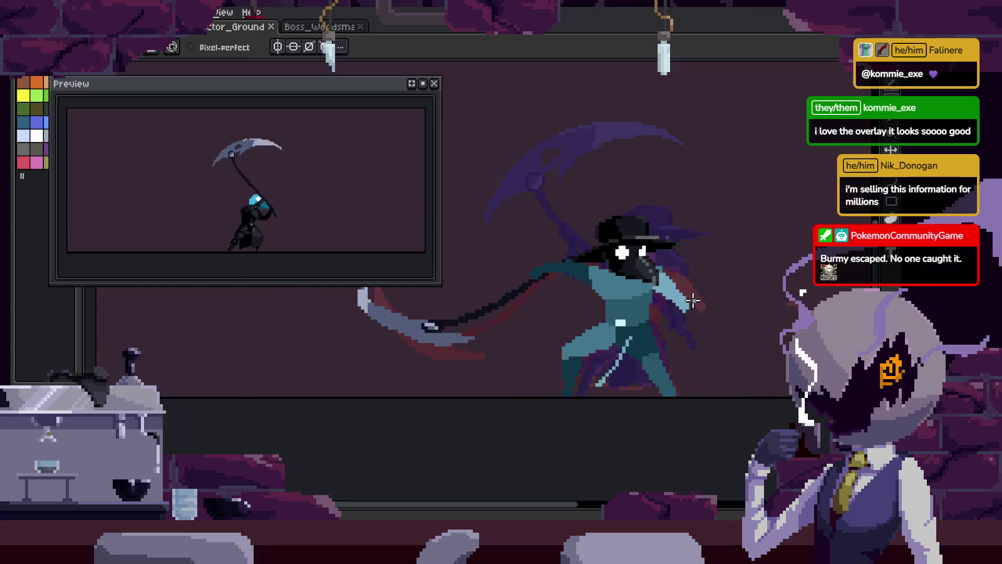
scroll(633, 305, up, 1)
scroll(618, 253, up, 1)
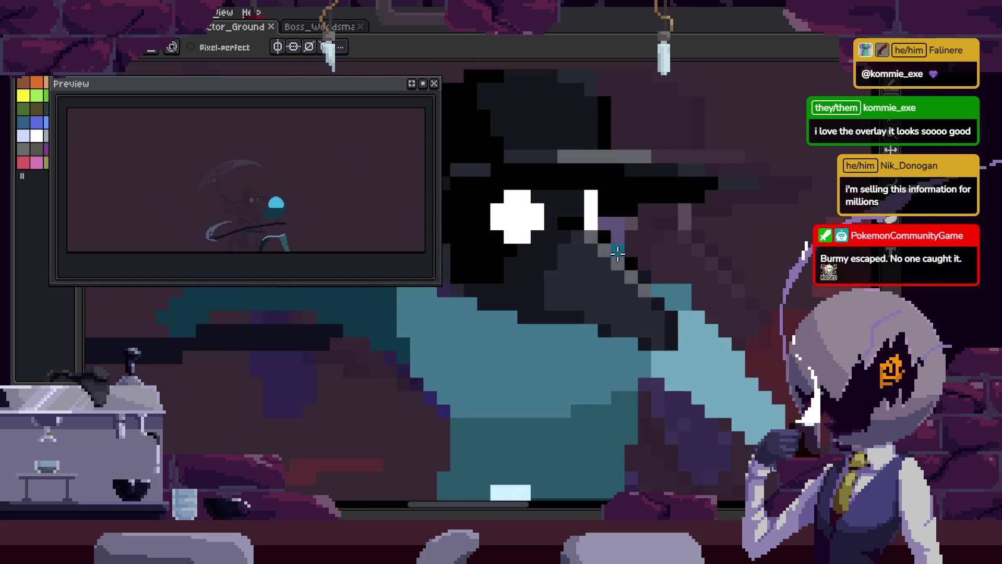
scroll(618, 253, up, 1)
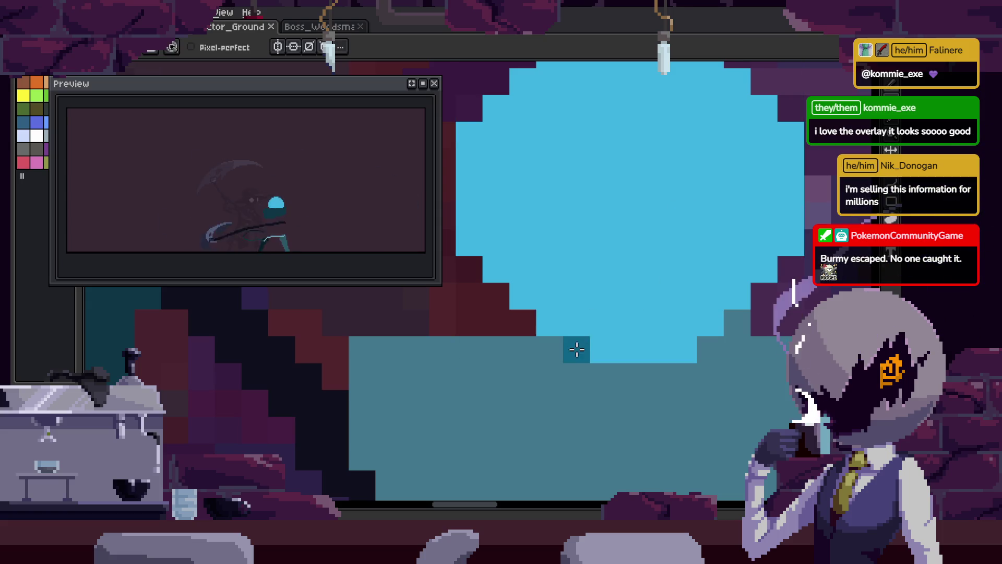
- Fill part of the lower head with dark teal and place the first teal pixel
key(g)
scroll(696, 316, down, 3)
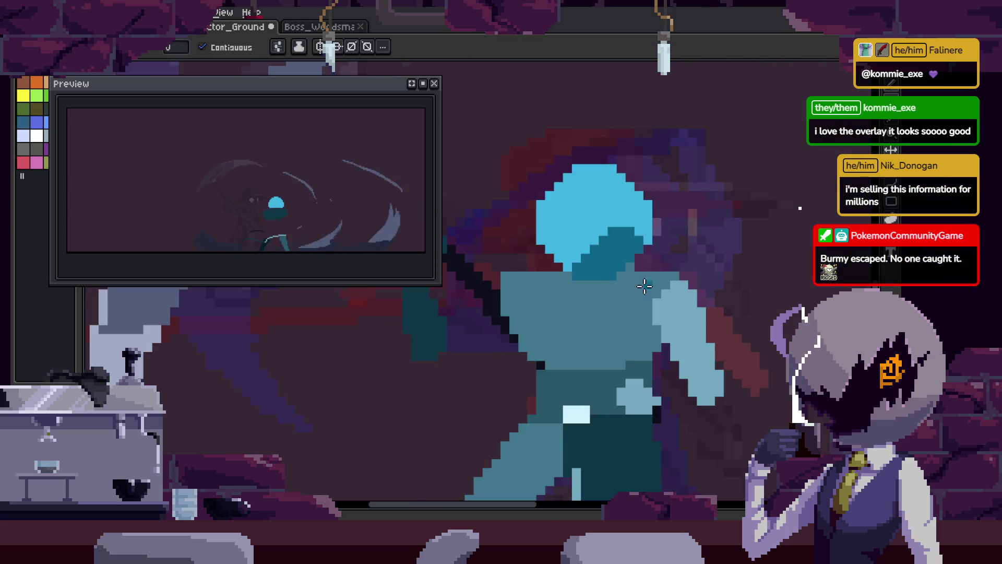
scroll(640, 284, up, 3)
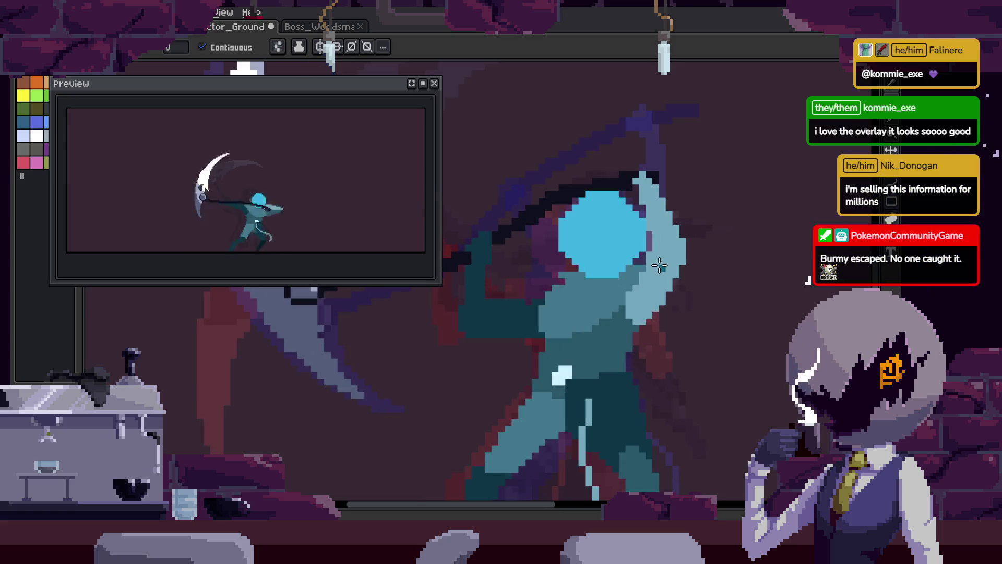
key(b)
scroll(635, 300, up, 1)
click(490, 352)
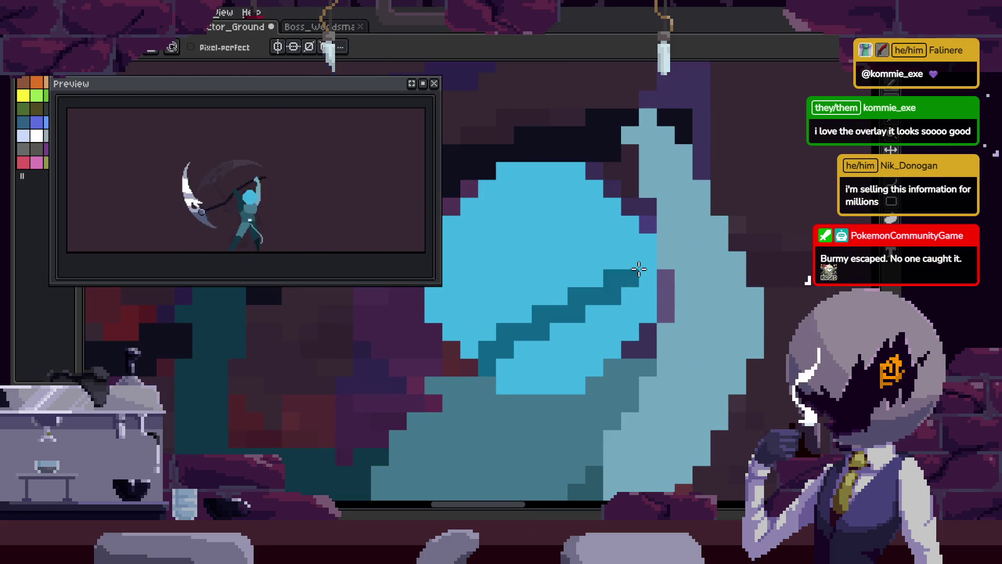
- Draw a straight dark teal line across the head
shift+click(683, 296)
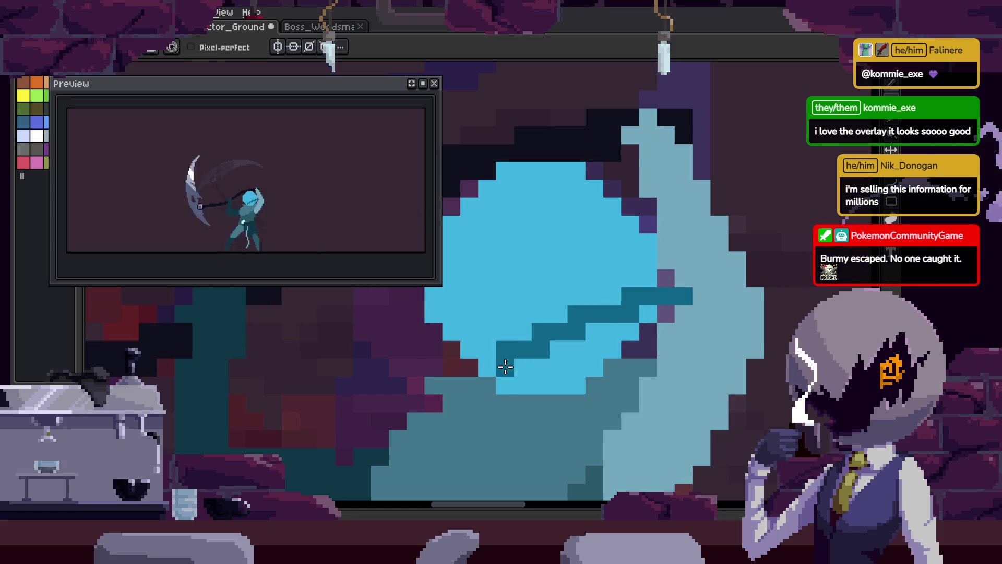
scroll(688, 313, up, 1)
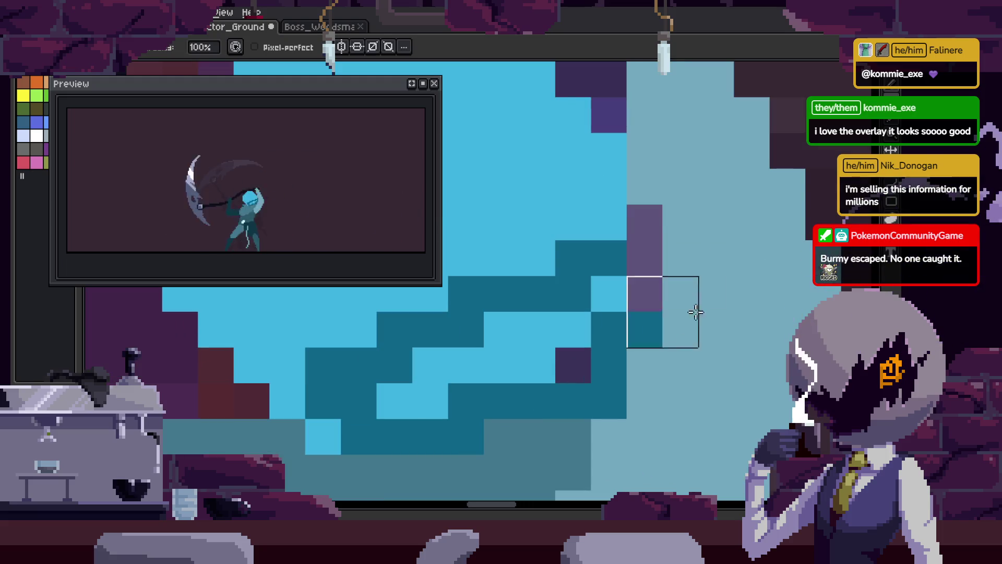
scroll(647, 292, down, 1)
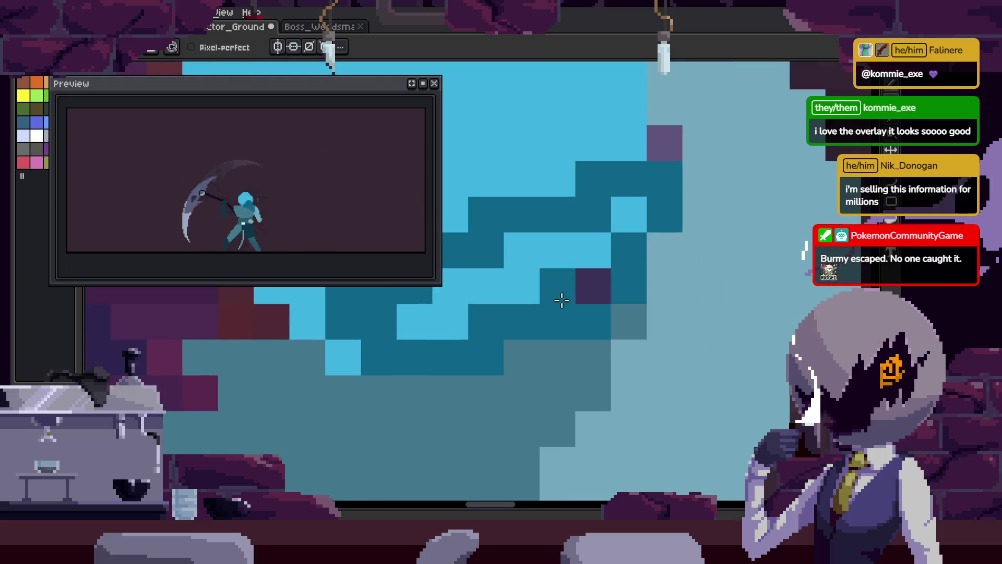
scroll(600, 313, up, 1)
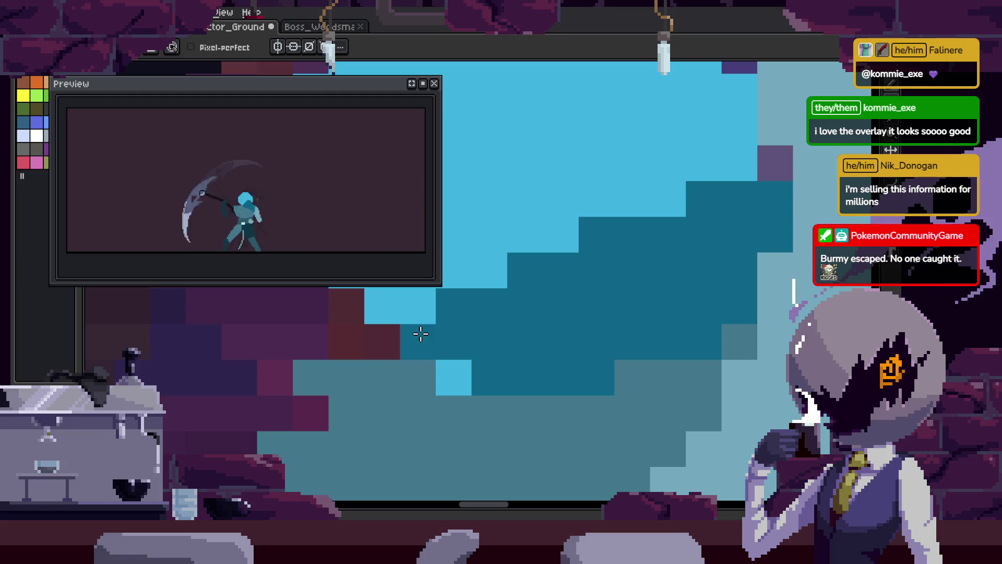
scroll(421, 334, down, 3)
scroll(574, 355, up, 3)
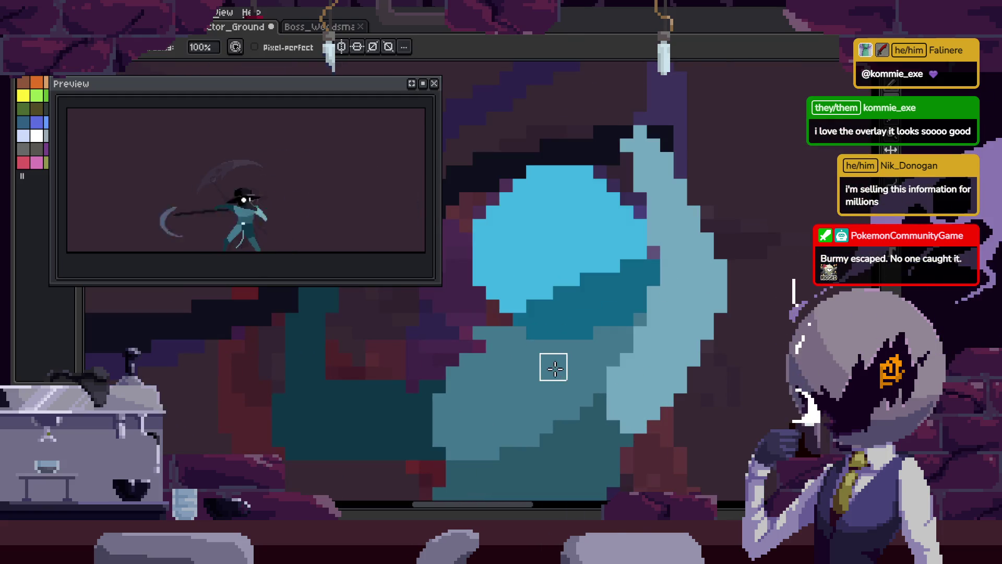
scroll(576, 368, down, 1)
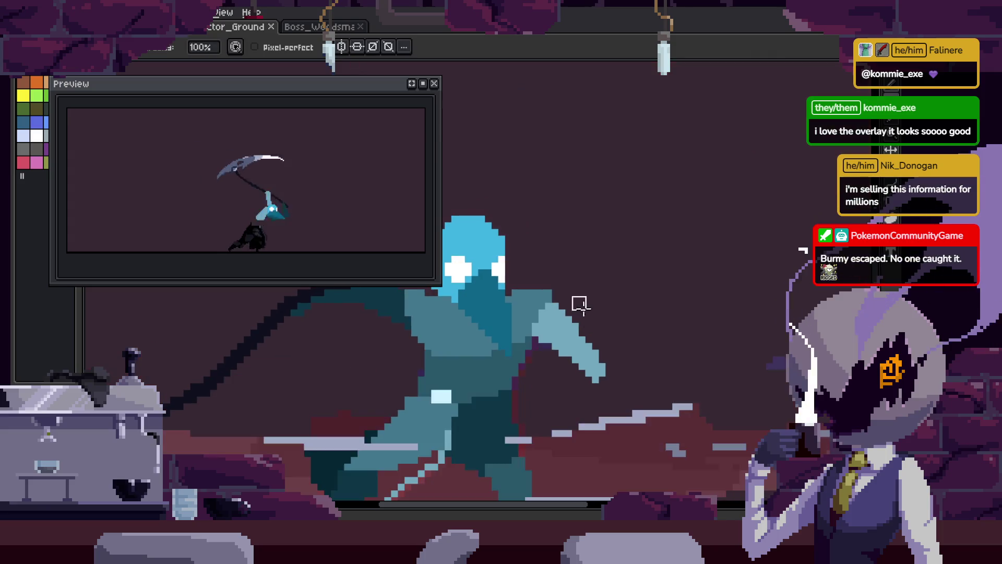
- Draw a dark teal diagonal across the head, redoing it after one undo
key(i)
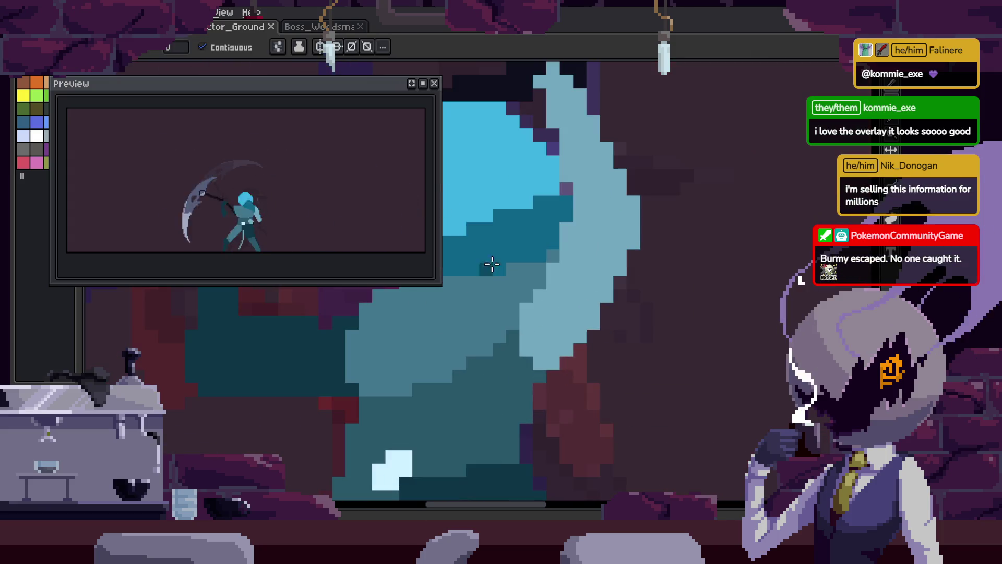
key(Return)
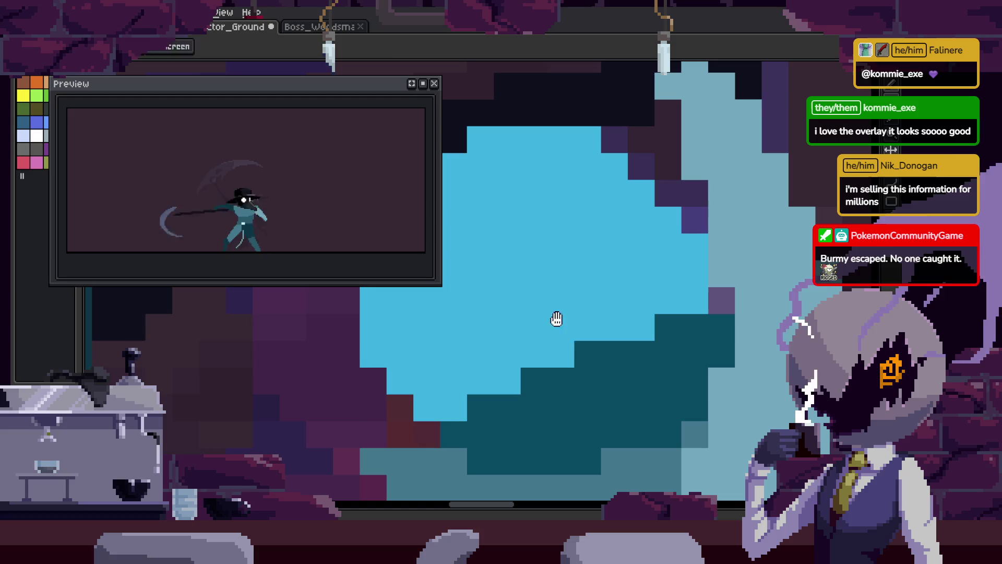
key(b)
drag(449, 398, 617, 243)
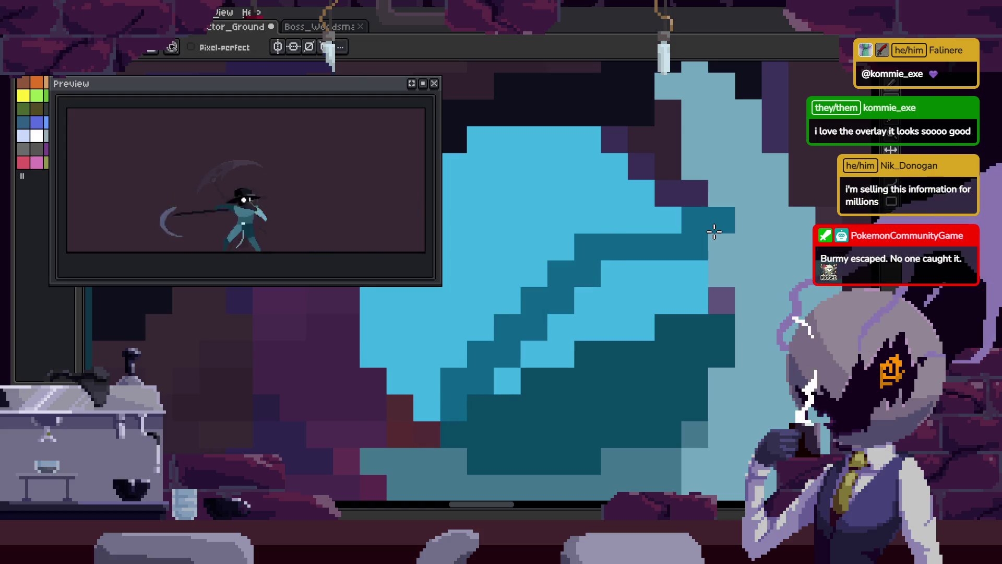
key(ctrl+z)
drag(460, 389, 620, 247)
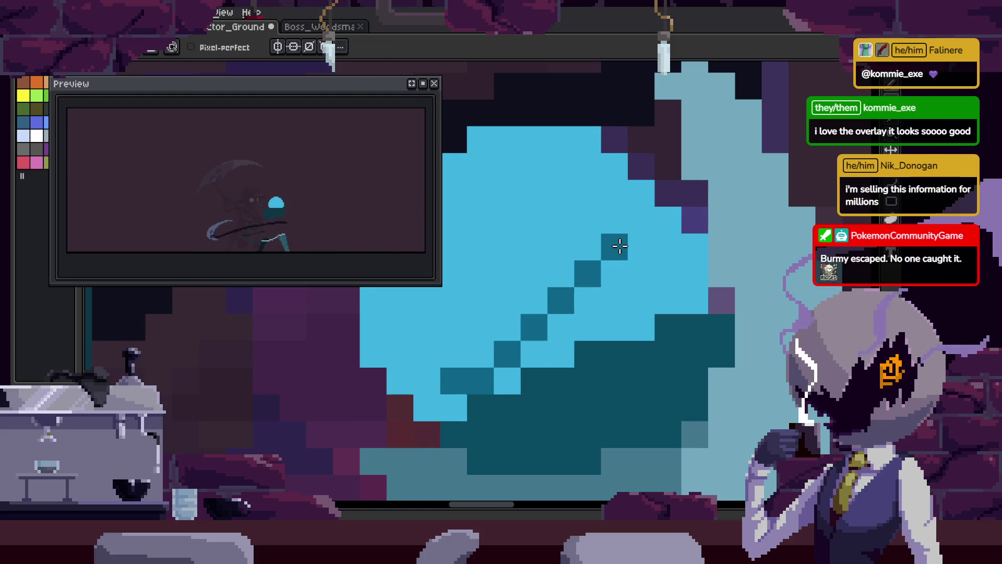
- Close the shape's top edge and fill the area below the line with dark teal
drag(497, 358, 531, 306)
click(483, 356)
drag(679, 182, 725, 196)
key(g)
click(725, 238)
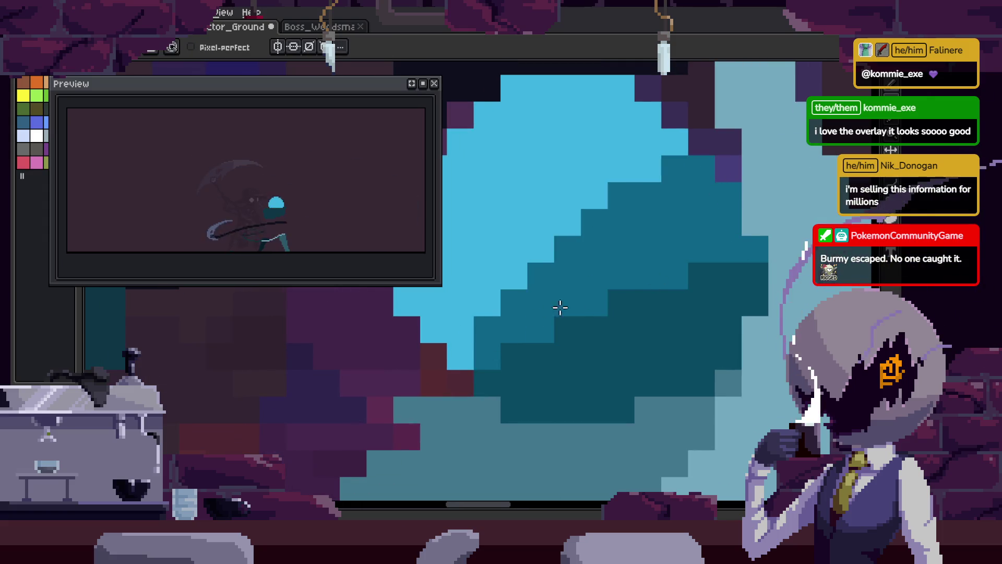
- Add teal pixels to the hood edge and light-blue head, then save the sprite
scroll(546, 315, right, 5)
scroll(602, 261, up, 3)
drag(611, 277, 546, 267)
click(658, 274)
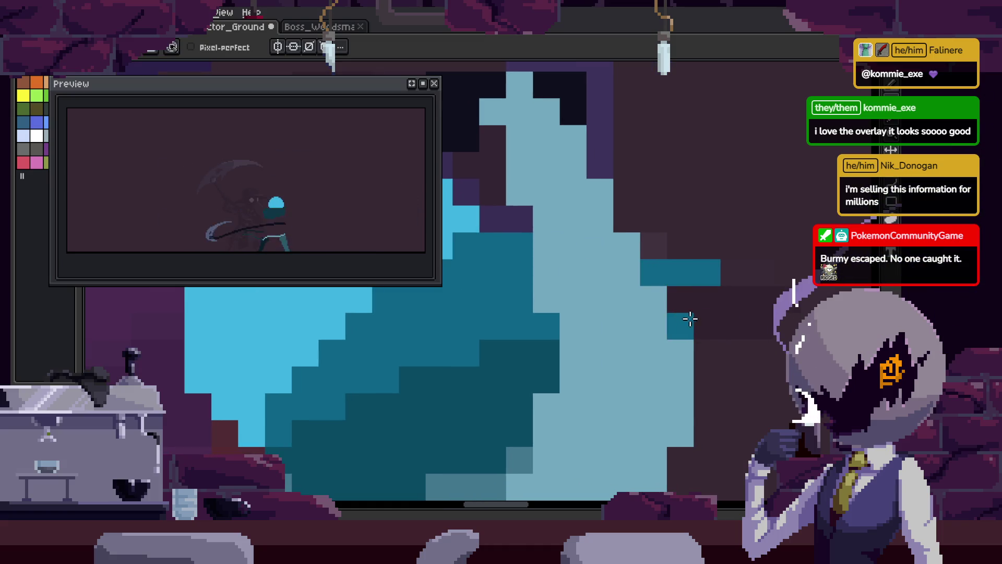
click(671, 362)
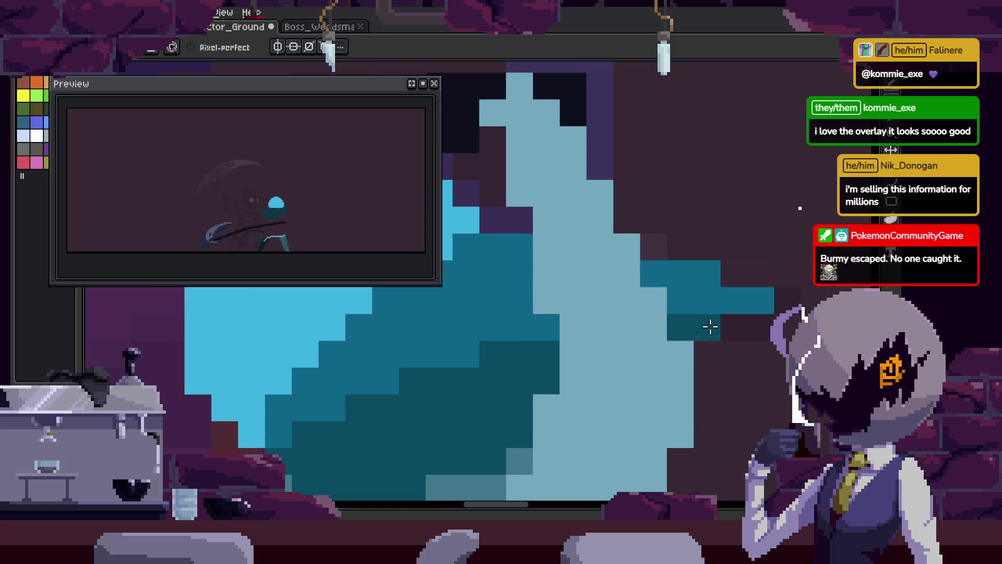
scroll(705, 326, up, 2)
key(e)
scroll(765, 341, down, 3)
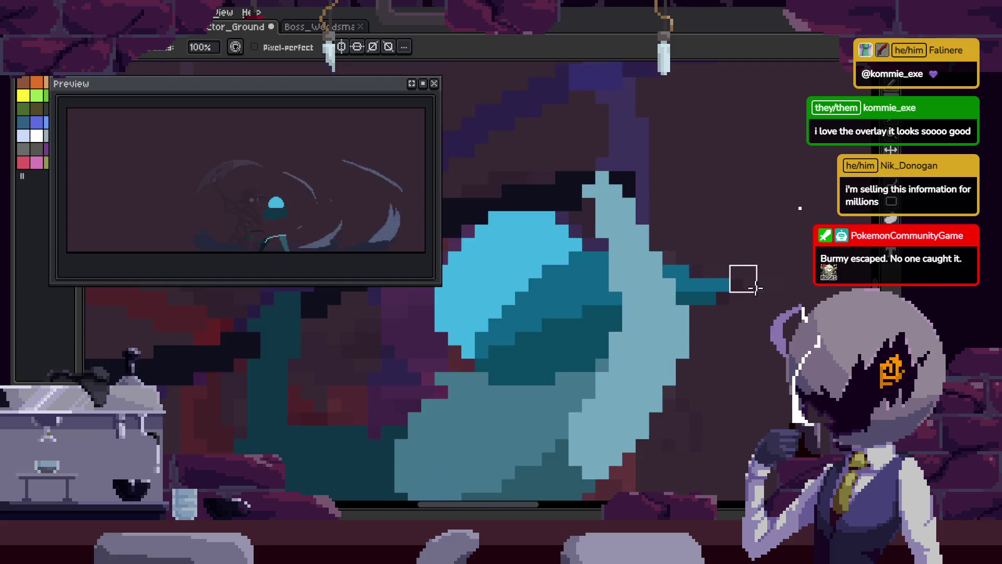
key(ctrl+s)
- Repaint some teal head pixels back to light blue
scroll(761, 291, up, 4)
scroll(710, 302, down, 2)
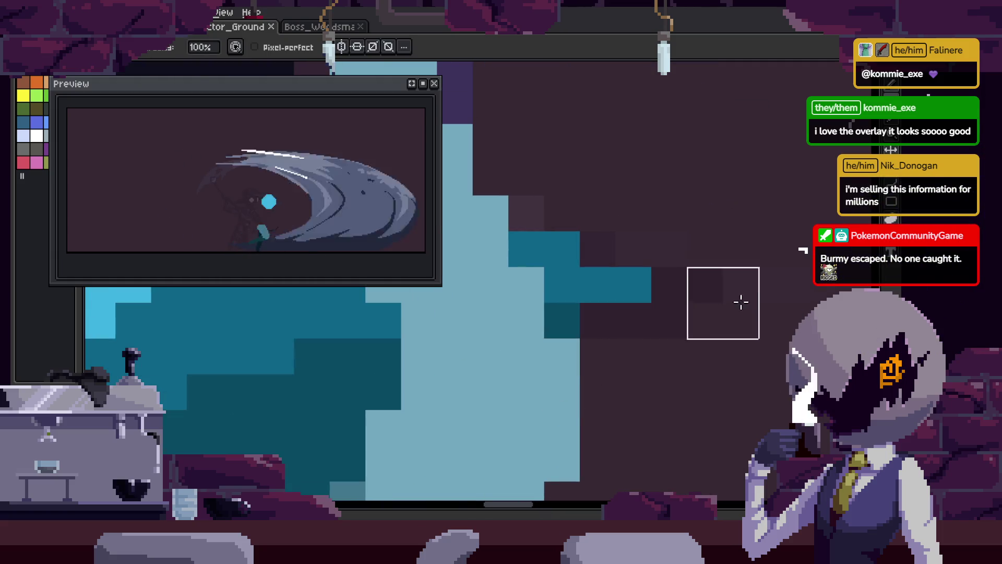
scroll(695, 323, up, 3)
scroll(682, 358, up, 1)
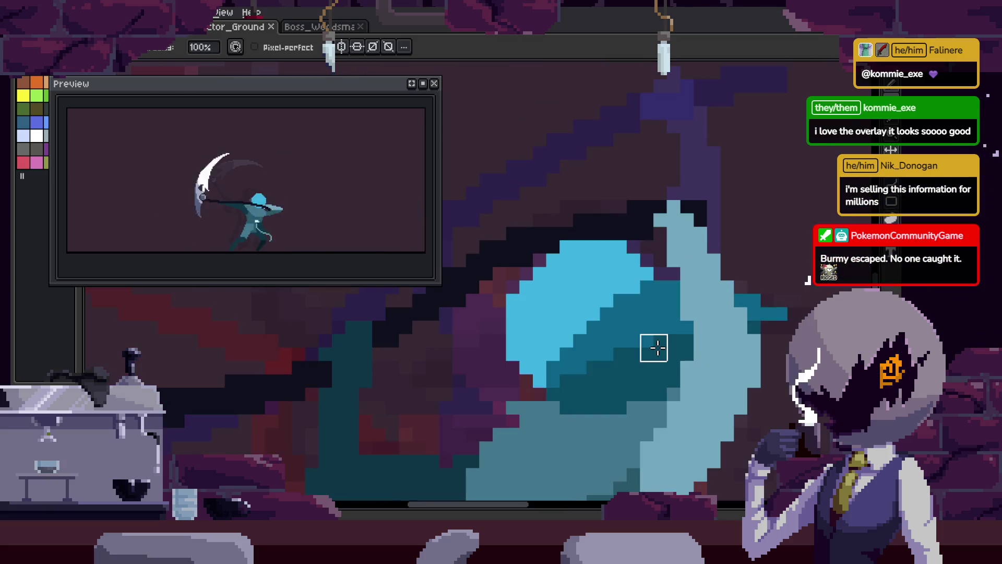
scroll(654, 347, up, 2)
drag(494, 343, 595, 240)
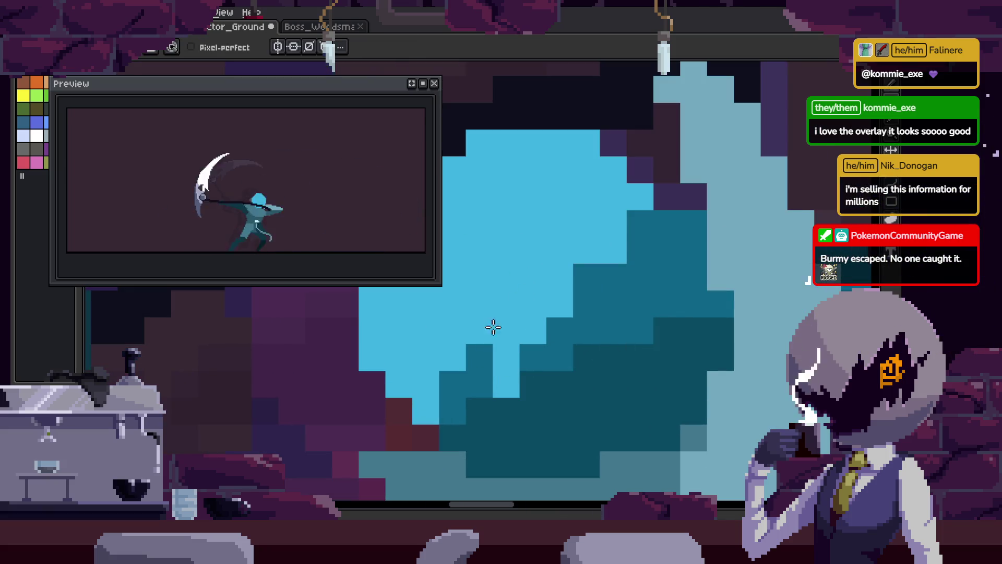
- Paint a dark purple stroke across the teal area and darken one hood pixel
drag(465, 374, 496, 313)
drag(496, 347, 715, 347)
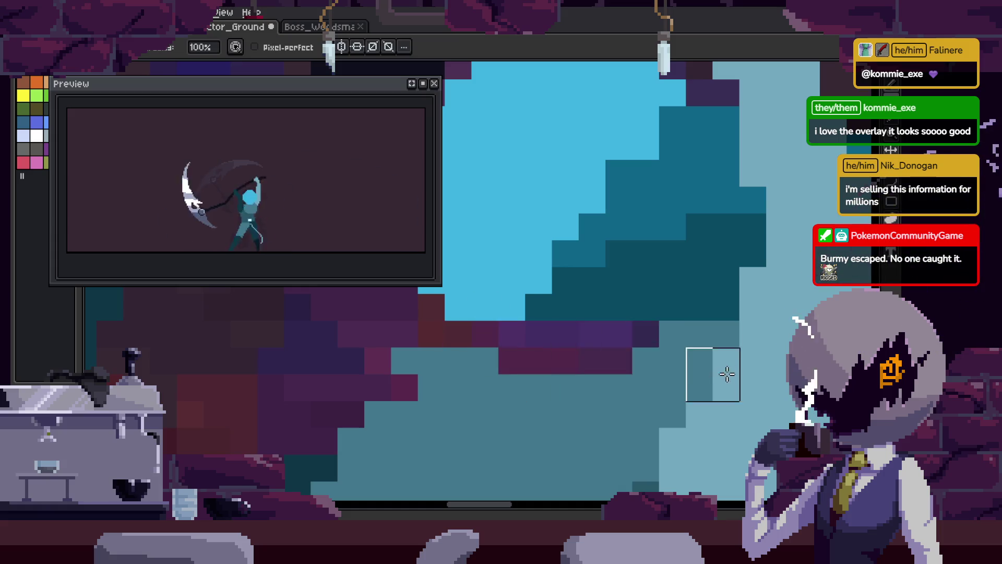
scroll(655, 391, down, 1)
scroll(630, 258, up, 1)
click(590, 229)
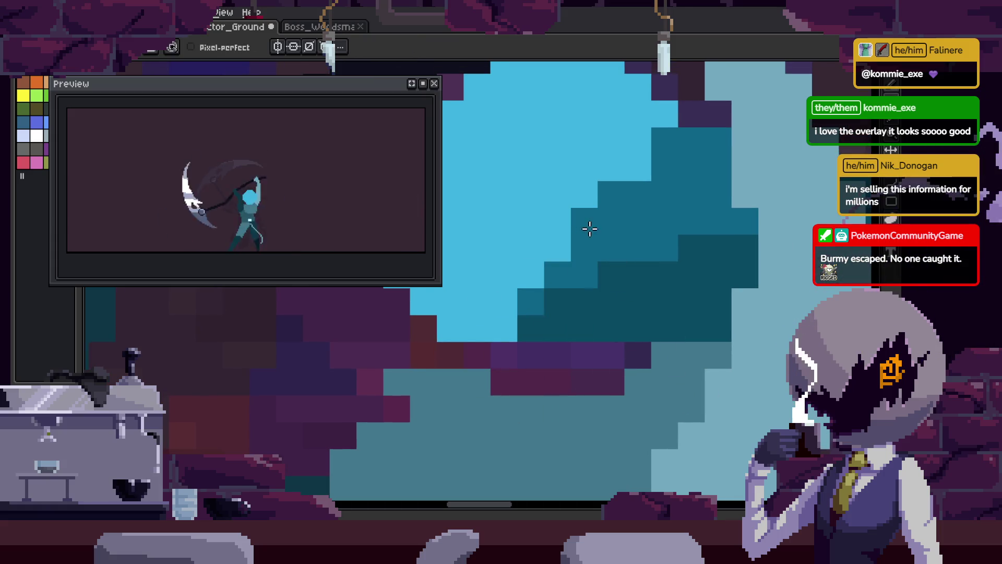
scroll(679, 219, down, 5)
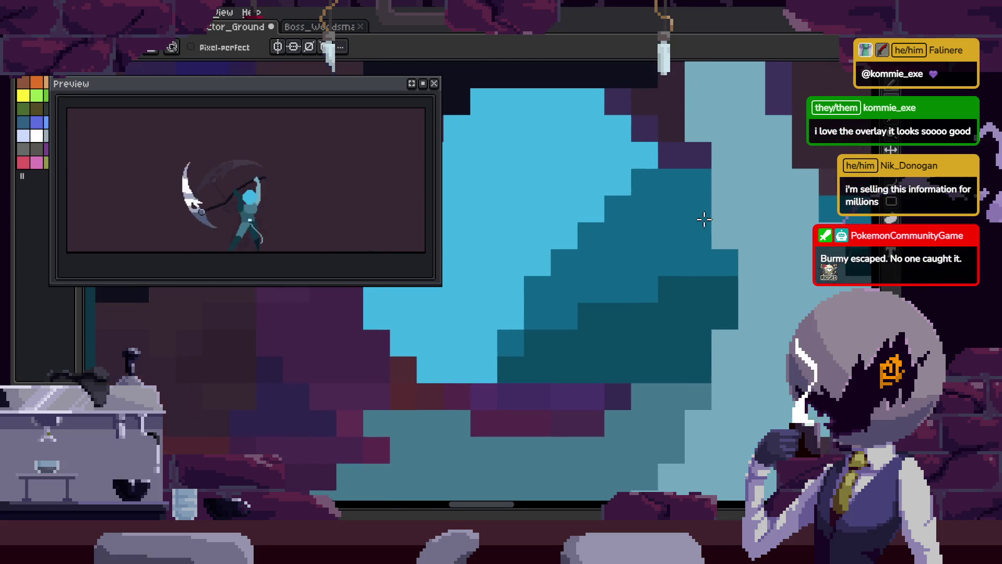
scroll(601, 246, up, 3)
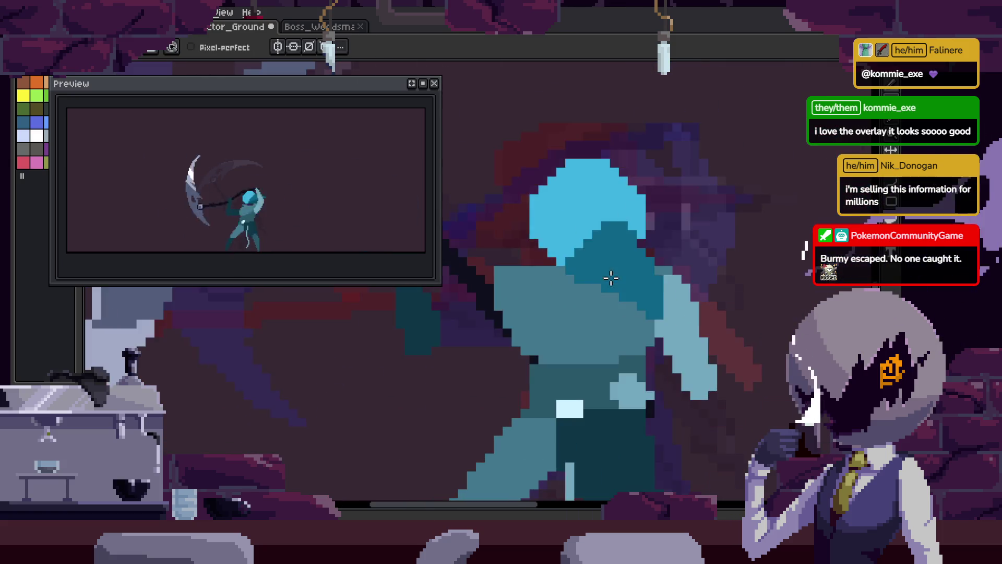
scroll(594, 232, up, 2)
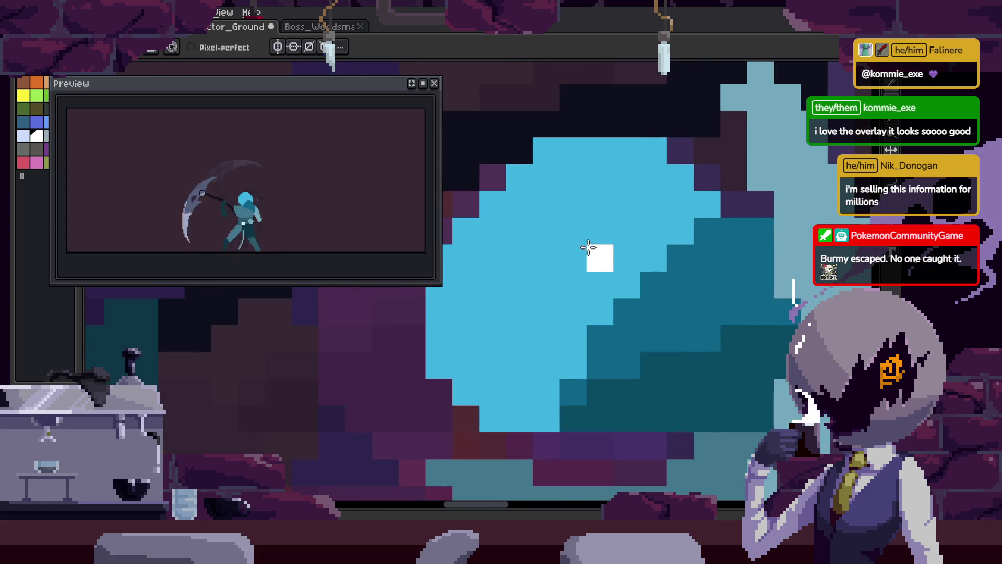
- Paint a white eye onto the blue hooded head on the current frame and save
click(644, 222)
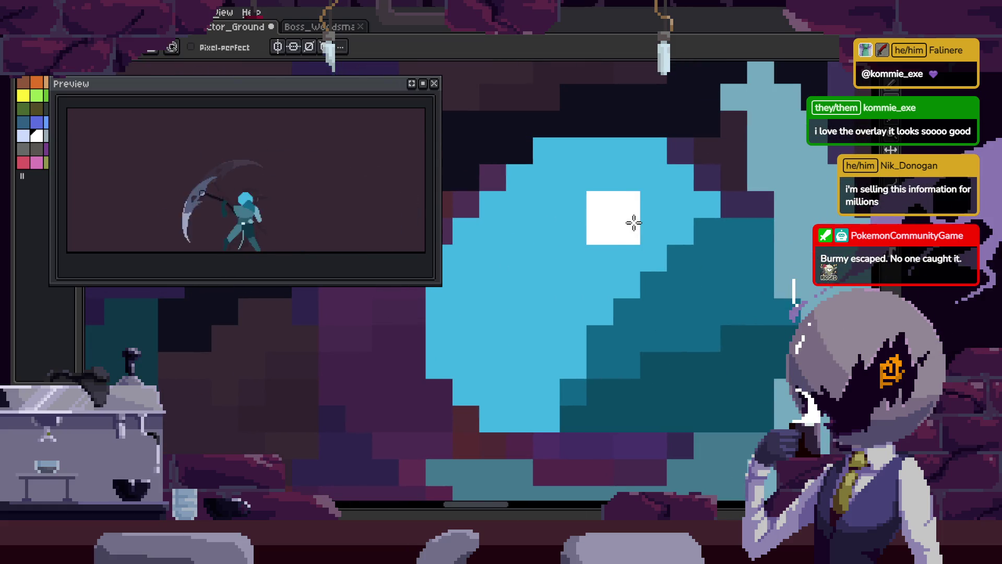
drag(634, 223, 612, 266)
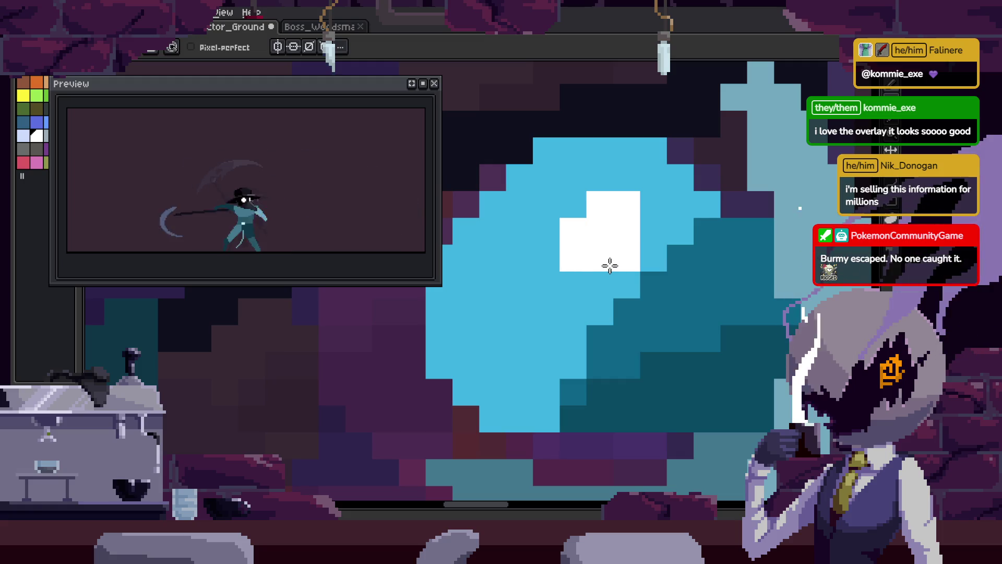
scroll(611, 268, down, 3)
key(ctrl+s)
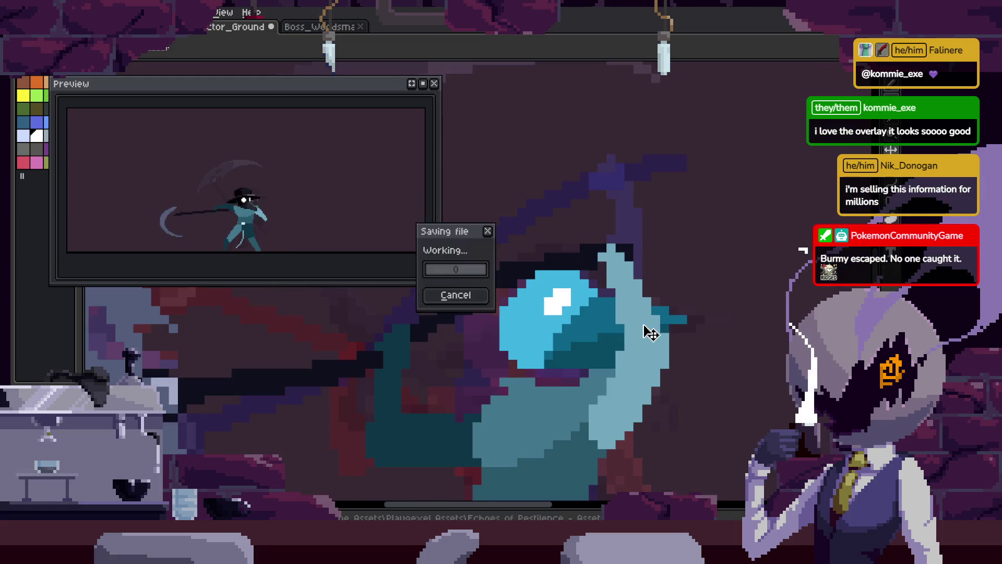
- Check the neighbouring animation frames, then move to the next blue-head frame
scroll(642, 324, up, 2)
scroll(630, 313, up, 4)
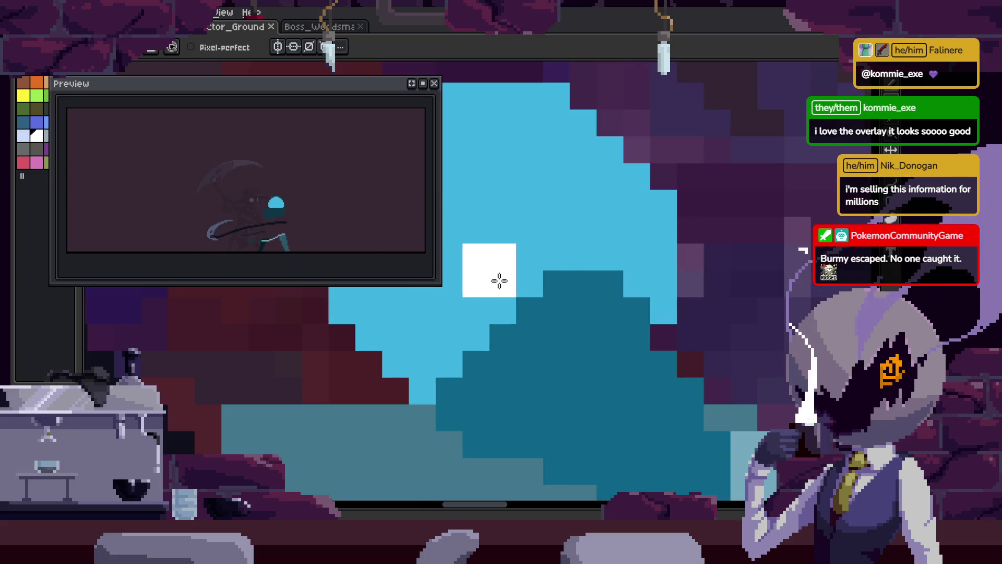
key(Return)
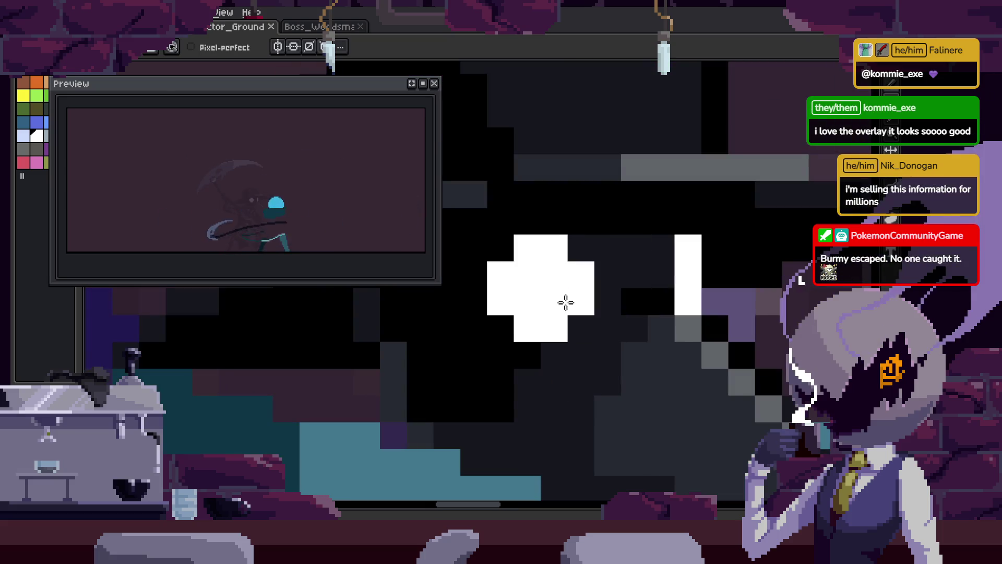
key(Return)
key(Return)
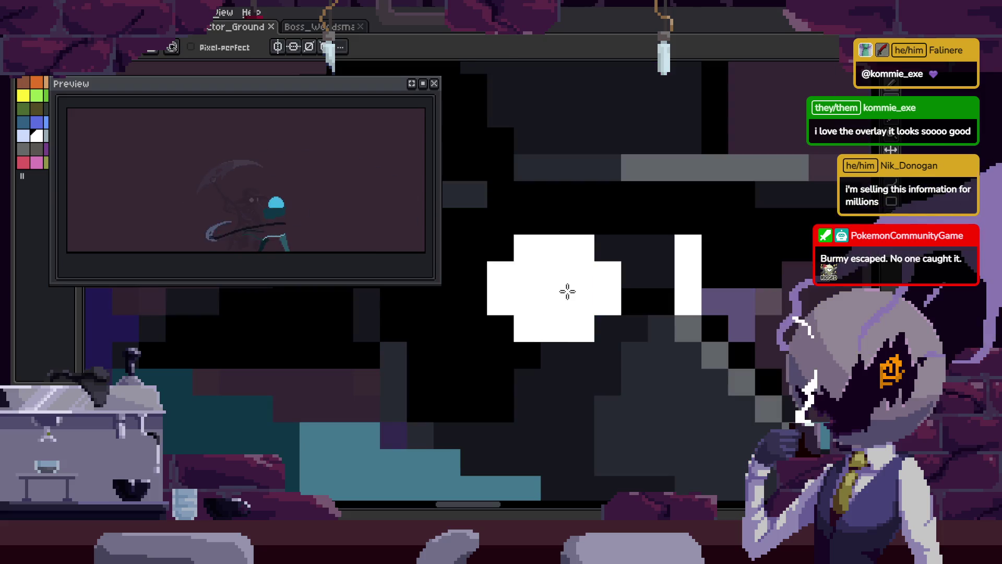
scroll(708, 330, down, 3)
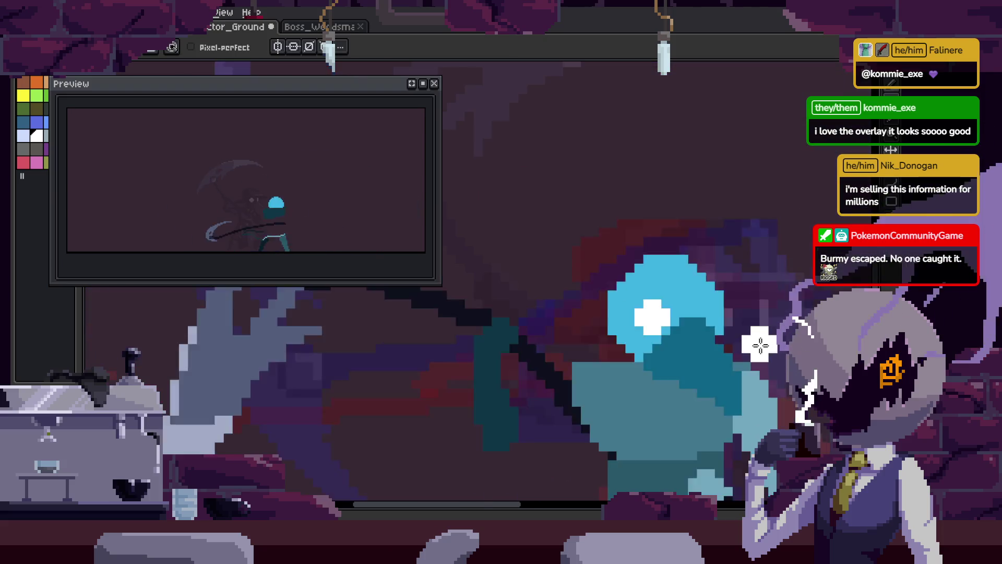
key(Return)
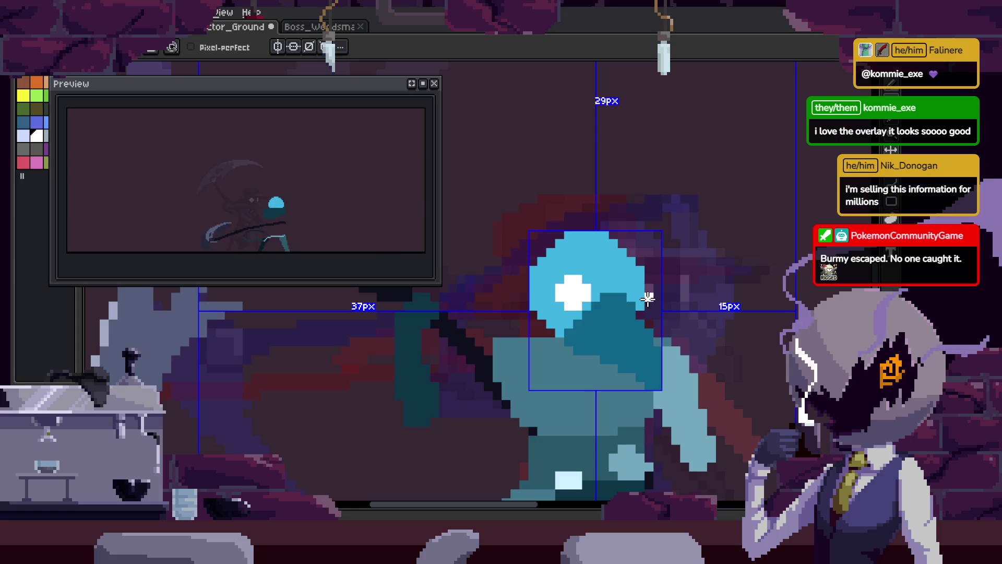
scroll(648, 298, up, 3)
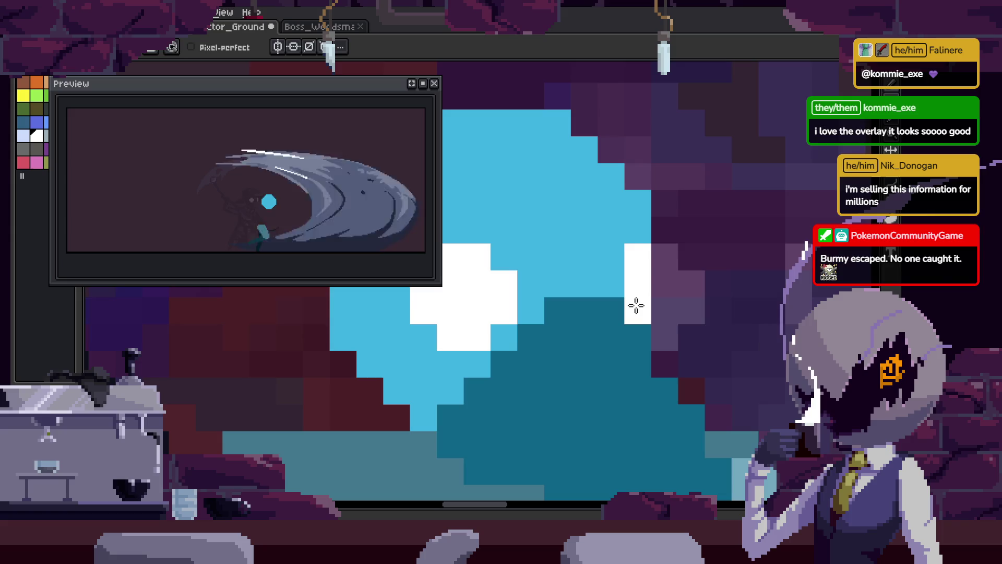
- Sample a colour from the canvas with the eyedropper and save the file
scroll(726, 331, down, 3)
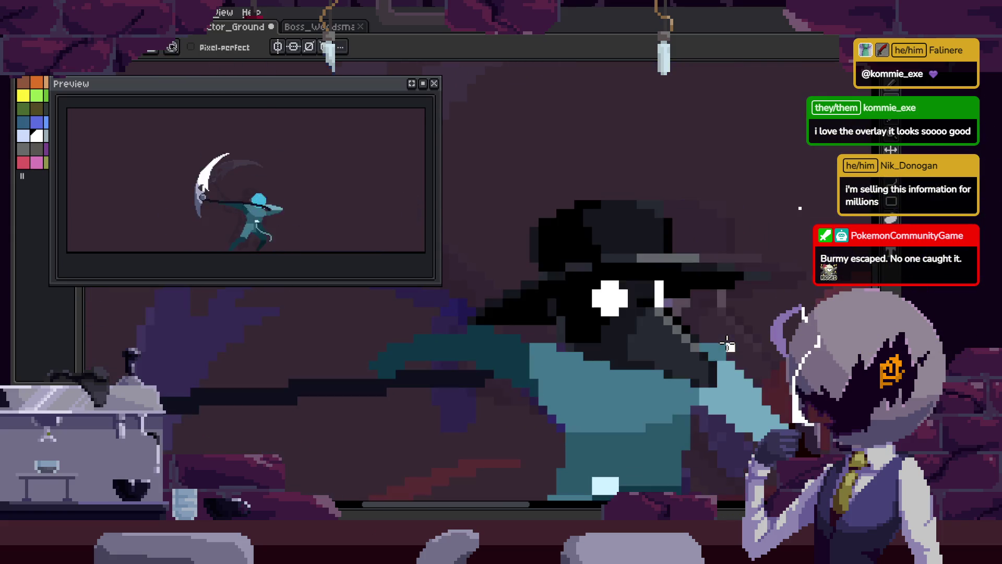
scroll(681, 322, up, 1)
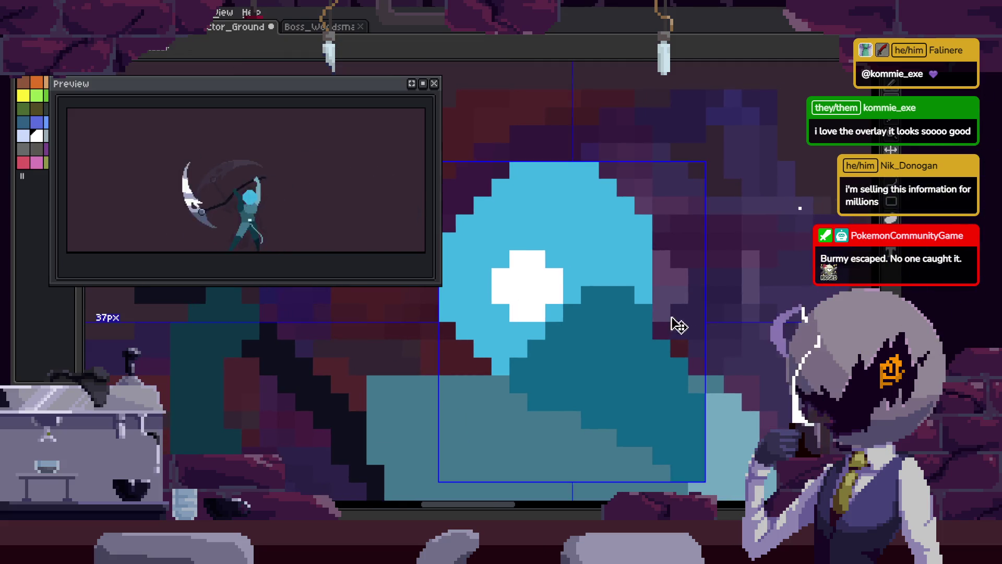
scroll(639, 268, up, 1)
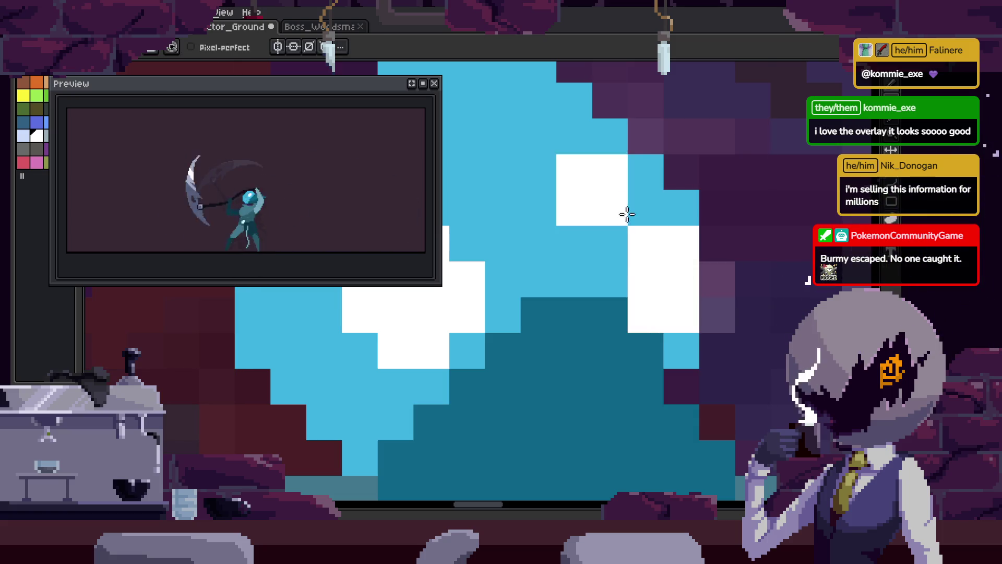
scroll(634, 230, down, 1)
key(o)
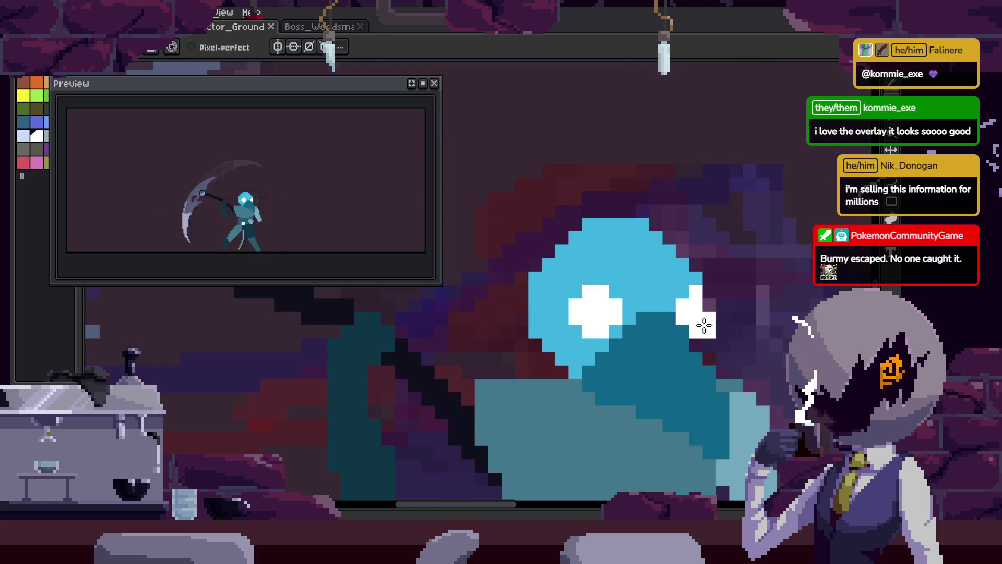
scroll(709, 317, down, 2)
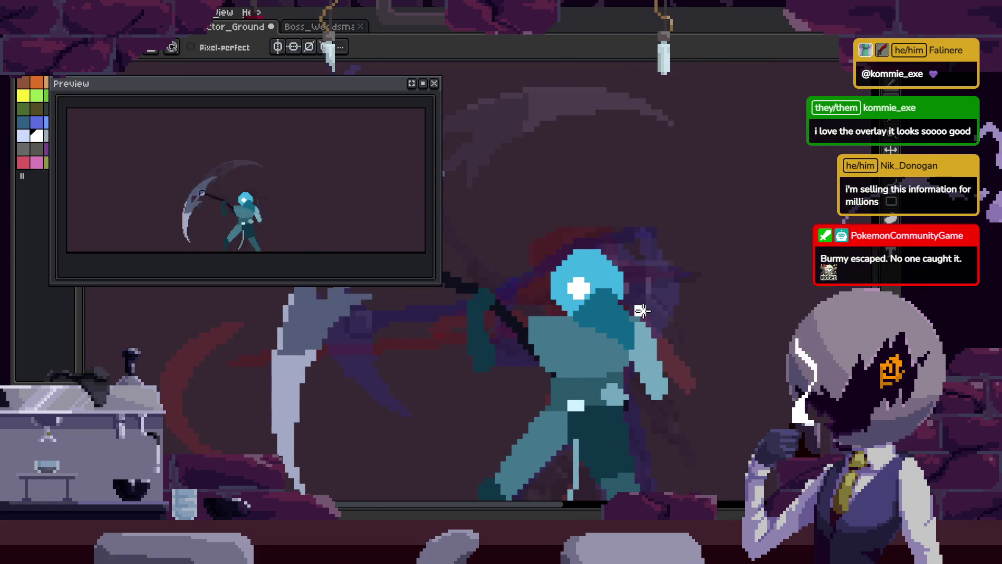
key(ctrl+s)
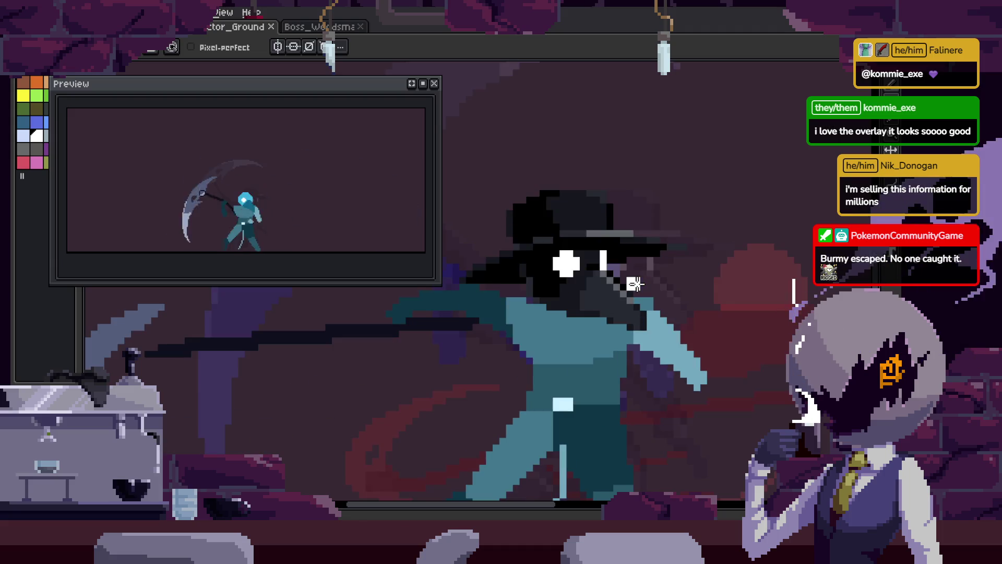
- Move to another animation frame to continue the eye edits
scroll(634, 283, up, 3)
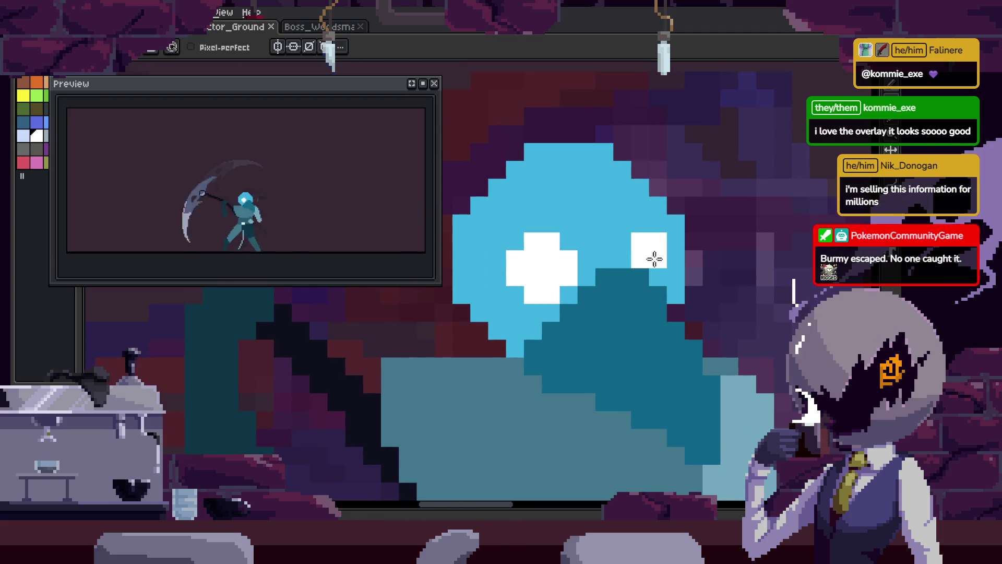
scroll(659, 256, up, 3)
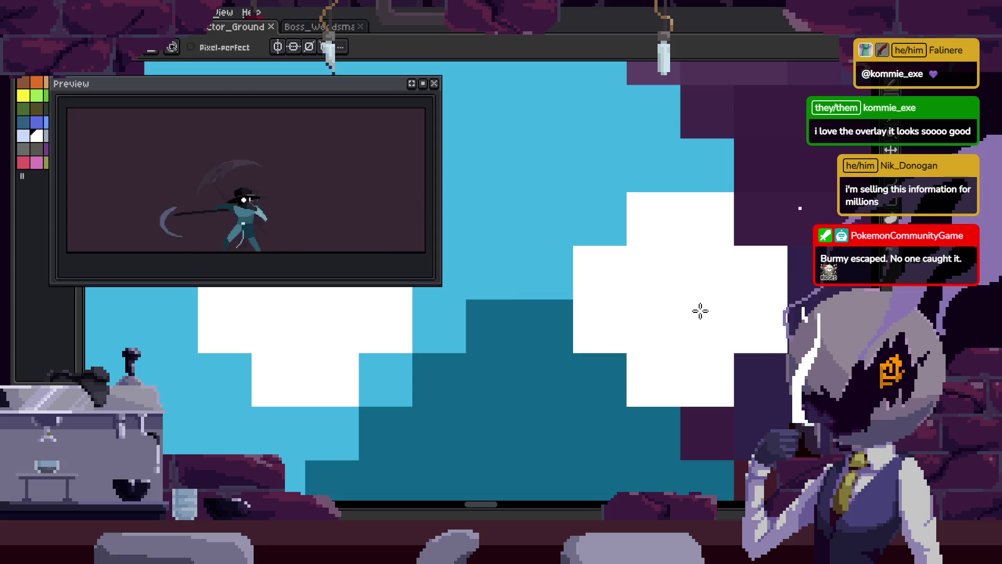
scroll(688, 312, down, 1)
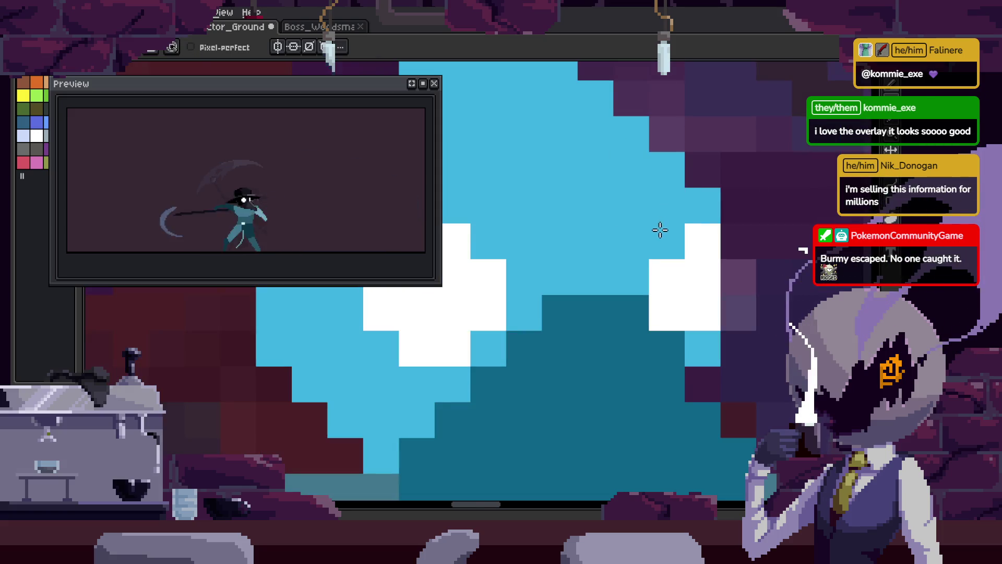
key(v)
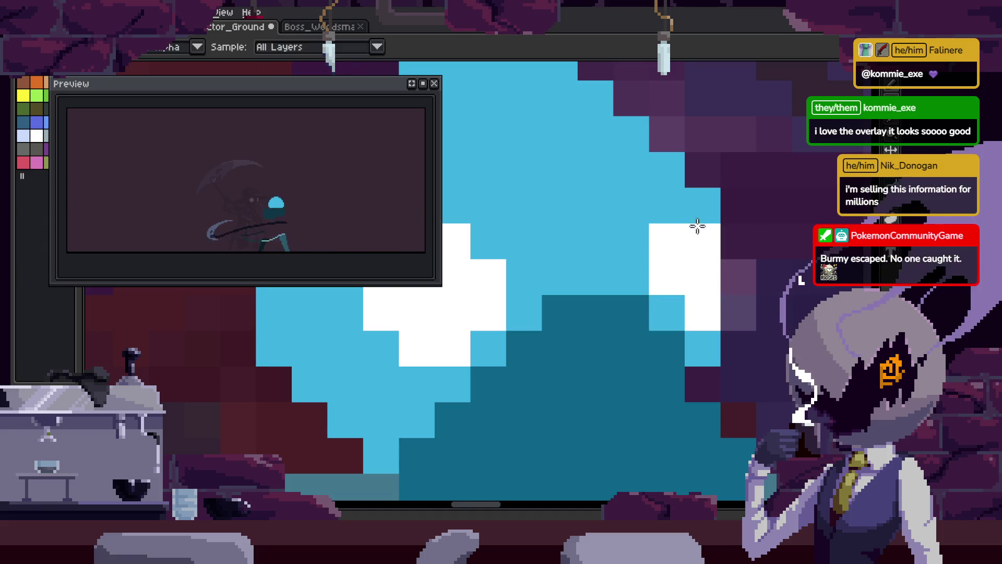
scroll(781, 266, down, 2)
scroll(751, 260, up, 2)
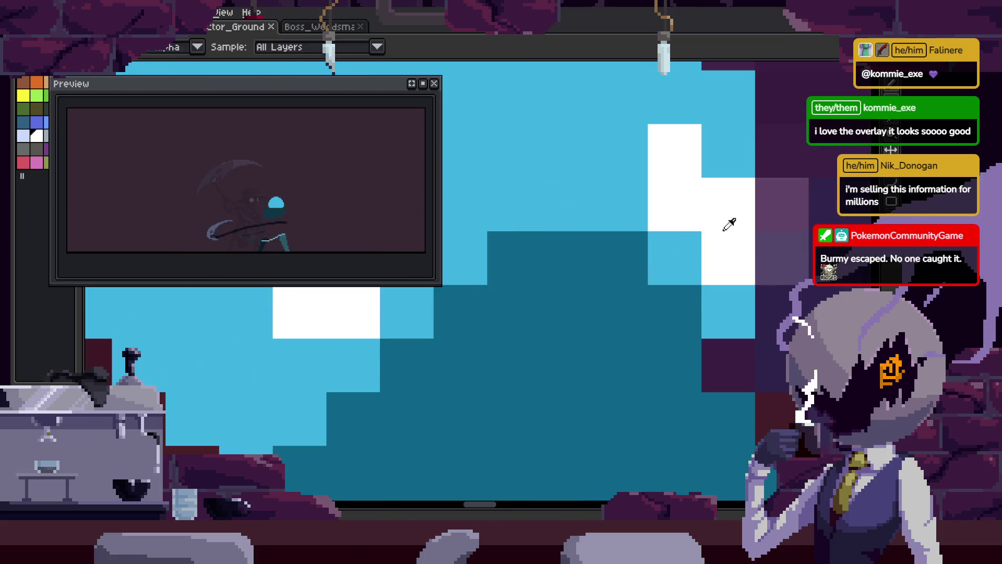
scroll(698, 226, down, 4)
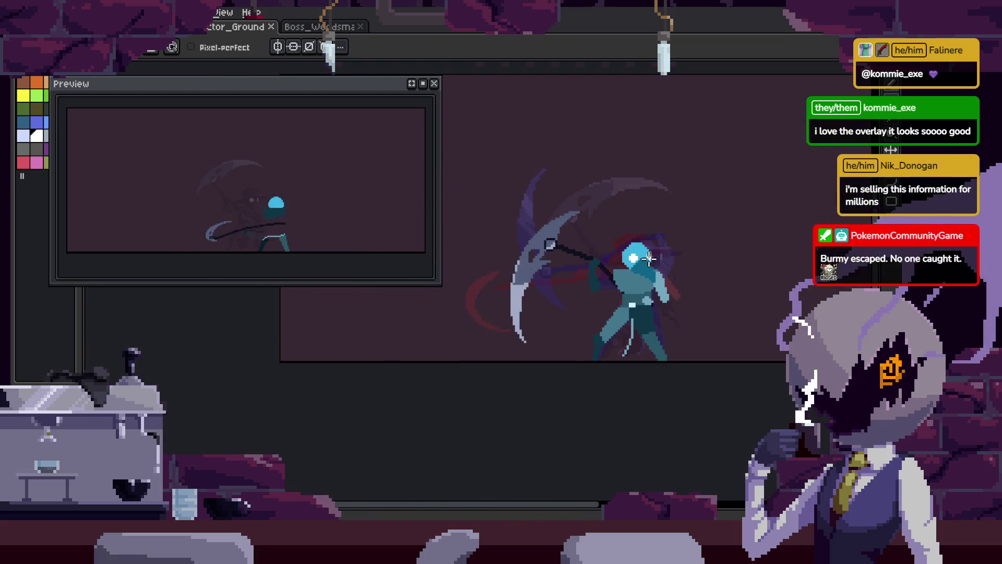
- Return to the pencil, briefly check the timeline, and clear the current selection
key(b)
scroll(682, 260, up, 2)
scroll(682, 260, down, 2)
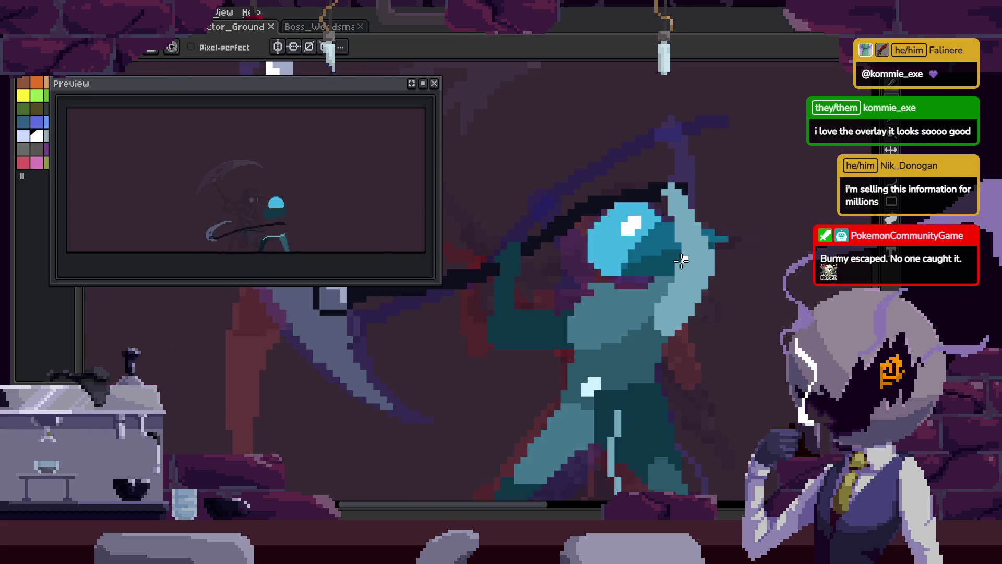
key(Tab)
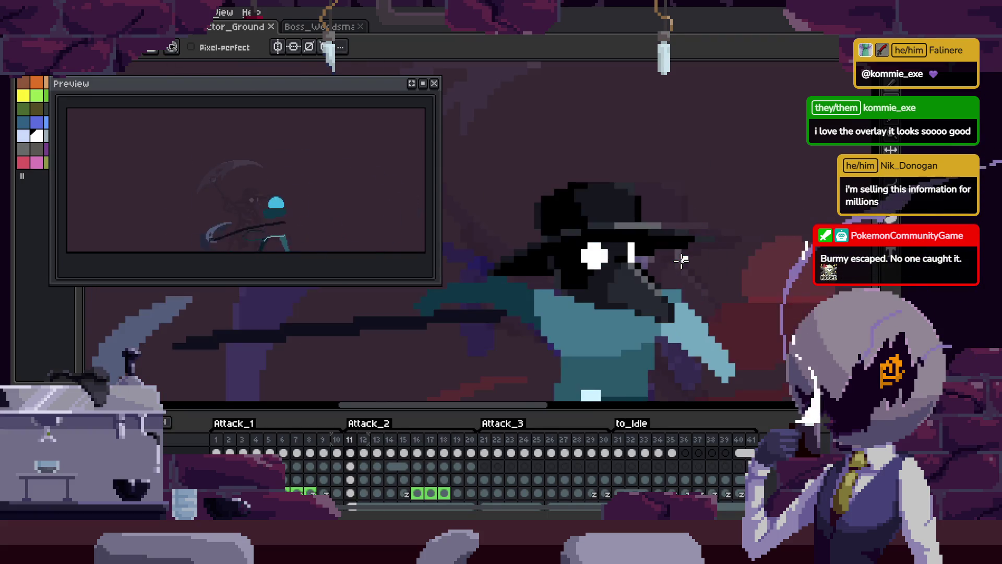
key(Tab)
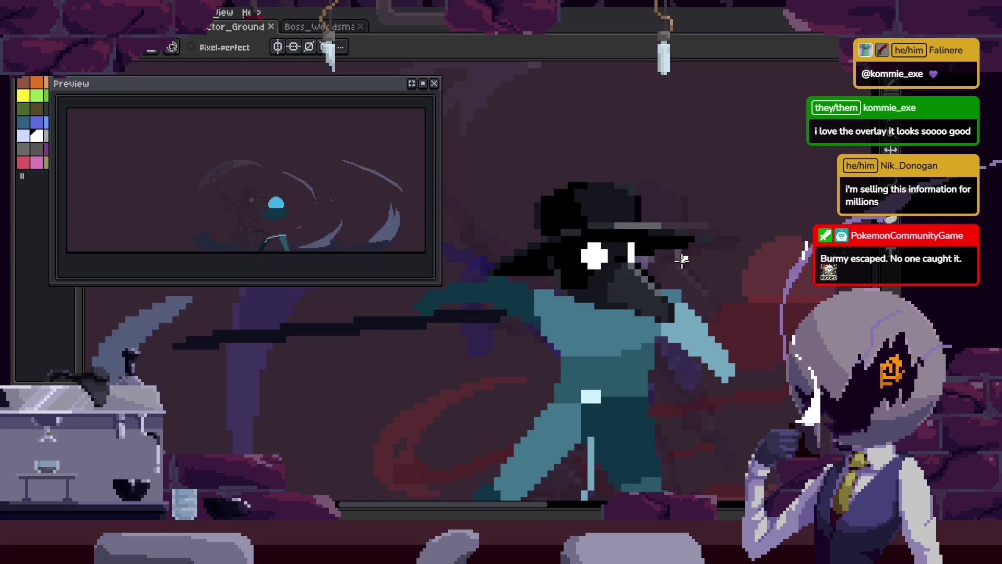
key(m)
click(655, 386)
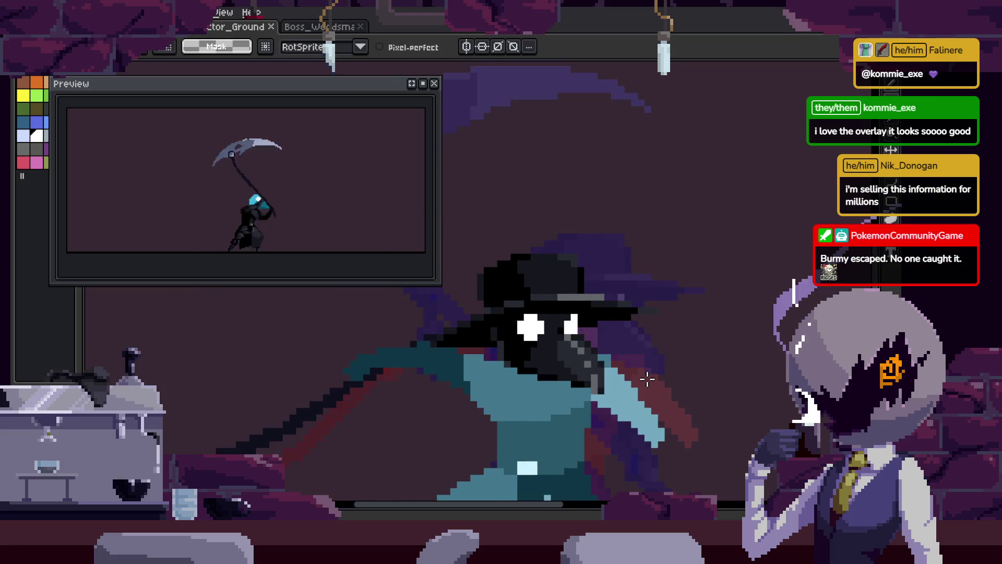
- Deselect and zoom in close on the front-facing head
key(Tab)
key(Tab)
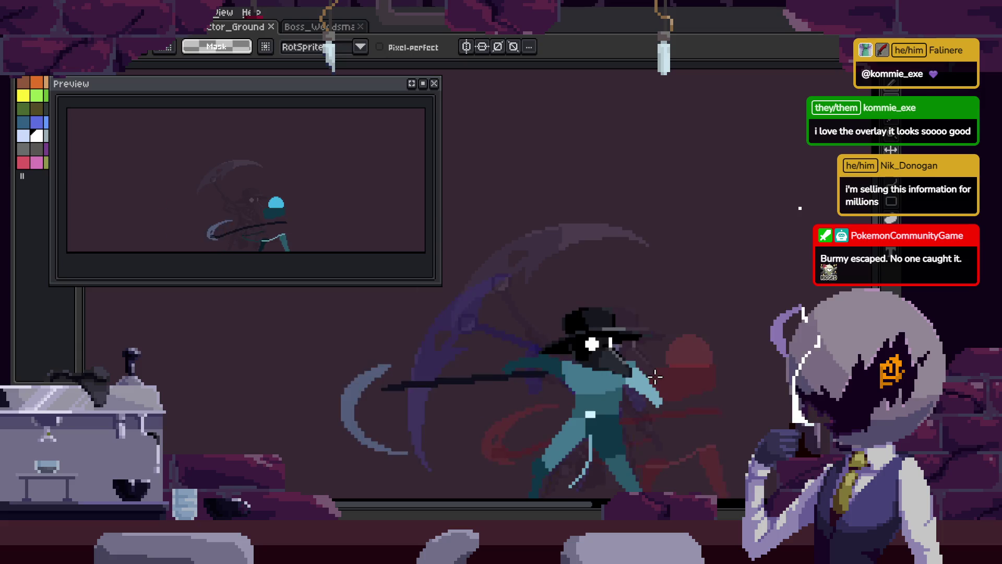
drag(656, 377, 645, 327)
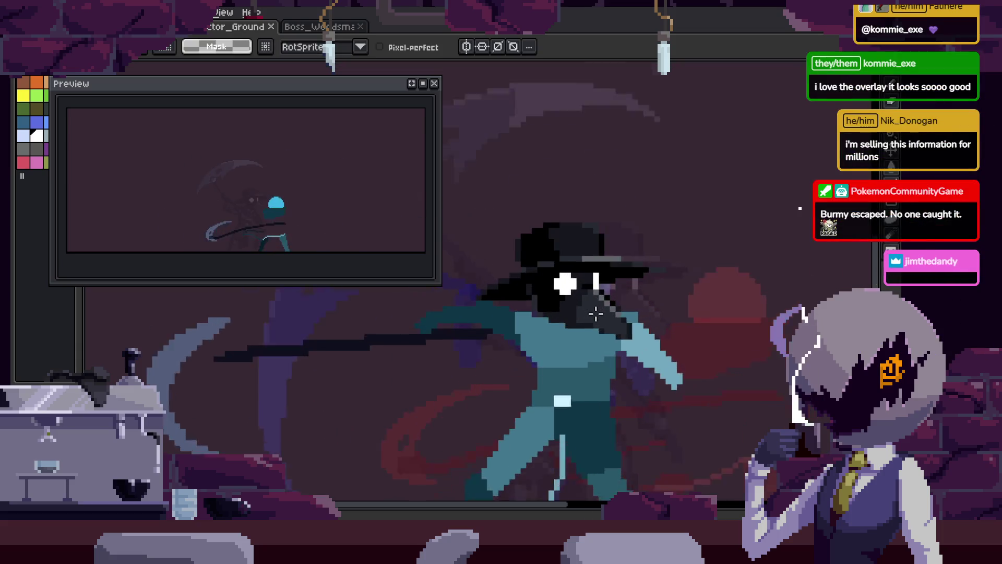
scroll(645, 327, up, 4)
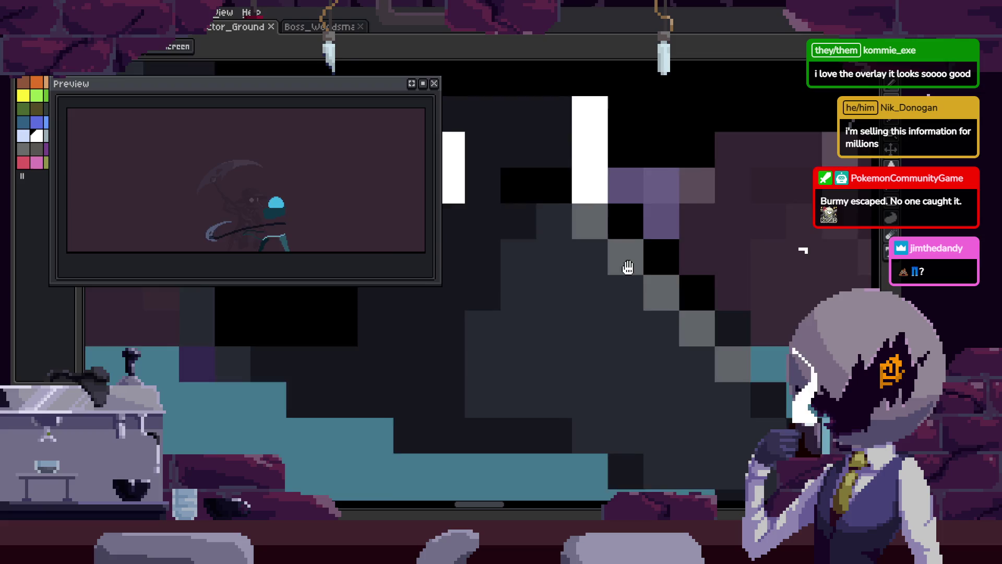
scroll(637, 348, up, 2)
key(v)
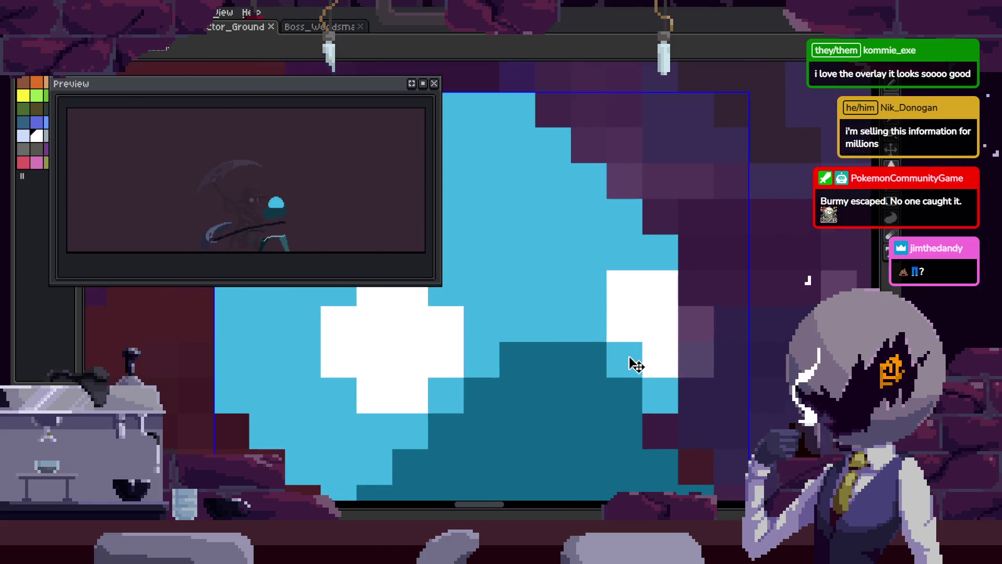
key(b)
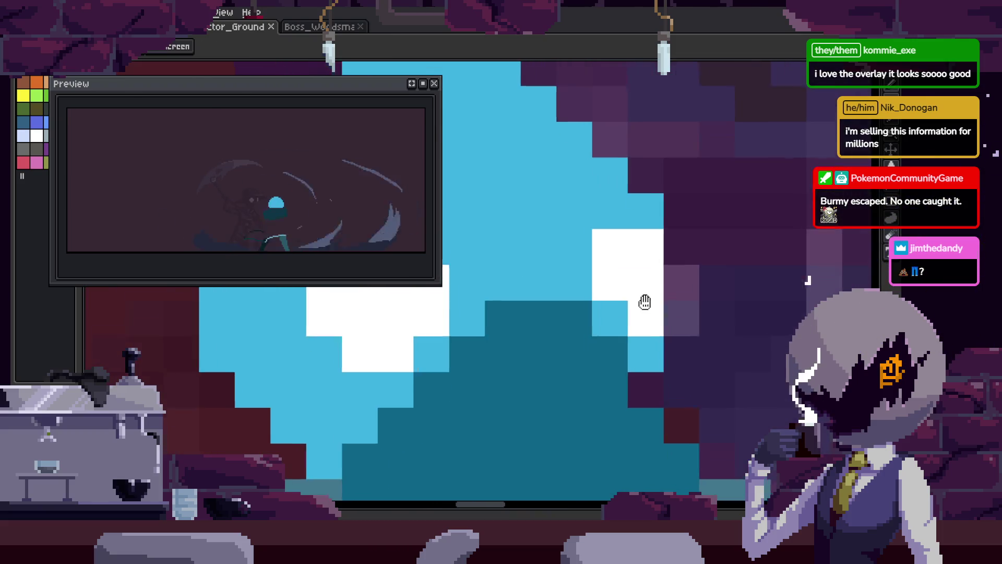
mouse_move(674, 301)
mouse_down()
mouse_move(662, 257)
mouse_move(723, 244)
mouse_move(739, 281)
mouse_up()
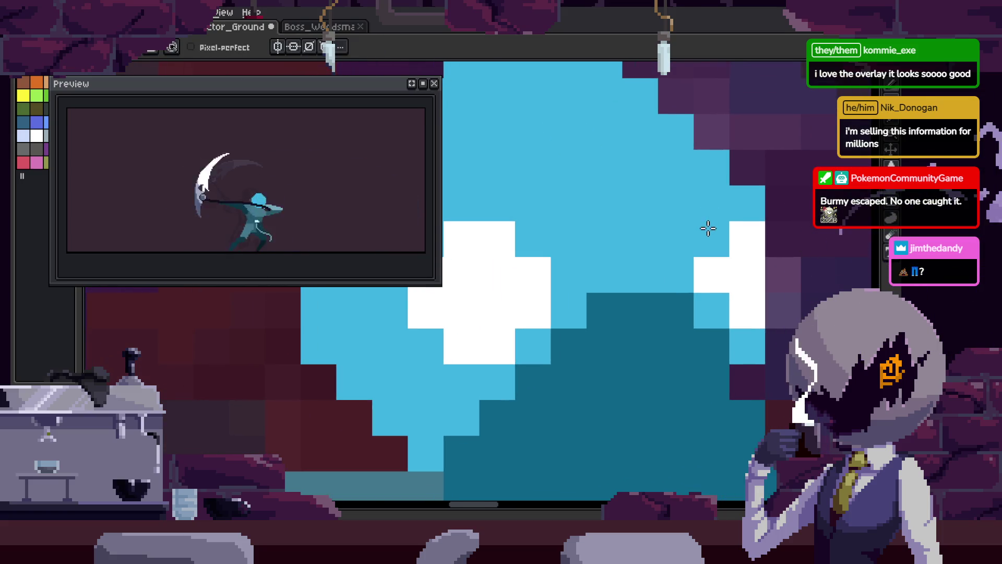
- Sample a colour from the art while panning the view over to the eyes
key(i)
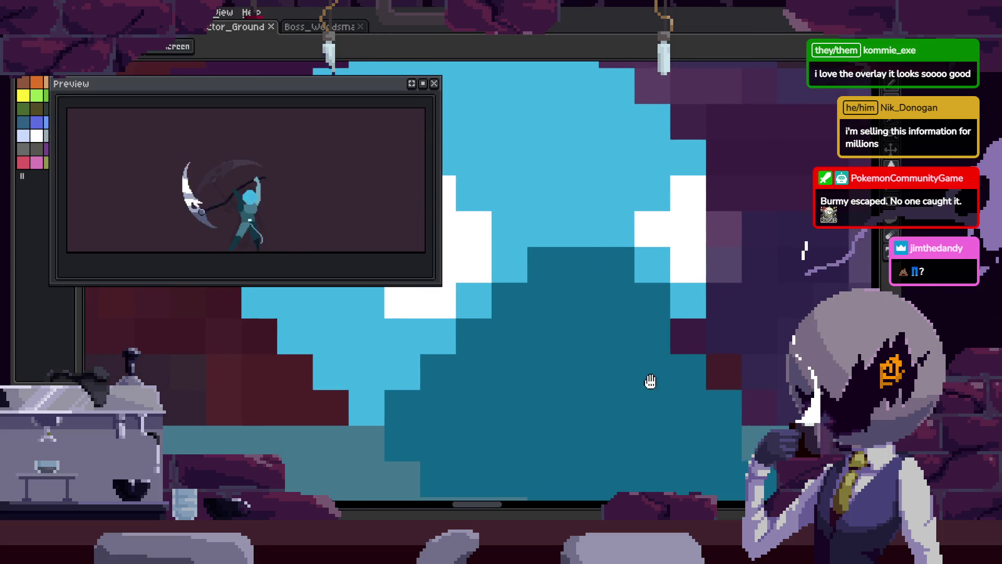
scroll(647, 360, down, 2)
scroll(639, 318, up, 2)
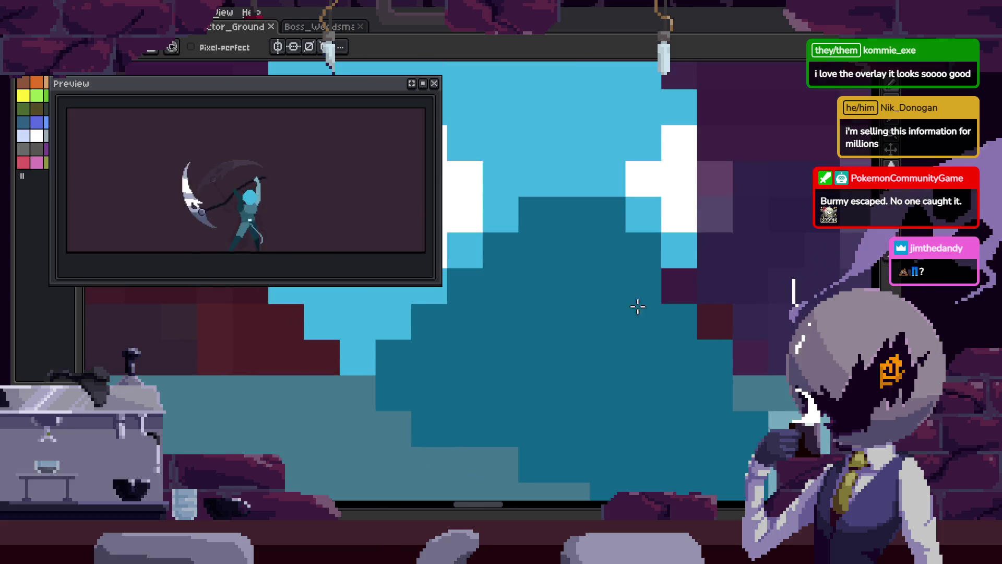
drag(692, 348, 661, 298)
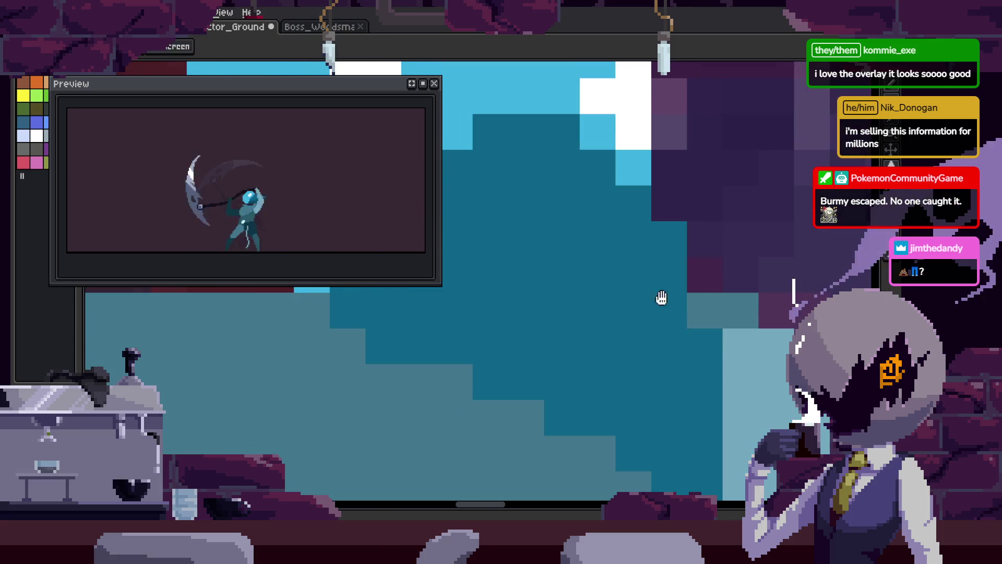
scroll(701, 309, down, 2)
key(i)
scroll(647, 241, up, 2)
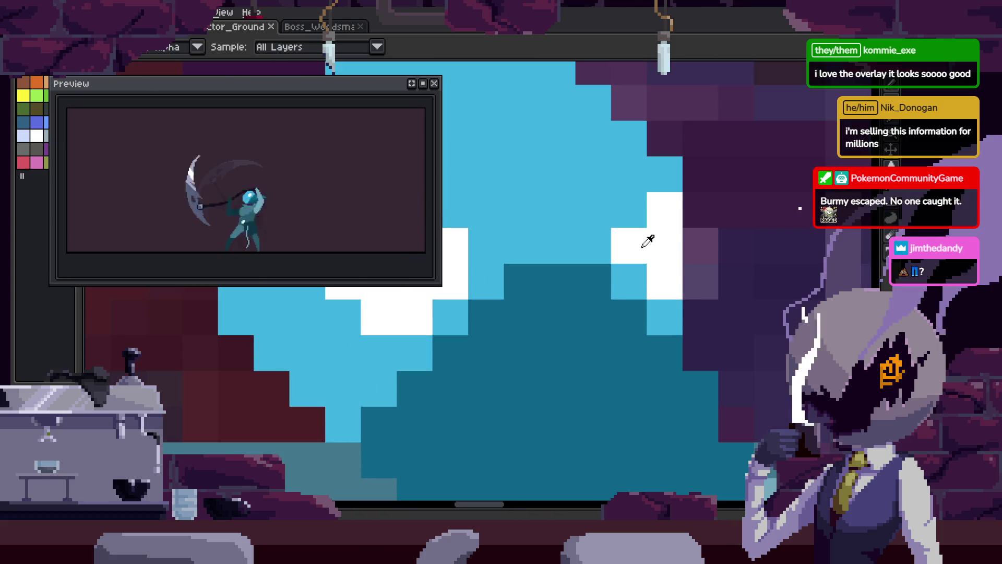
drag(625, 312, 700, 321)
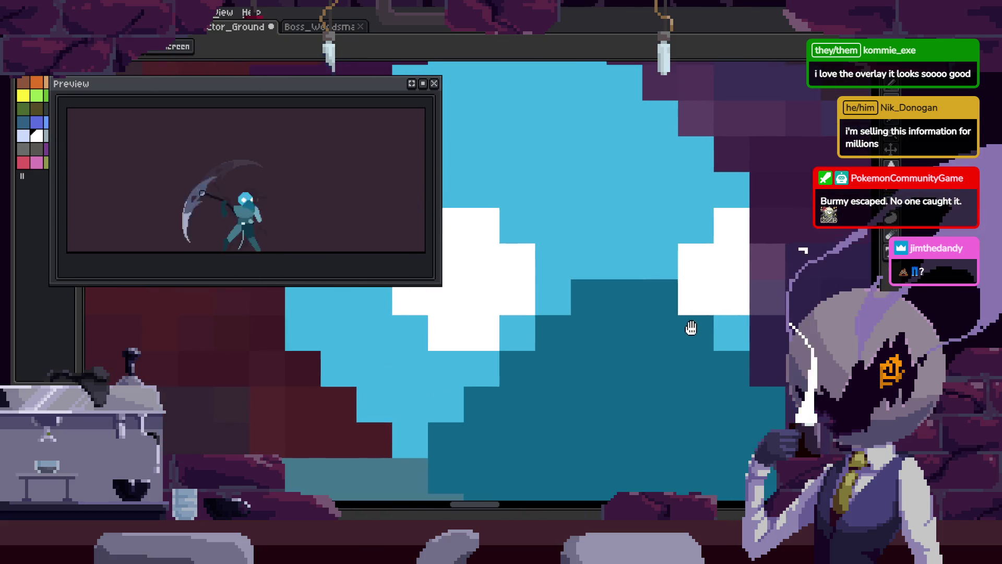
key(b)
- Save, then test black pixels around the eye and undo them
key(ctrl+s)
scroll(640, 337, down, 2)
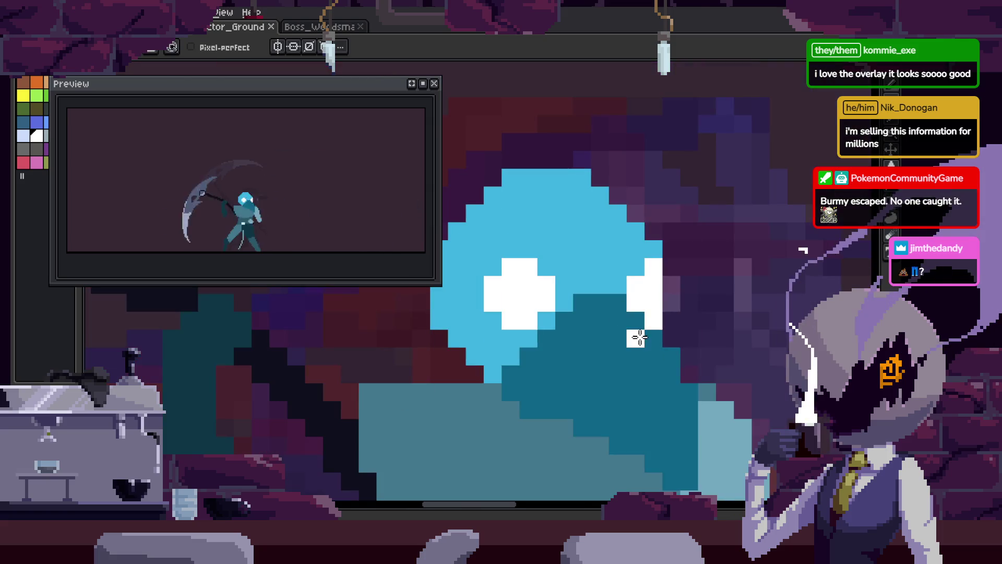
scroll(541, 309, up, 2)
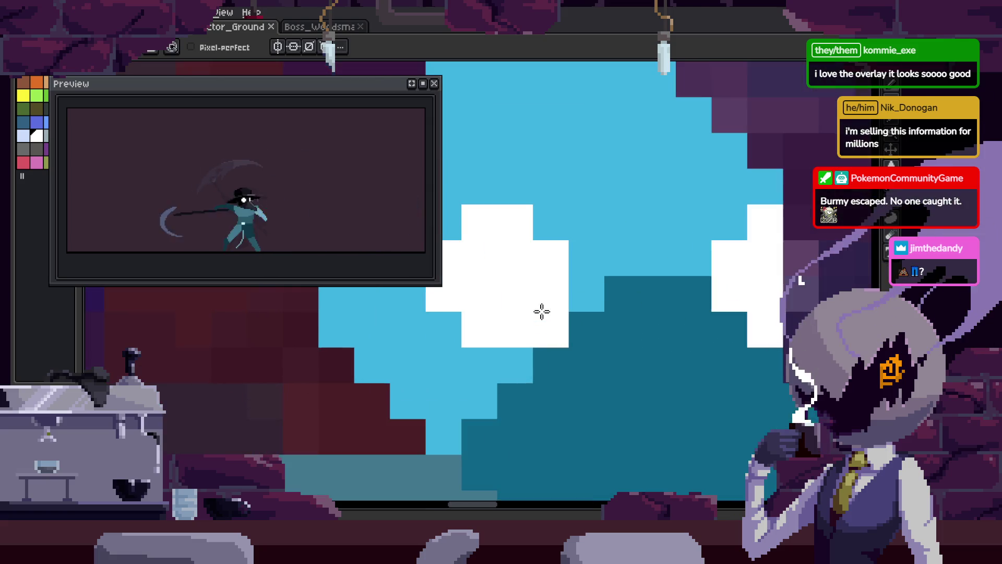
mouse_move(751, 228)
mouse_down()
mouse_move(716, 217)
mouse_move(743, 287)
mouse_up()
key(ctrl+z)
key(ctrl+z)
scroll(727, 306, up, 1)
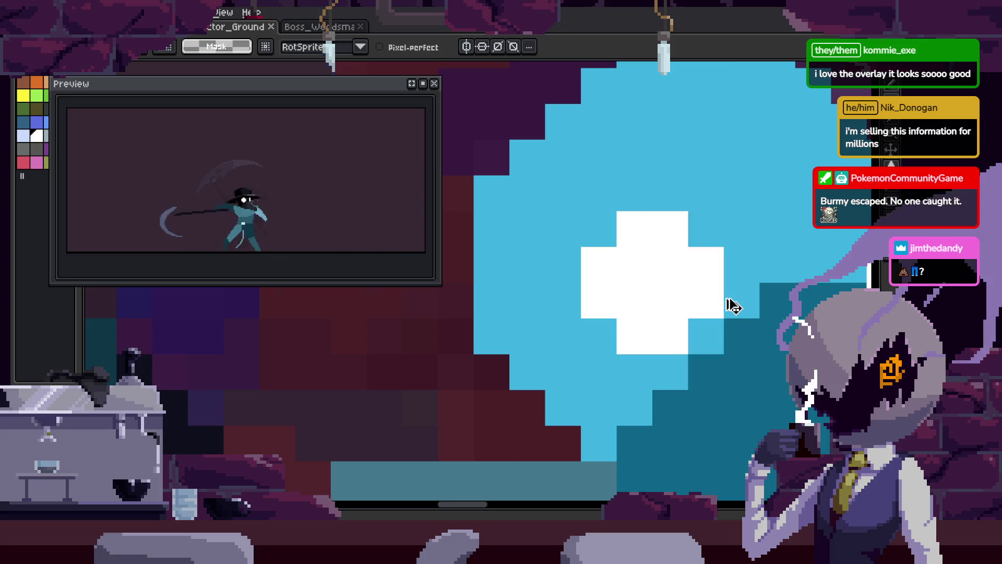
scroll(454, 300, down, 1)
- Select the left white eye pixels and shift them one pixel to the right
mouse_move(490, 293)
mouse_down()
mouse_move(571, 370)
mouse_move(543, 358)
mouse_move(545, 368)
mouse_move(581, 340)
mouse_up()
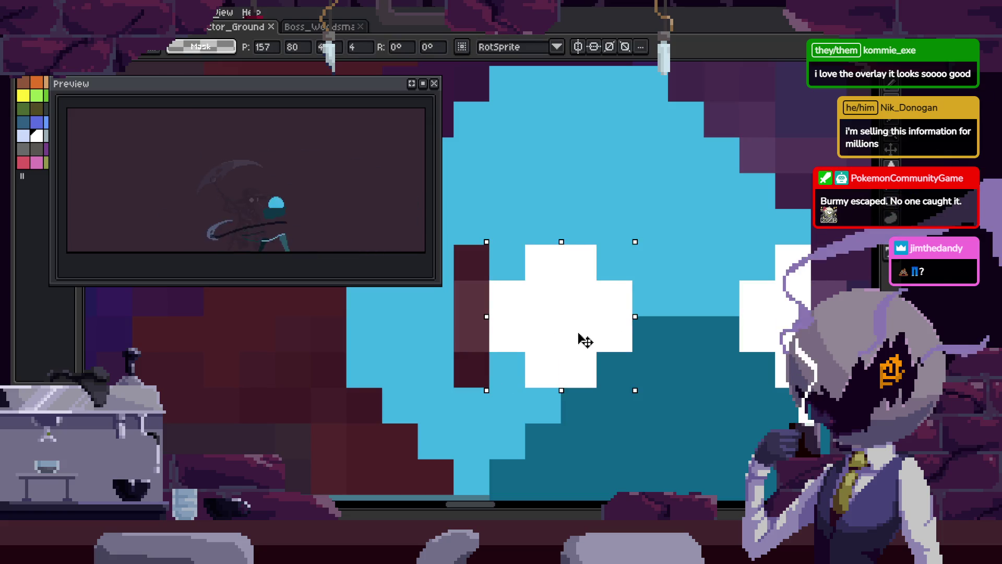
drag(515, 403, 479, 261)
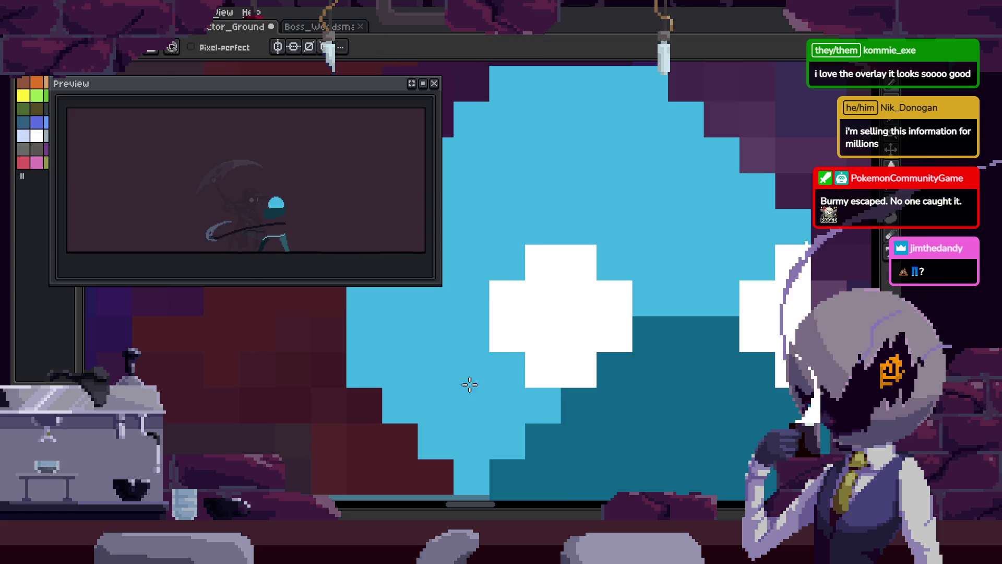
scroll(470, 385, down, 3)
scroll(653, 312, up, 1)
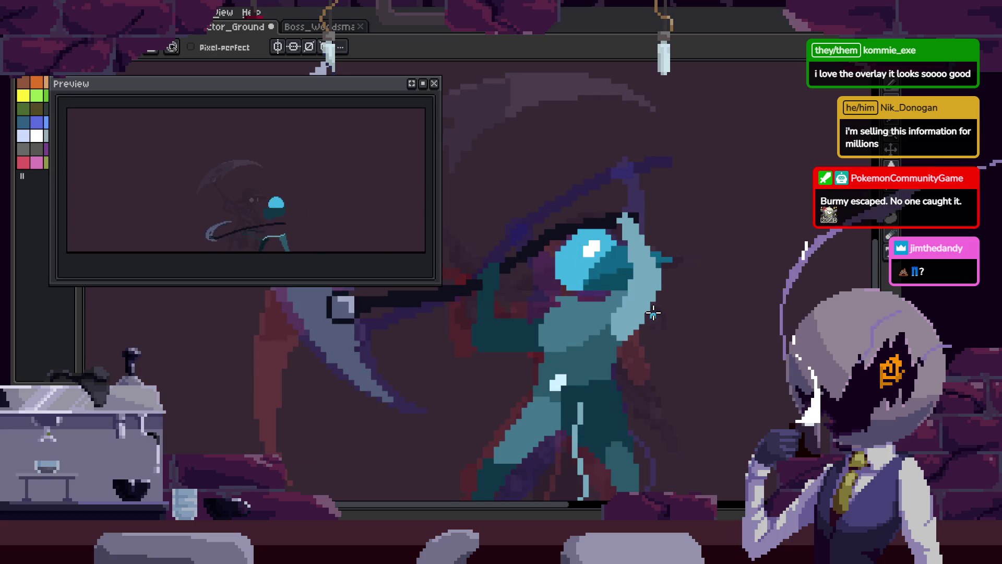
key(Right)
- Step through the frames, play the animation, and show the timeline with attack tags
key(Tab)
key(Right)
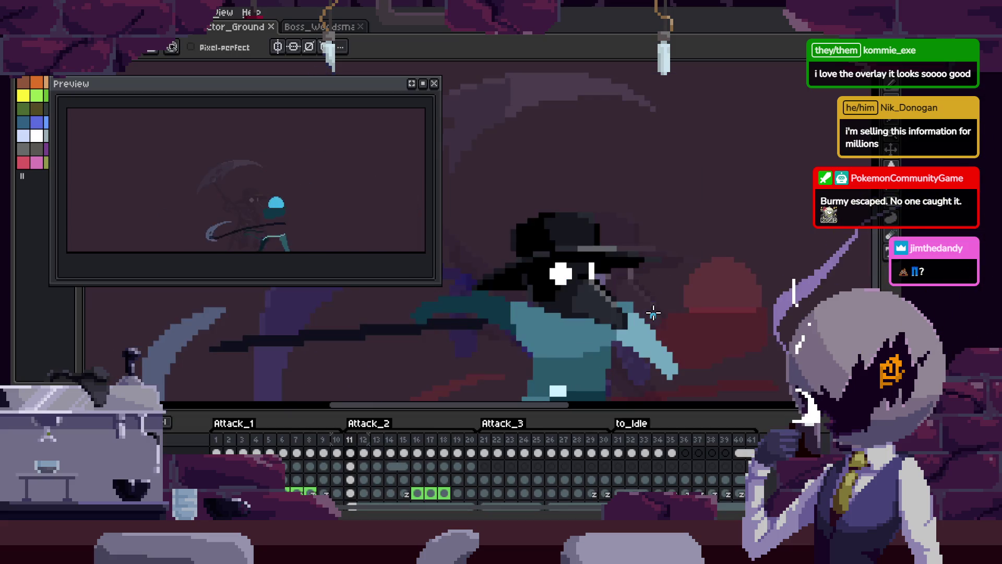
key(Tab)
key(ctrl+s)
key(Return)
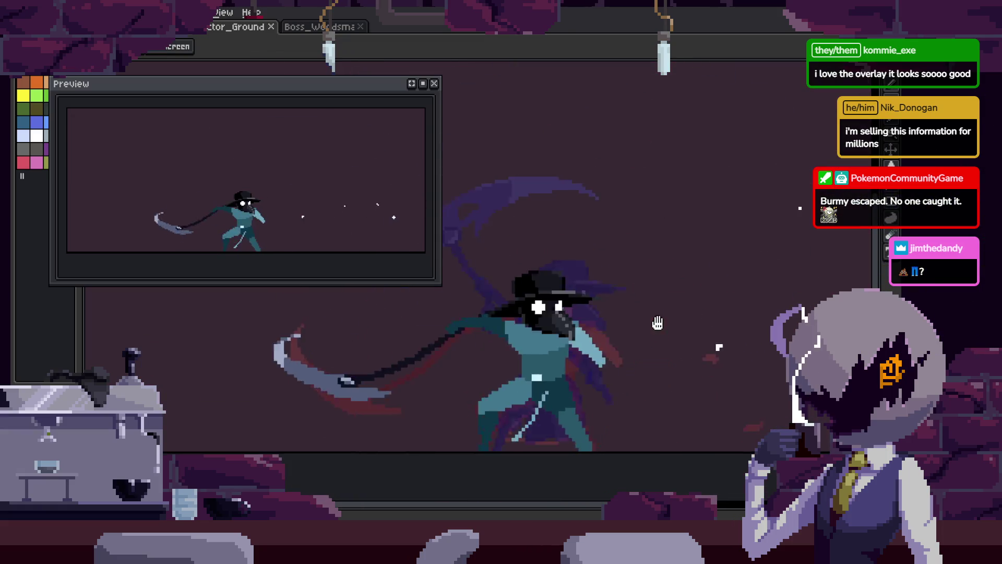
scroll(656, 323, down, 1)
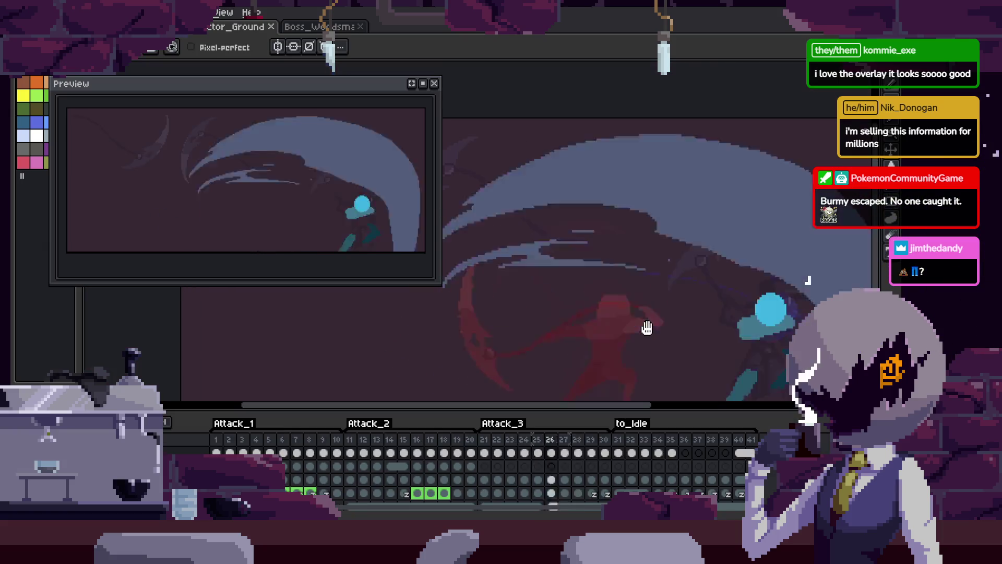
key(Tab)
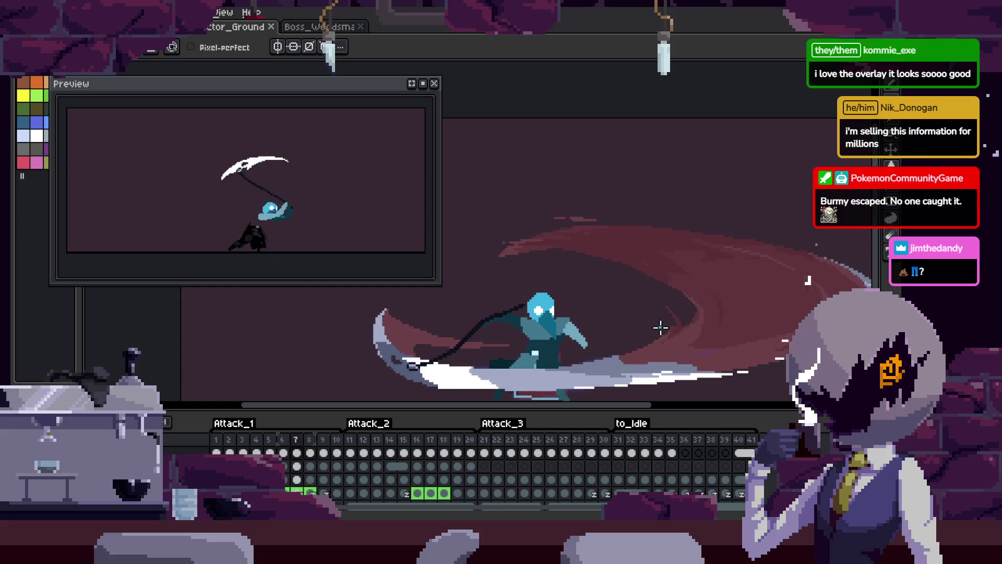
key(ctrl+v)
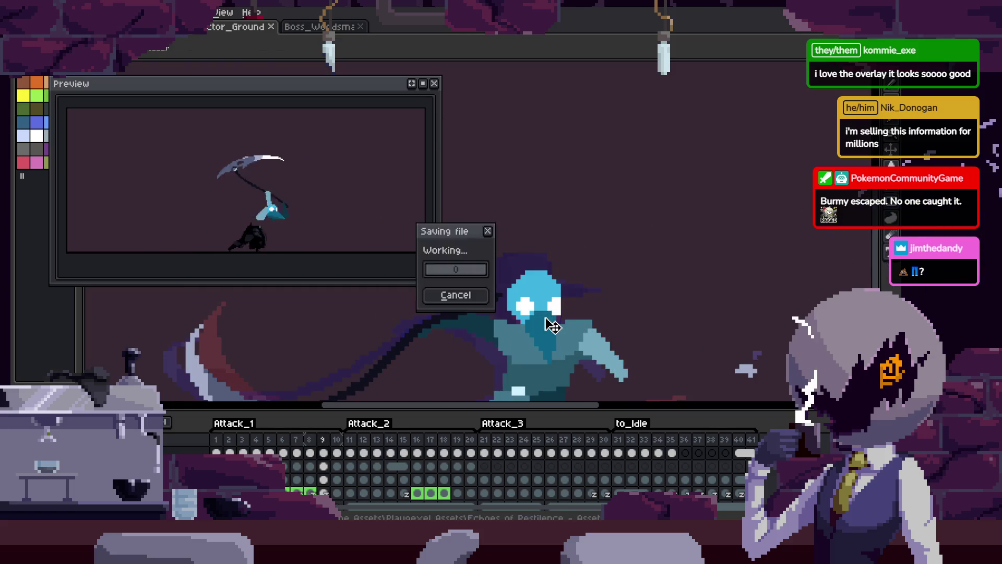
- Stop playback, step to frames 10 and 11, and play the animation again
key(Right)
key(Right)
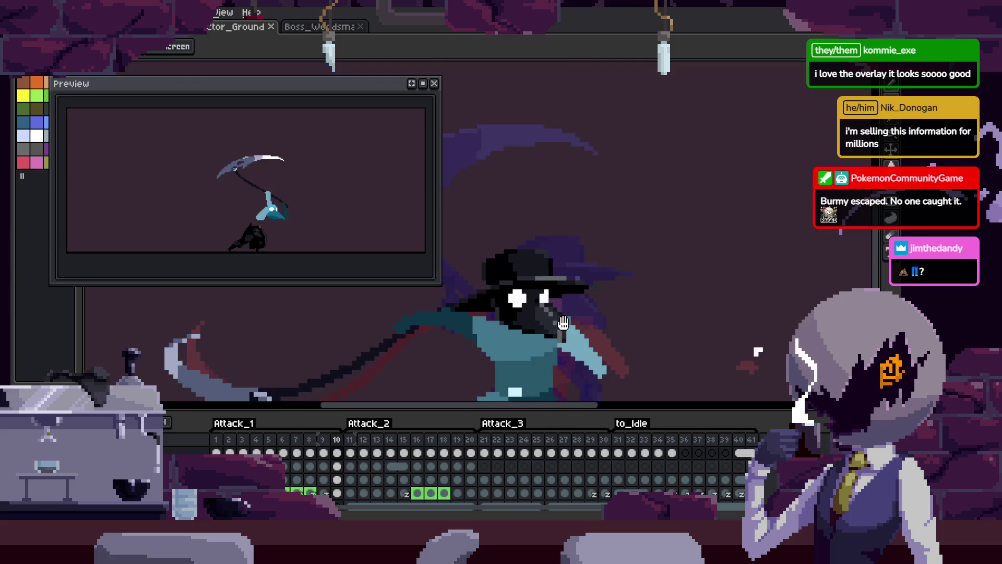
key(Left)
key(ctrl+shift+d)
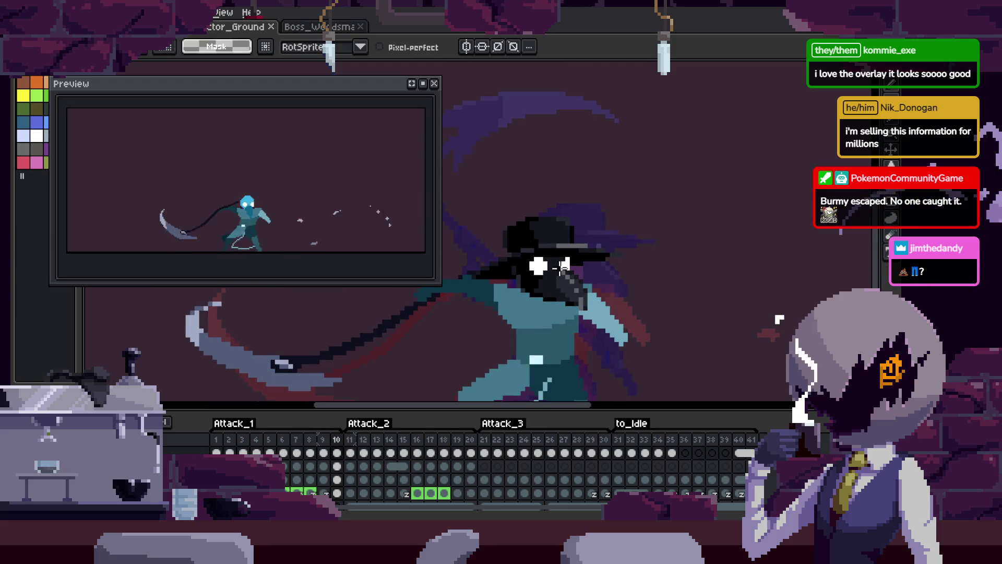
key(Right)
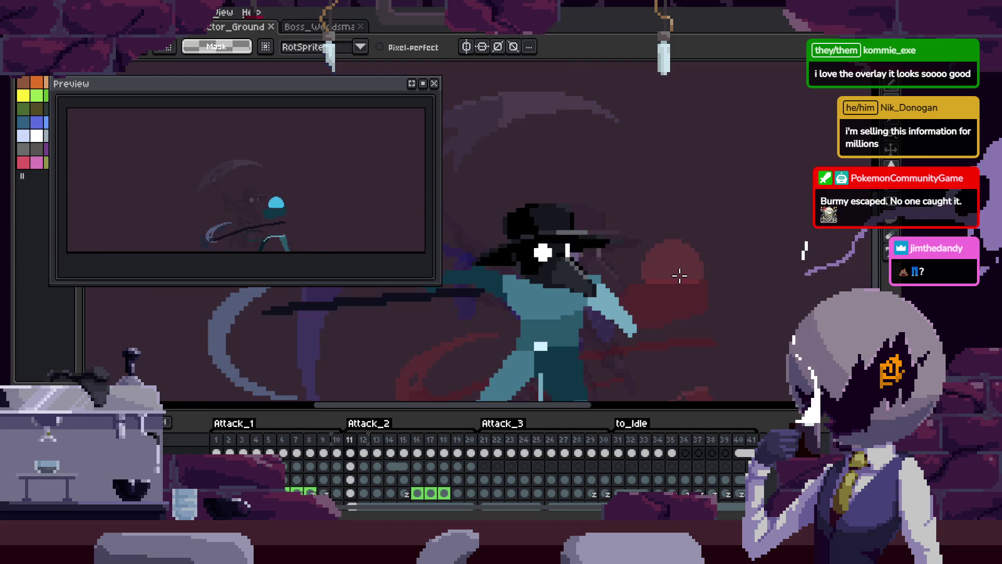
click(686, 284)
scroll(544, 298, up, 5)
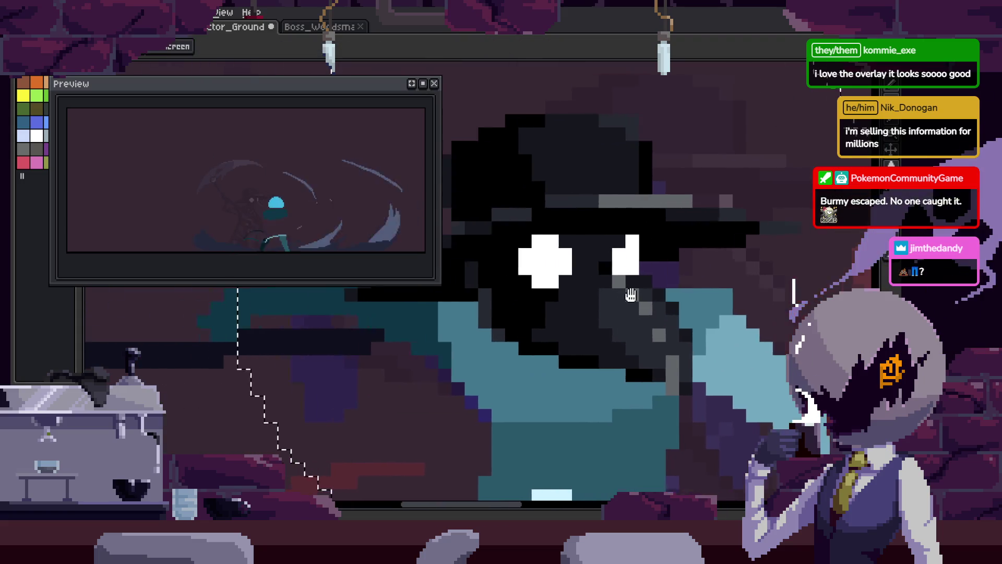
key(Tab)
scroll(652, 269, down, 3)
key(Return)
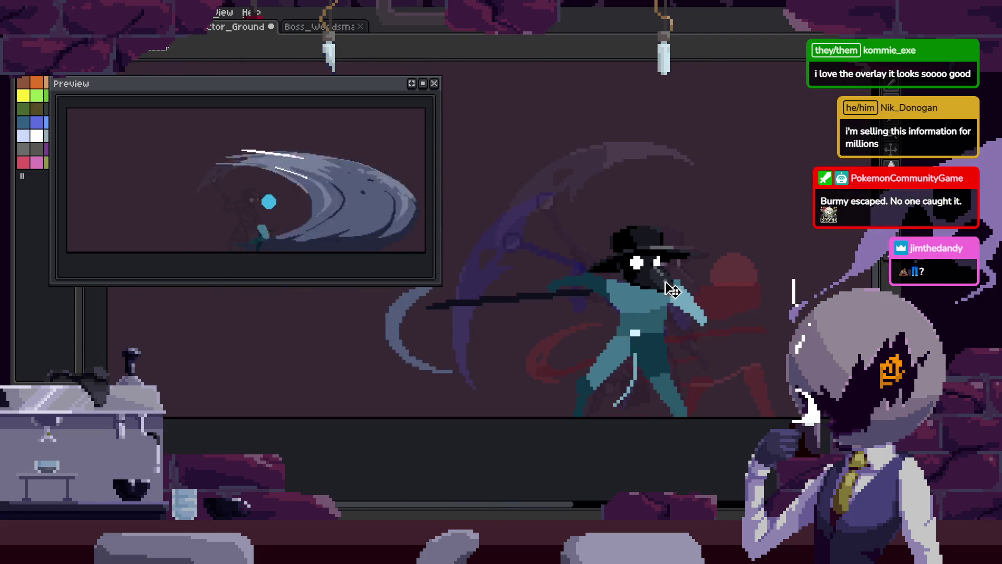
- Lasso around the character, clear the selection, and reframe the view for painting
drag(674, 187, 593, 181)
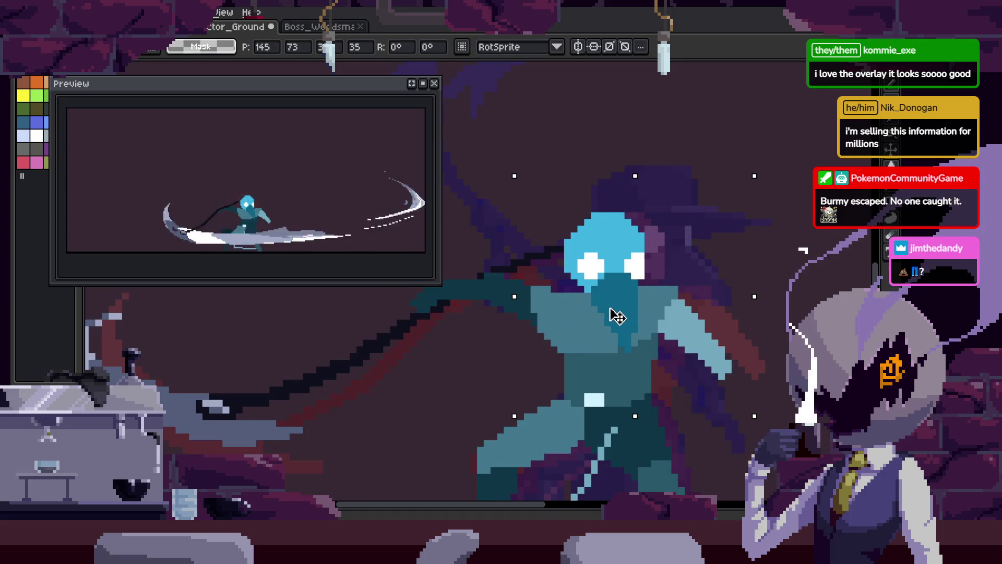
key(ctrl+d)
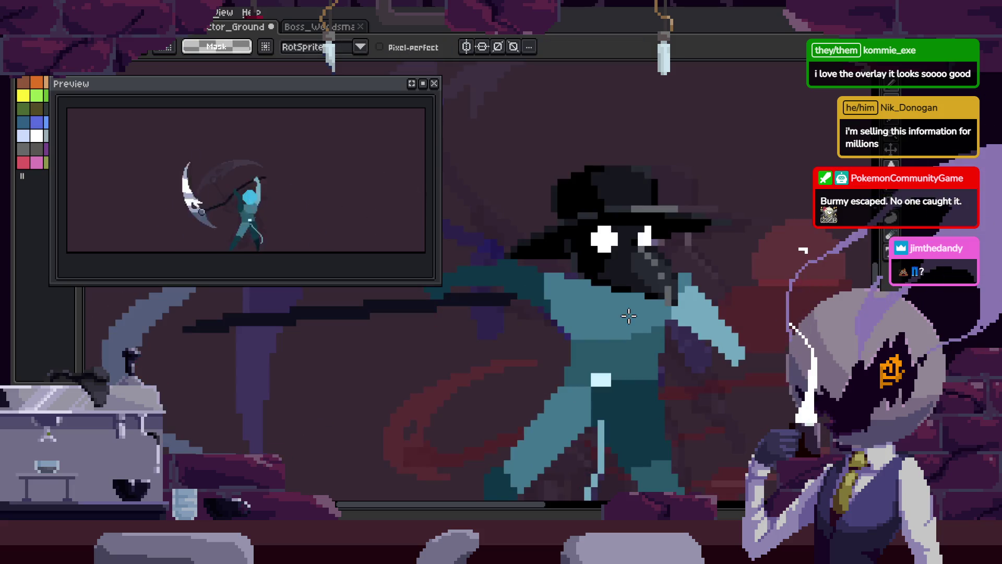
scroll(630, 313, up, 2)
key(h)
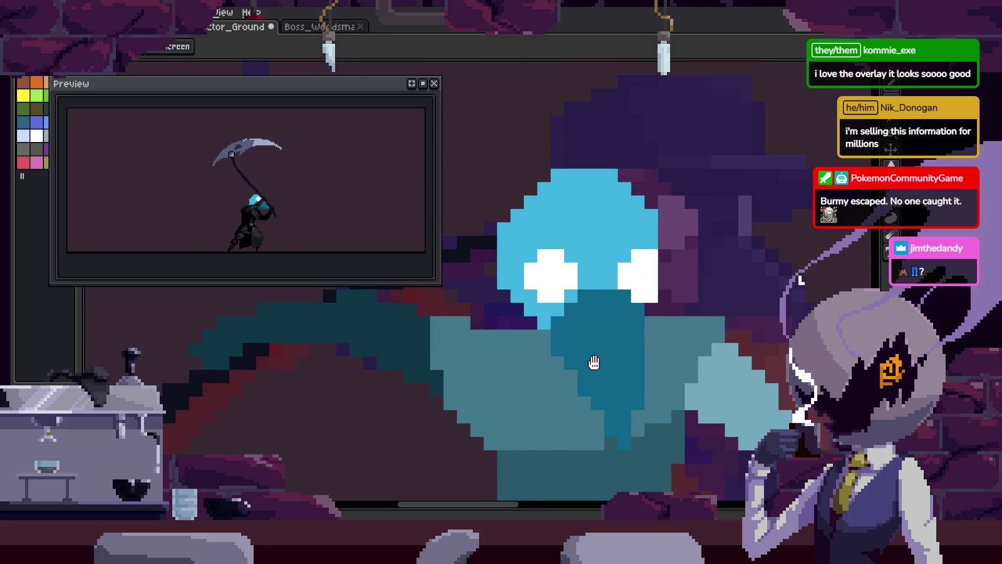
scroll(523, 291, up, 1)
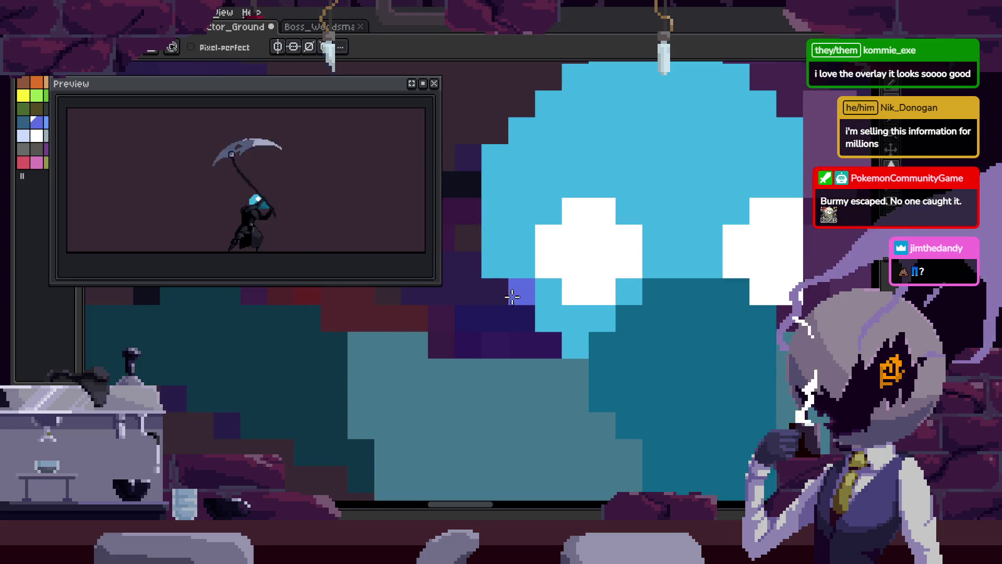
scroll(497, 253, up, 1)
key(b)
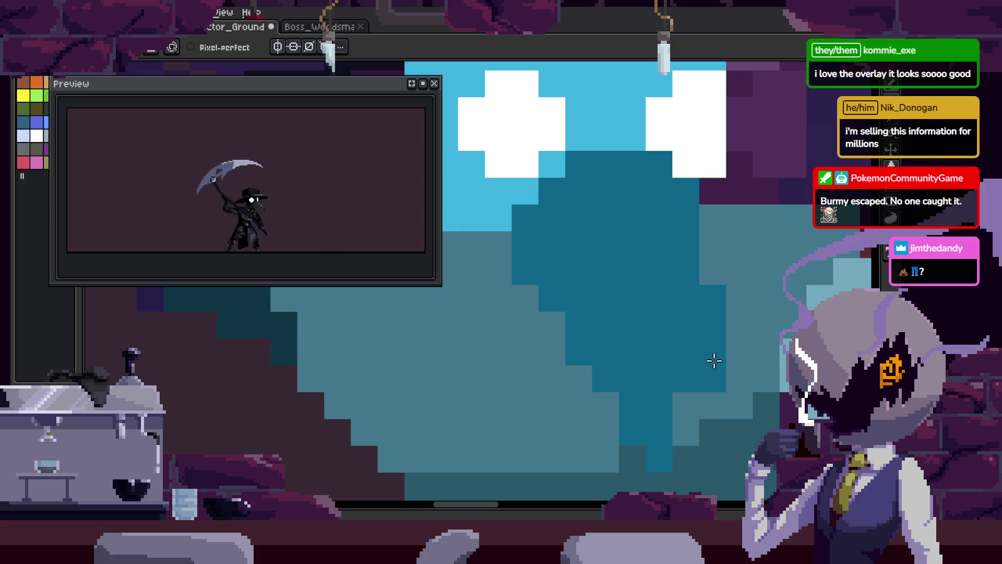
- Paint lighter teal over the dark body, save, and play the animation to review
drag(502, 299, 681, 490)
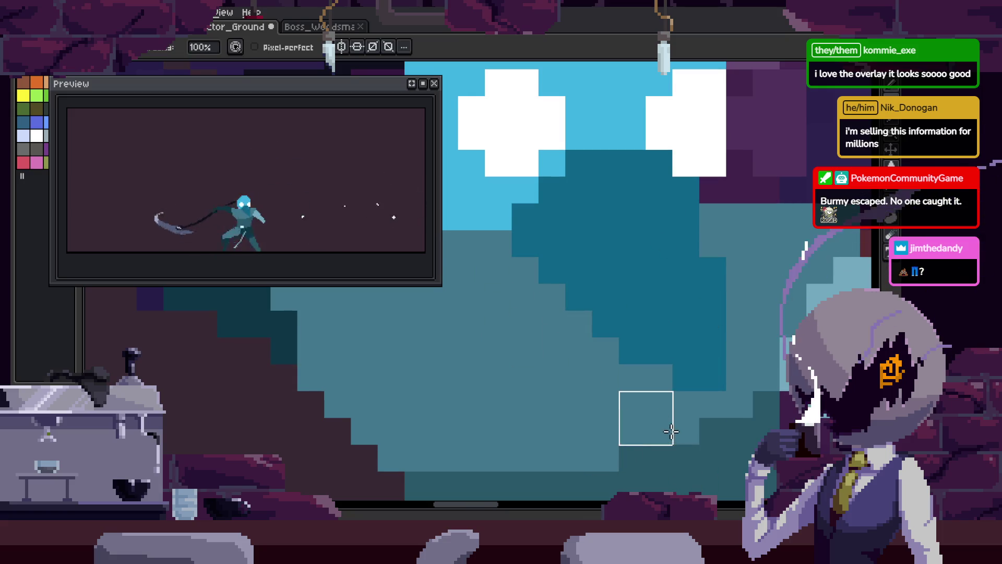
scroll(671, 291, down, 2)
scroll(656, 261, up, 2)
key(ctrl+s)
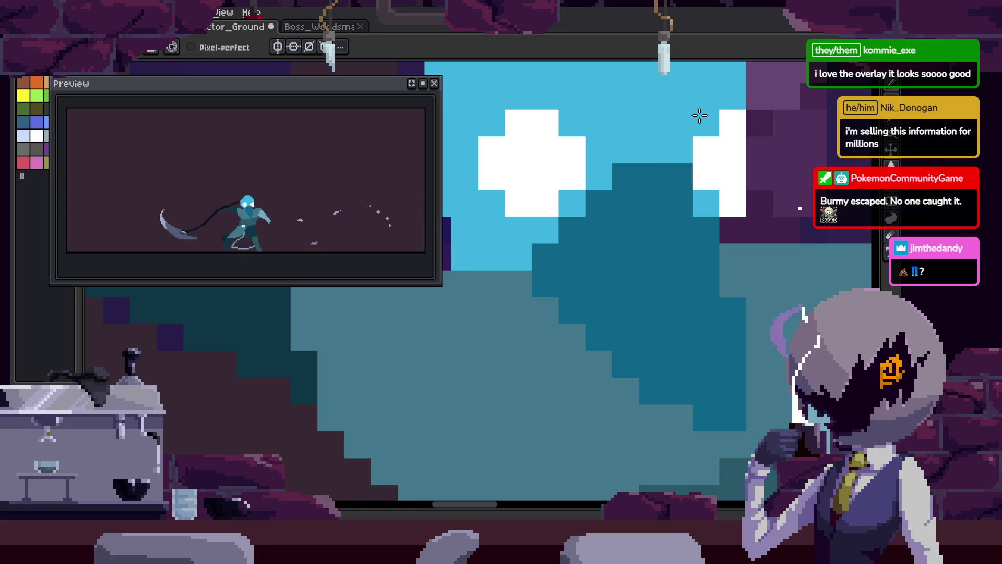
scroll(700, 114, down, 3)
key(ctrl+s)
key(Return)
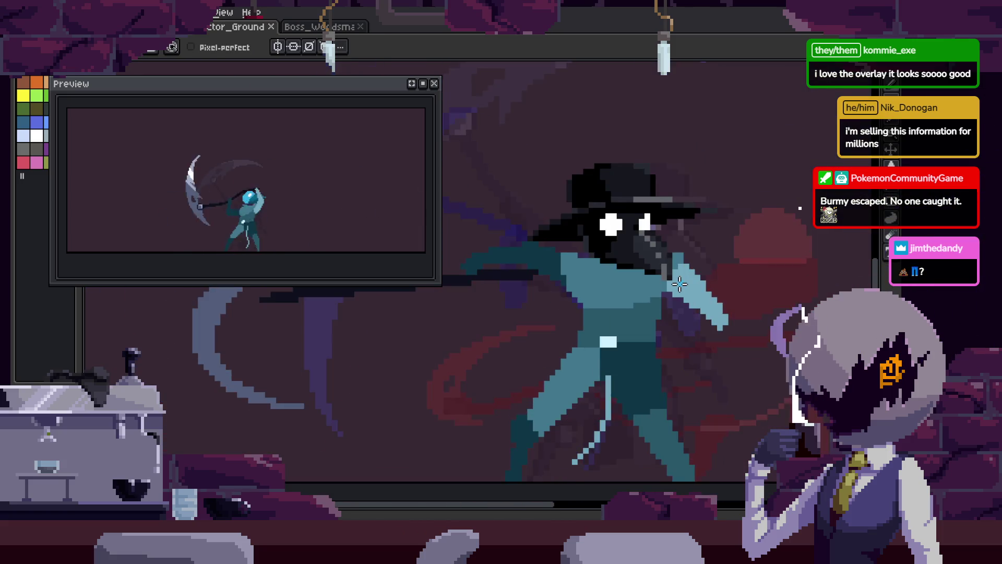
scroll(679, 285, up, 3)
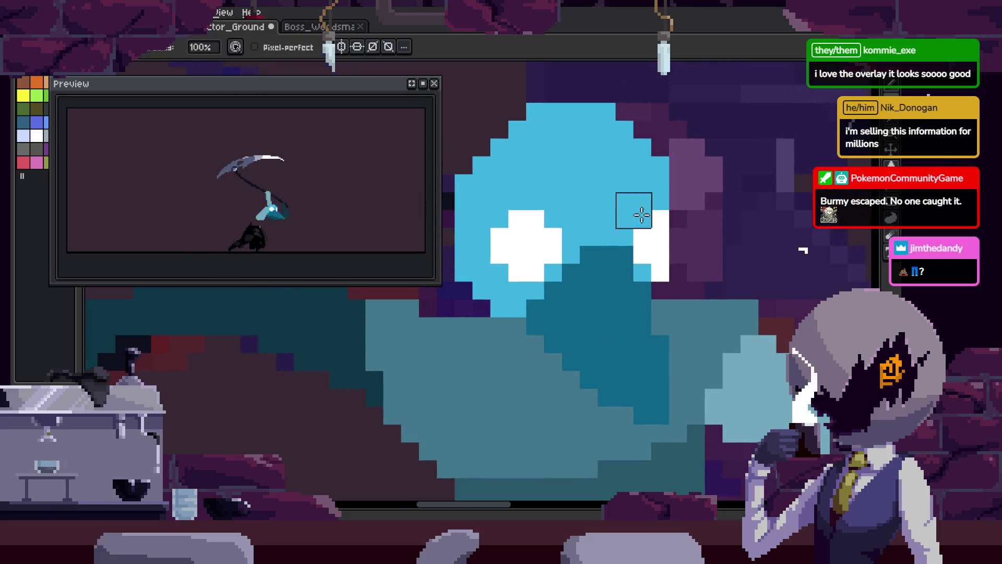
scroll(647, 235, down, 4)
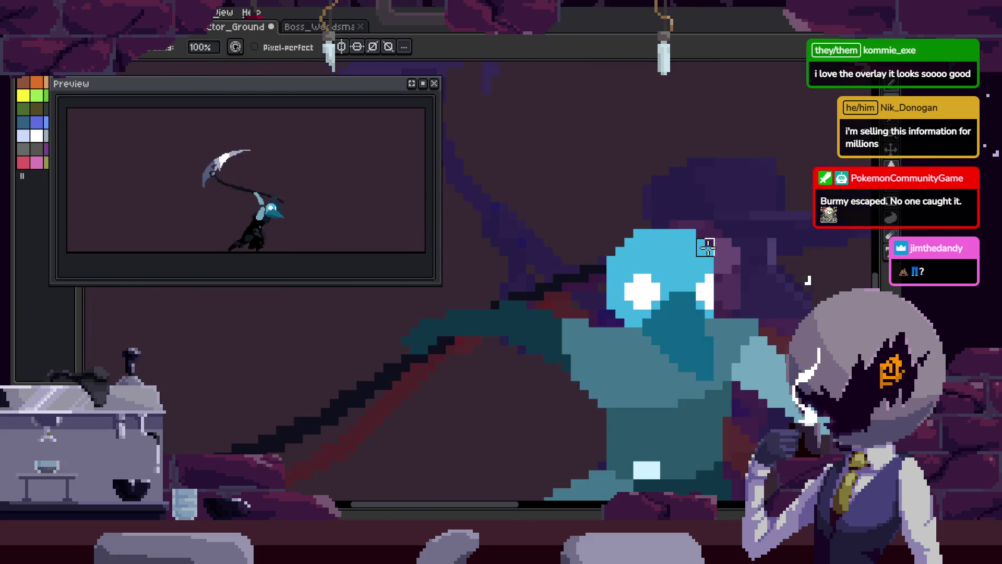
- Touch up a pixel on the hooded head and save the sprite
key(b)
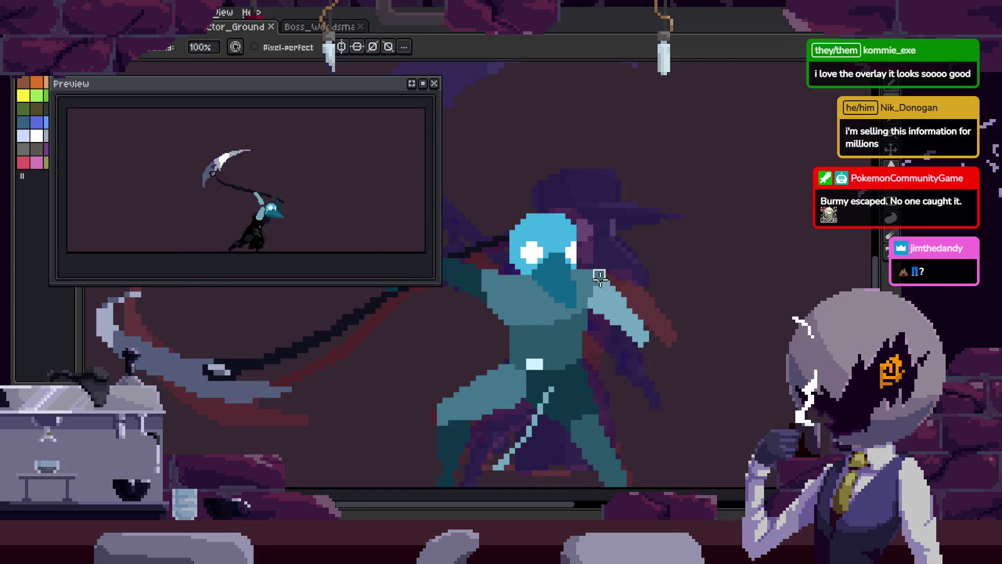
key(h)
scroll(672, 304, down, 2)
key(ctrl+s)
key(b)
scroll(574, 298, up, 5)
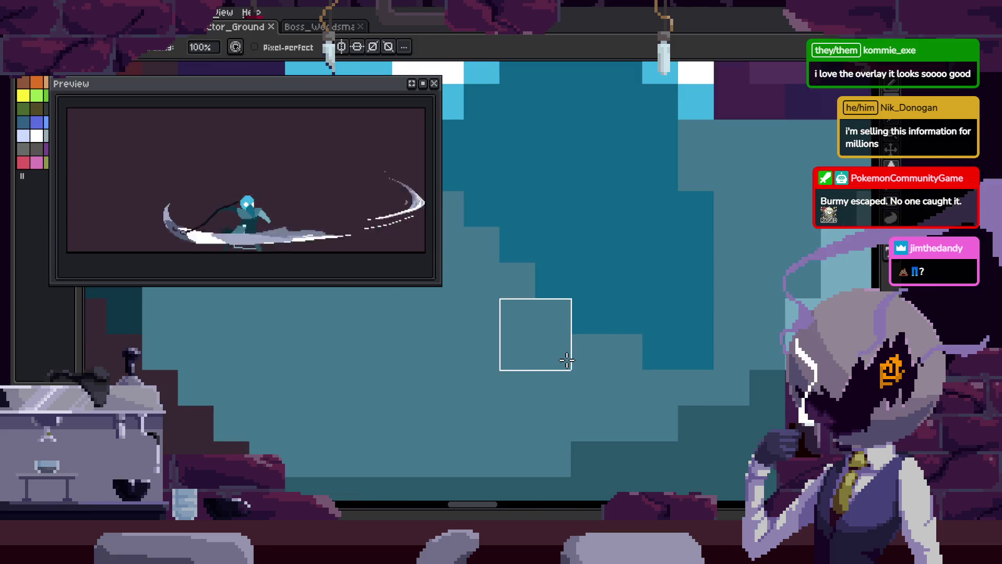
click(517, 340)
scroll(602, 342, left, 2)
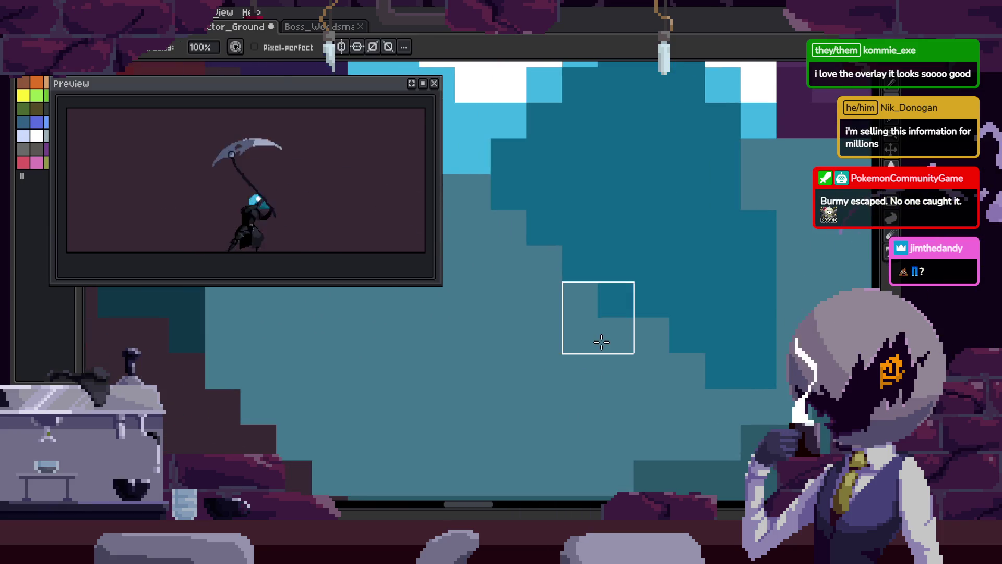
scroll(561, 316, down, 5)
key(ctrl+s)
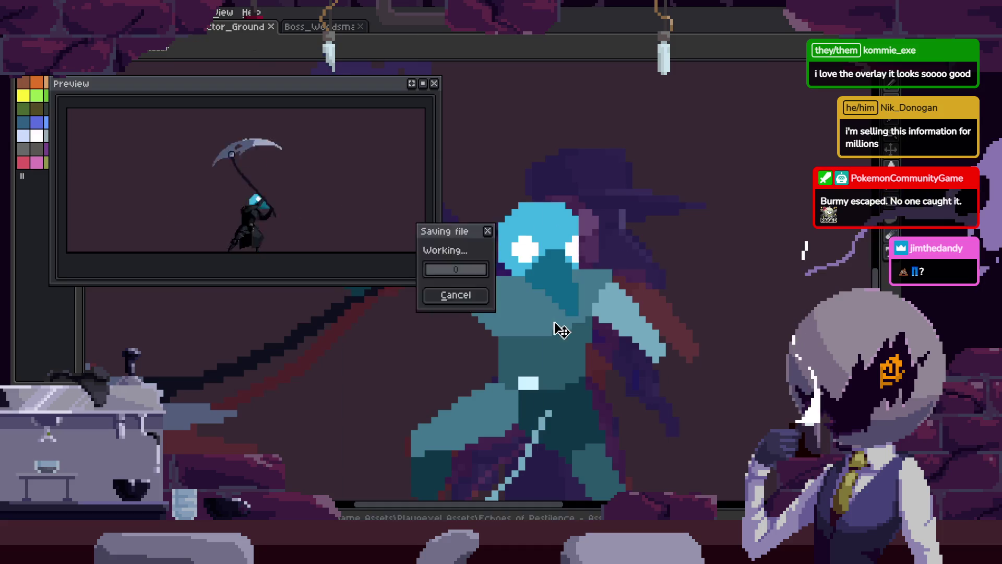
- Step through the frames from the black-hatted pose to the scythe-swing frame
key(Tab)
key(Return)
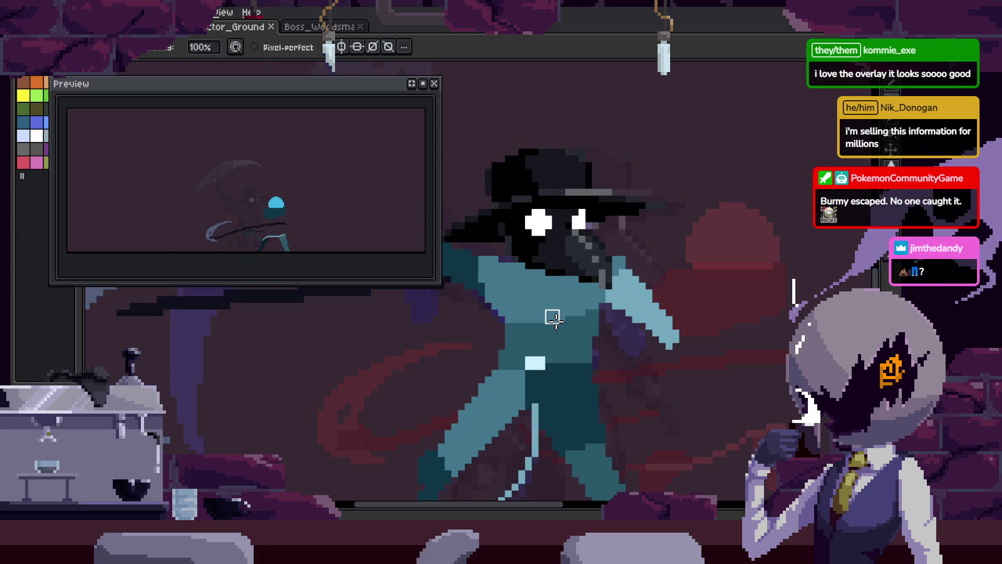
key(Return)
key(Tab)
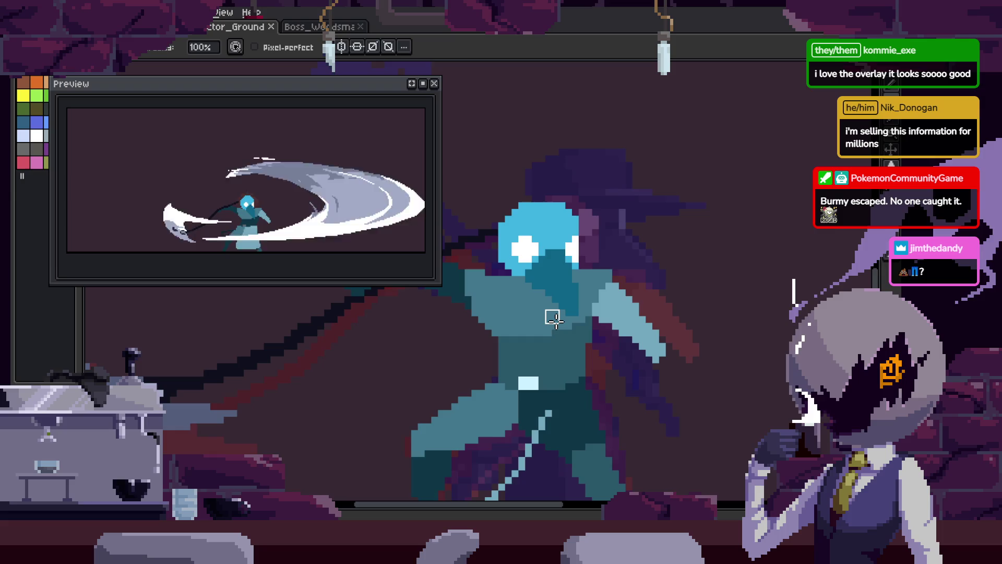
key(Tab)
key(Right)
key(Right)
key(Tab)
key(Return)
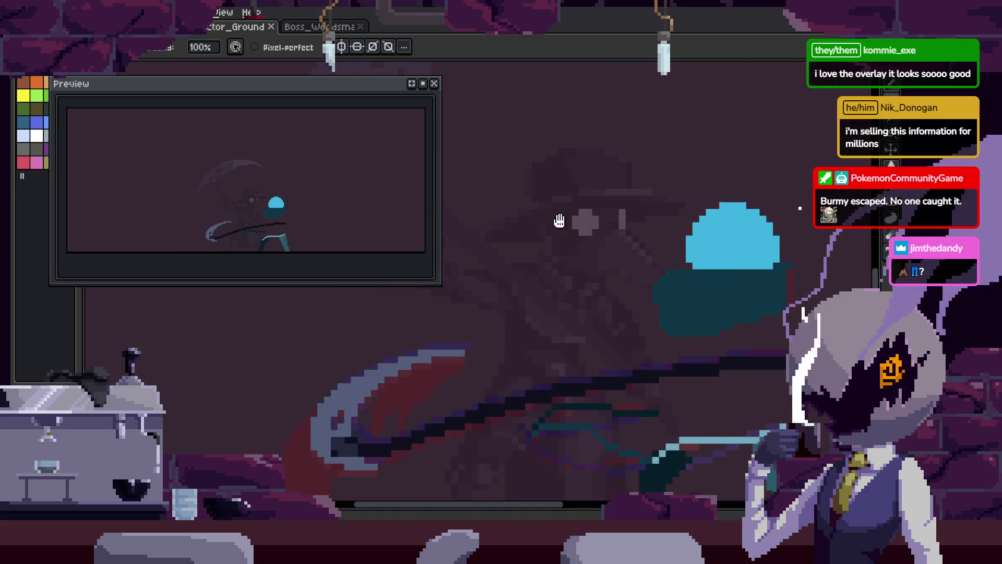
key(Tab)
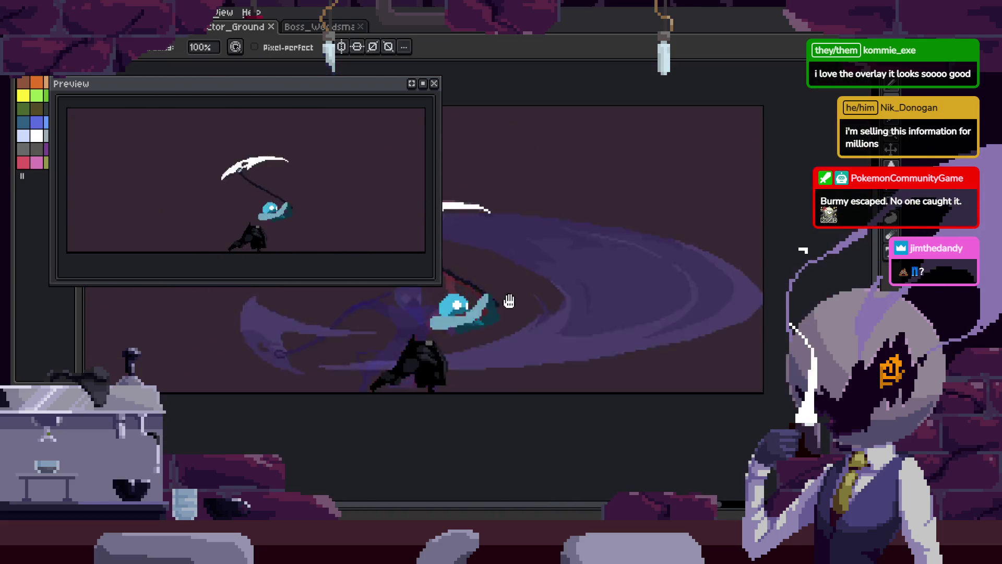
key(Tab)
key(Tab)
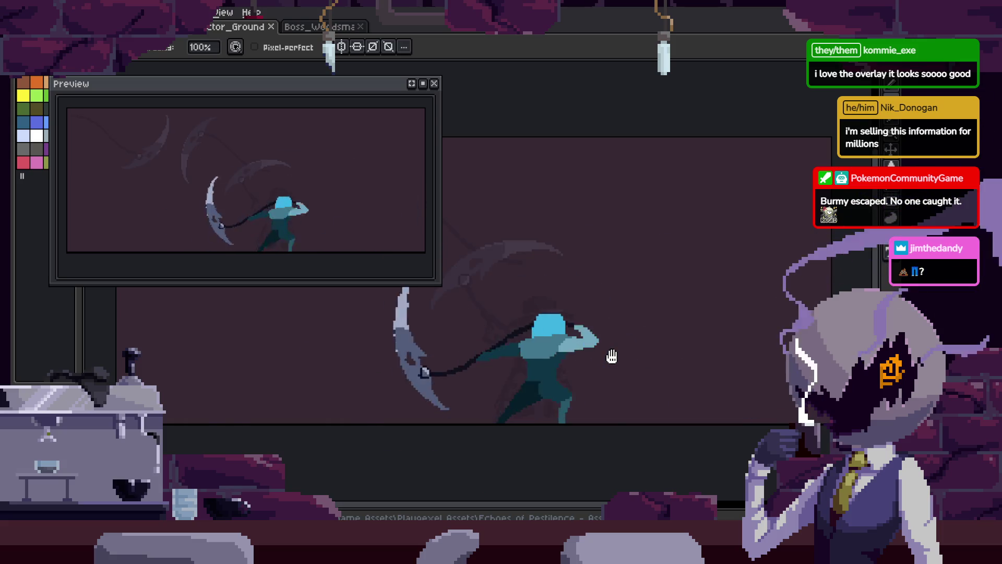
- Show the Attack timeline, go back to frame 13, and lasso the old head
key(Tab)
scroll(522, 335, up, 4)
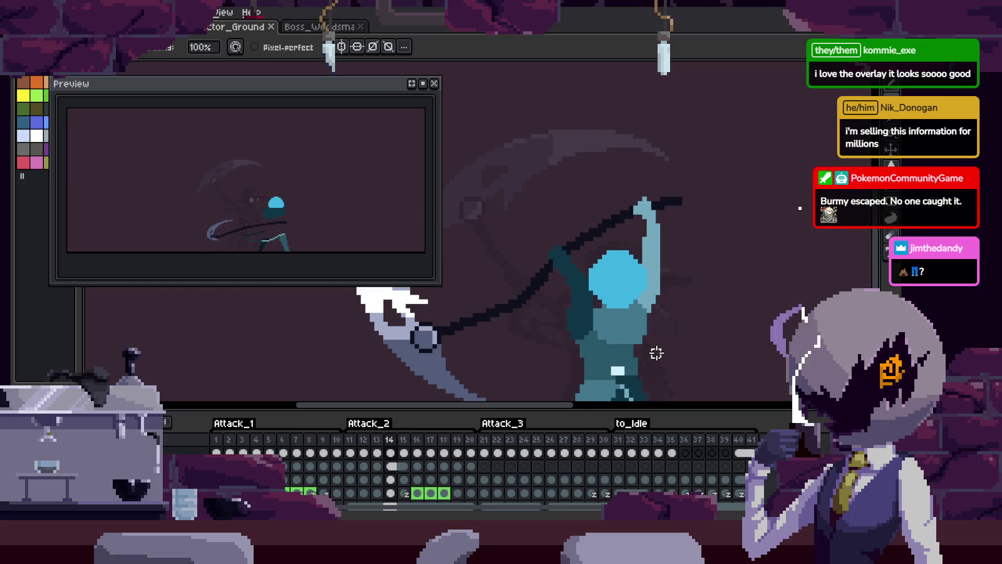
key(Left)
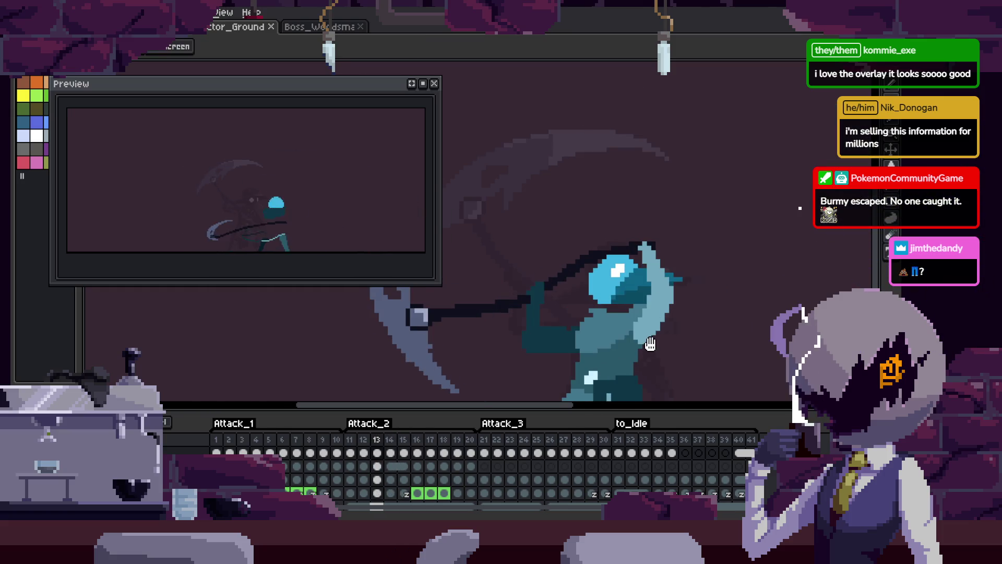
scroll(650, 344, down, 3)
scroll(649, 331, up, 6)
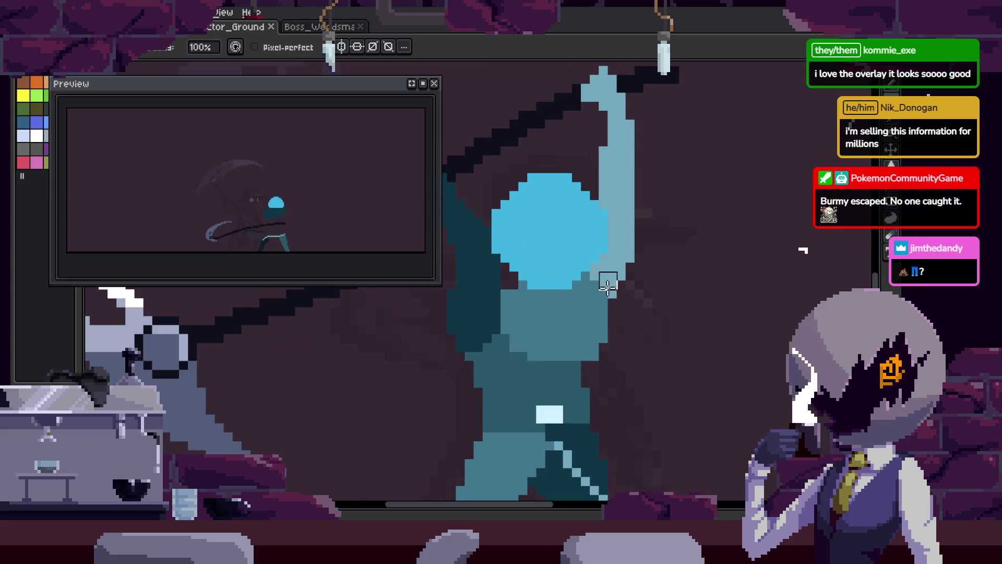
mouse_move(679, 157)
mouse_down()
mouse_move(653, 336)
mouse_move(740, 260)
mouse_up()
- Advance through the raised-arm and scythe-swing frames with the whole character in view
key(Right)
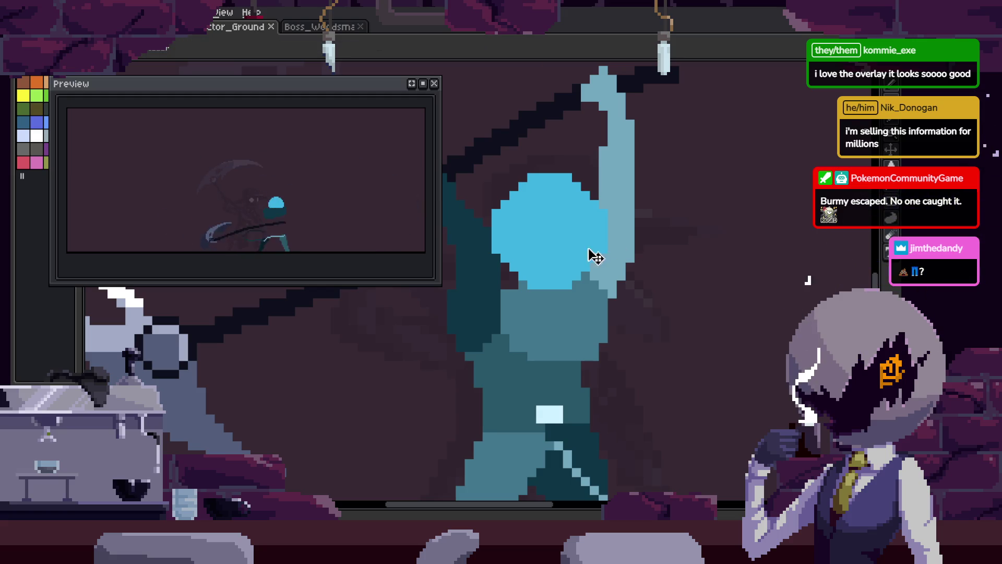
scroll(600, 218, up, 5)
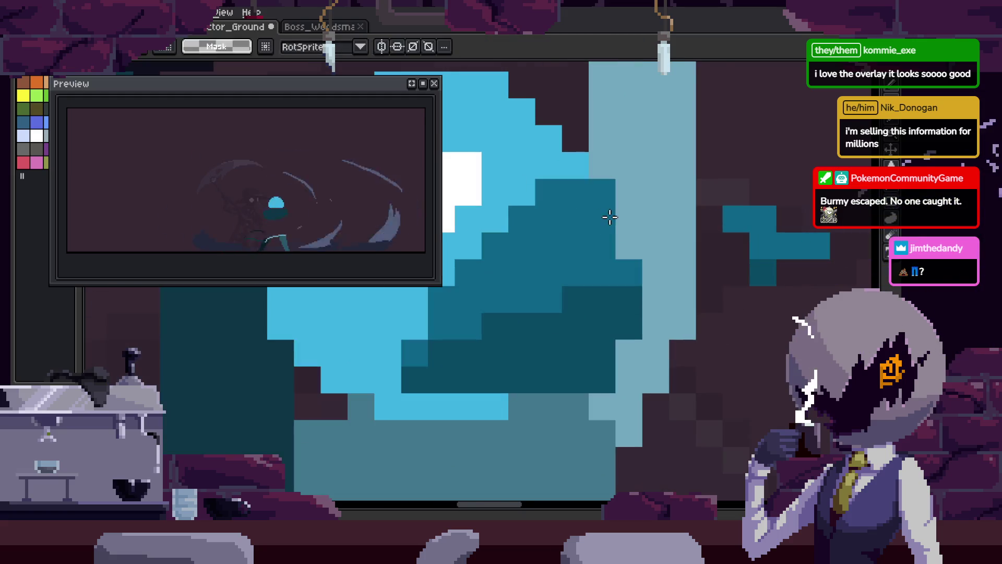
key(Right)
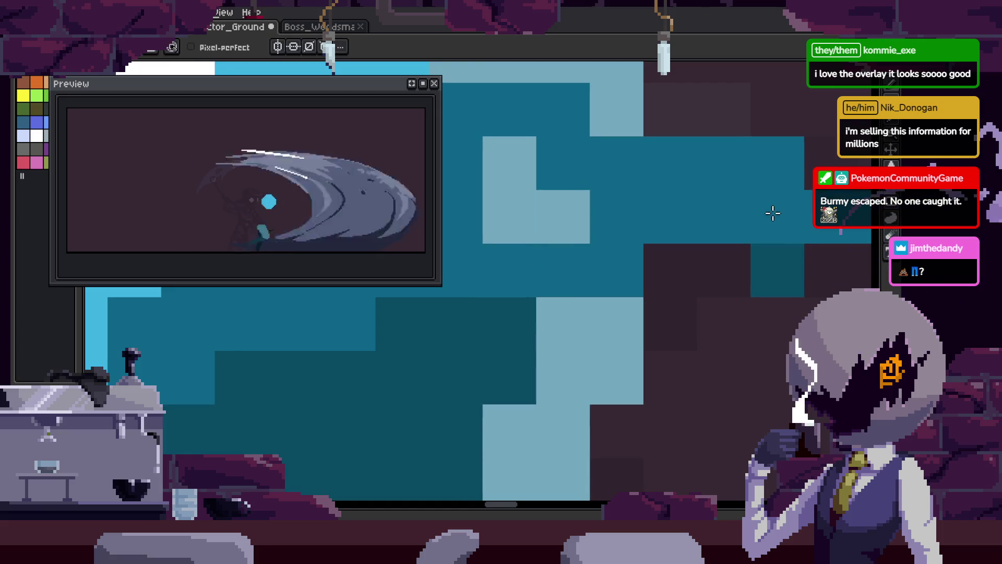
mouse_move(485, 353)
mouse_down()
mouse_move(656, 325)
mouse_move(781, 277)
mouse_up()
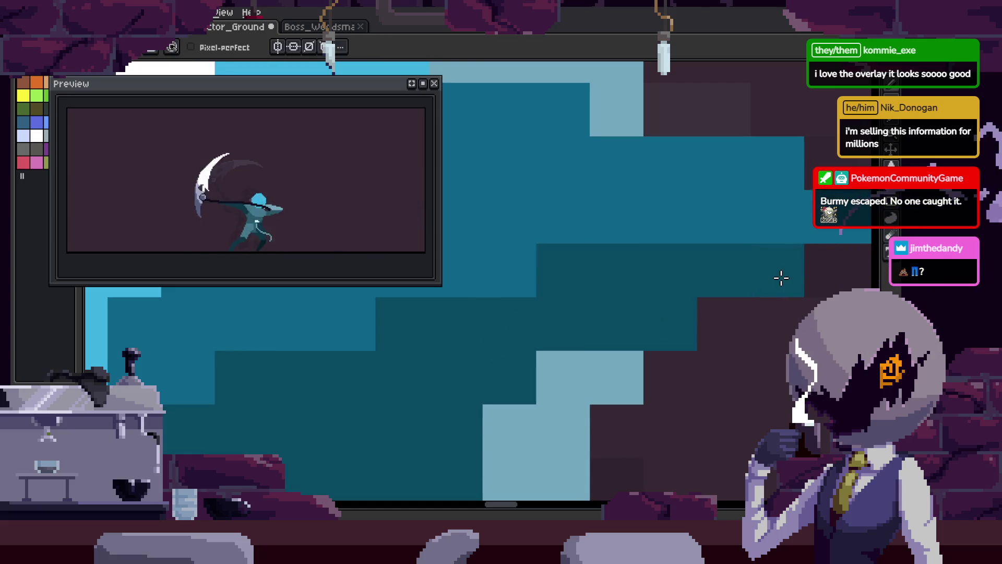
scroll(772, 302, down, 5)
scroll(721, 315, down, 2)
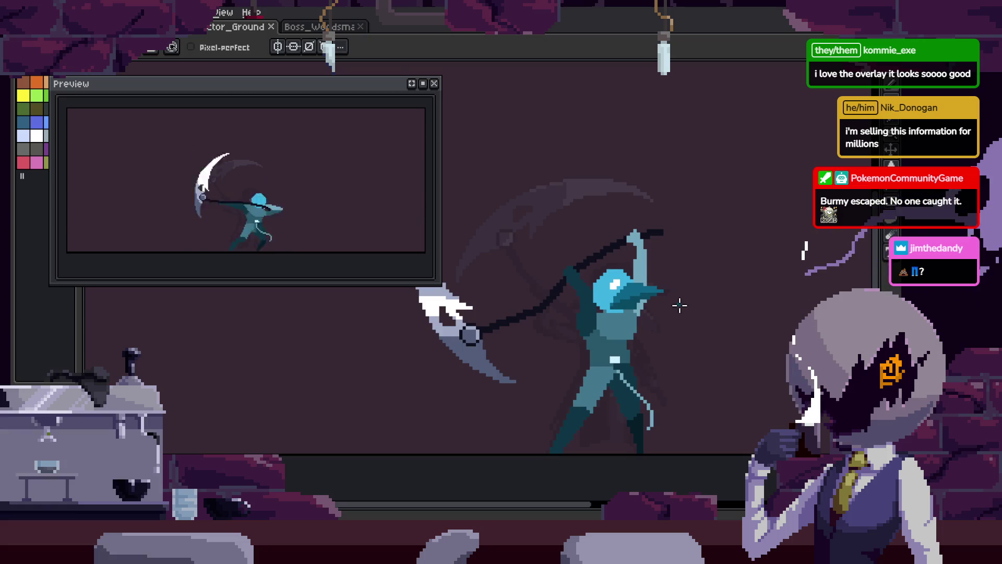
key(Right)
key(Right)
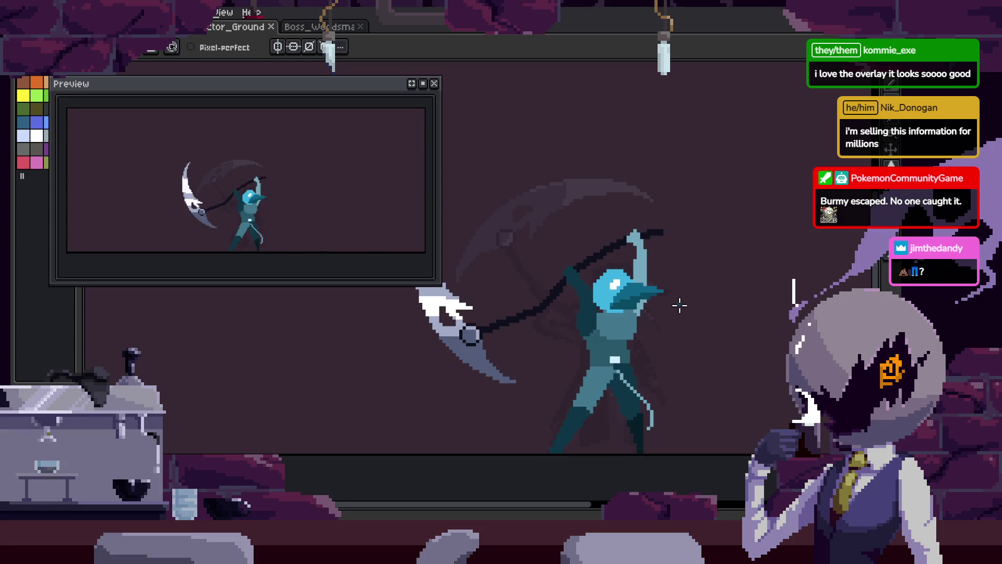
key(Right)
scroll(680, 305, up, 3)
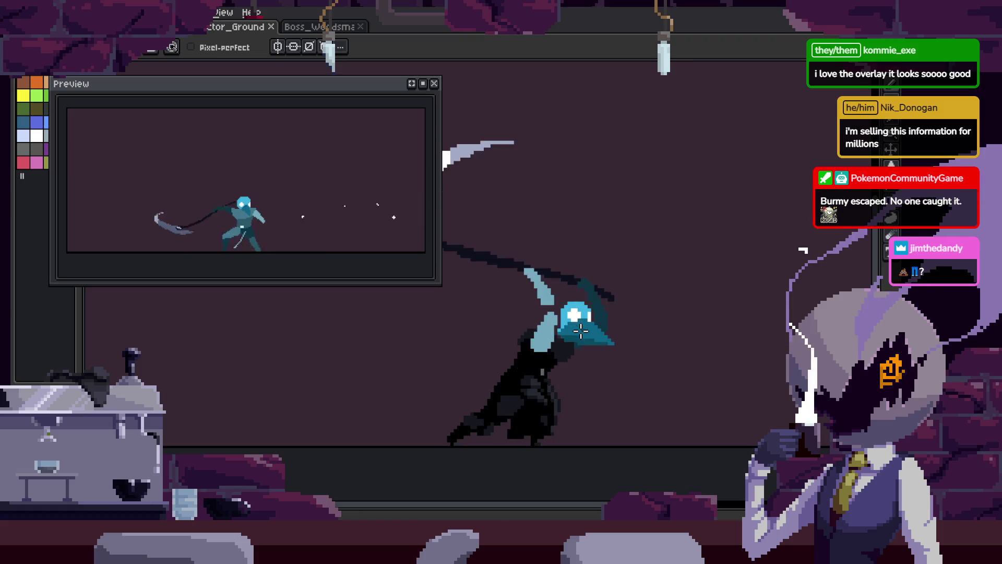
scroll(582, 334, up, 2)
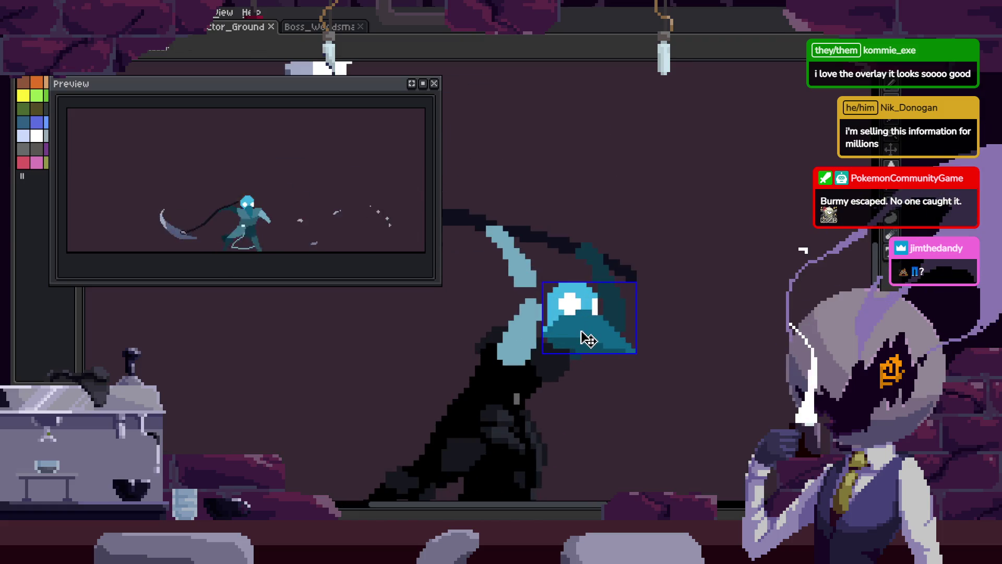
- Lasso the hat and nudge it right and slightly down, committing the move
key(m)
click(745, 376)
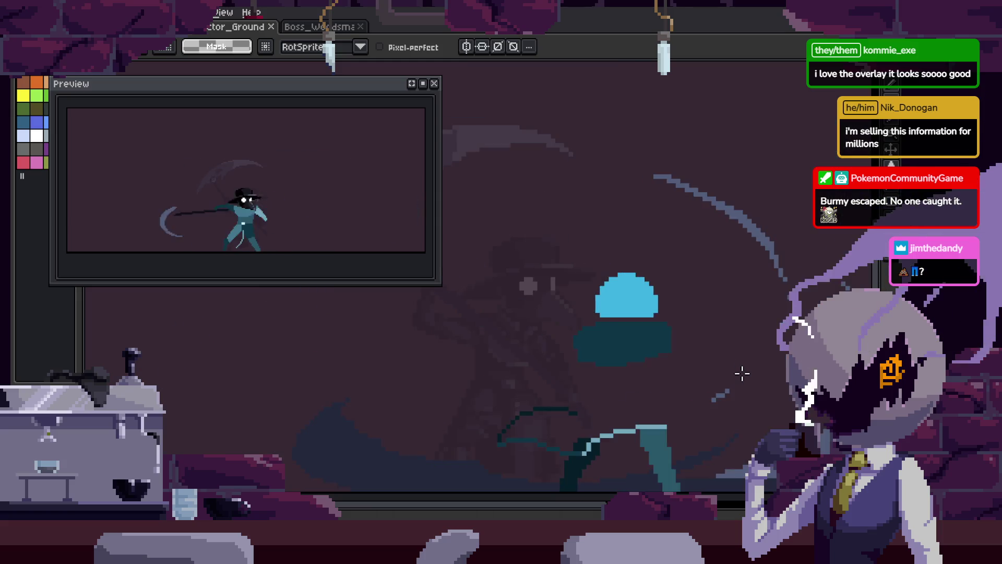
mouse_move(605, 326)
mouse_down()
mouse_move(622, 351)
mouse_move(595, 313)
mouse_up()
key(ctrl+d)
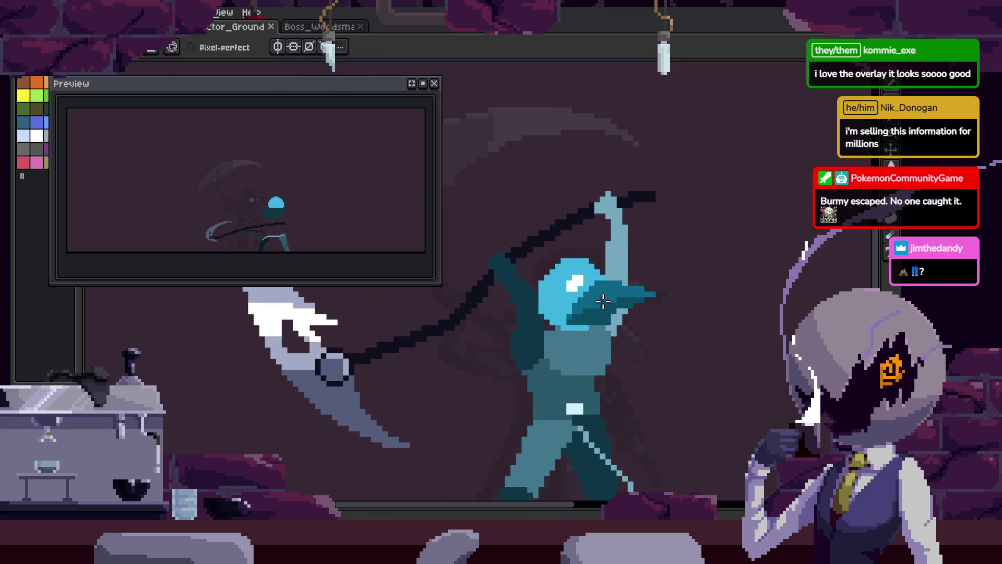
drag(665, 273, 700, 333)
scroll(678, 329, up, 3)
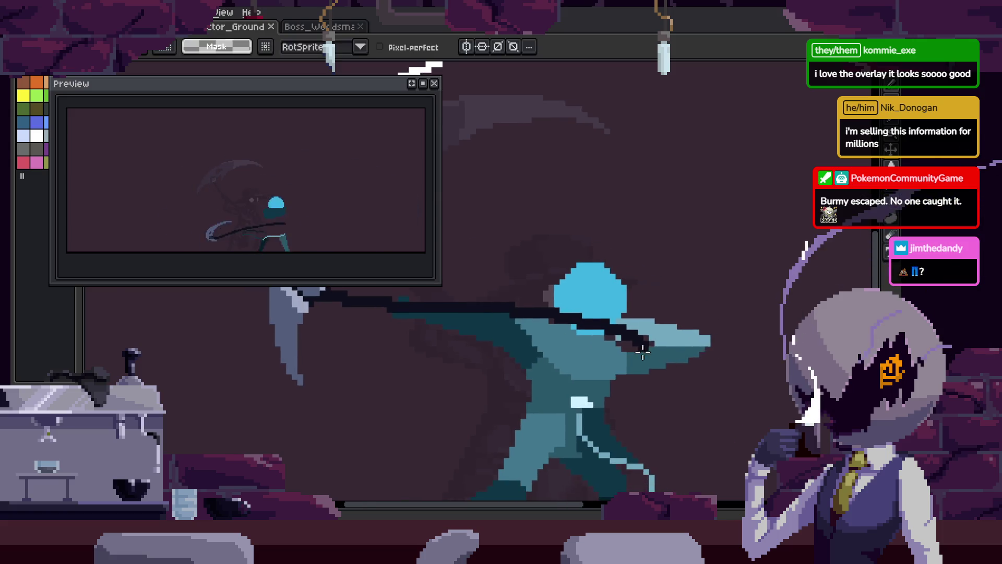
mouse_move(614, 324)
mouse_down()
mouse_move(687, 271)
mouse_move(638, 301)
mouse_up()
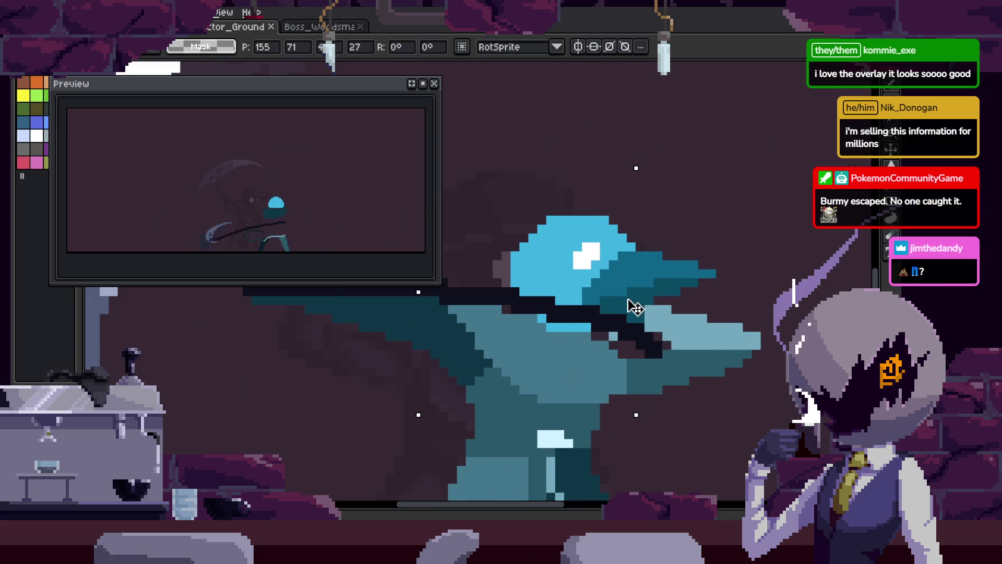
scroll(680, 320, down, 3)
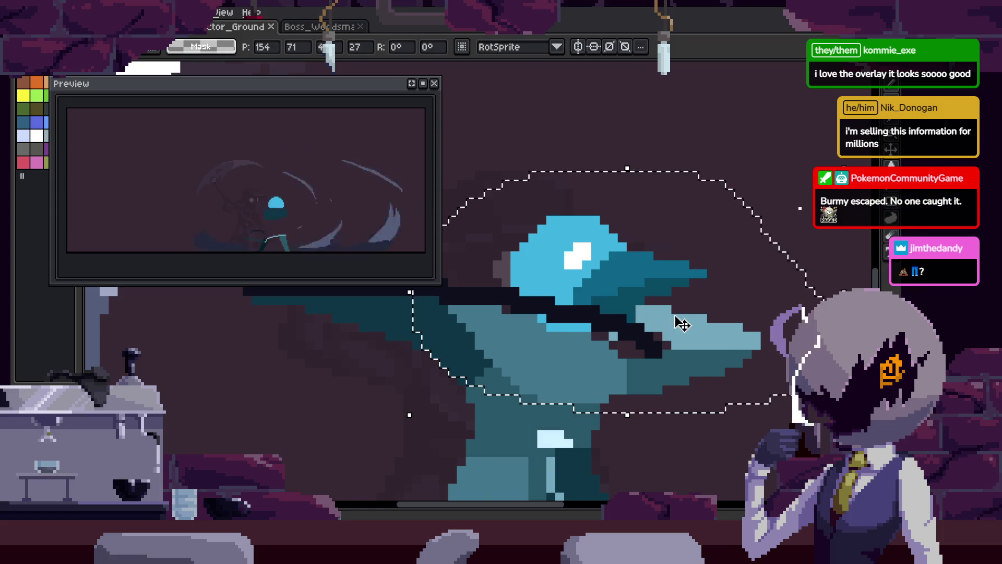
key(Return)
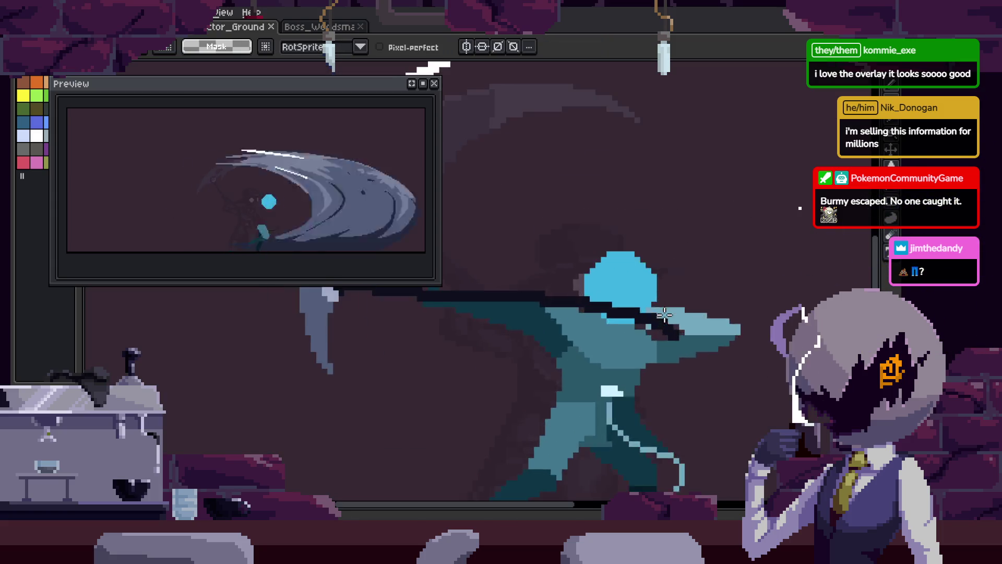
scroll(656, 309, up, 4)
- Paint a size-4 dark teal stroke along the hood's brim and bucket-fill the light teal patch
key(b)
key(Return)
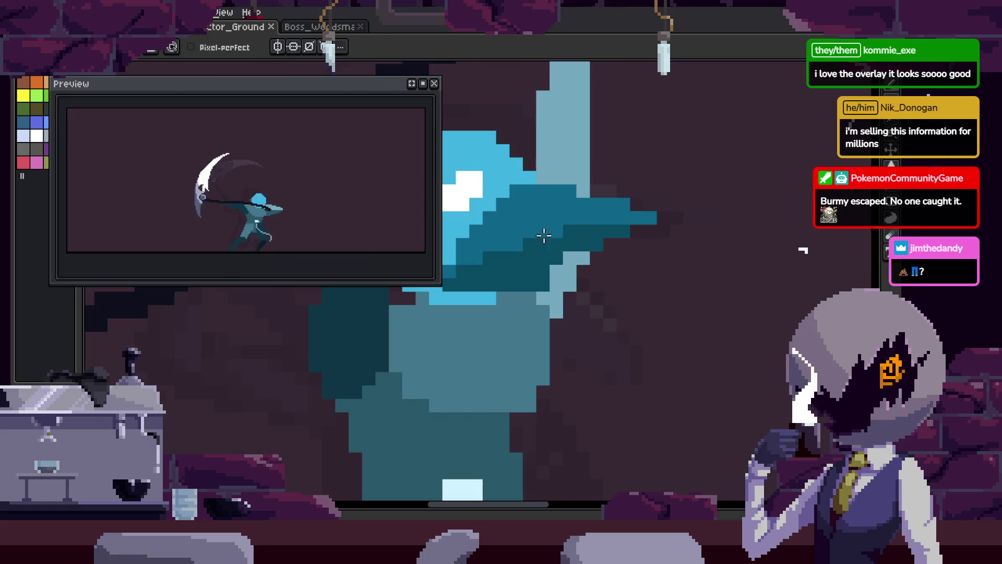
key(ctrl+d)
key(plus)
key(plus)
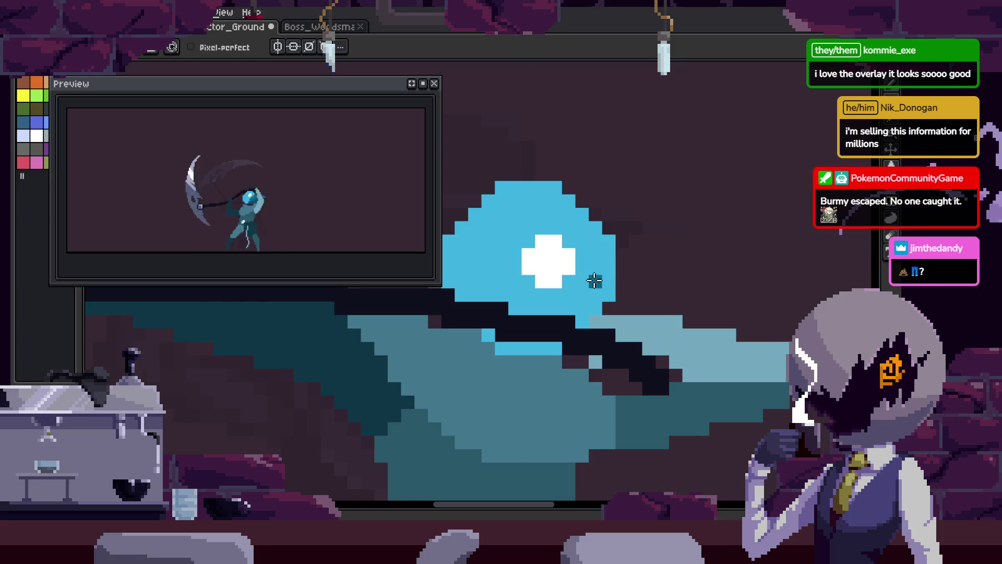
drag(598, 283, 743, 332)
key(g)
click(697, 341)
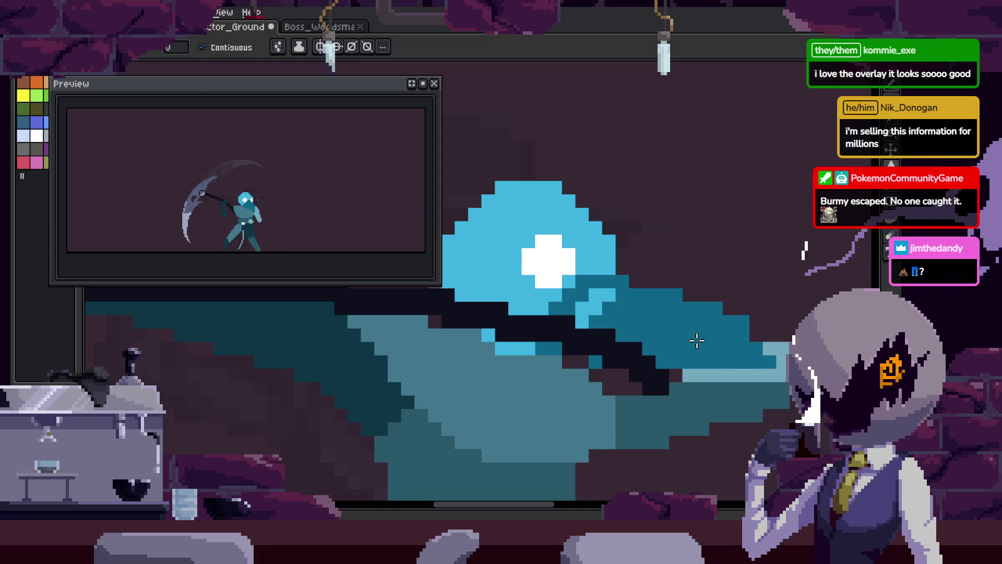
- Fill another light teal brim patch dark teal, preview the animation, and save
click(595, 311)
key(b)
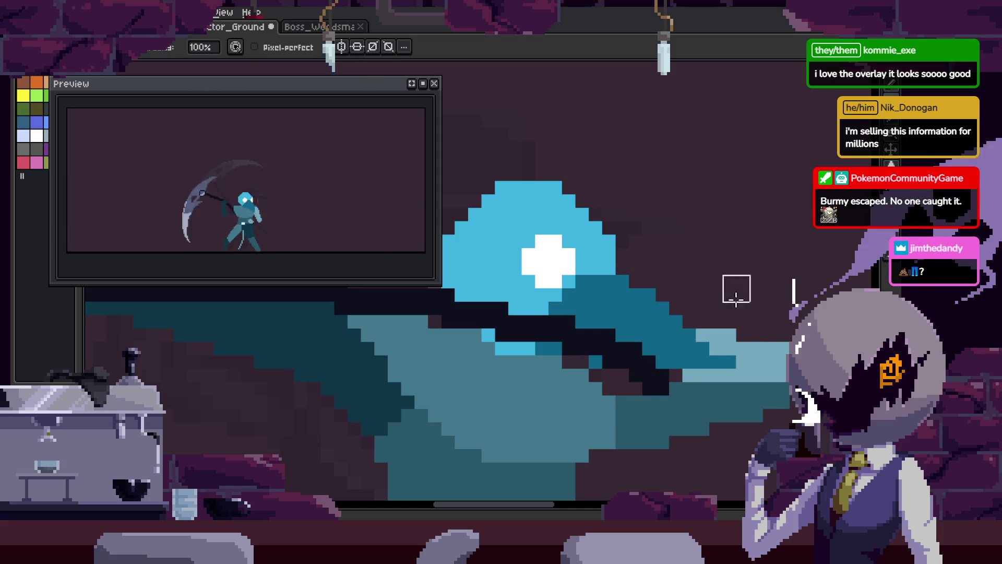
scroll(747, 361, down, 3)
key(Return)
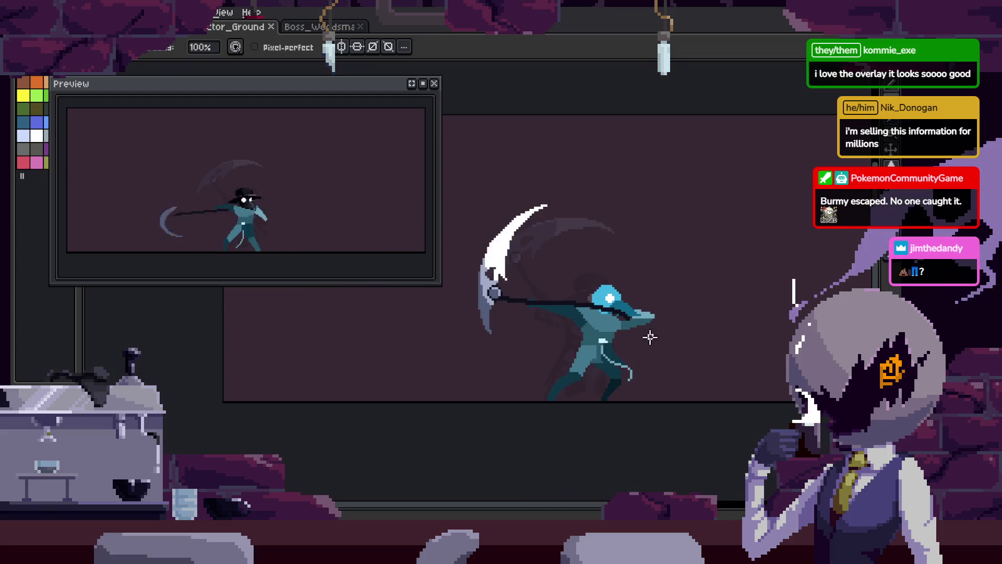
scroll(649, 340, up, 3)
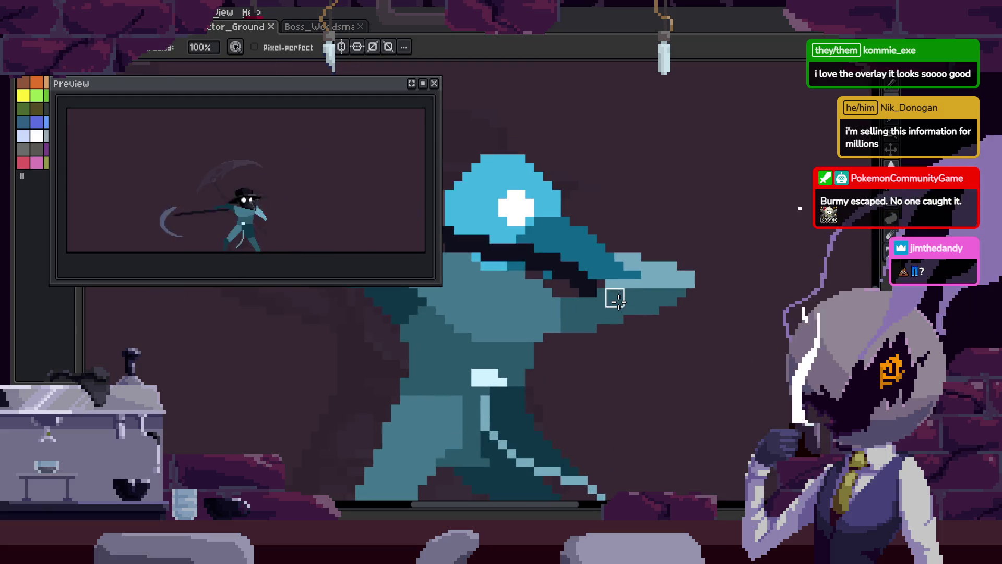
scroll(661, 339, up, 2)
key(i)
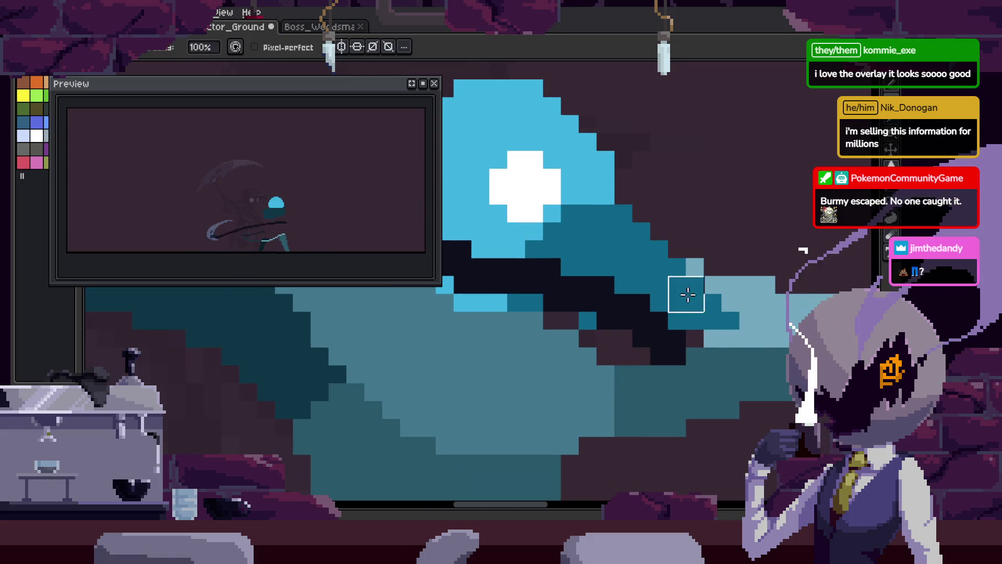
key(ctrl+s)
- Pick white from the canvas and pencil in the hood's eye
scroll(654, 357, down, 2)
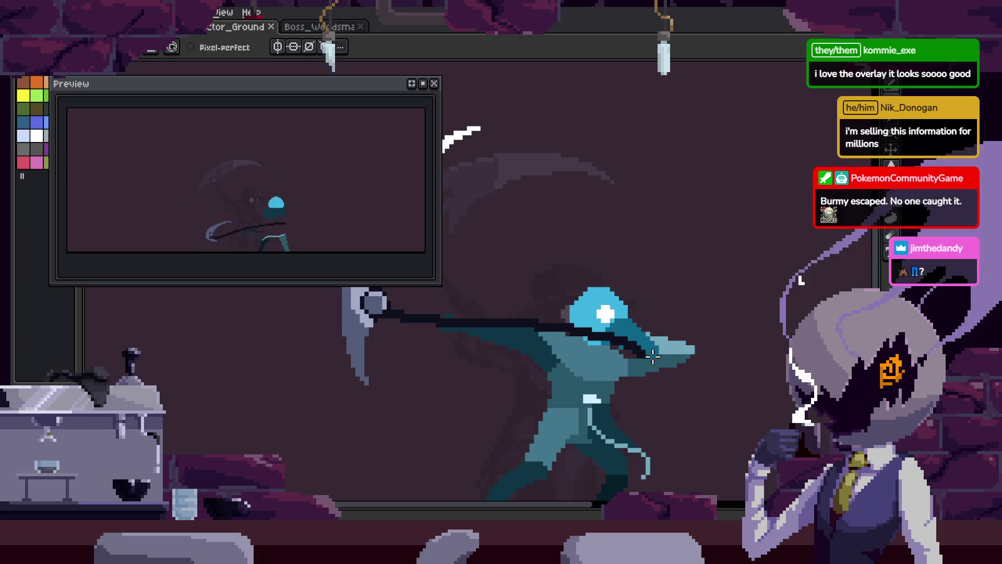
scroll(696, 390, up, 1)
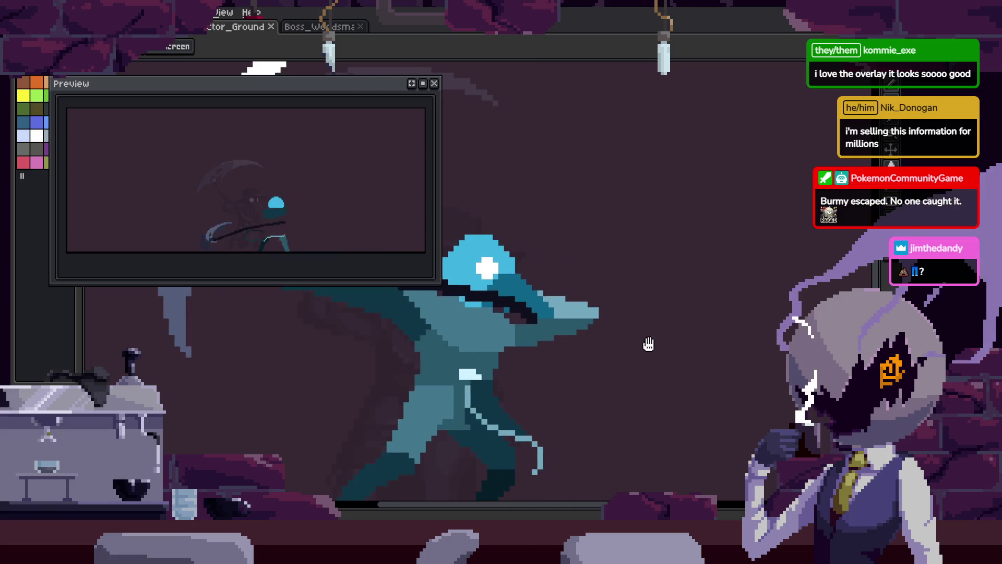
scroll(551, 294, up, 3)
scroll(604, 249, down, 2)
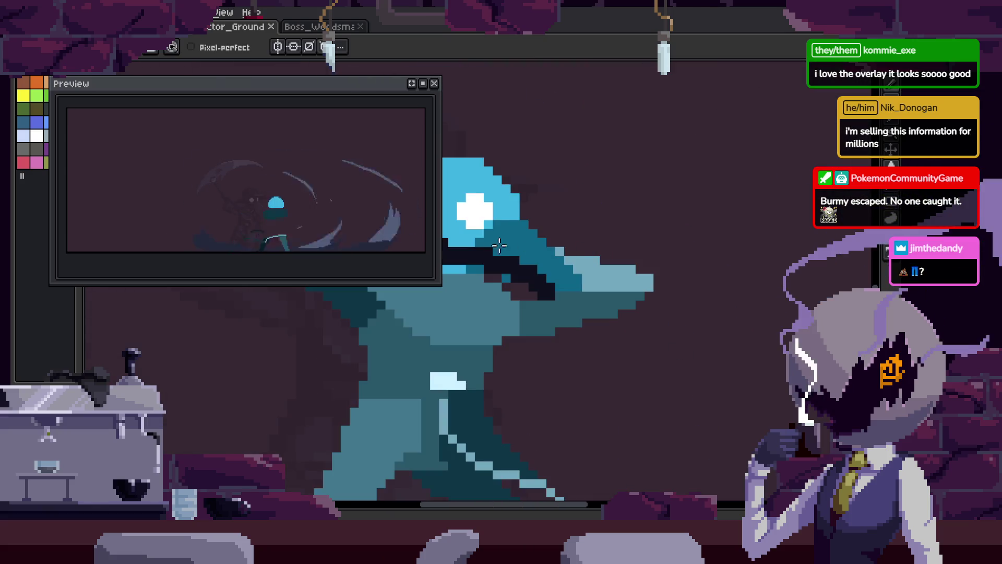
key(i)
click(487, 209)
key(b)
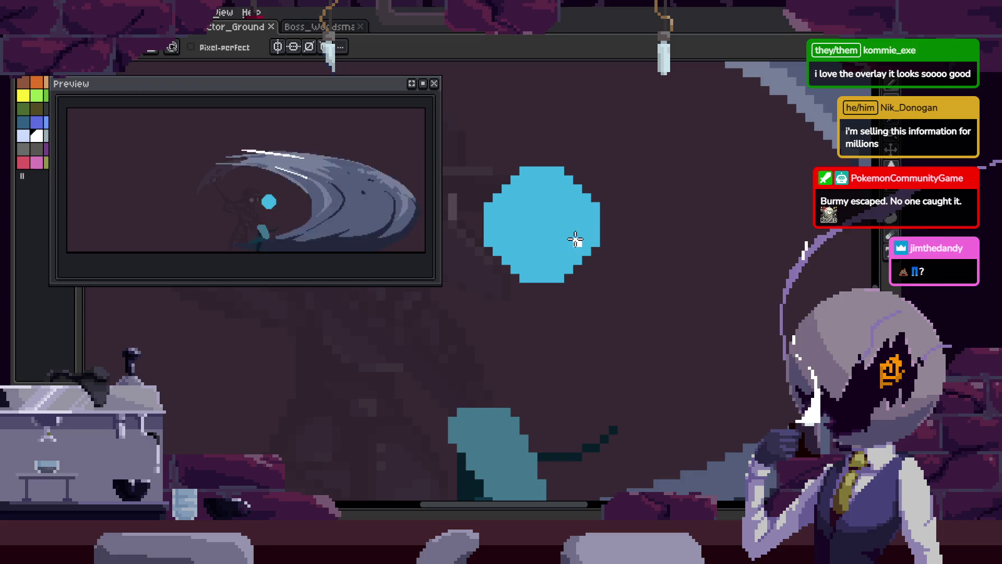
scroll(576, 240, up, 2)
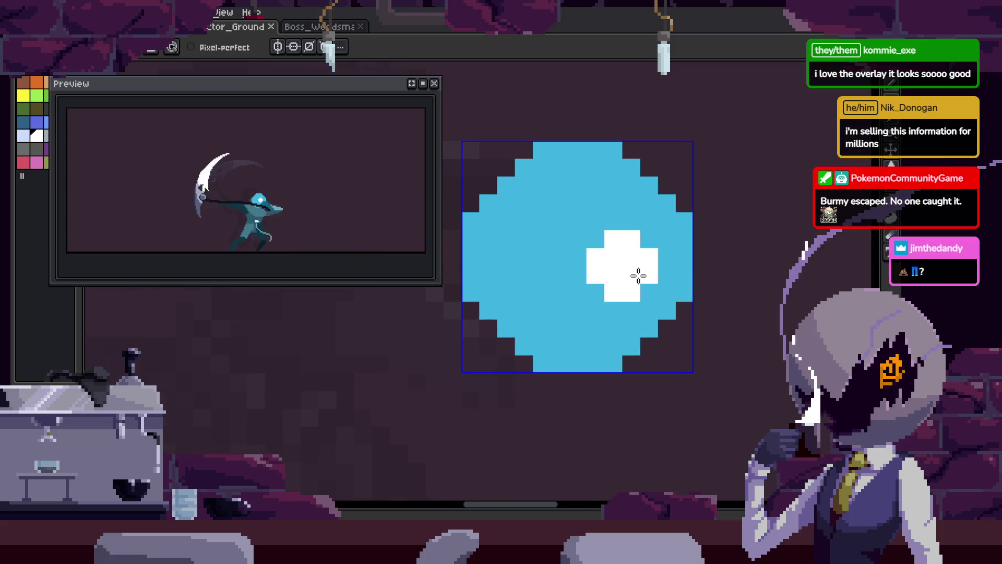
scroll(636, 277, down, 1)
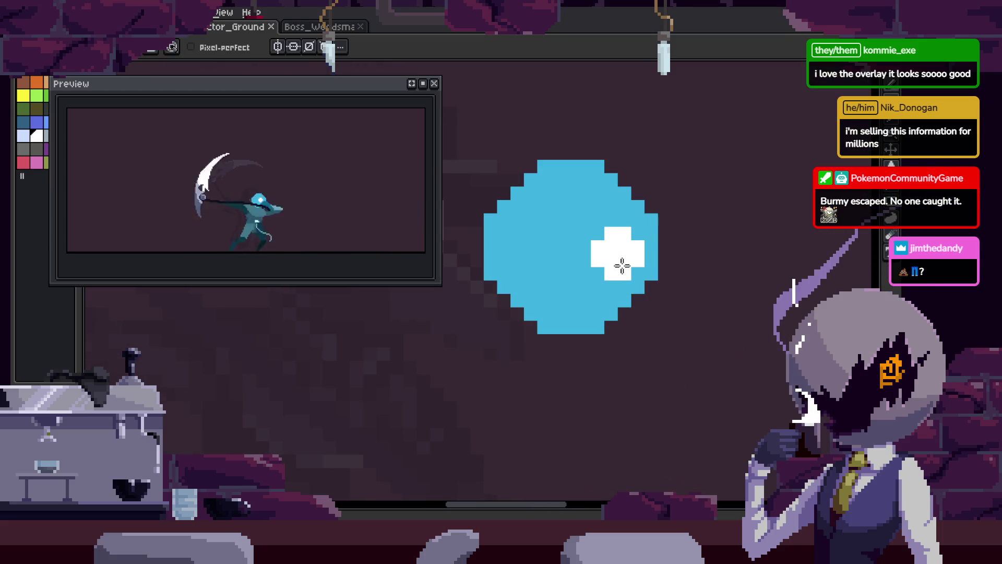
drag(677, 313, 619, 276)
- Close off the hood's tail with a line, fill the gap dark blue, and save
key(v)
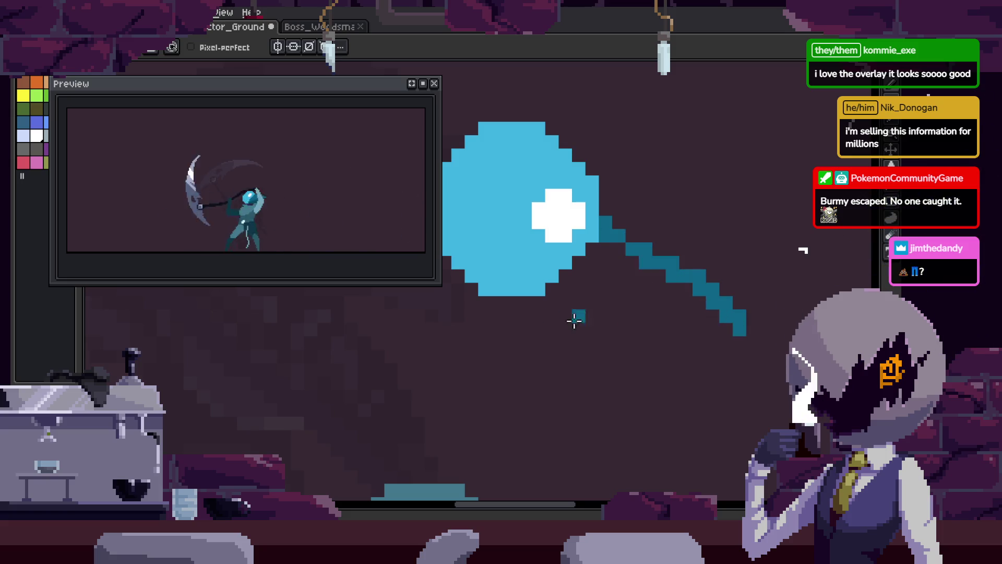
shift+click(730, 309)
key(g)
click(642, 284)
scroll(521, 239, up, 2)
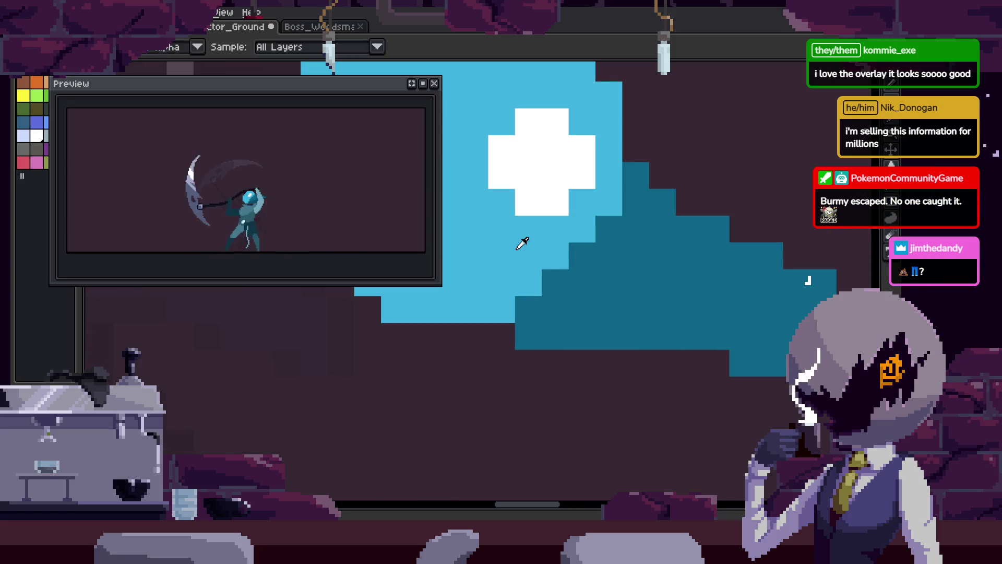
key(ctrl+s)
scroll(624, 261, down, 3)
scroll(631, 300, up, 2)
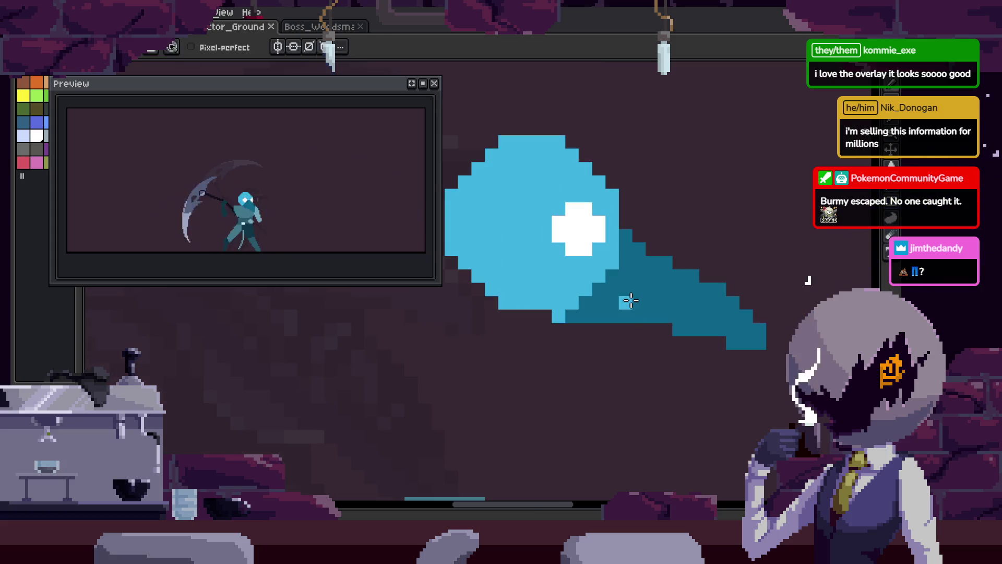
scroll(616, 284, up, 4)
key(ctrl+s)
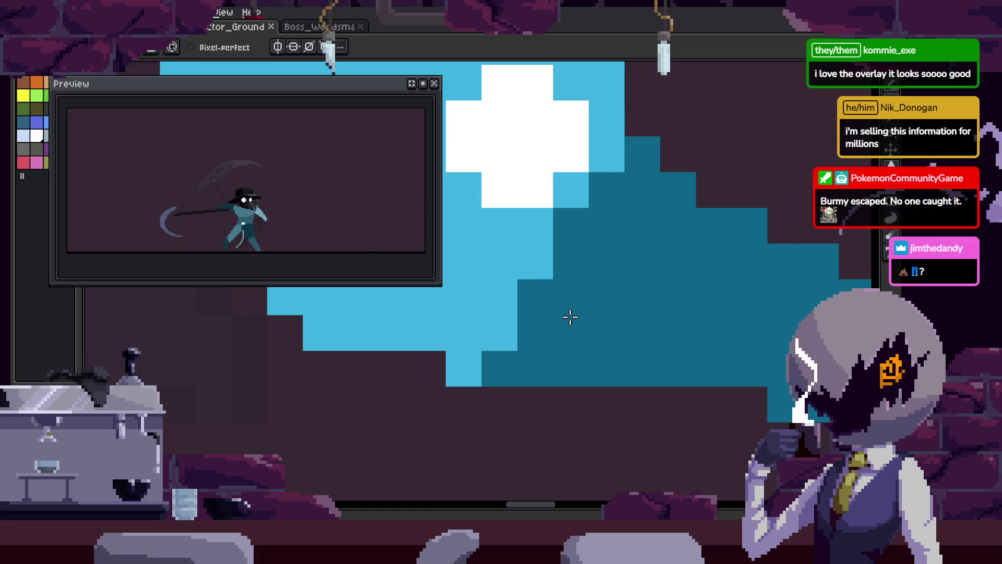
- Add a light blue edge pixel, then undo back to the tail's earlier shape and save
scroll(570, 317, down, 3)
scroll(569, 287, up, 2)
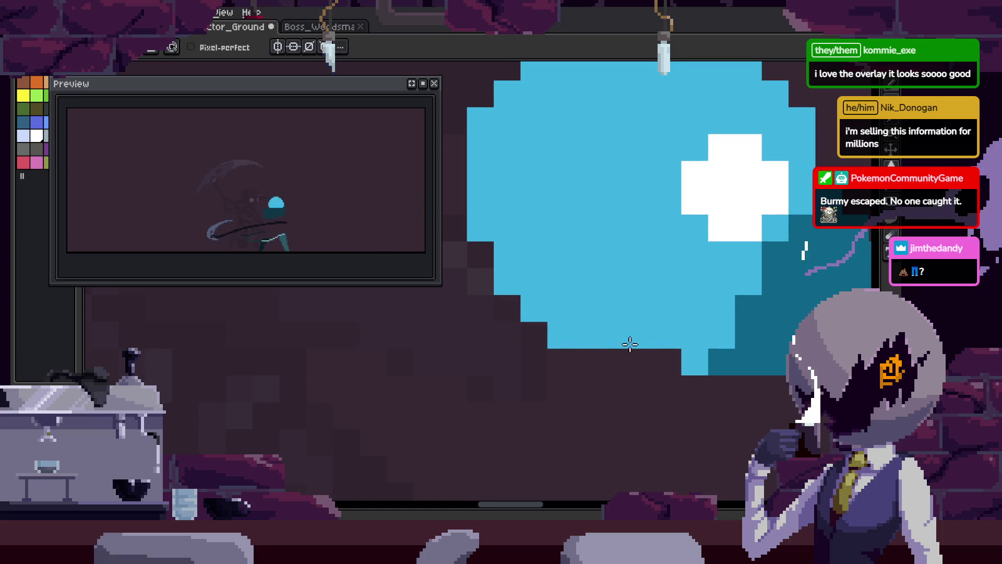
click(708, 351)
key(ctrl+s)
scroll(662, 342, down, 2)
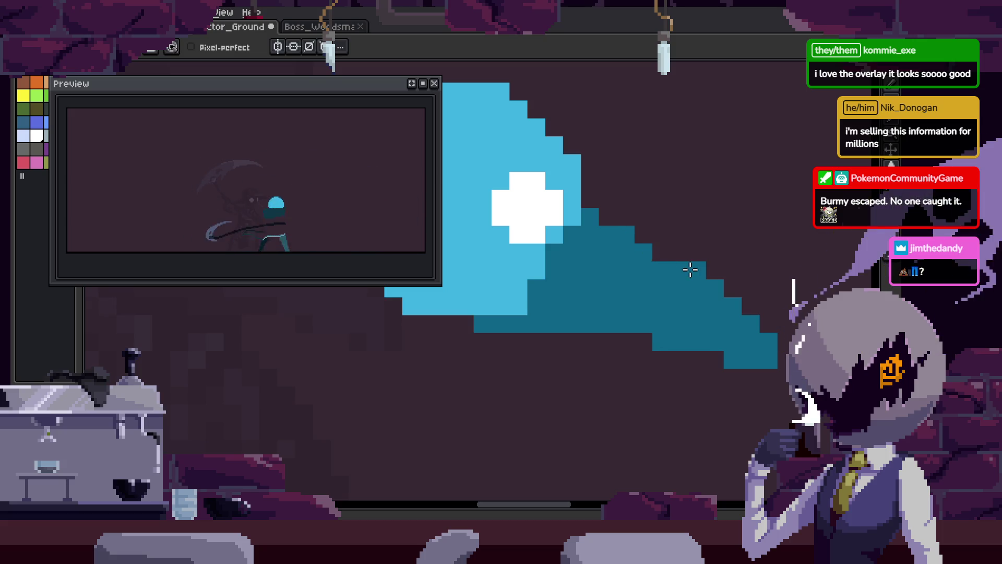
key(ctrl+z)
key(ctrl+z)
key(ctrl+z)
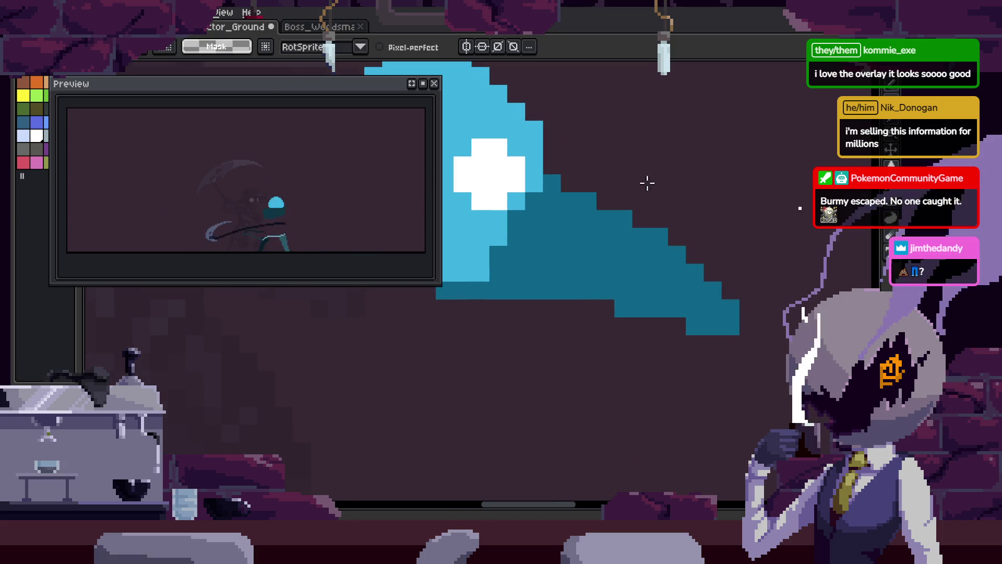
key(ctrl+z)
key(ctrl+z)
key(ctrl+z)
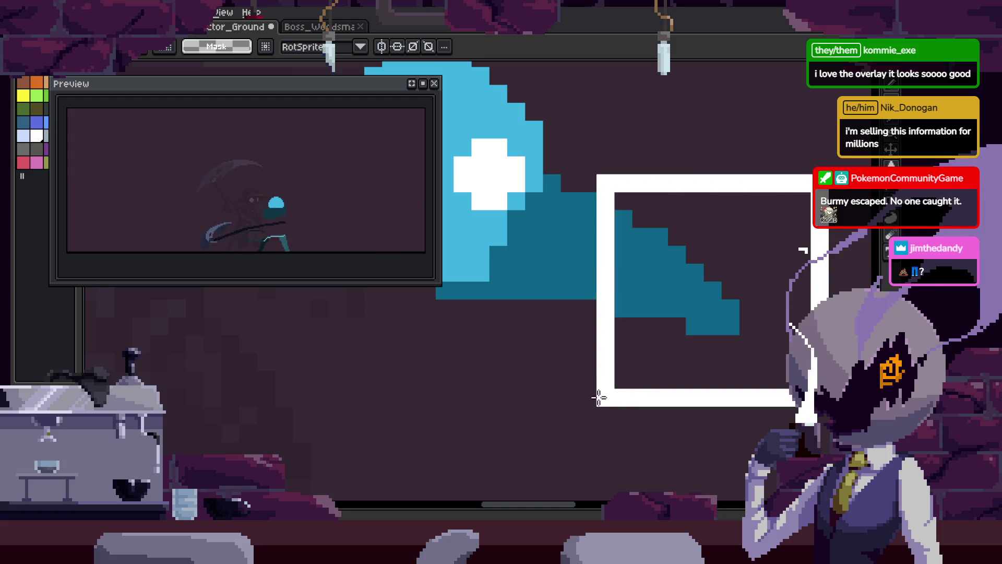
key(b)
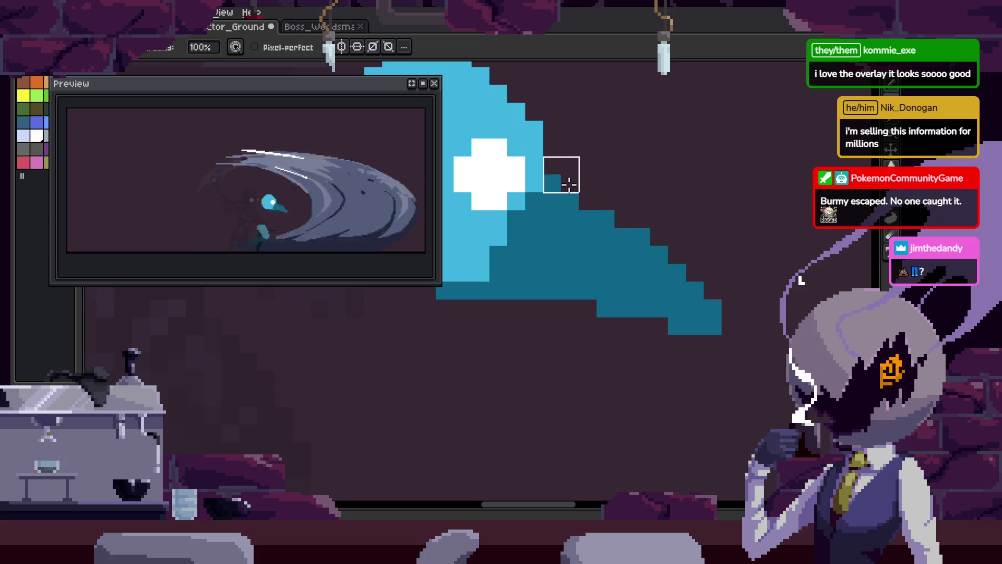
key(ctrl+s)
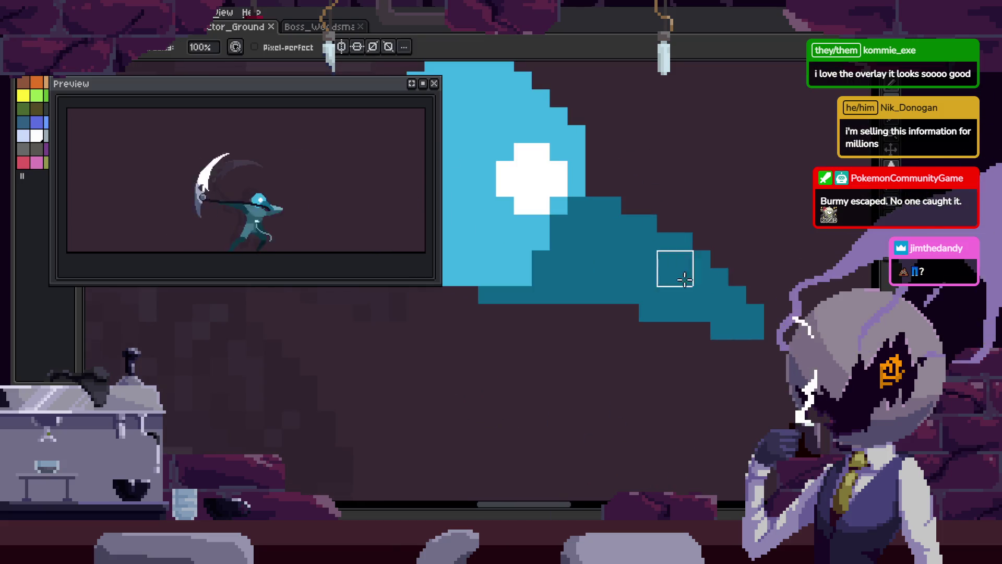
- Play the animation to review the redrawn hood across all frames
scroll(679, 238, up, 3)
scroll(680, 238, down, 3)
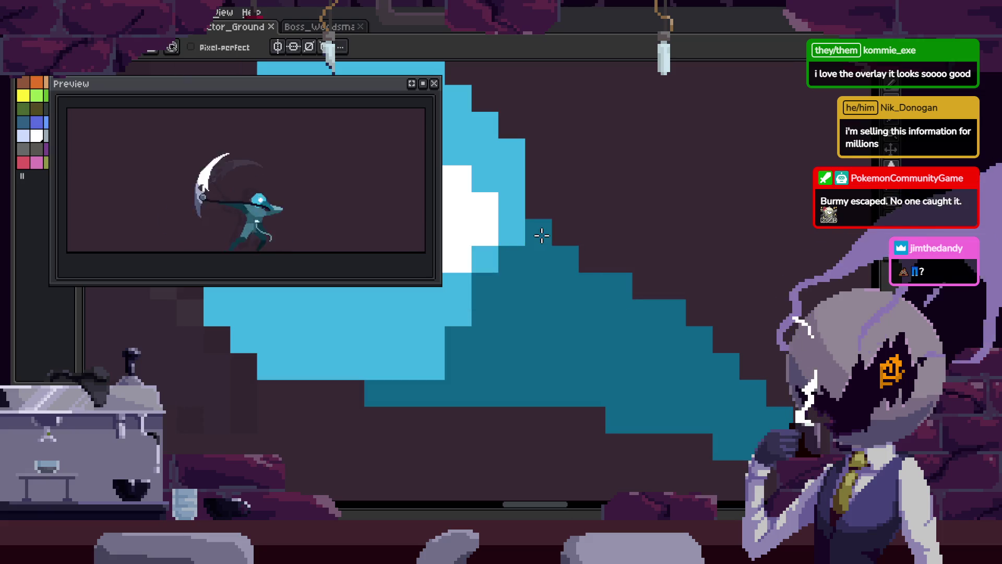
scroll(584, 269, down, 3)
scroll(614, 284, up, 3)
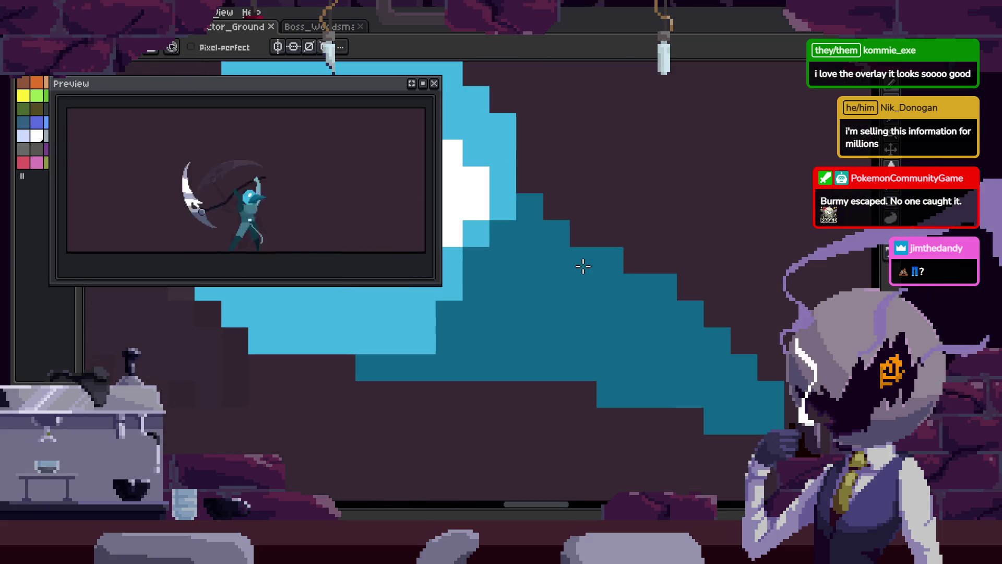
scroll(636, 314, down, 3)
key(Return)
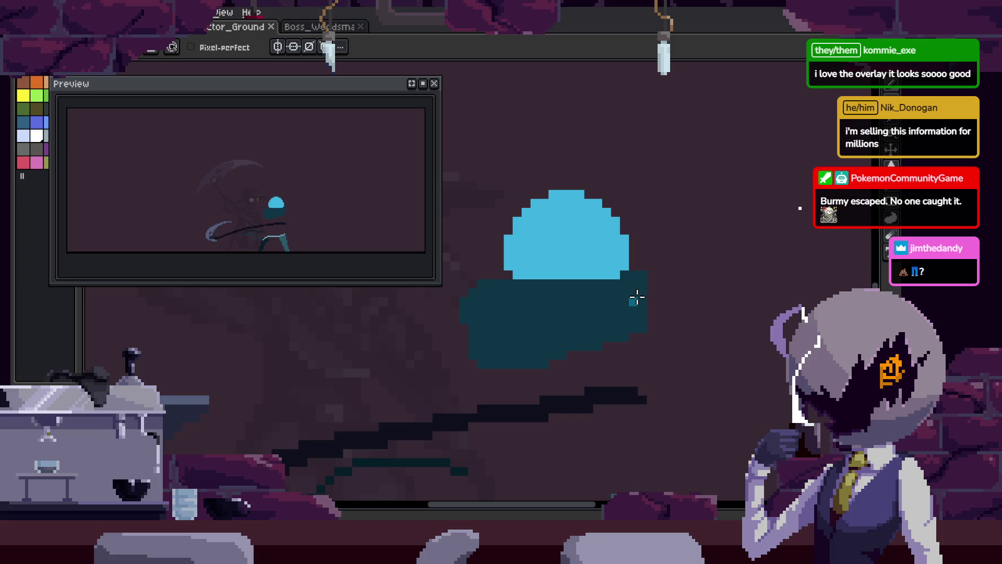
- Compare the hood with and without its enlargement and eye pixels, keeping the enlarged version
key(i)
key(h)
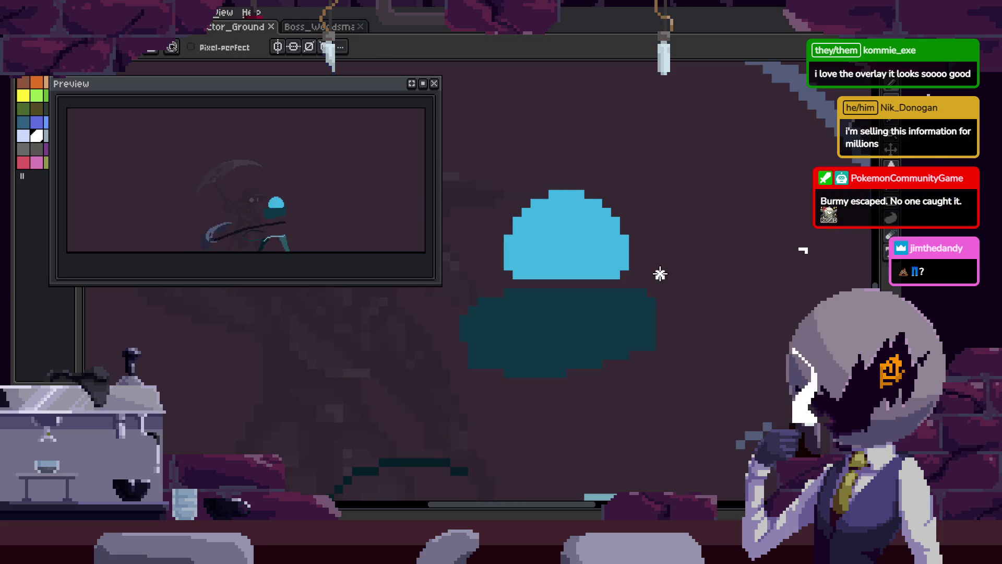
scroll(660, 275, up, 3)
key(b)
scroll(649, 257, down, 3)
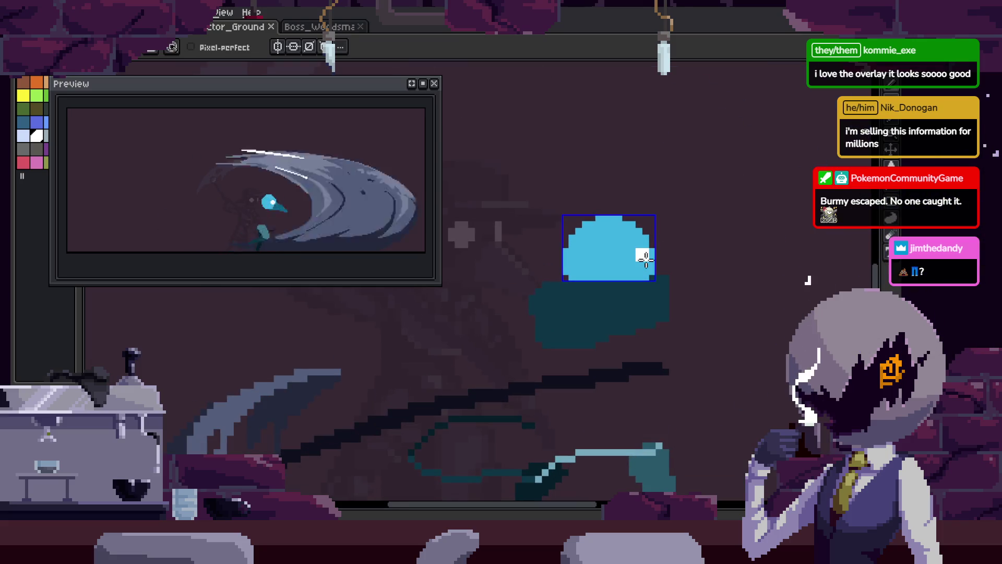
scroll(650, 256, up, 3)
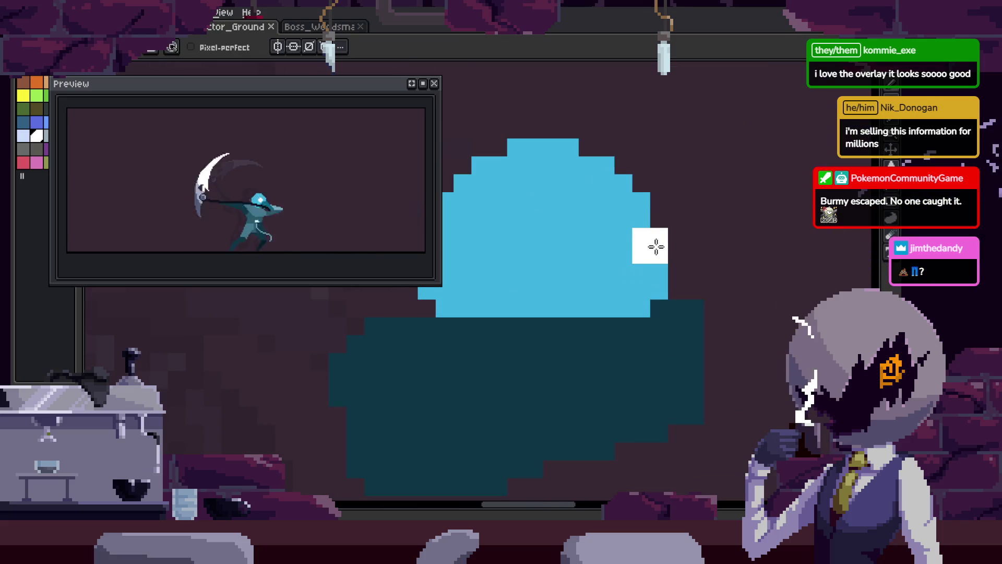
key(ctrl+z)
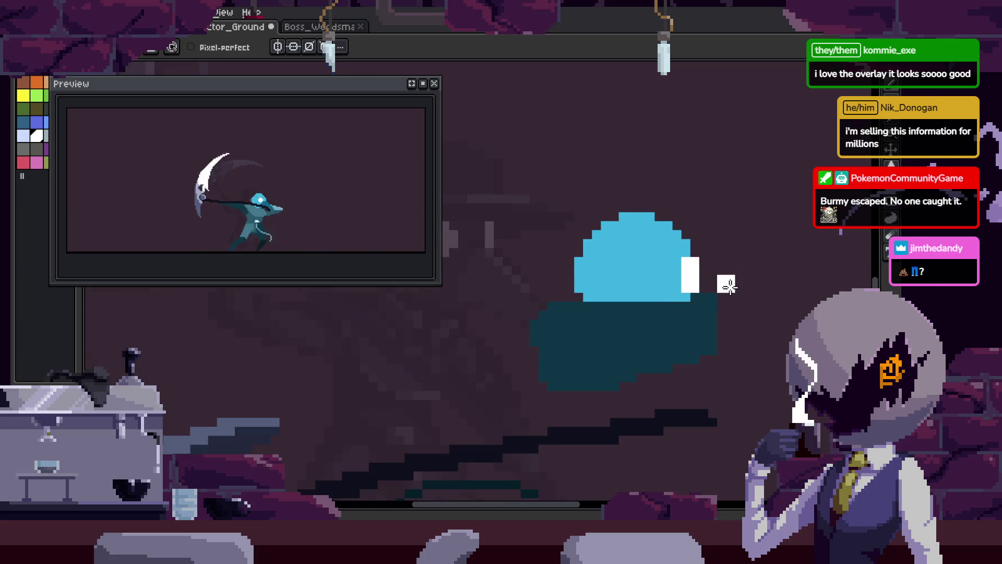
key(ctrl+y)
key(ctrl+y)
key(ctrl+y)
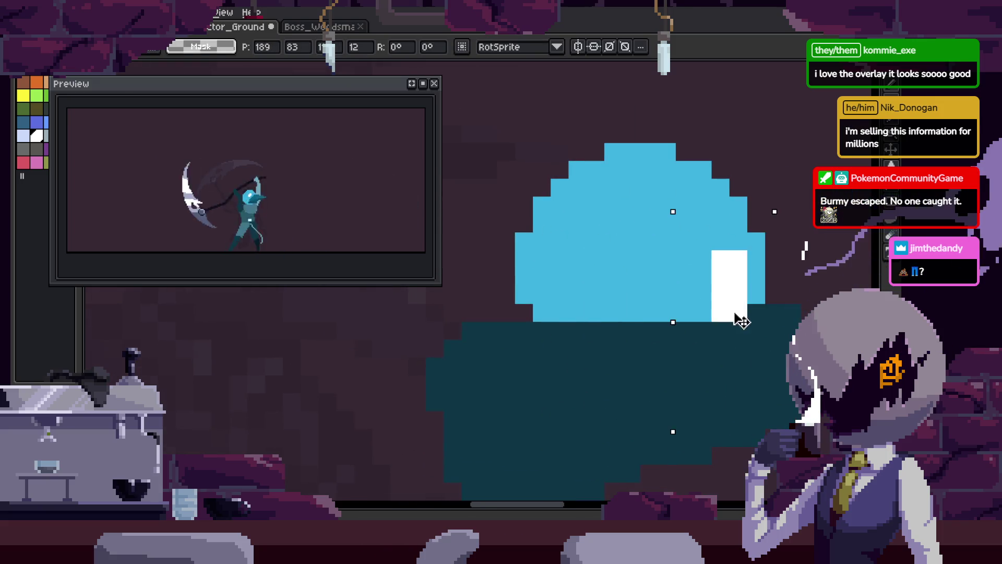
key(ctrl+z)
key(ctrl+z)
key(ctrl+z)
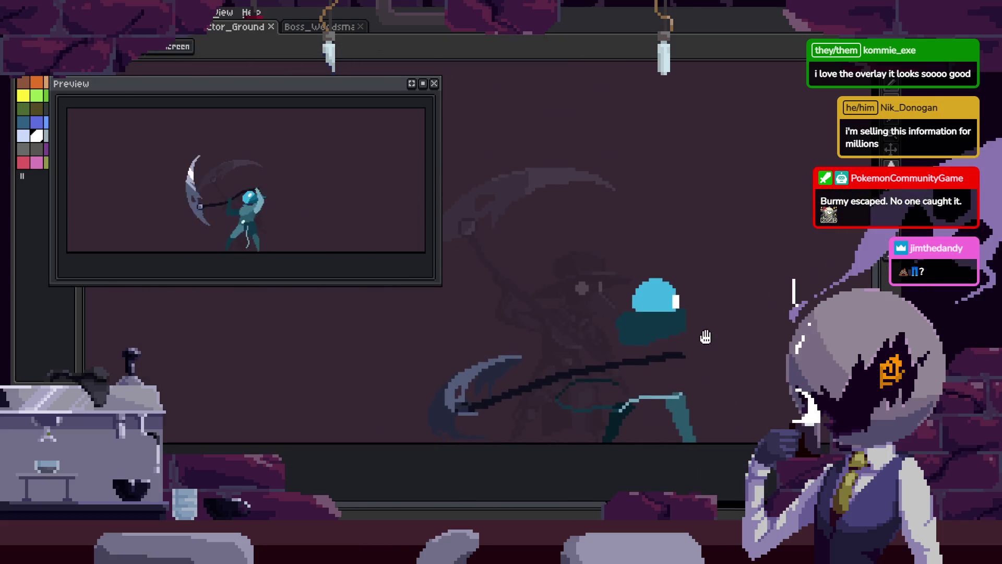
key(ctrl+y)
key(ctrl+y)
key(ctrl+y)
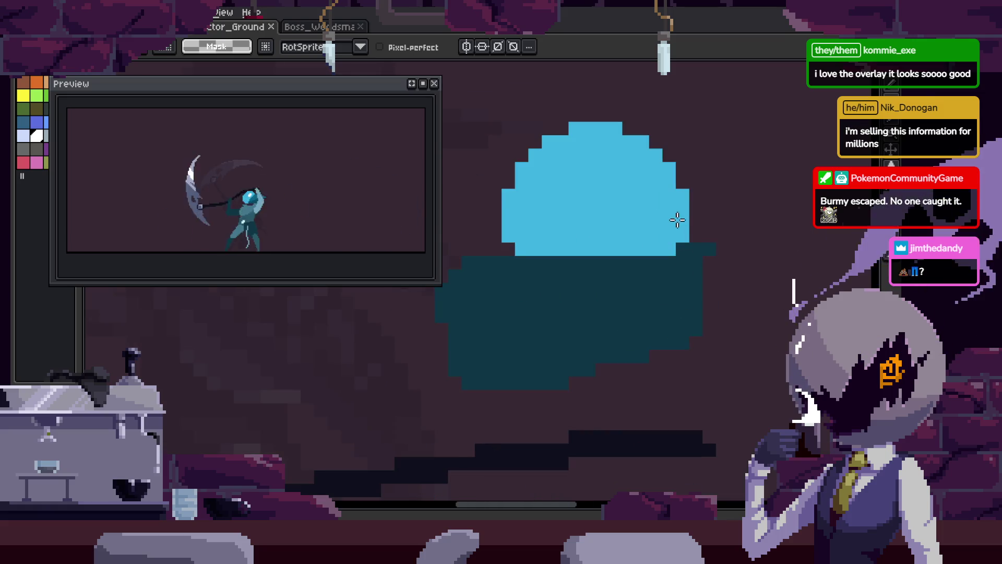
drag(694, 235, 577, 261)
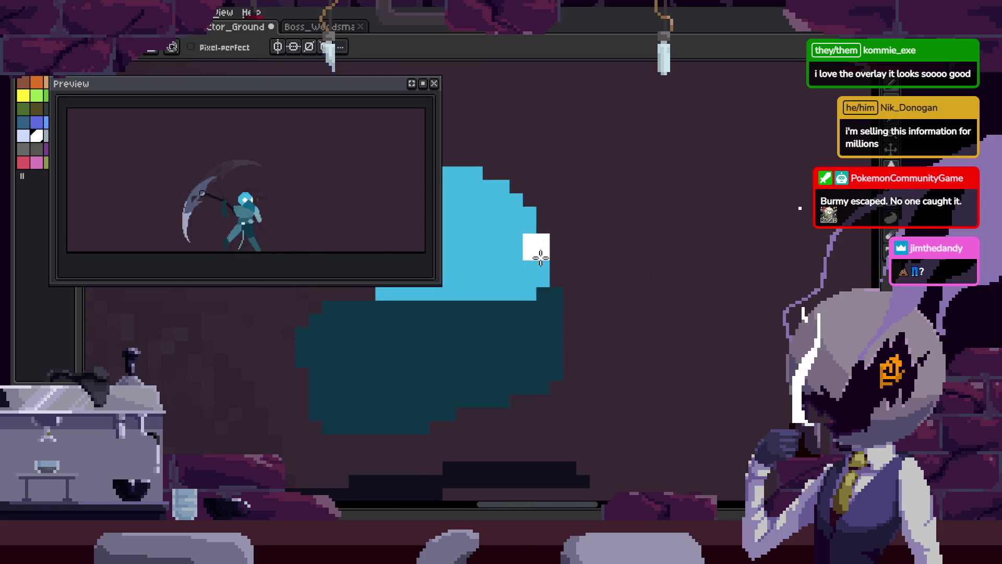
- Advance to the scythe-raise frame, save, and play the animation
key(Right)
key(Right)
key(Right)
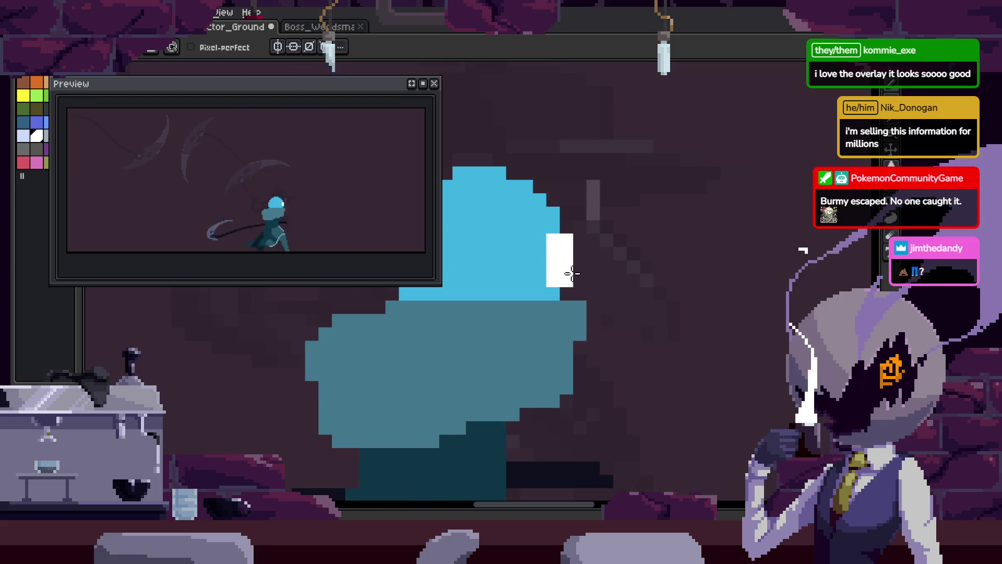
key(Right)
key(Right)
key(Right)
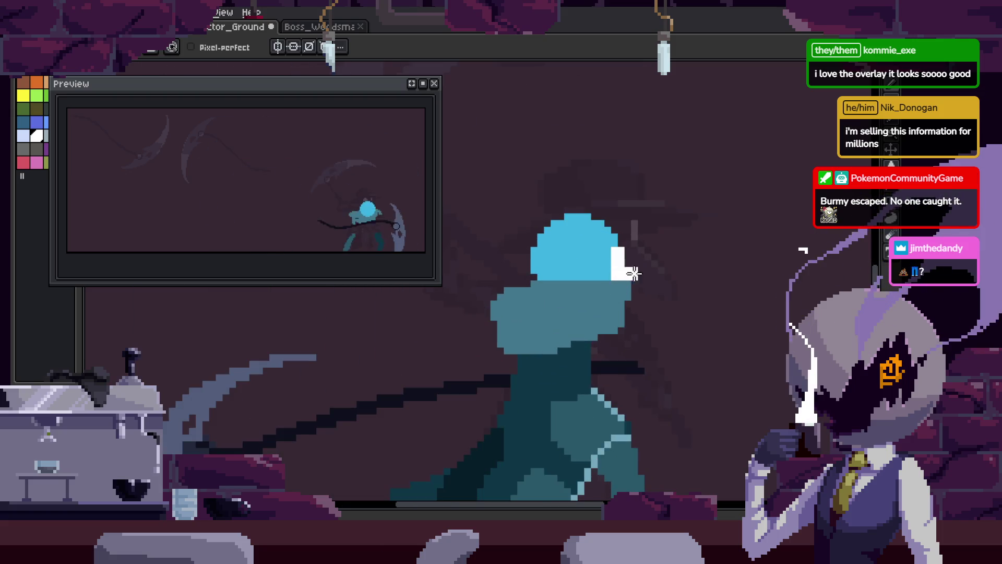
key(Right)
key(Right)
key(Right)
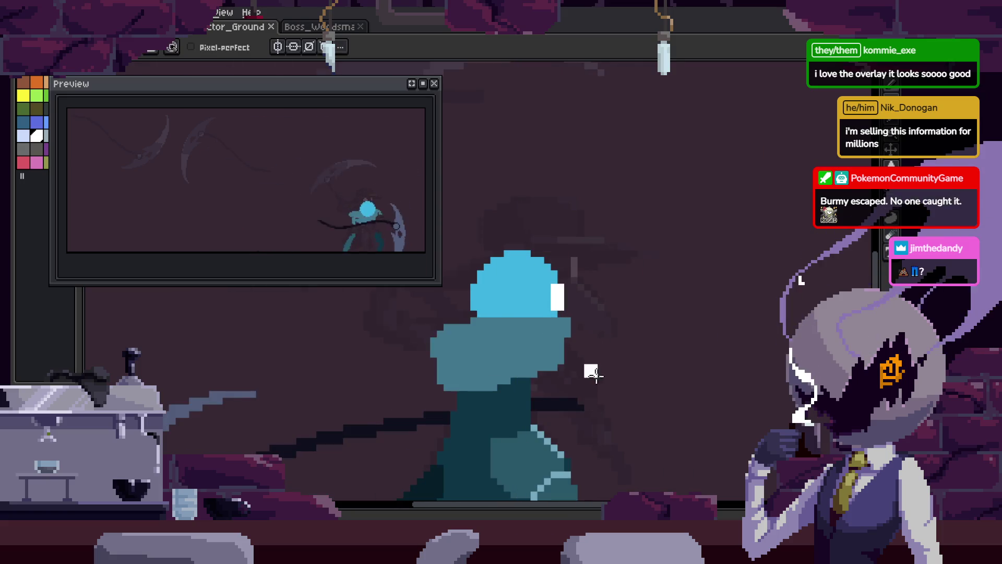
key(ctrl+s)
key(Return)
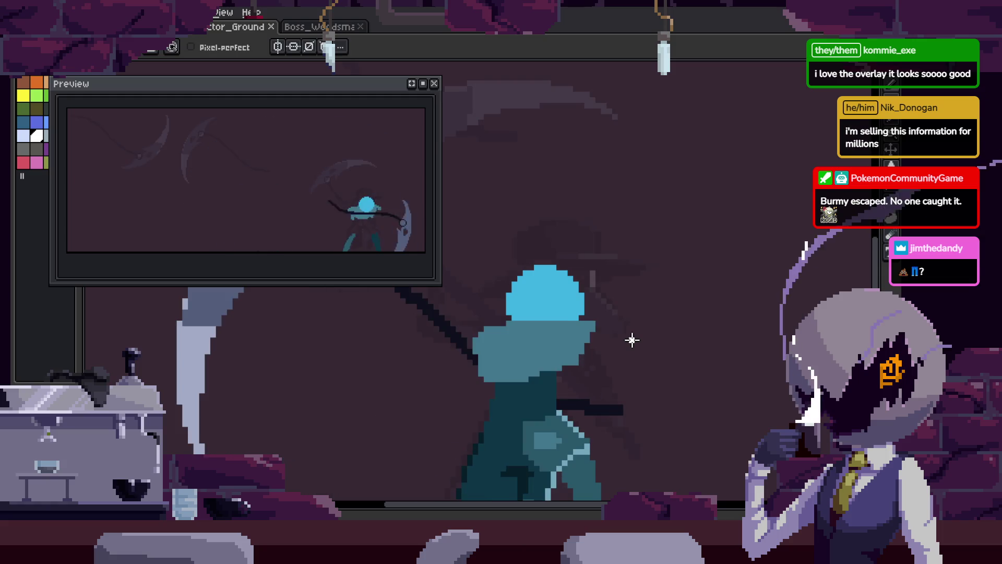
scroll(602, 299, up, 2)
- Redo the white eye on the scythe-raise frame's hood, re-picking white, and save
key(b)
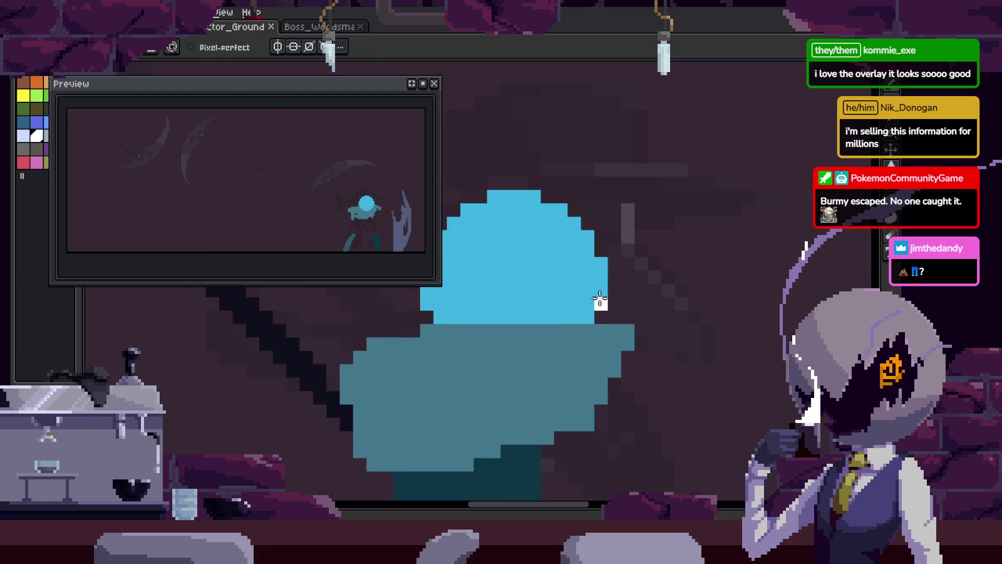
drag(598, 308, 627, 284)
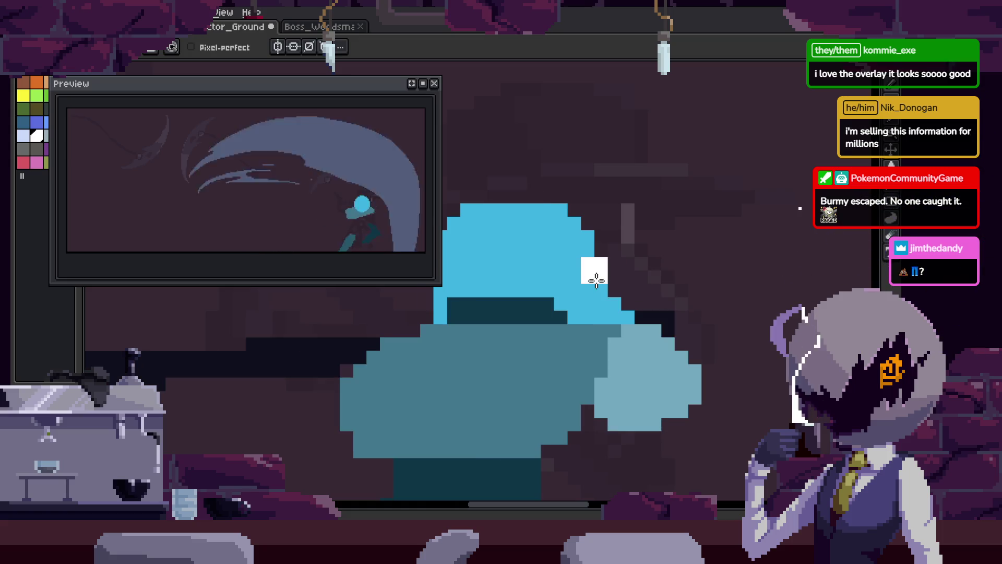
key(ctrl+z)
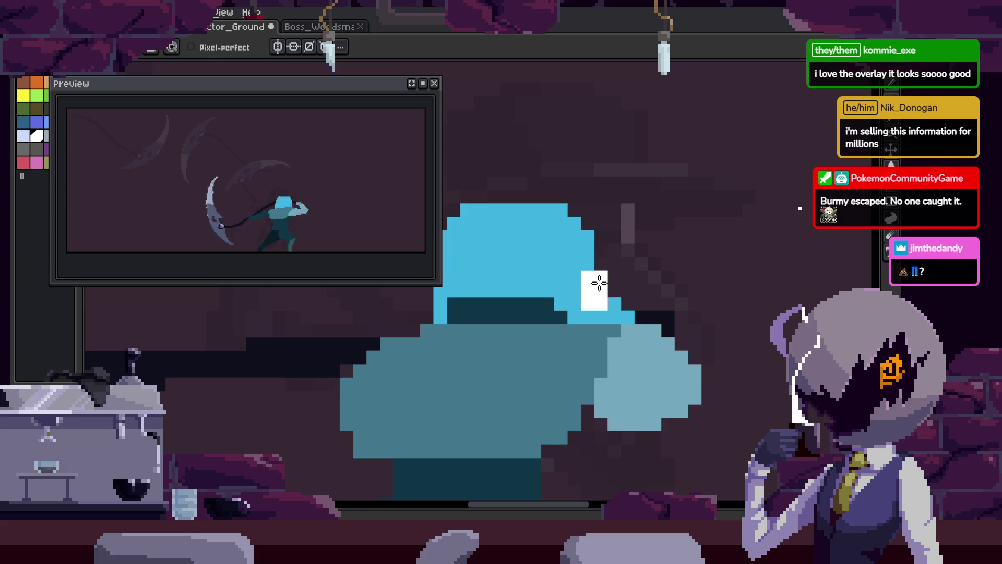
scroll(706, 320, down, 3)
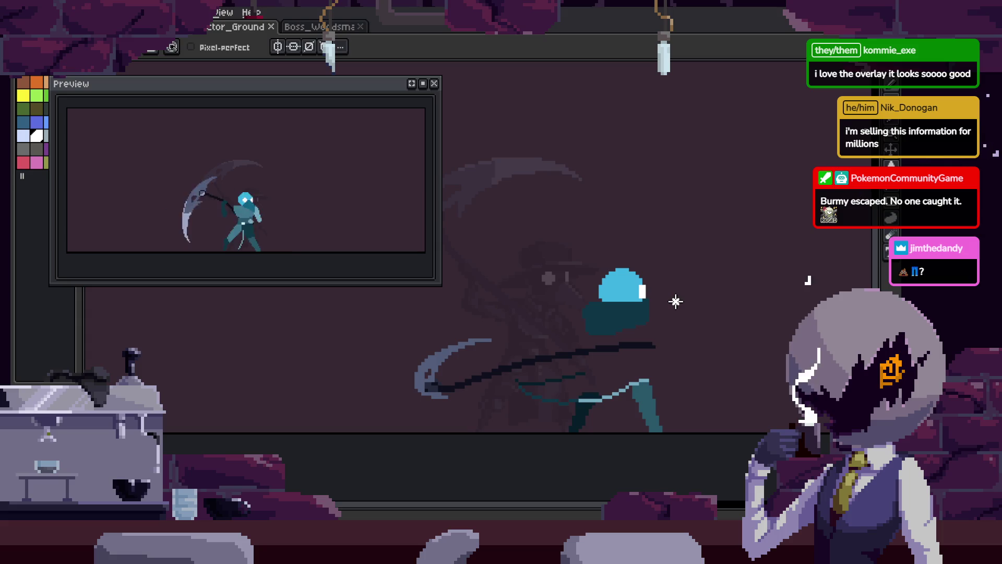
scroll(676, 302, up, 4)
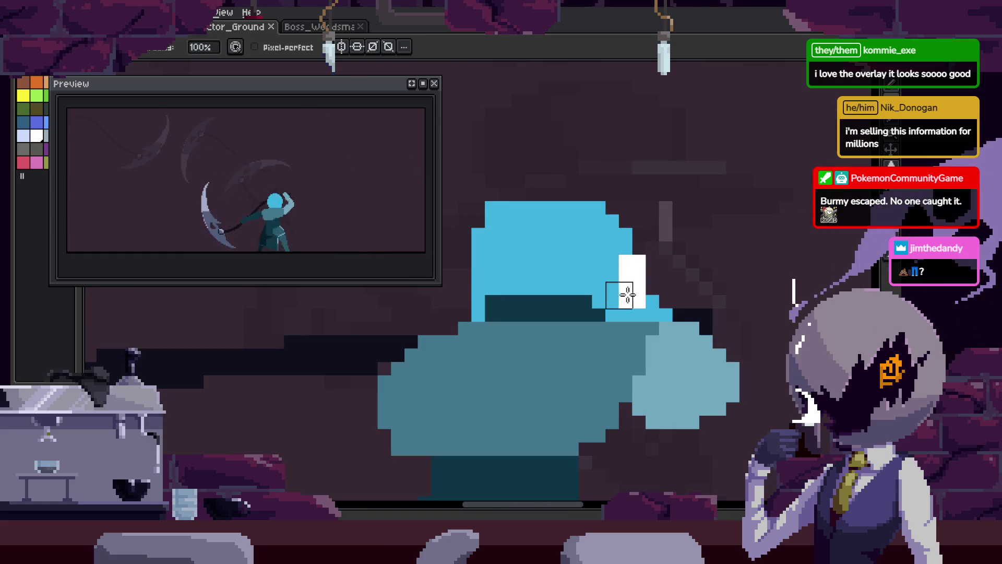
alt+click(638, 280)
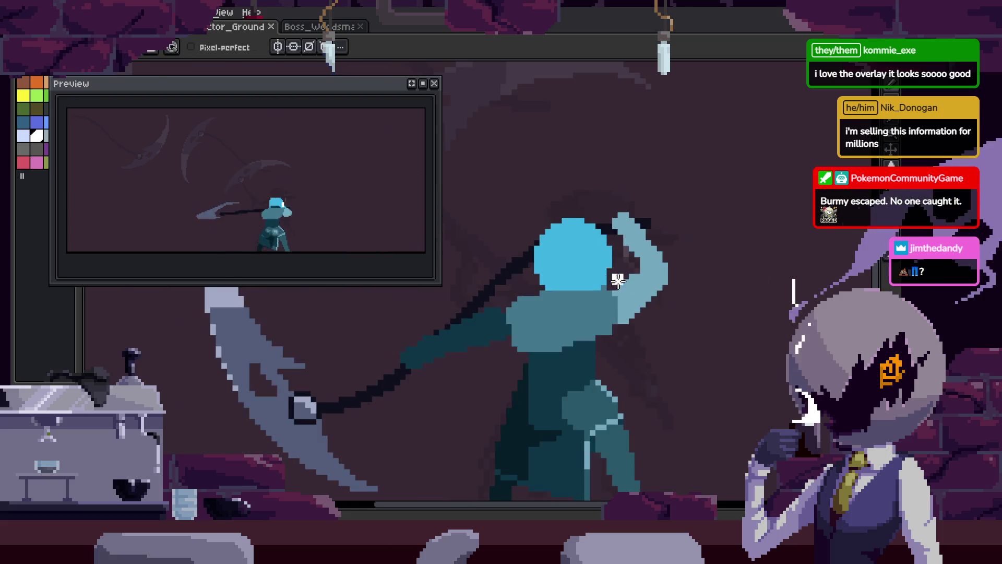
scroll(609, 252, up, 2)
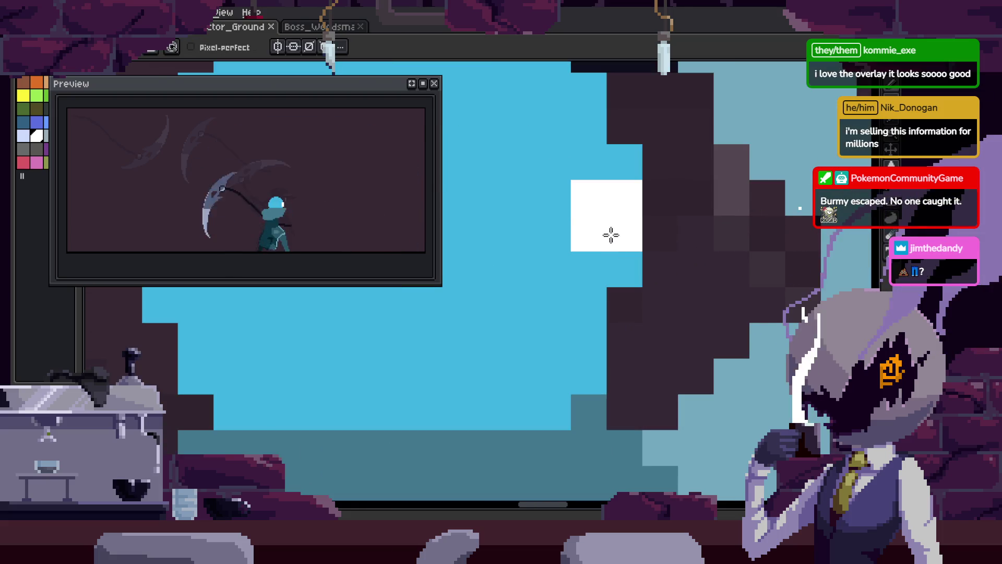
scroll(608, 298, down, 2)
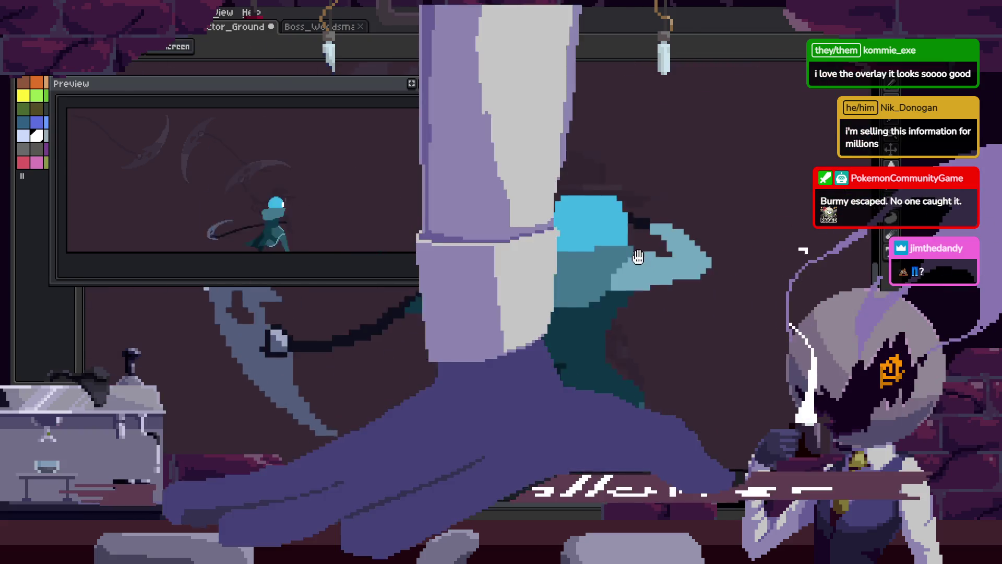
key(ctrl+s)
key(h)
key(b)
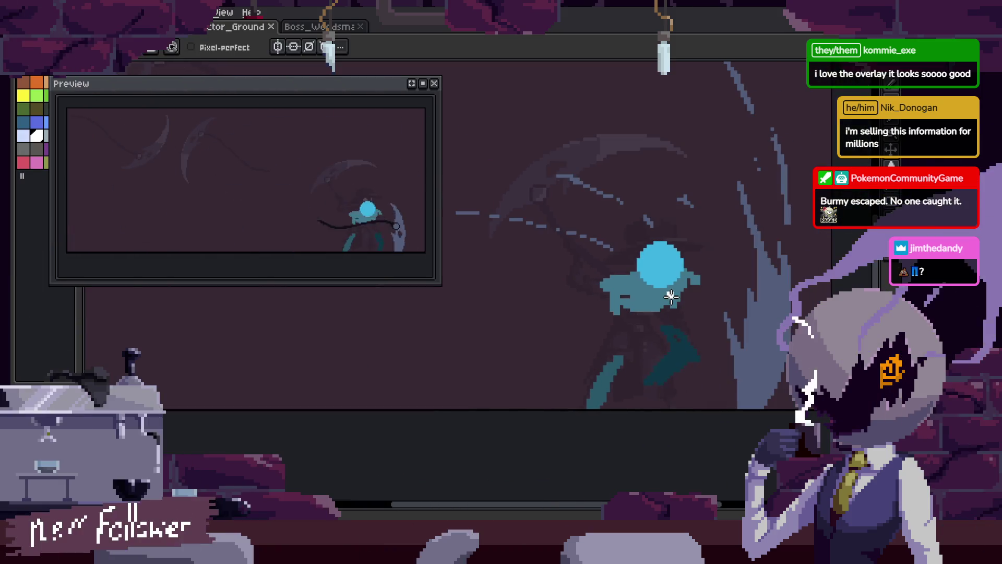
scroll(651, 272, up, 5)
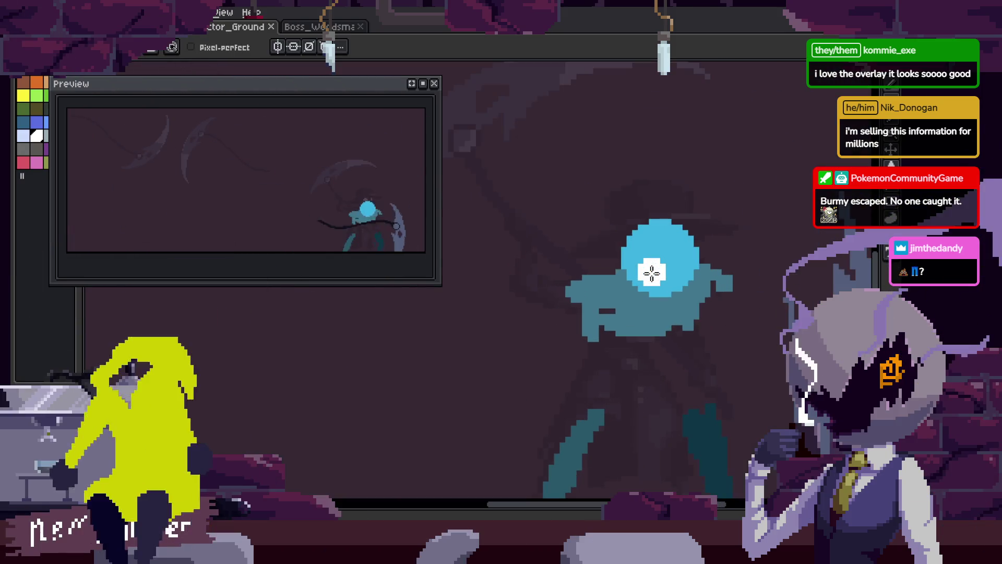
- Paint two white eyes inside the front-facing blue head and save
scroll(651, 272, up, 1)
mouse_move(571, 320)
mouse_down()
mouse_move(546, 328)
mouse_move(557, 321)
mouse_up()
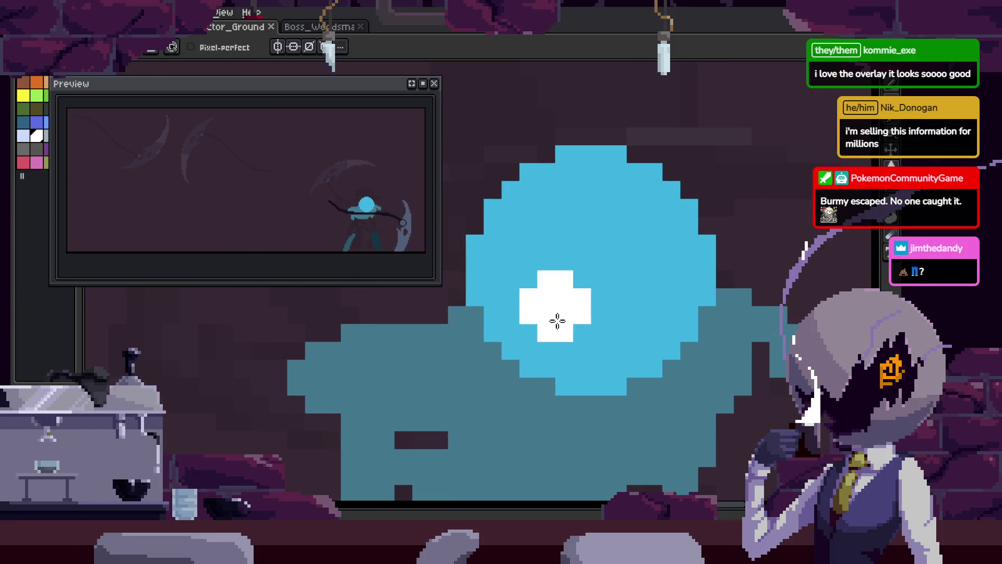
click(682, 317)
key(ctrl+s)
scroll(678, 355, down, 3)
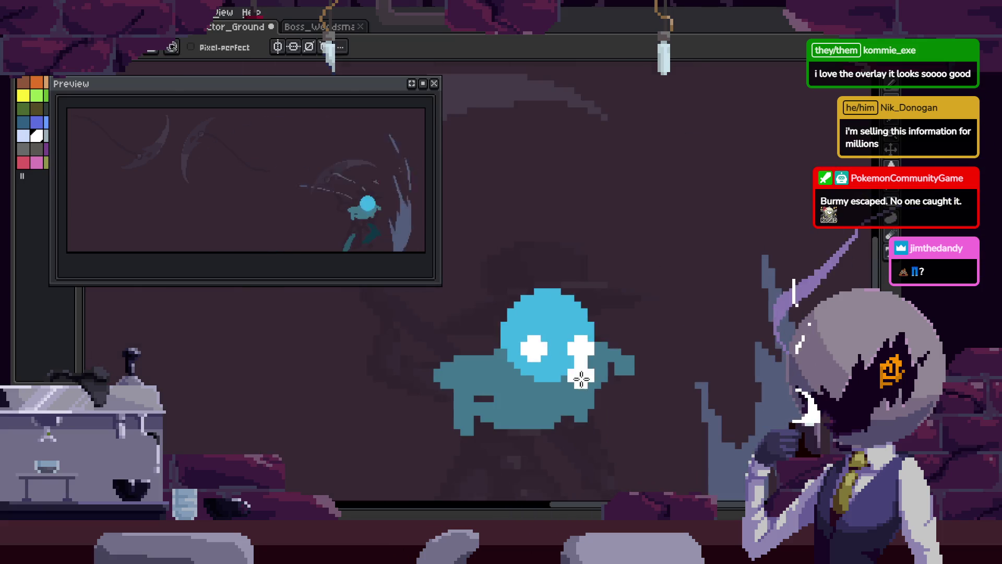
key(b)
scroll(543, 303, up, 3)
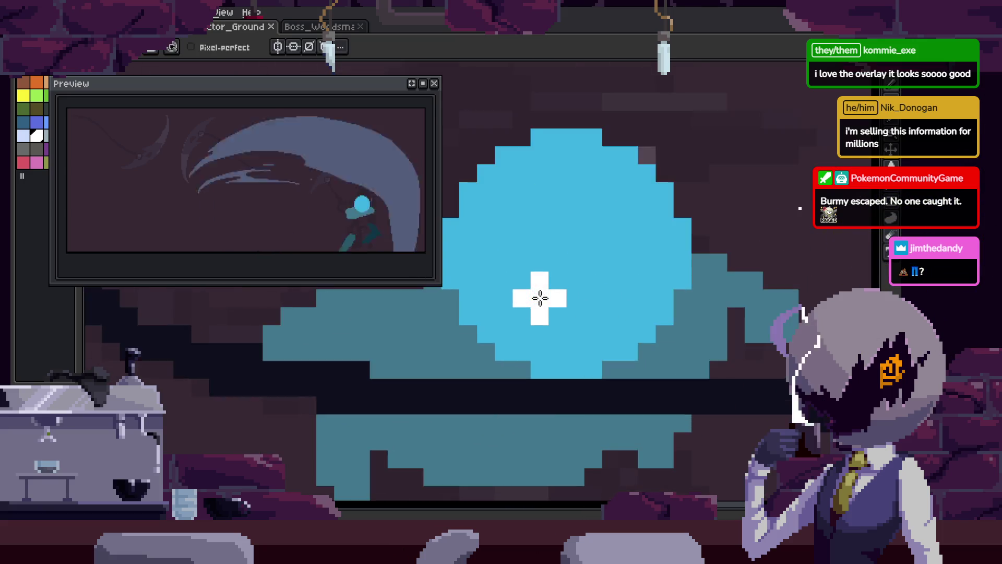
- Paint both white eyes on the neighbouring front-facing frame and play the animation
click(541, 299)
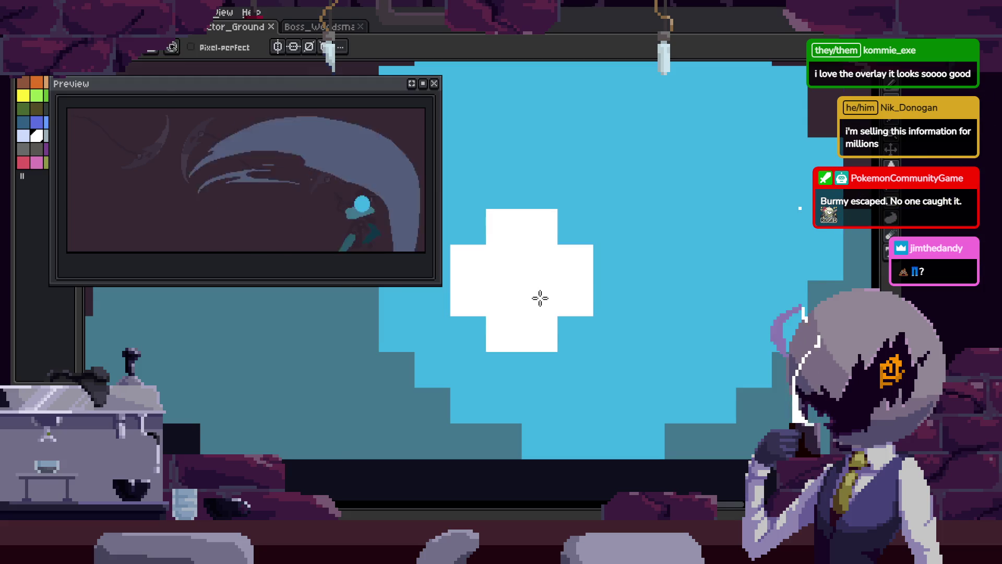
key(Left)
key(Right)
click(779, 311)
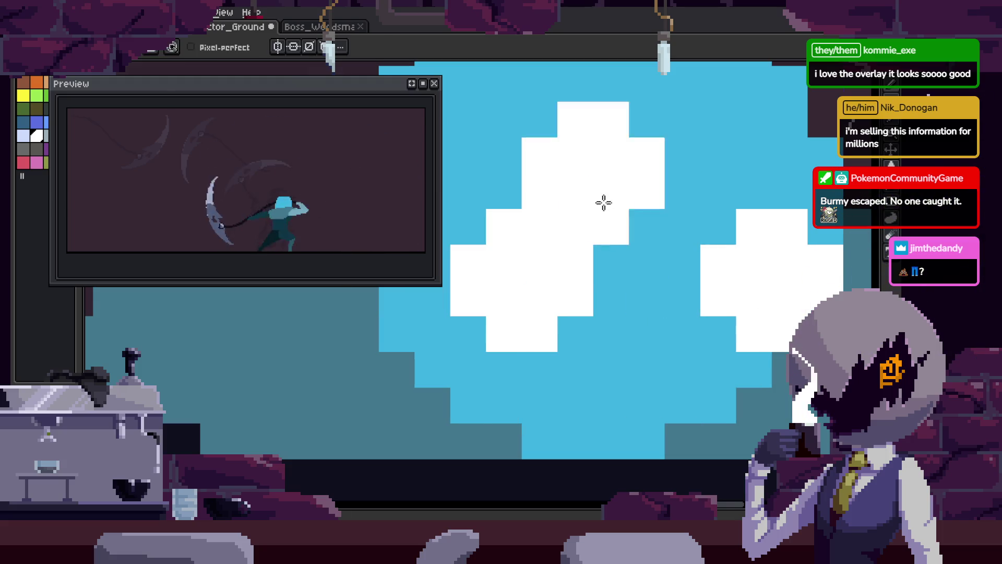
drag(530, 193, 655, 203)
key(Right)
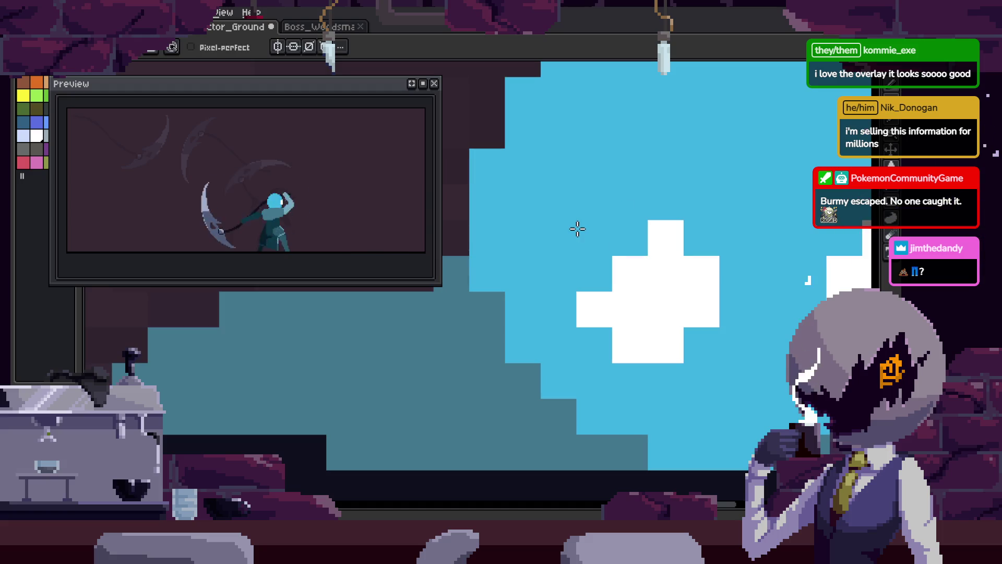
key(Left)
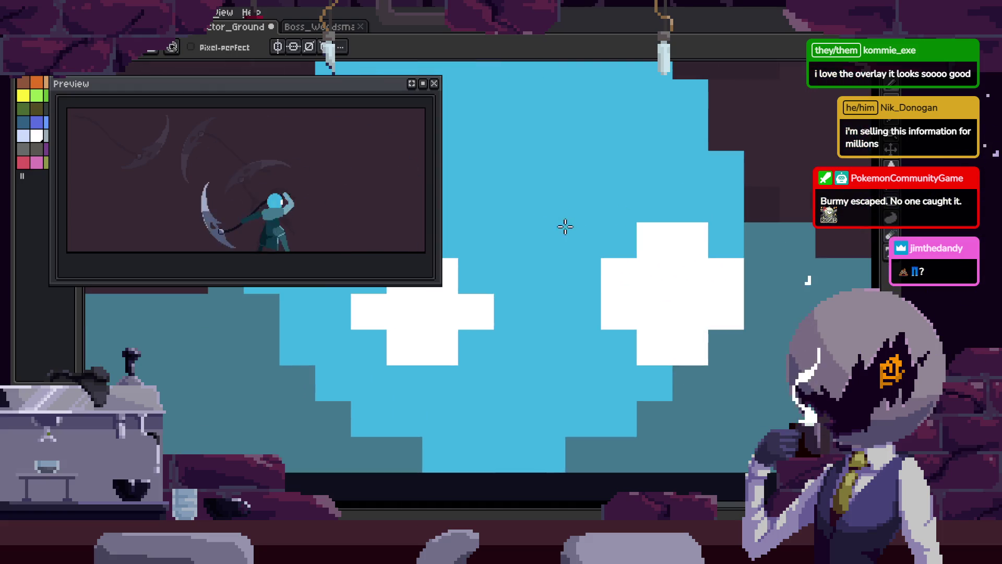
key(Return)
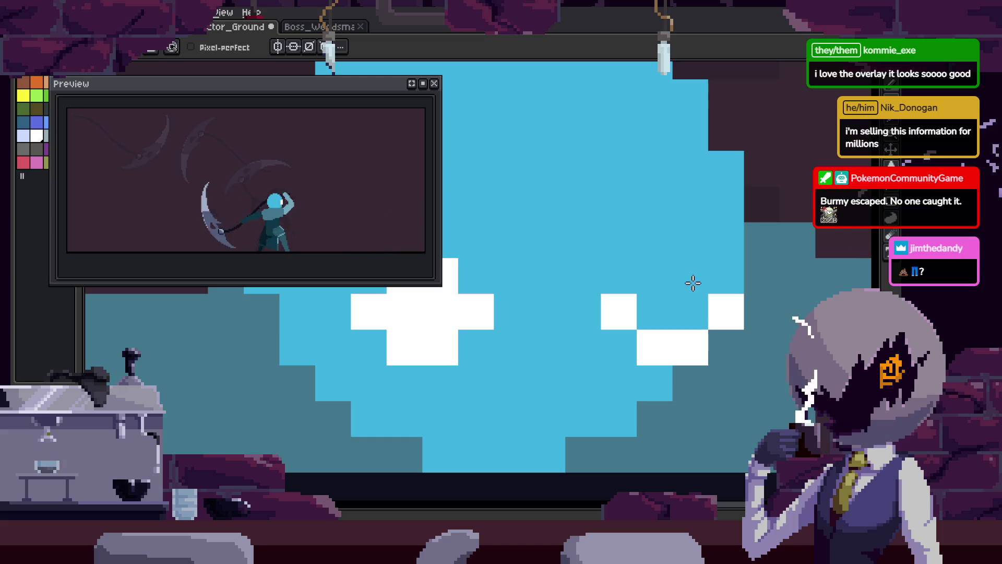
- Enlarge the white eyes with extra pixels, add a small eye further left, and replay
scroll(728, 290, down, 4)
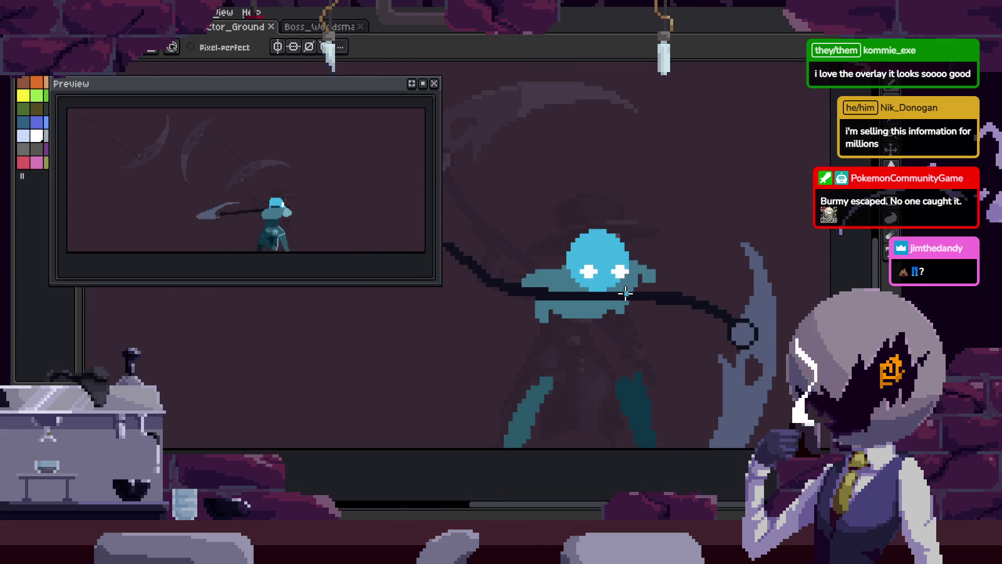
scroll(625, 294, up, 3)
alt+click(587, 257)
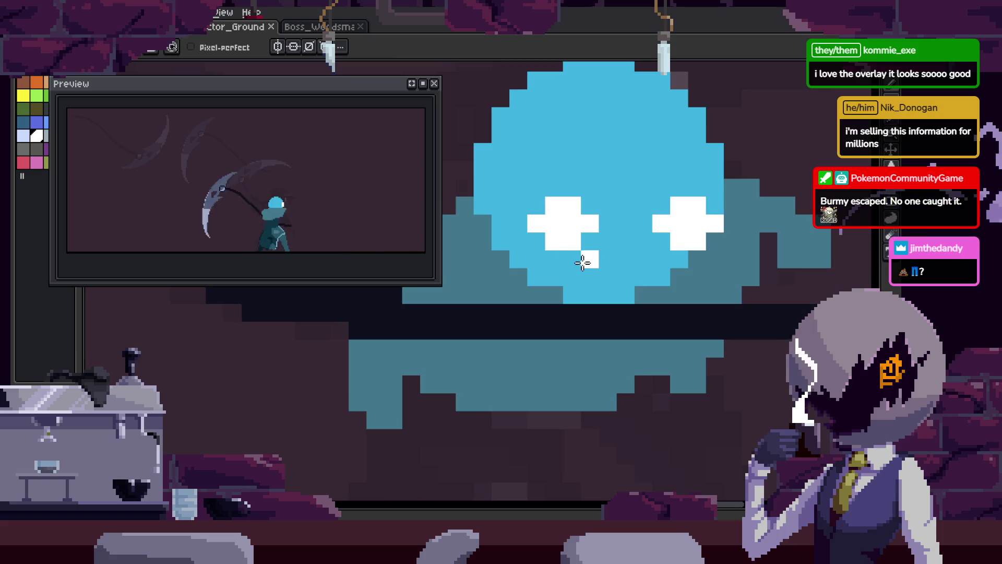
scroll(541, 380, up, 2)
click(548, 347)
click(611, 403)
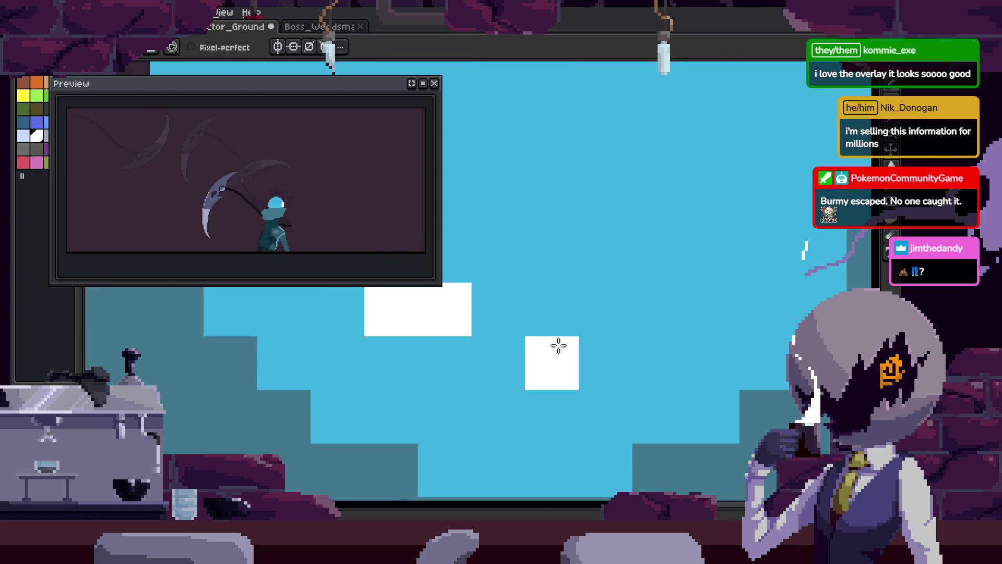
scroll(557, 347, down, 2)
click(528, 340)
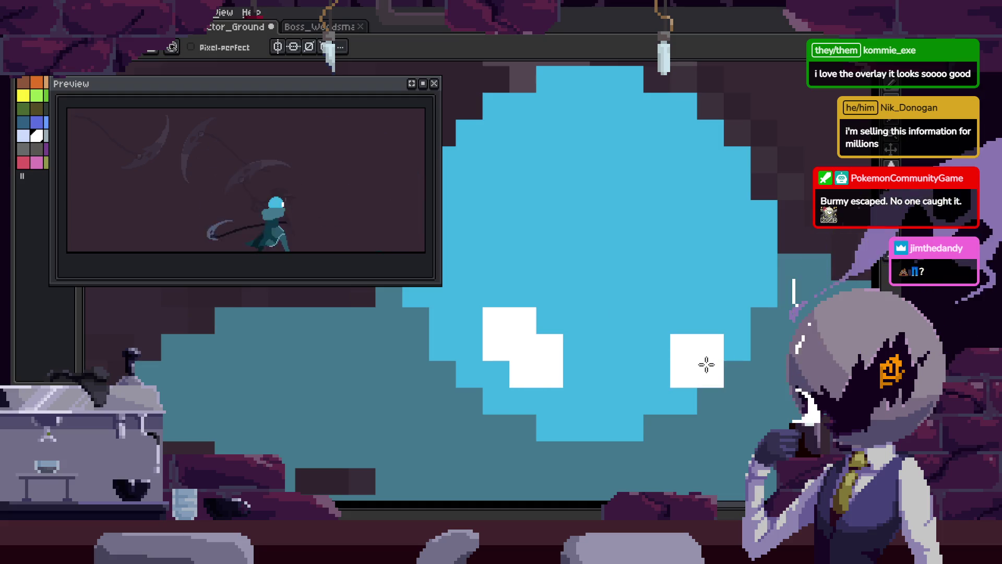
scroll(734, 342, down, 3)
key(Return)
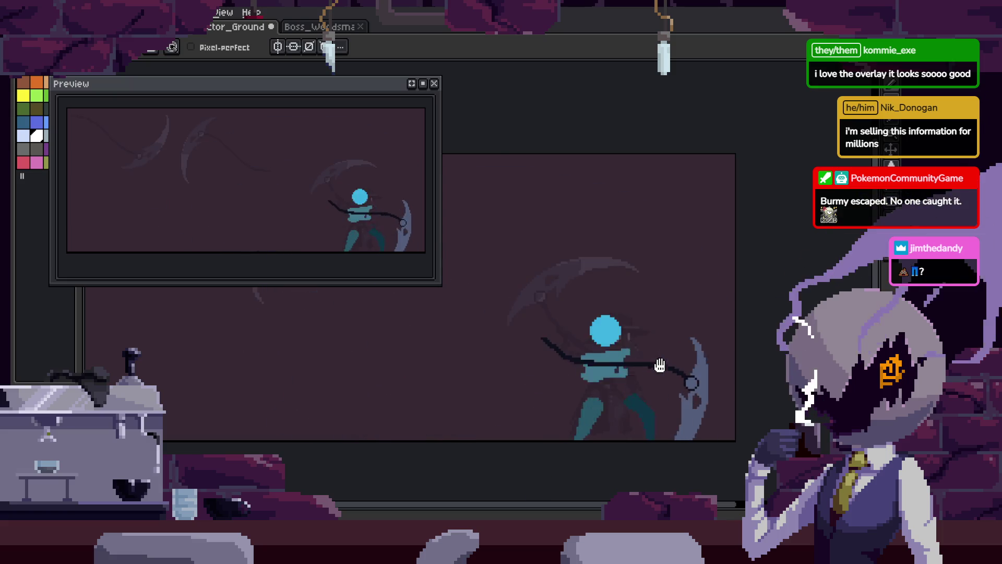
key(h)
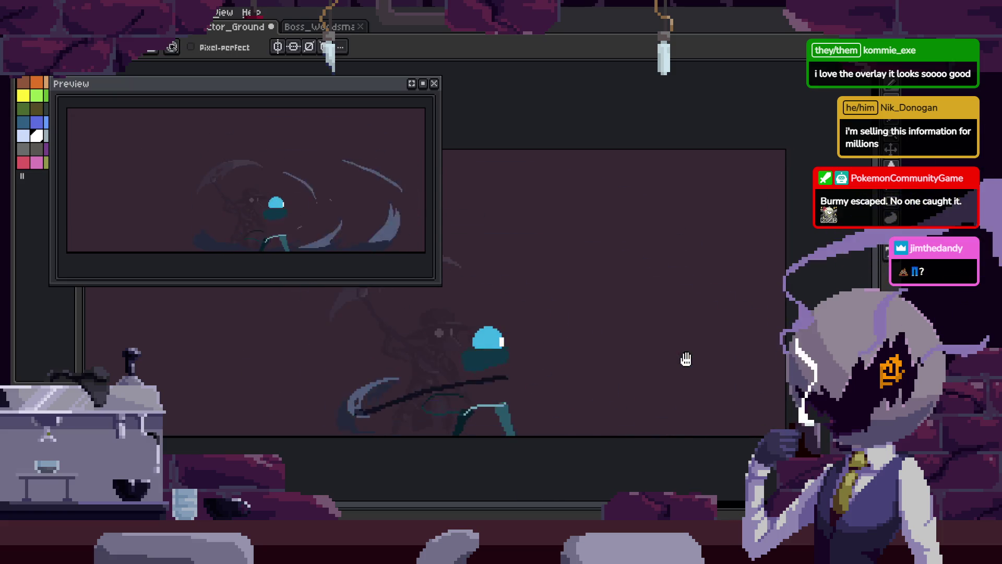
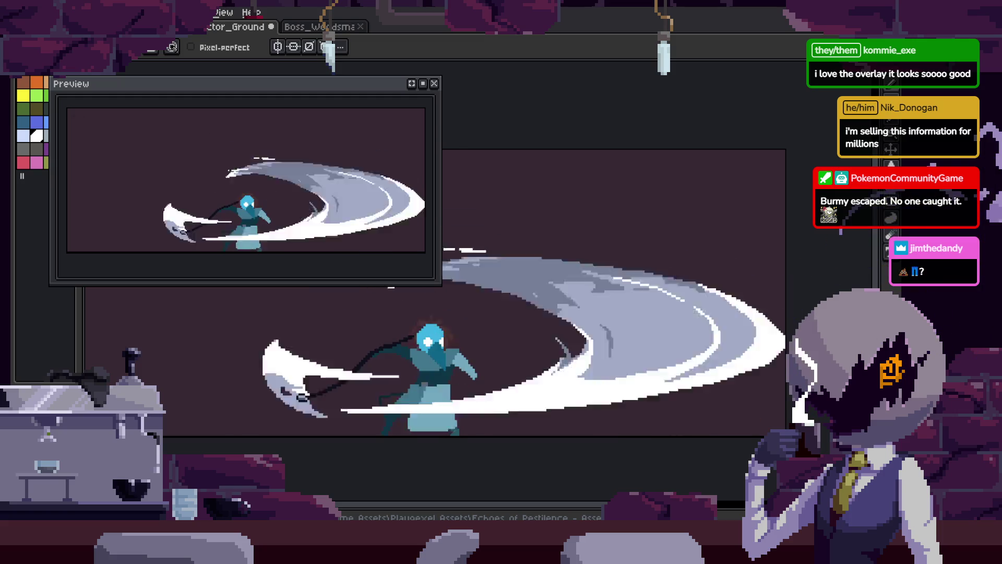
- Pan the view across the swinging scythe while the animation plays
scroll(601, 341, up, 3)
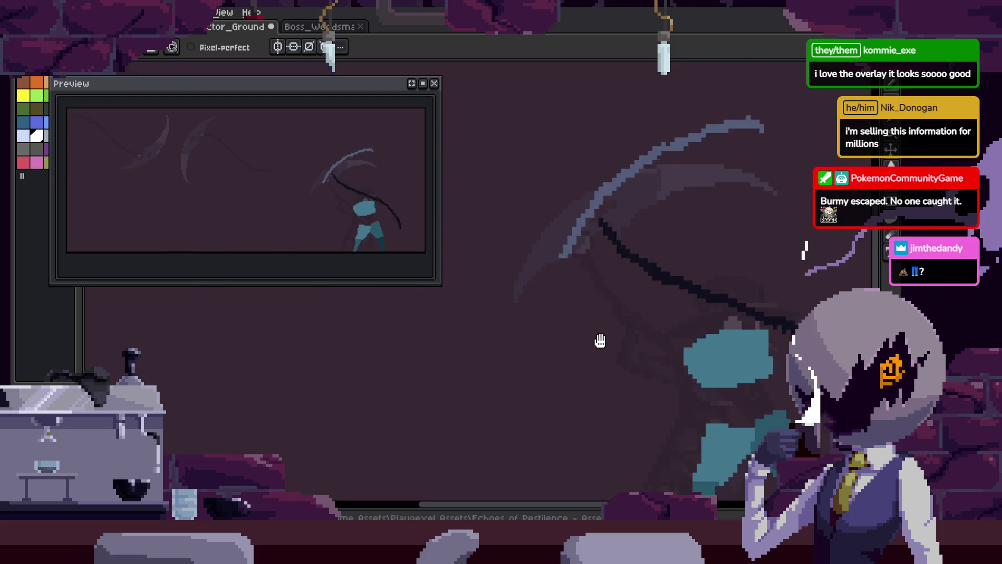
drag(731, 339, 600, 340)
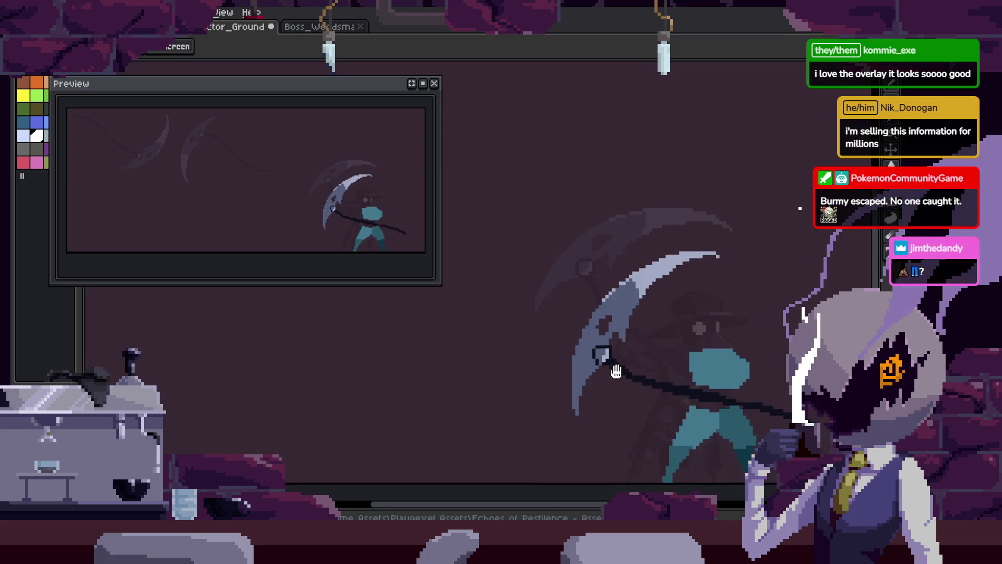
scroll(573, 327, down, 2)
- Stop playback on frame 25 and reveal the Attack_1 to to_Idle tagged timeline
key(Tab)
key(Return)
key(v)
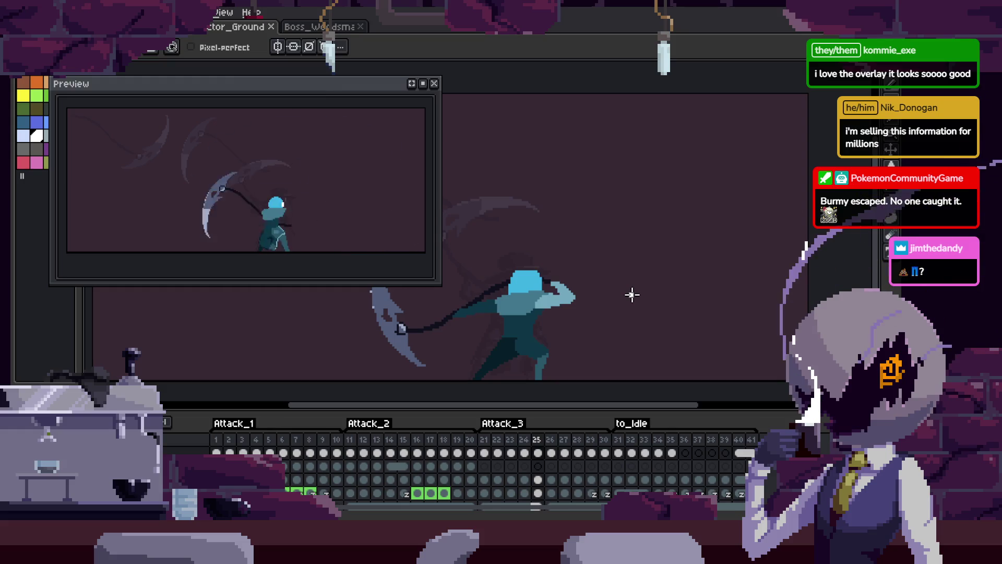
key(Tab)
scroll(631, 293, up, 3)
- Pan the canvas down over the plague doctor's body
key(h)
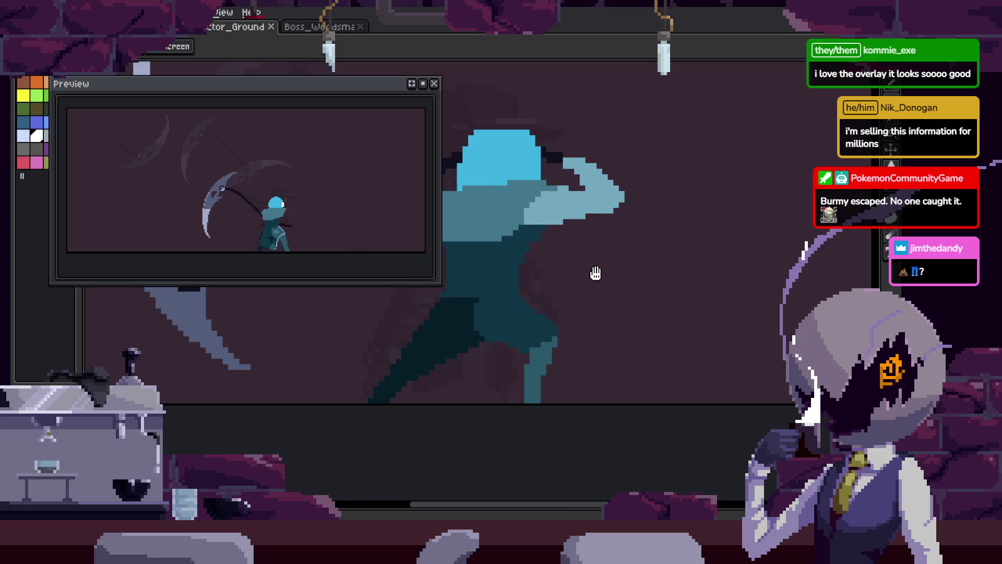
scroll(577, 315, down, 2)
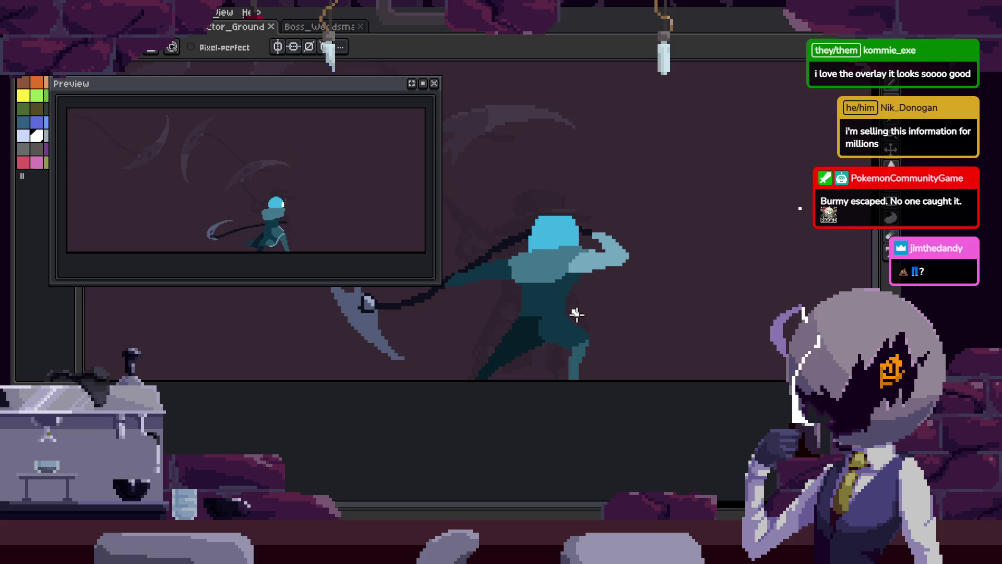
drag(593, 308, 645, 332)
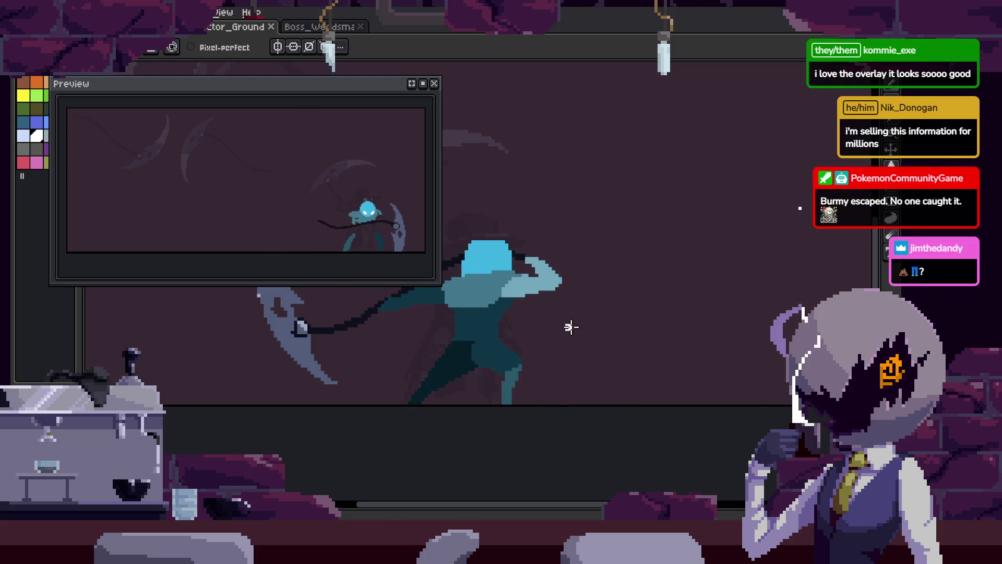
key(b)
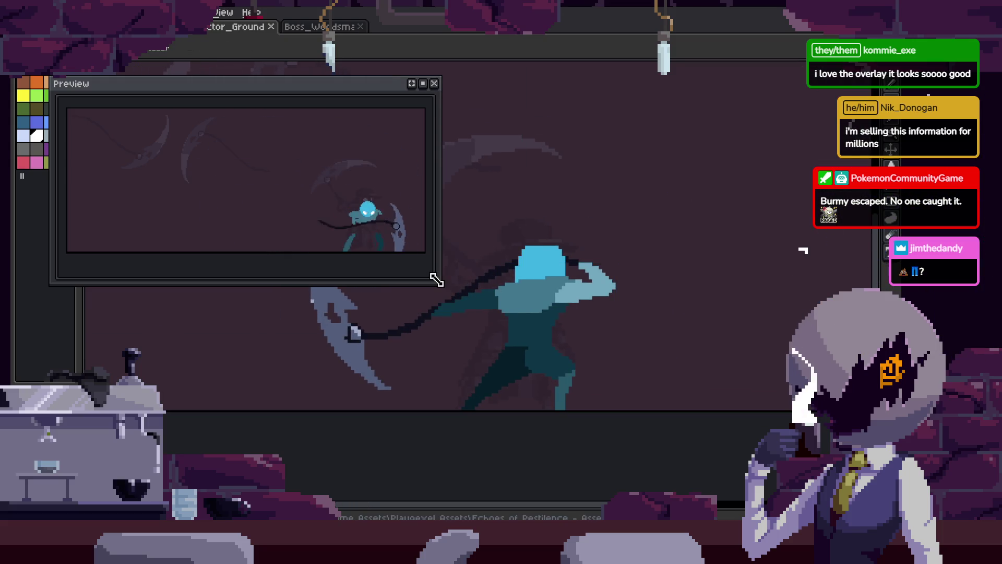
- Shrink the animation preview window and zoom in on the masked head
drag(437, 281, 424, 258)
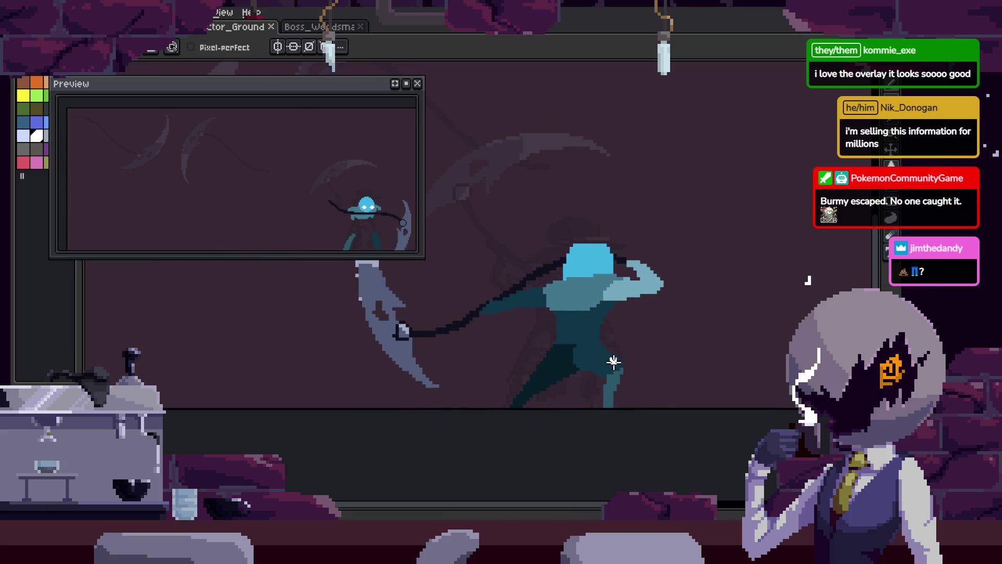
mouse_move(597, 352)
mouse_down()
mouse_move(456, 371)
mouse_move(501, 388)
mouse_move(558, 350)
mouse_up()
scroll(501, 388, down, 2)
scroll(519, 352, up, 5)
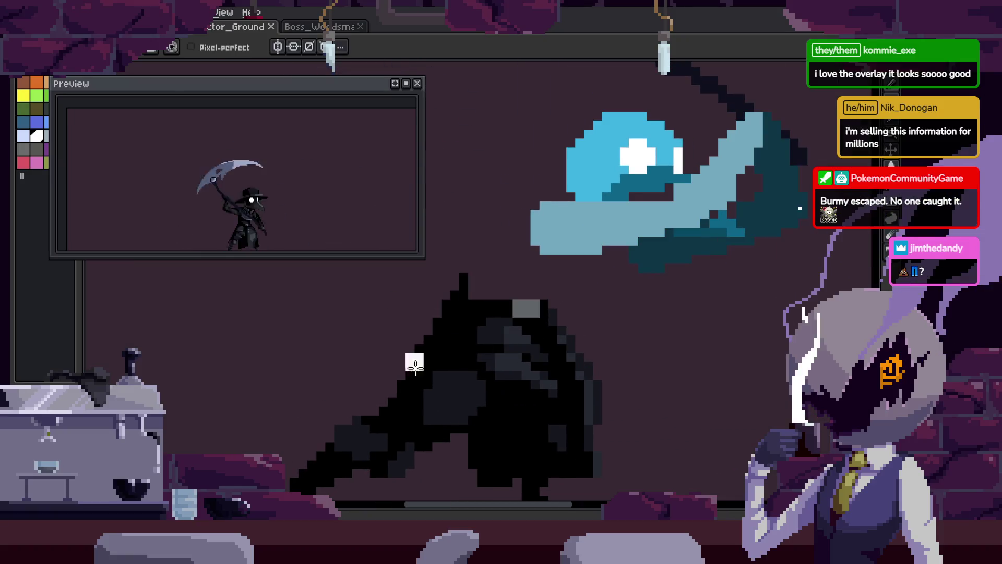
- With onion skin on, paint a black pixel staircase along the cloak outline
key(F3)
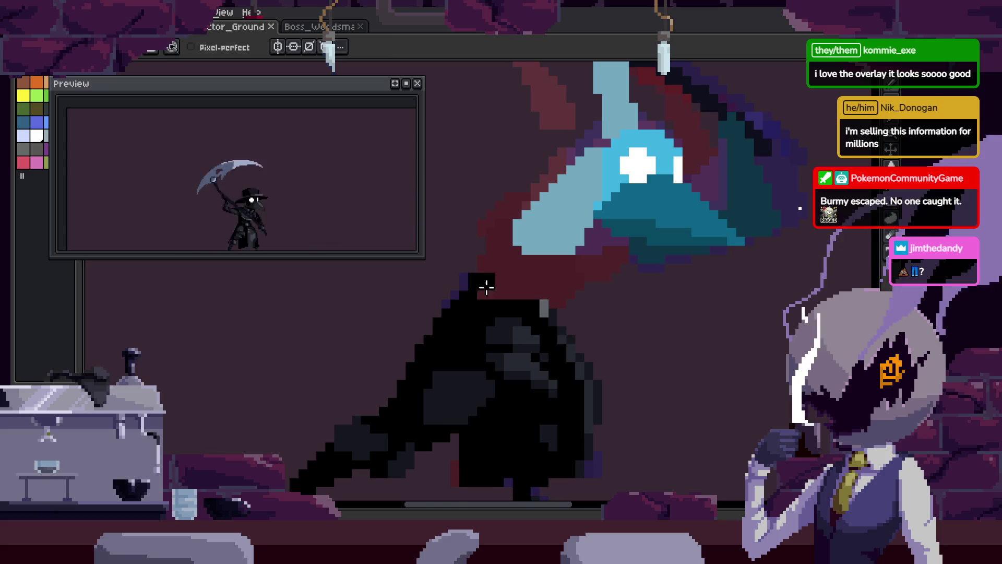
scroll(497, 271, up, 2)
scroll(497, 271, down, 3)
scroll(451, 291, up, 2)
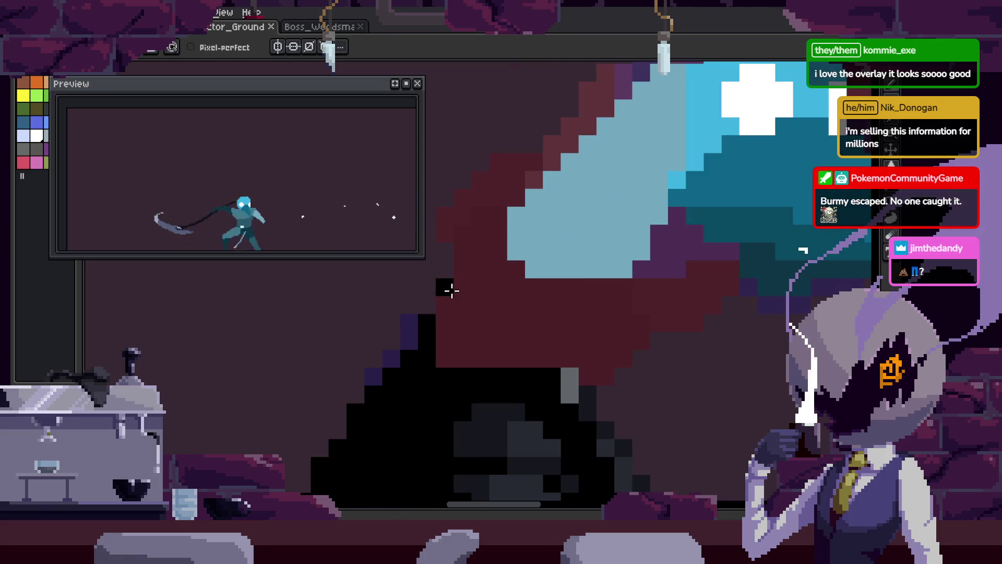
click(465, 319)
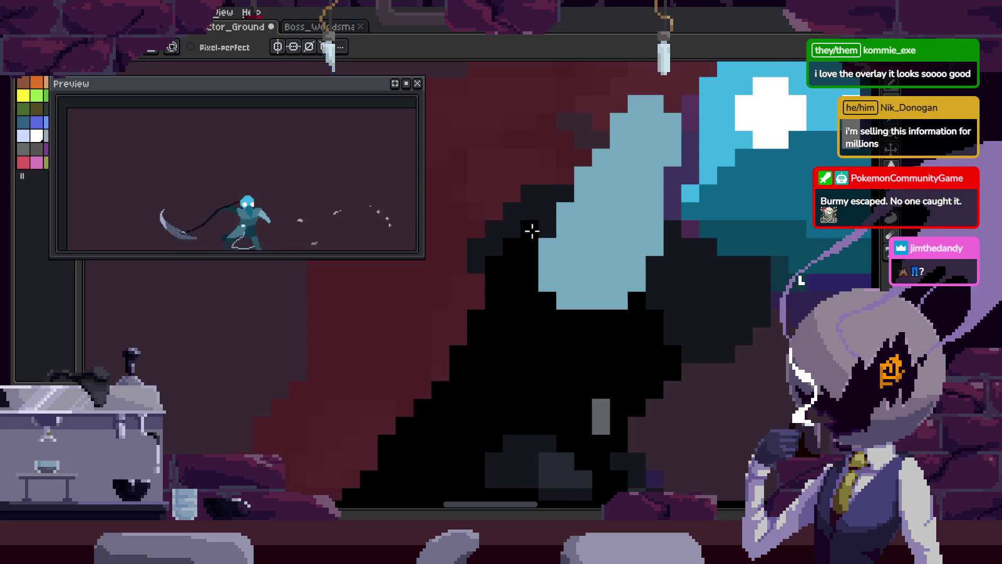
drag(499, 195, 484, 278)
scroll(484, 278, up, 2)
mouse_move(403, 317)
mouse_down()
mouse_move(577, 213)
mouse_move(447, 269)
mouse_move(522, 282)
mouse_up()
key(space)
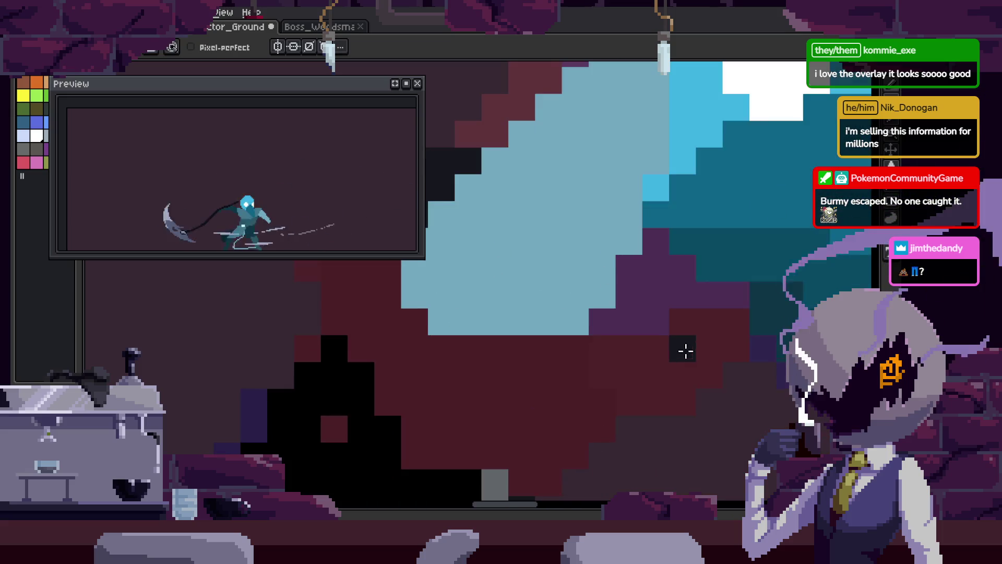
mouse_move(678, 366)
mouse_down()
mouse_move(684, 266)
mouse_move(621, 235)
mouse_move(602, 278)
mouse_up()
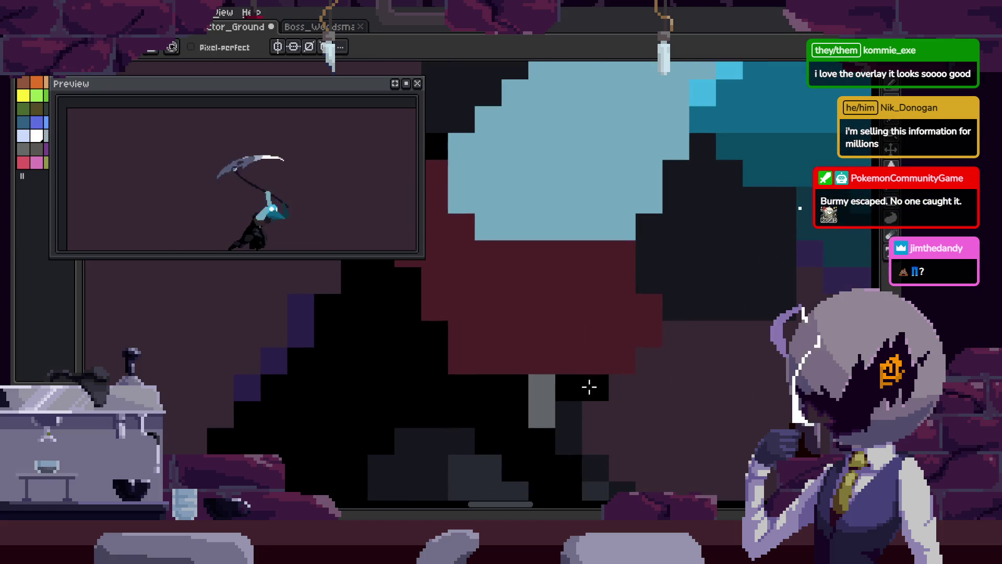
- Save, sample the dark cloak colour, and try filling a cloak gap, then undo it
key(g)
key(ctrl+s)
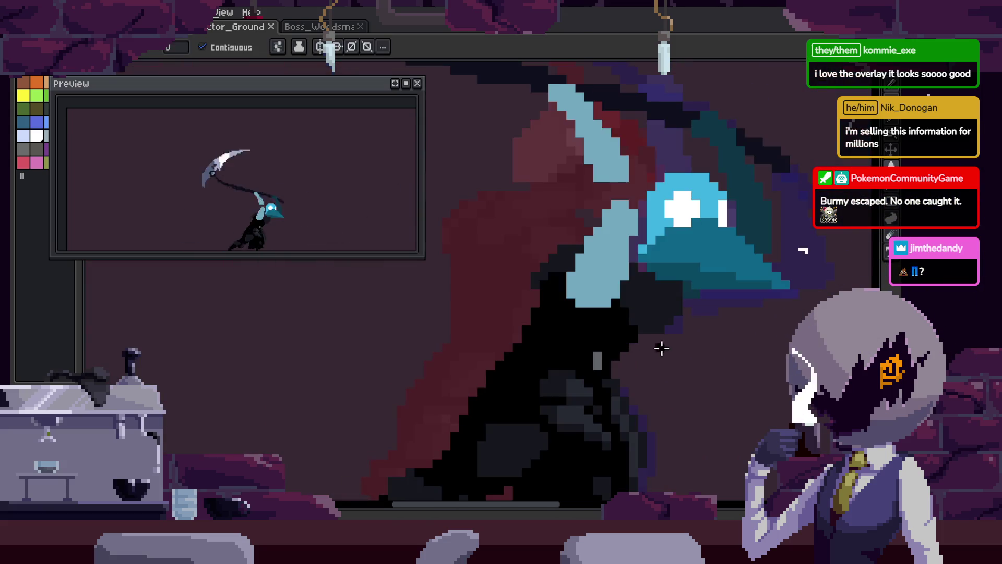
key(h)
key(i)
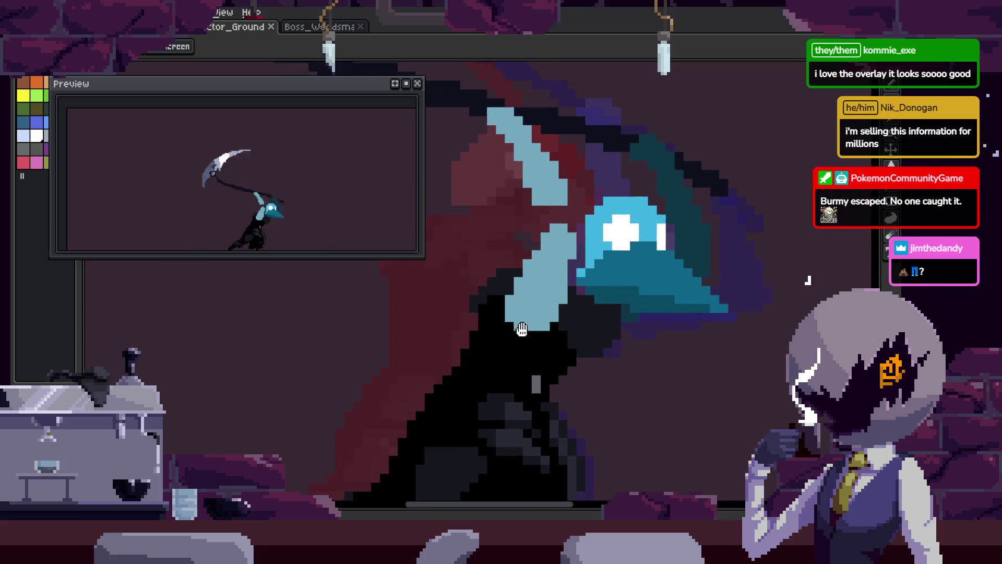
click(523, 288)
key(g)
scroll(553, 291, up, 2)
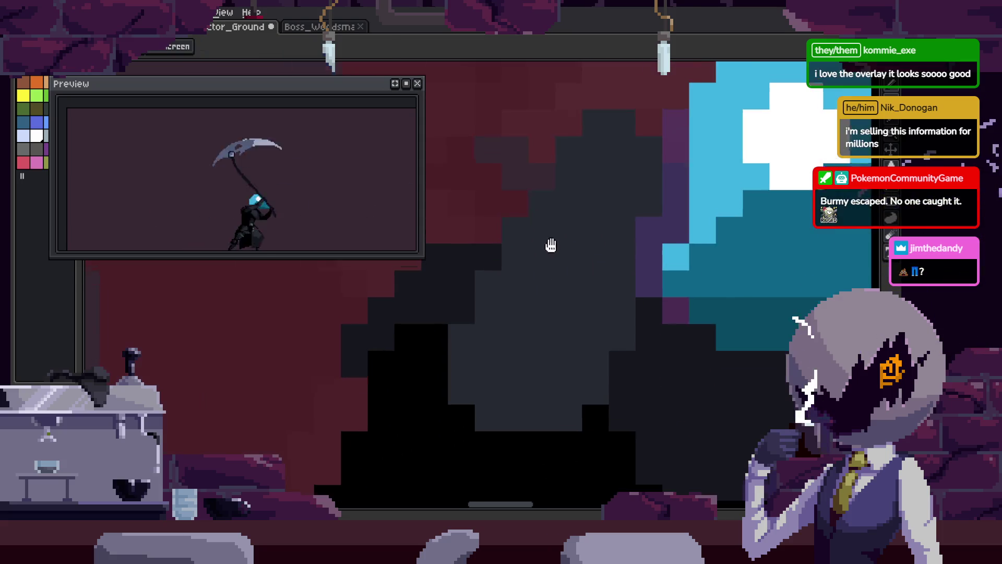
click(589, 201)
key(ctrl+z)
scroll(583, 282, down, 2)
- Sample the dark cloak colour and pencil single dark pixels onto the cloak
key(i)
click(632, 348)
key(b)
scroll(586, 230, up, 2)
click(559, 226)
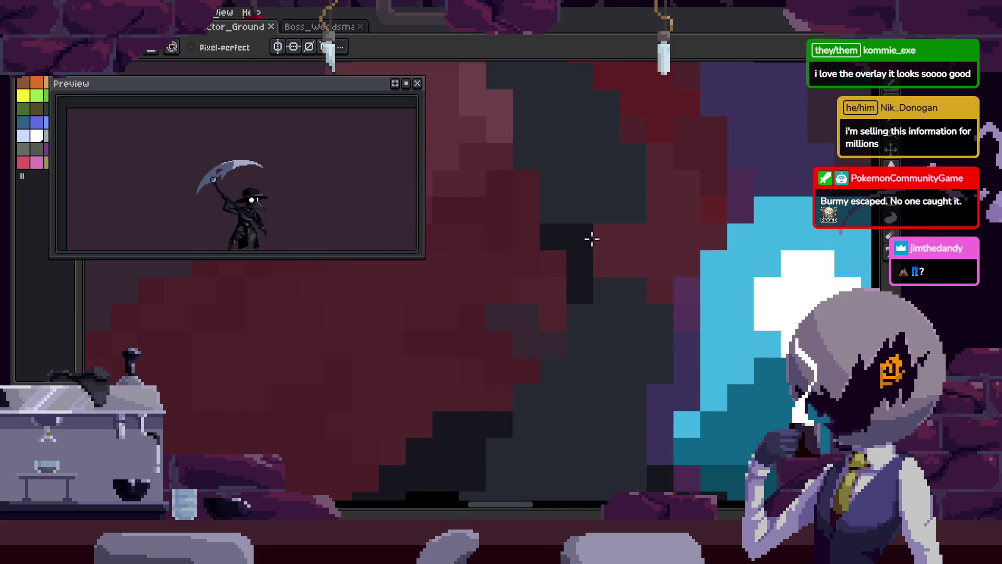
drag(592, 223, 594, 309)
mouse_move(565, 244)
mouse_down()
mouse_move(593, 324)
mouse_move(536, 226)
mouse_up()
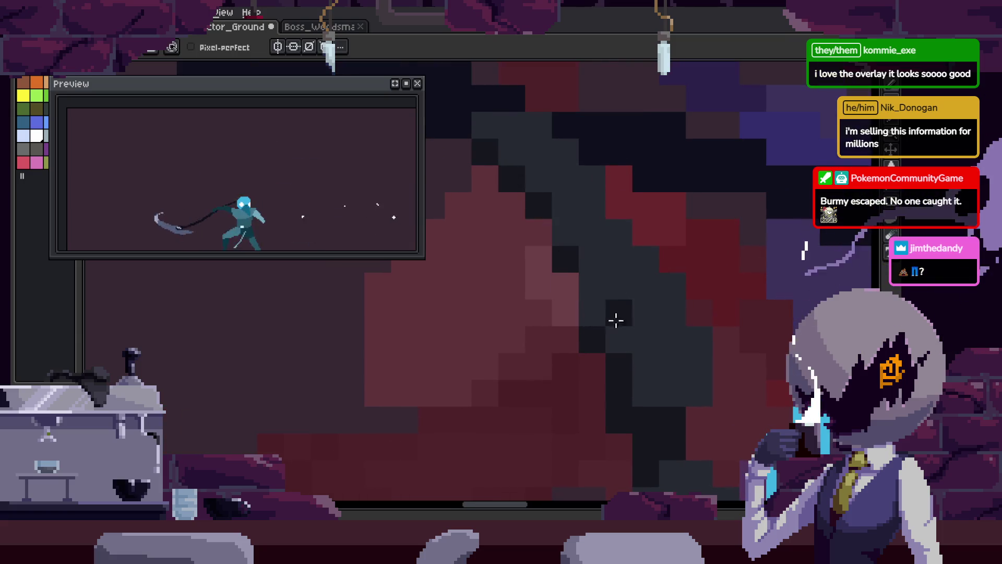
drag(701, 444, 651, 340)
click(651, 340)
scroll(647, 324, down, 2)
scroll(620, 335, up, 4)
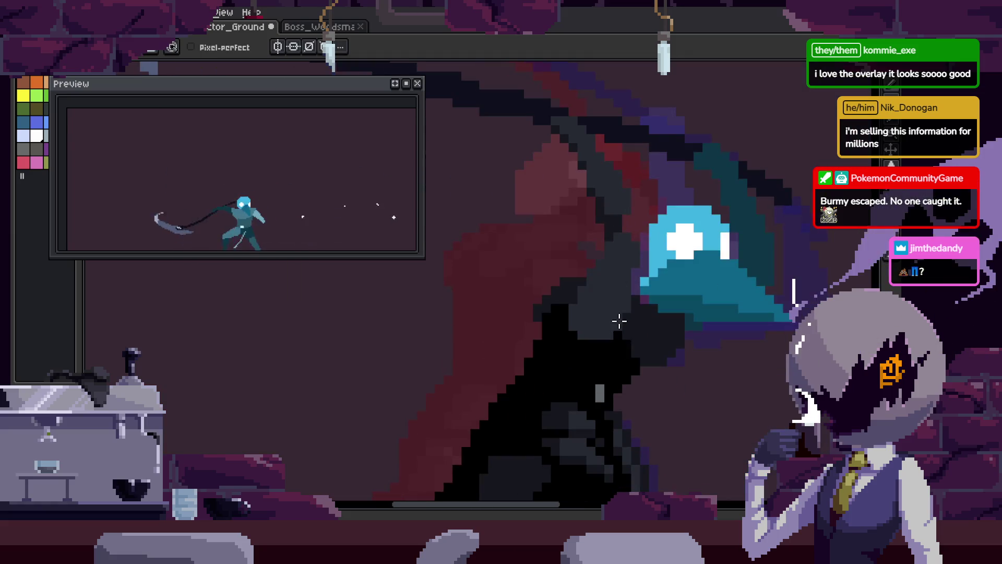
scroll(591, 360, down, 1)
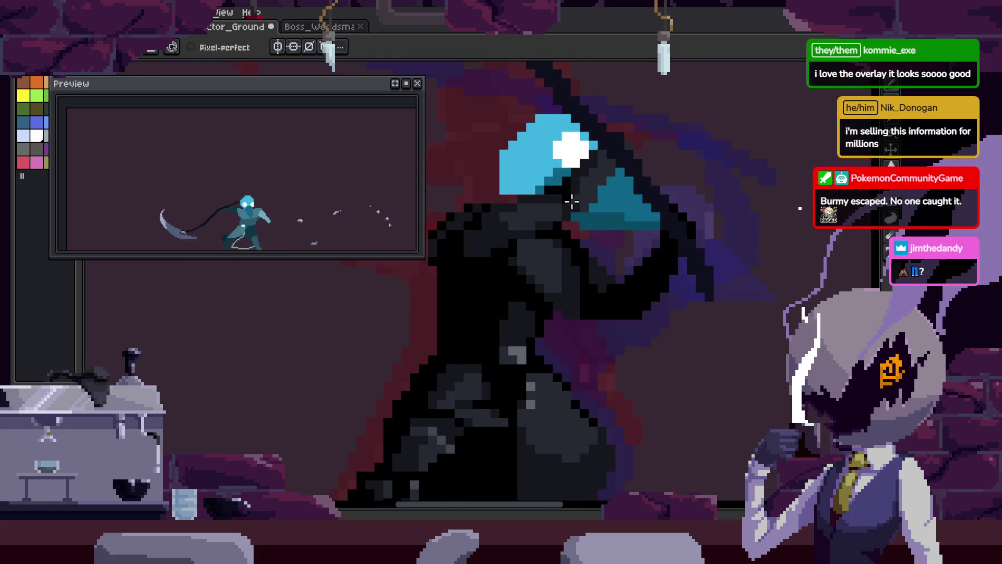
scroll(573, 202, down, 1)
scroll(553, 345, up, 3)
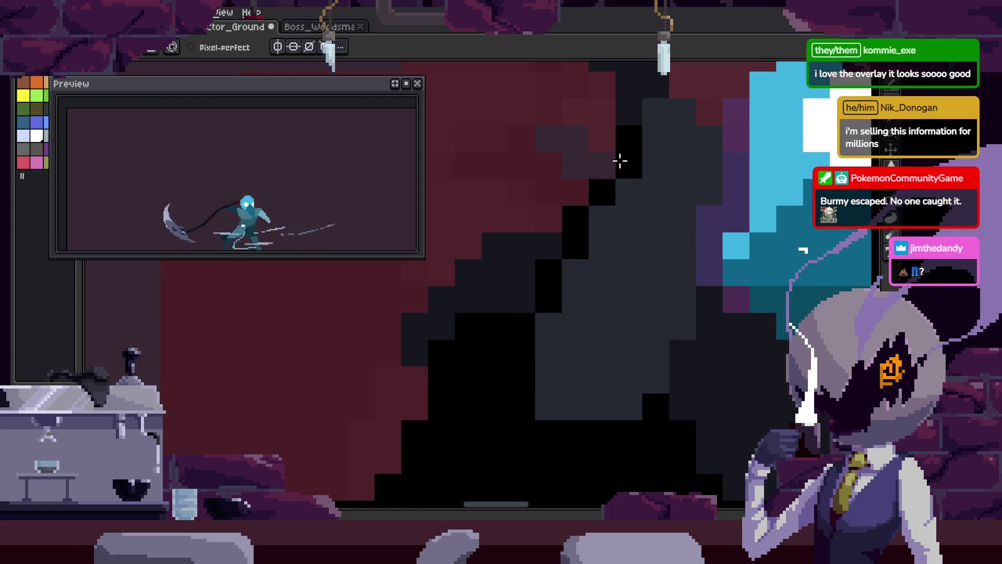
scroll(629, 275, down, 1)
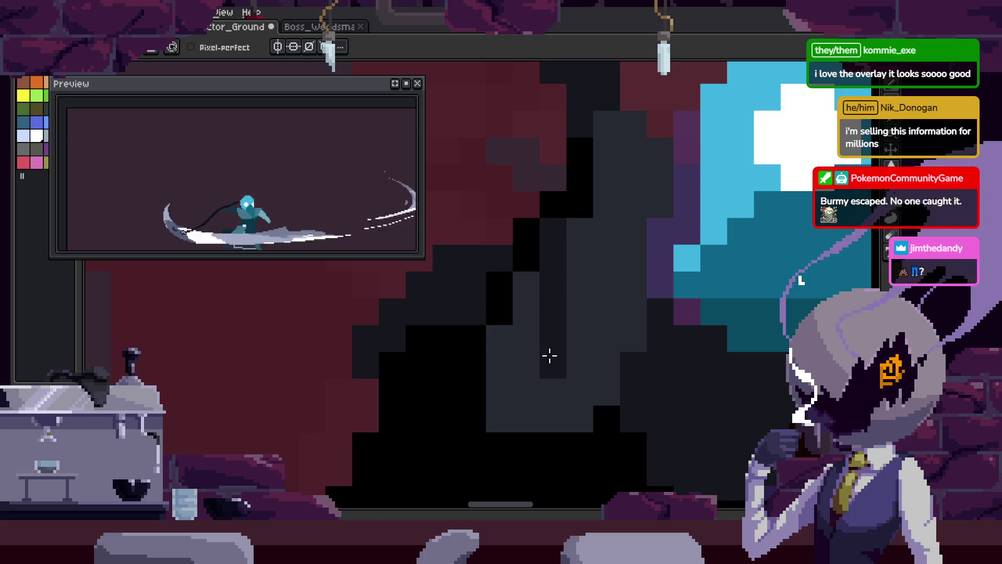
scroll(571, 330, up, 1)
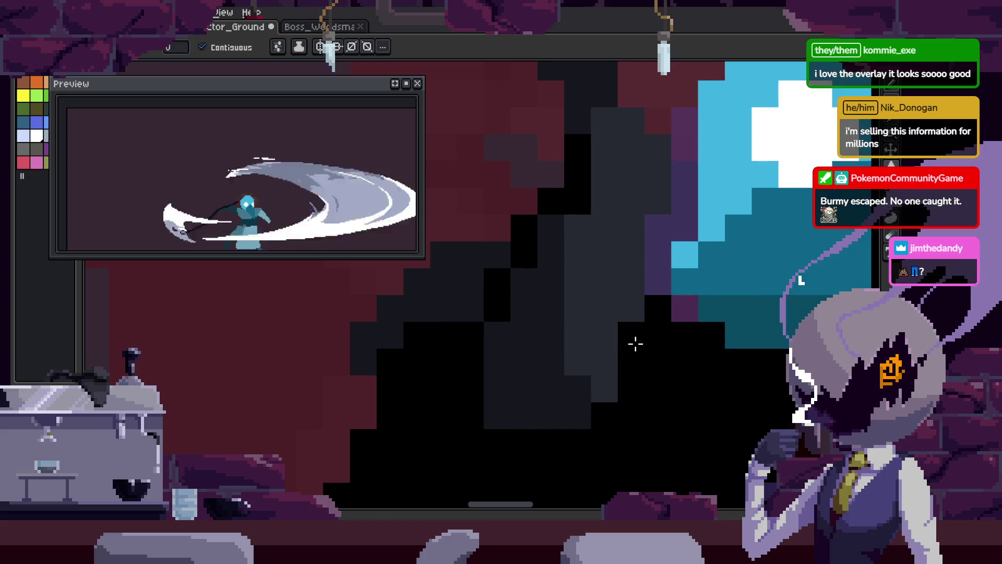
scroll(663, 393, up, 1)
scroll(542, 329, down, 1)
- Save the sprite and start playing the scythe attack animation
key(alt)
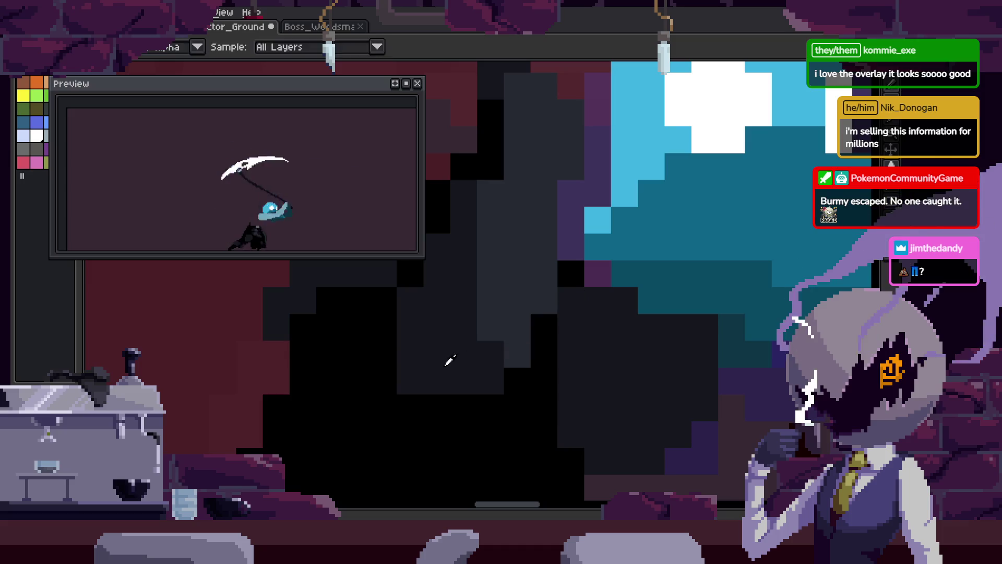
scroll(561, 258, down, 1)
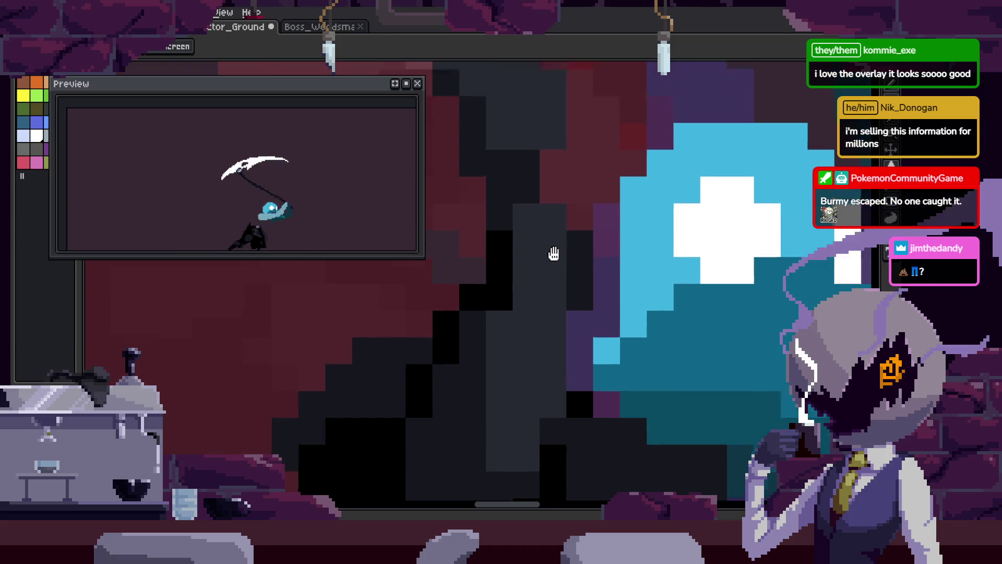
scroll(550, 233, up, 1)
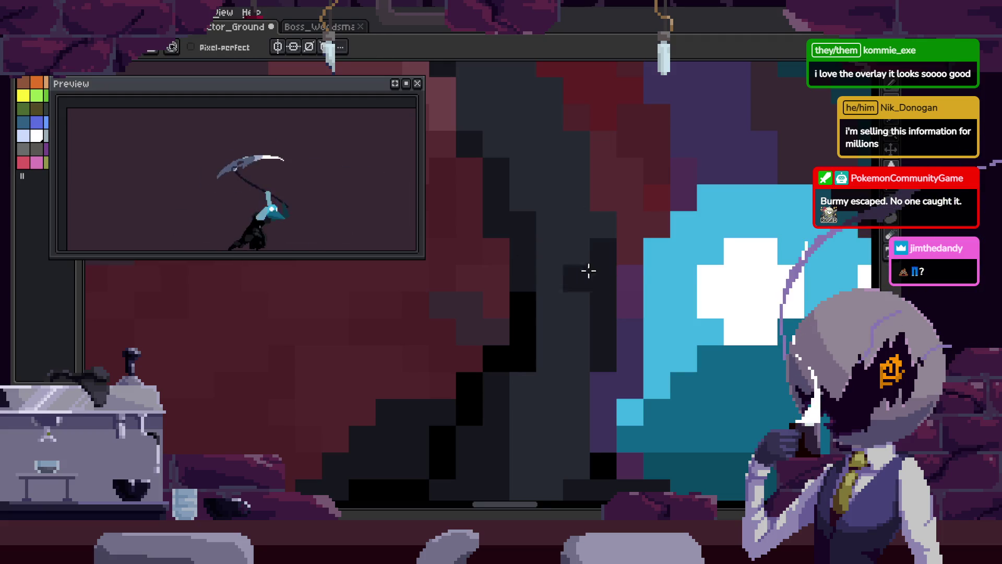
scroll(594, 274, up, 1)
scroll(569, 264, down, 3)
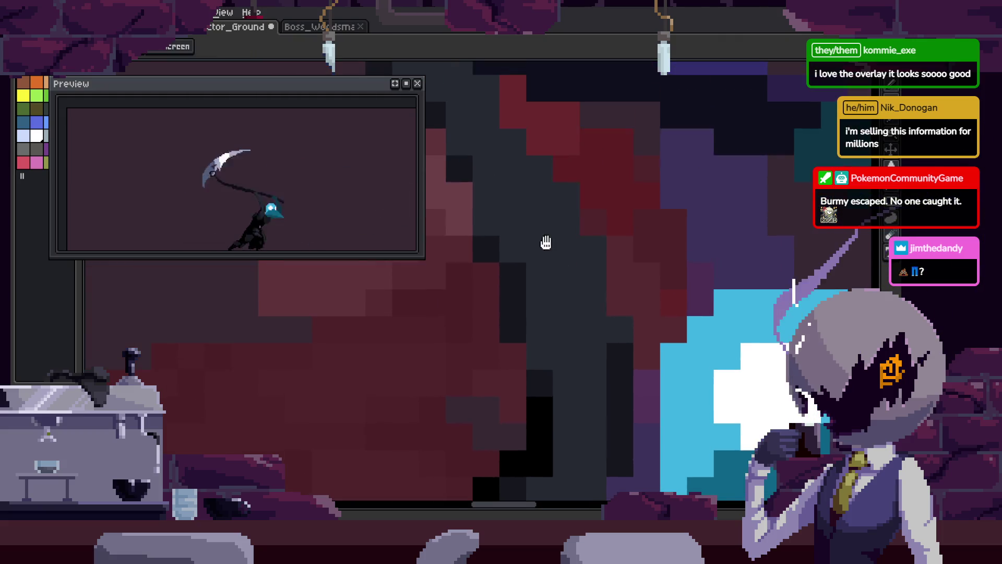
scroll(574, 334, down, 2)
key(Return)
key(ctrl+s)
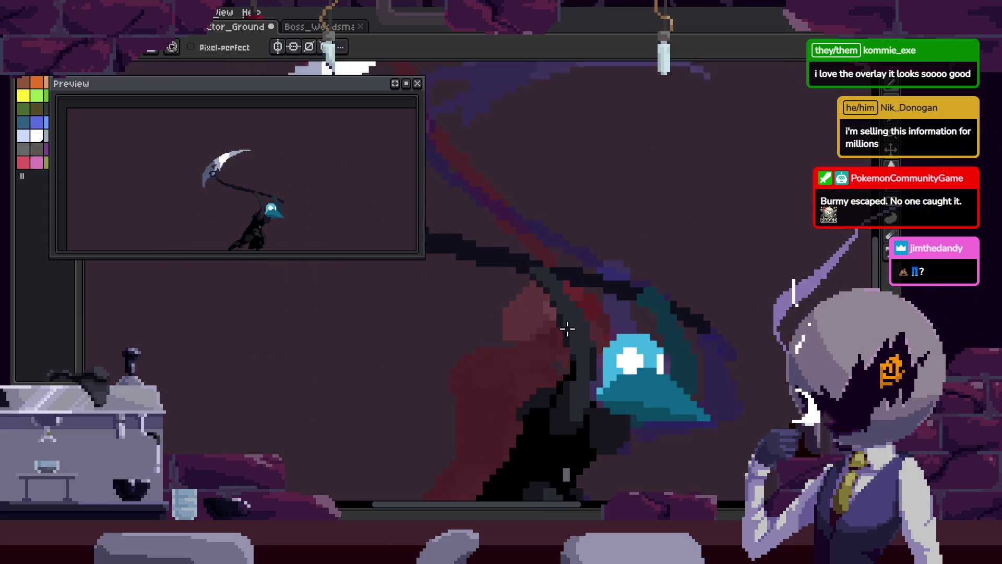
- Zoom in and out on the playing swing frames and save once more
scroll(599, 327, up, 3)
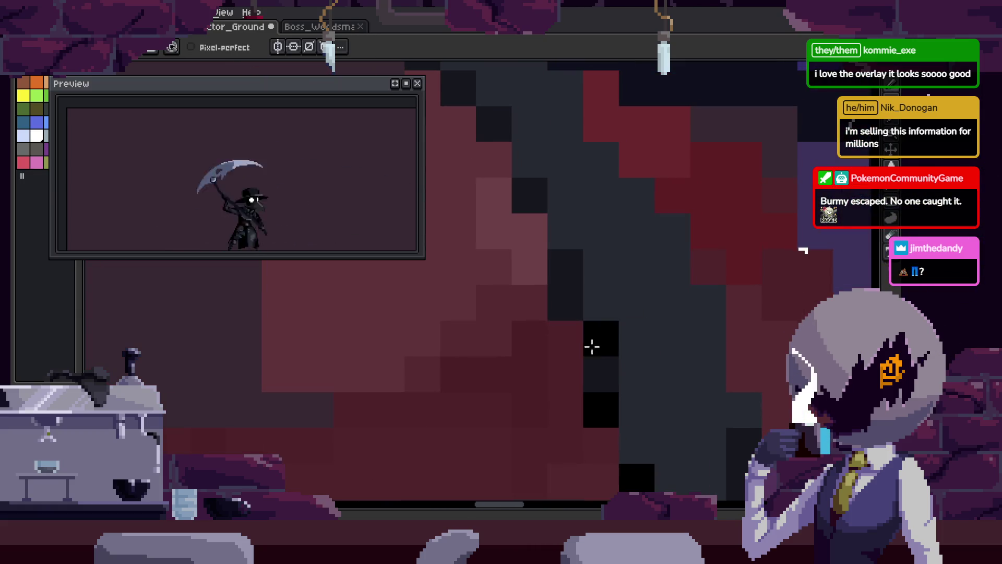
scroll(659, 322, down, 2)
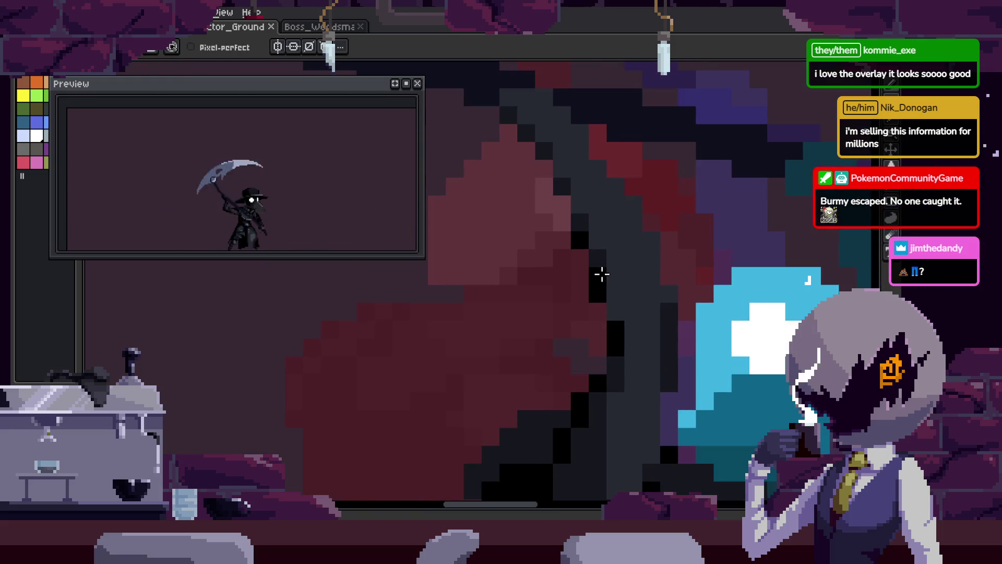
scroll(575, 256, down, 4)
key(ctrl+s)
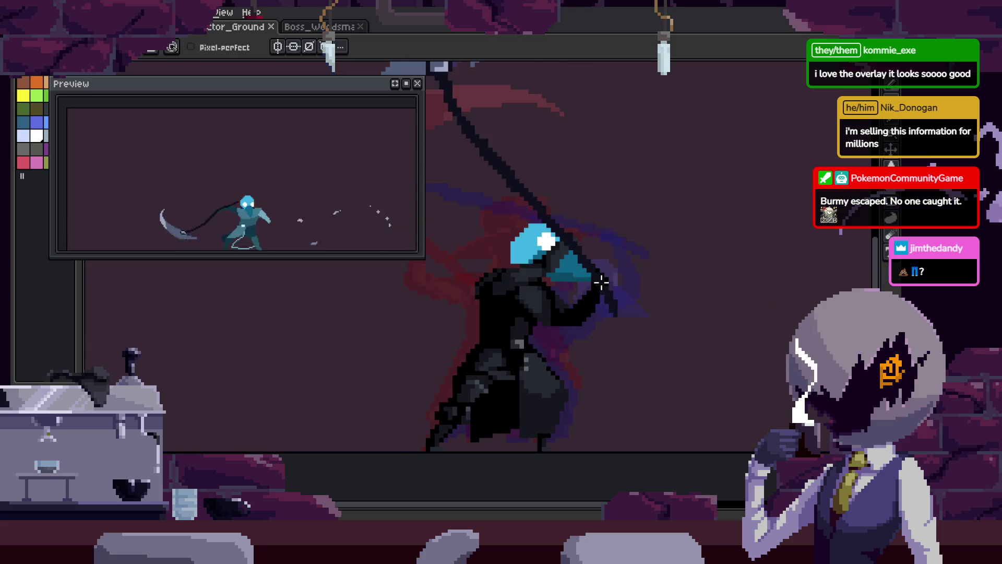
scroll(598, 298, up, 1)
key(g)
scroll(705, 268, up, 1)
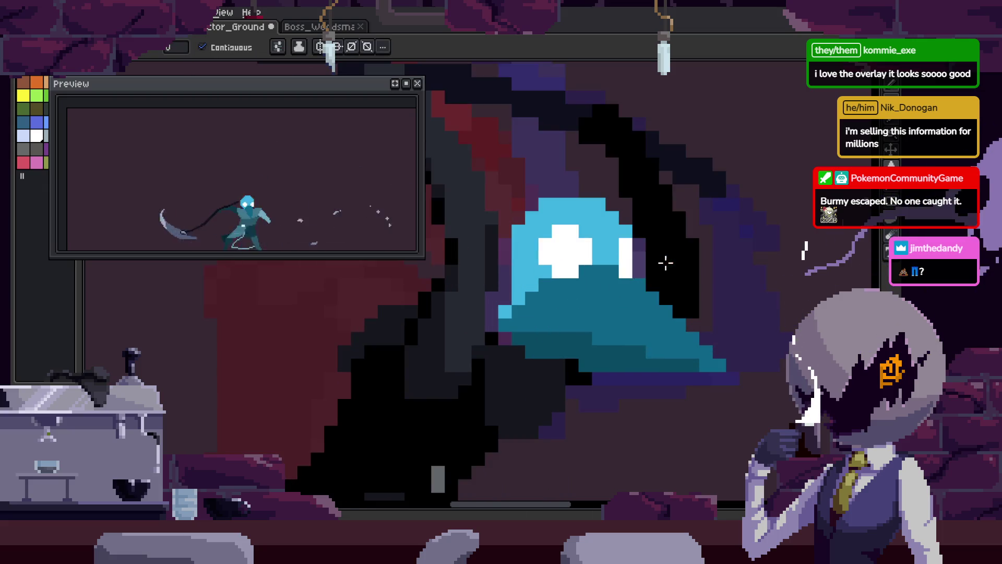
scroll(591, 258, up, 1)
scroll(640, 326, down, 1)
scroll(602, 327, down, 3)
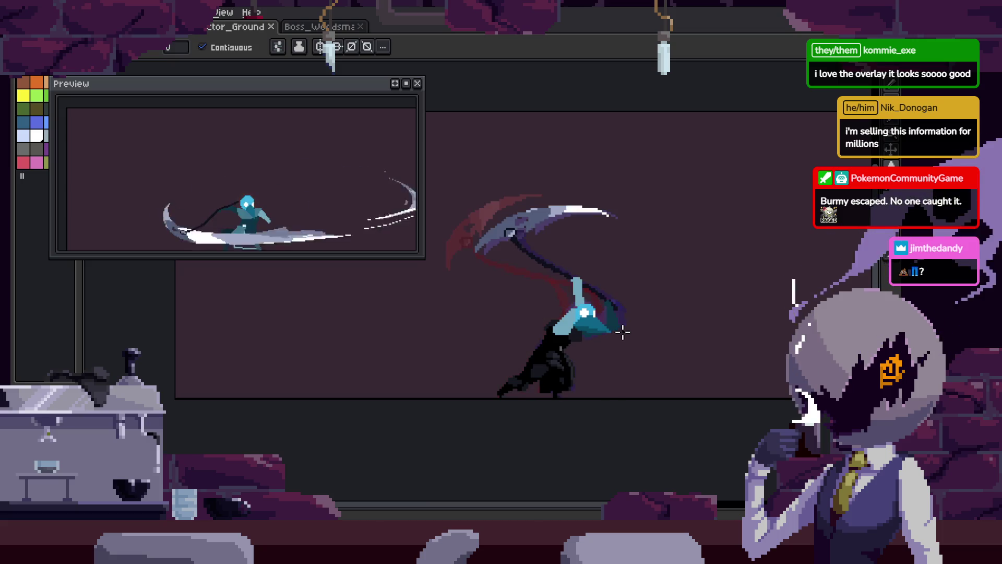
- Zoom onto the blade ring, undo the bad edits, and add a dark pixel there
scroll(509, 301, up, 1)
scroll(590, 208, up, 2)
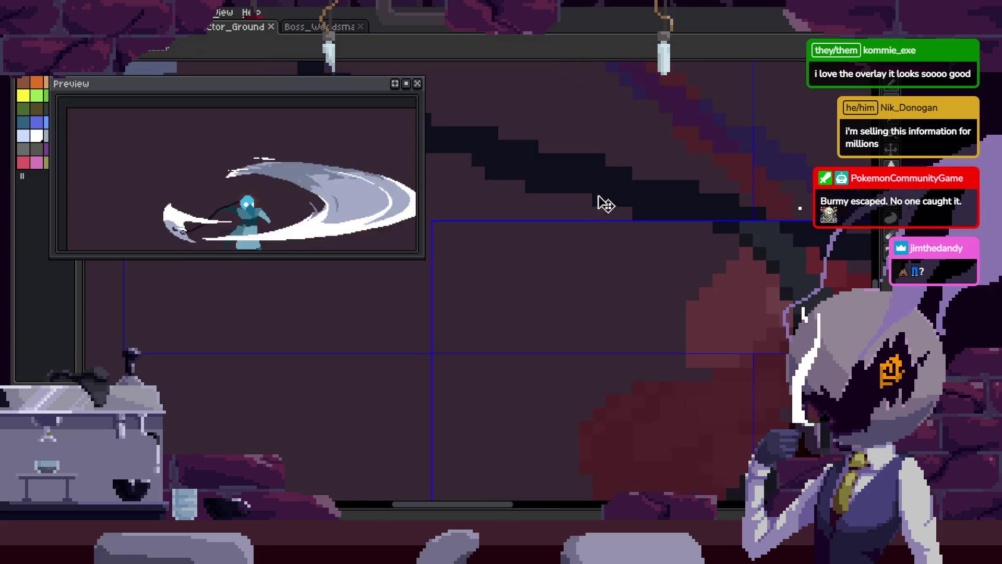
scroll(626, 305, down, 2)
key(space)
scroll(577, 280, up, 1)
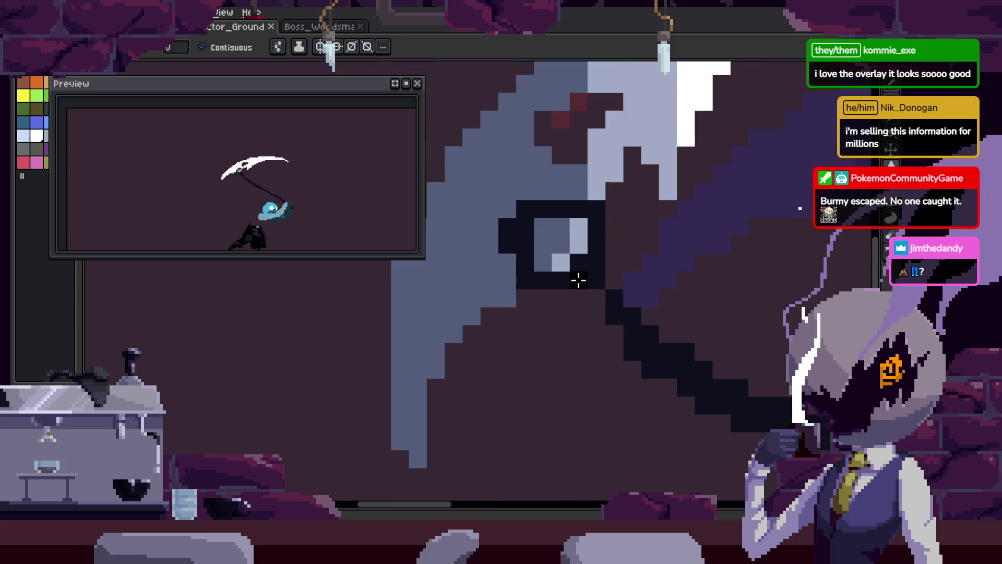
scroll(600, 297, up, 1)
scroll(655, 367, up, 1)
scroll(578, 280, down, 3)
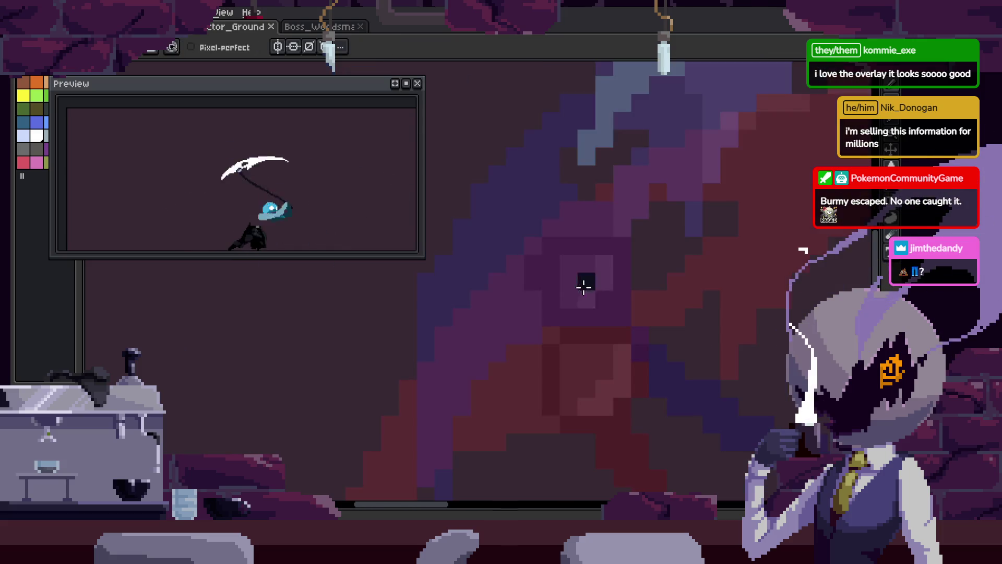
scroll(532, 337, up, 2)
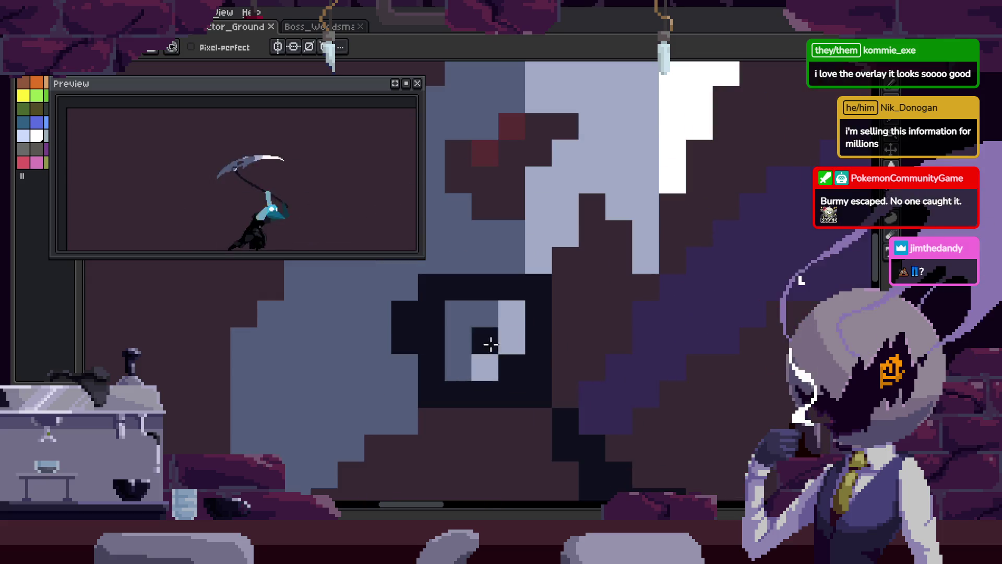
key(v)
key(b)
key(ctrl+z)
key(ctrl+z)
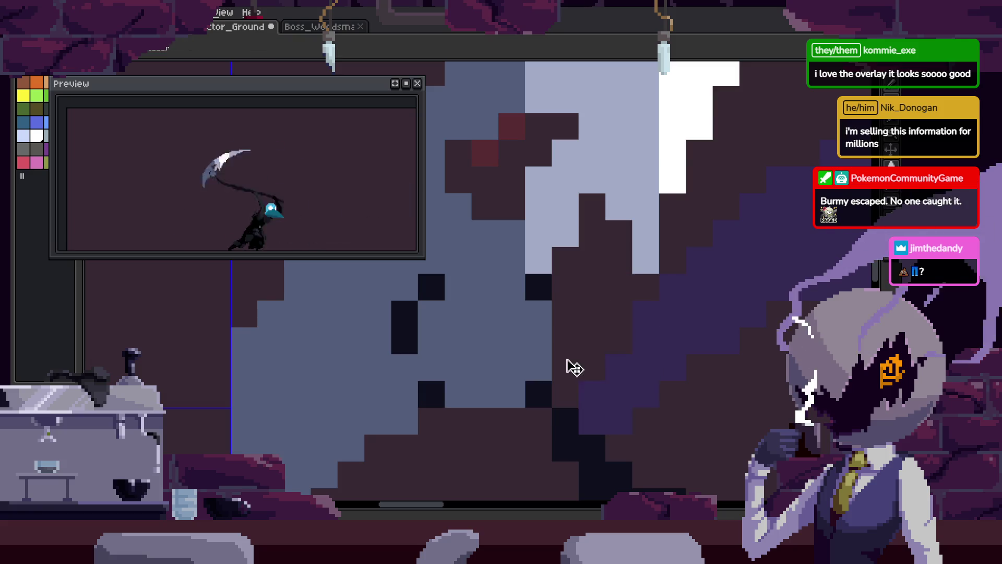
click(490, 276)
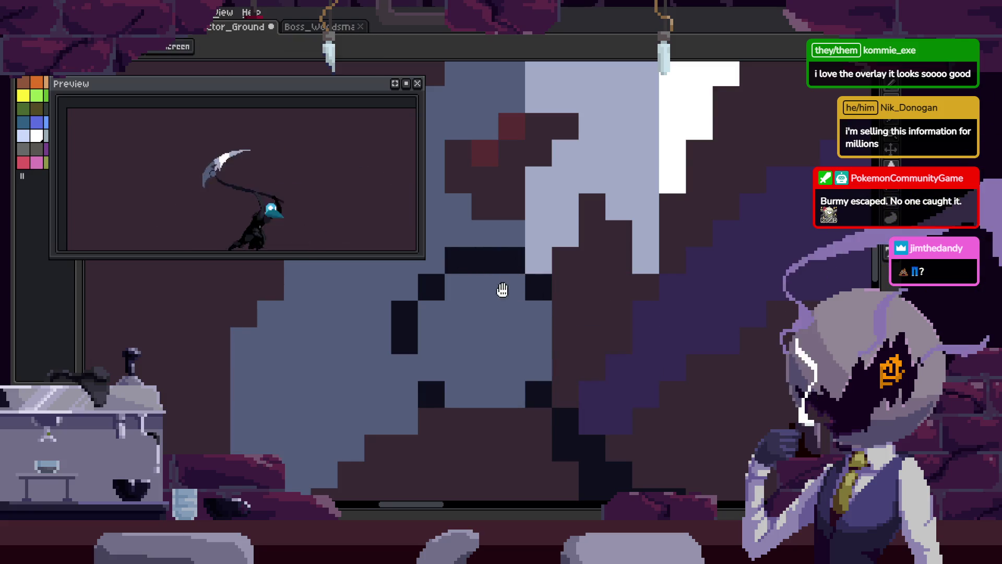
drag(502, 290, 584, 238)
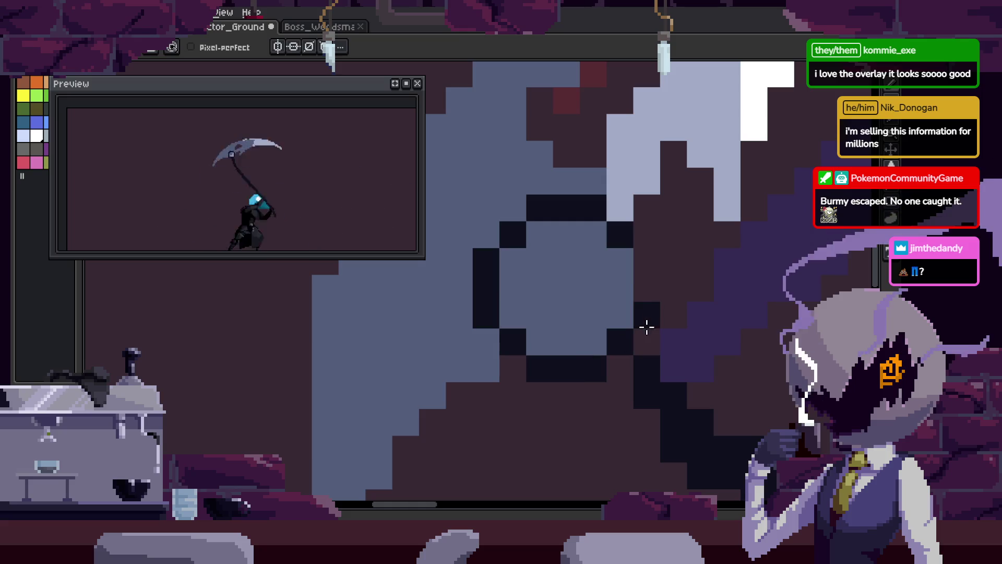
scroll(645, 269, down, 3)
- Step through neighbouring frames back to the swing frame and save
key(Right)
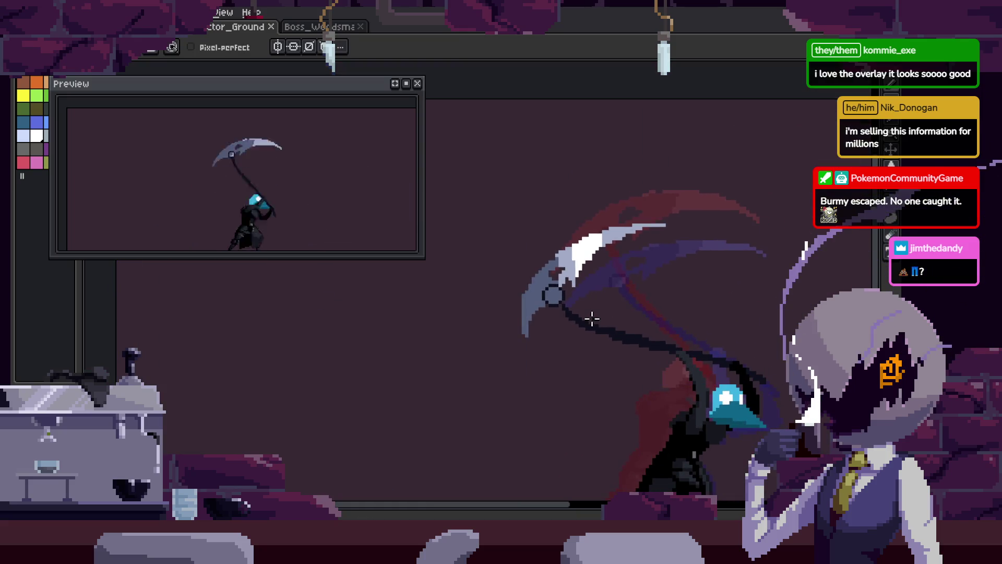
key(Right)
key(Return)
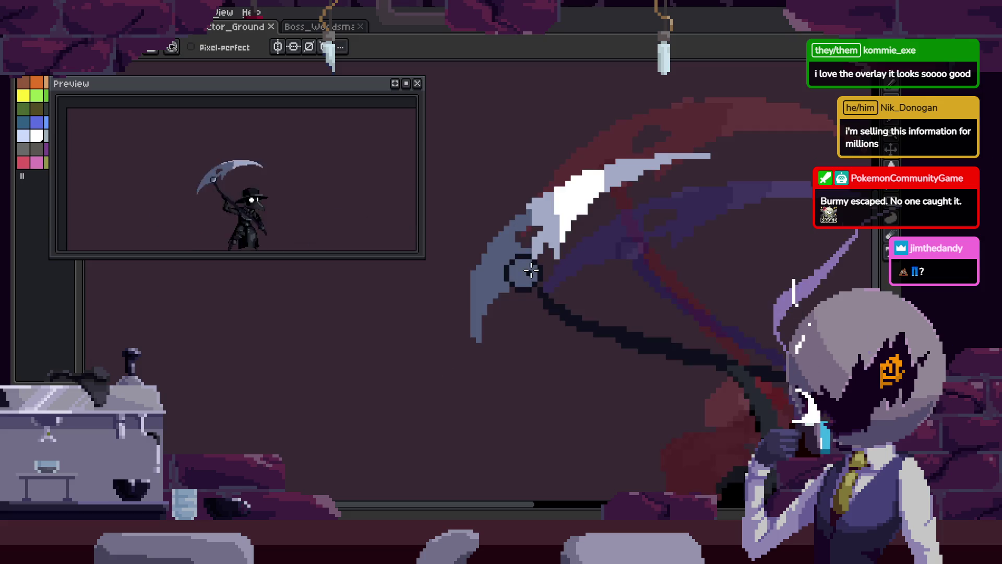
key(Return)
scroll(536, 292, up, 3)
scroll(545, 303, up, 3)
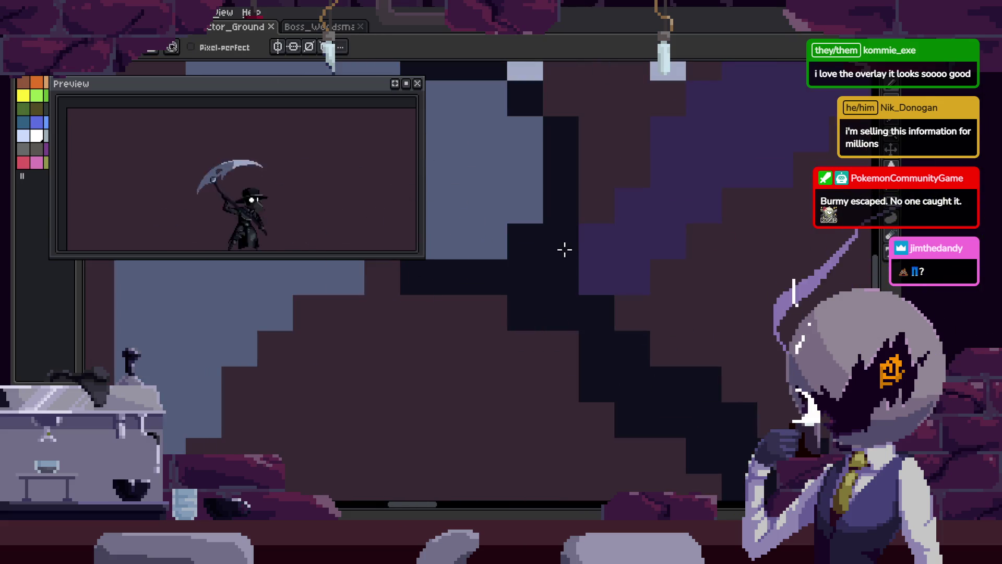
scroll(569, 347, down, 3)
key(ctrl+s)
- Pan along the dark scythe handle, save, and briefly play the animation
scroll(561, 286, up, 2)
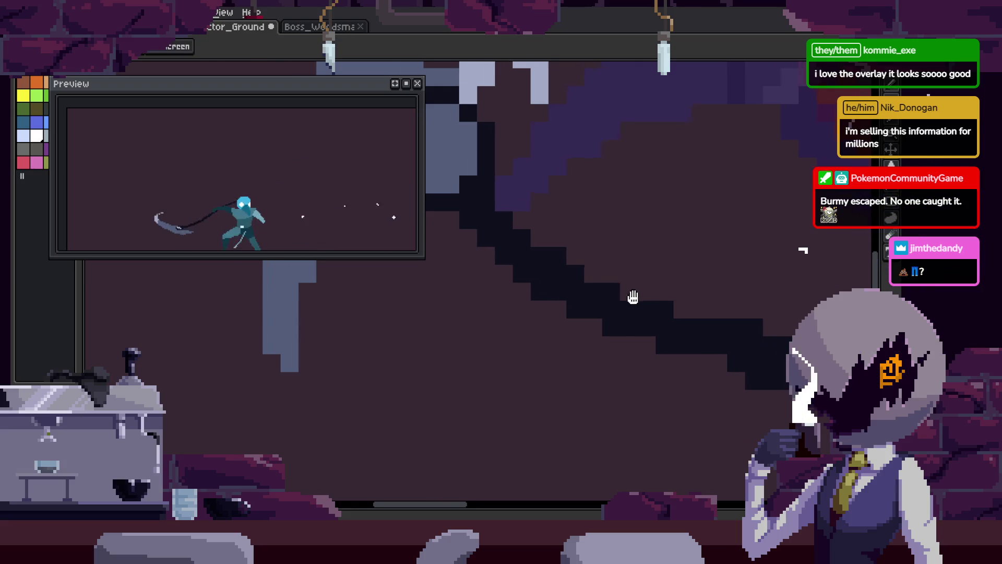
drag(637, 296, 576, 287)
drag(667, 352, 612, 344)
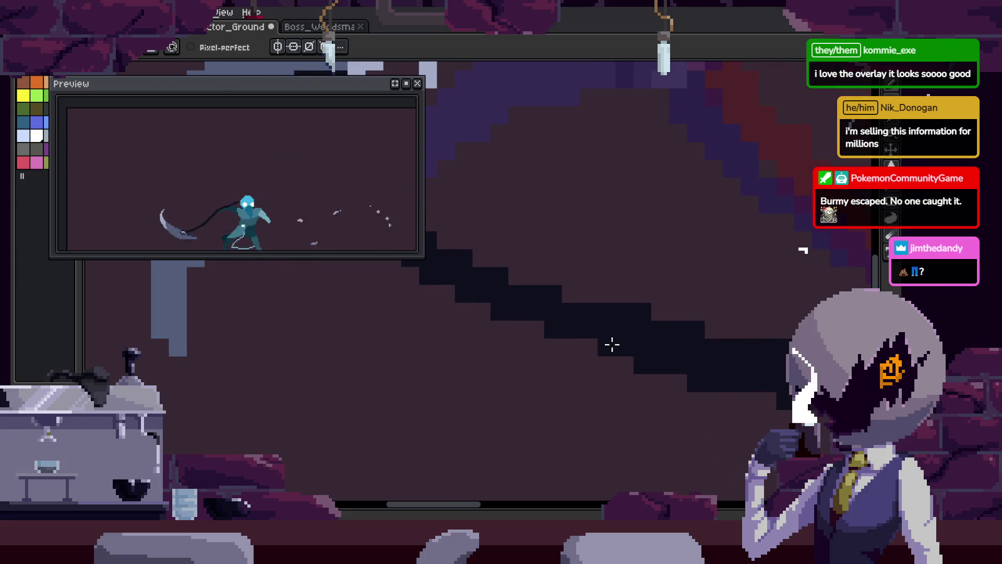
drag(500, 325, 541, 304)
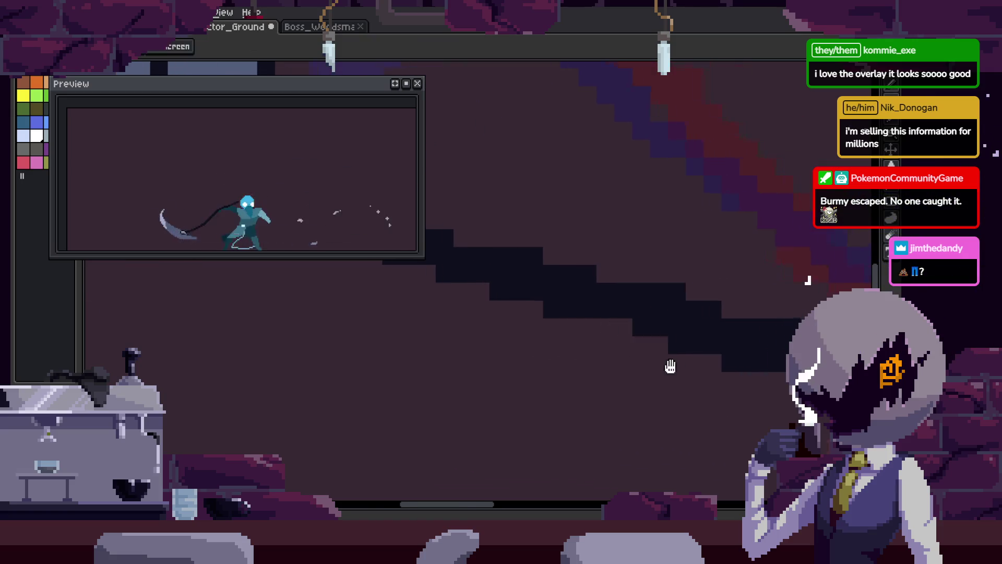
drag(678, 366, 649, 284)
key(Return)
key(ctrl+s)
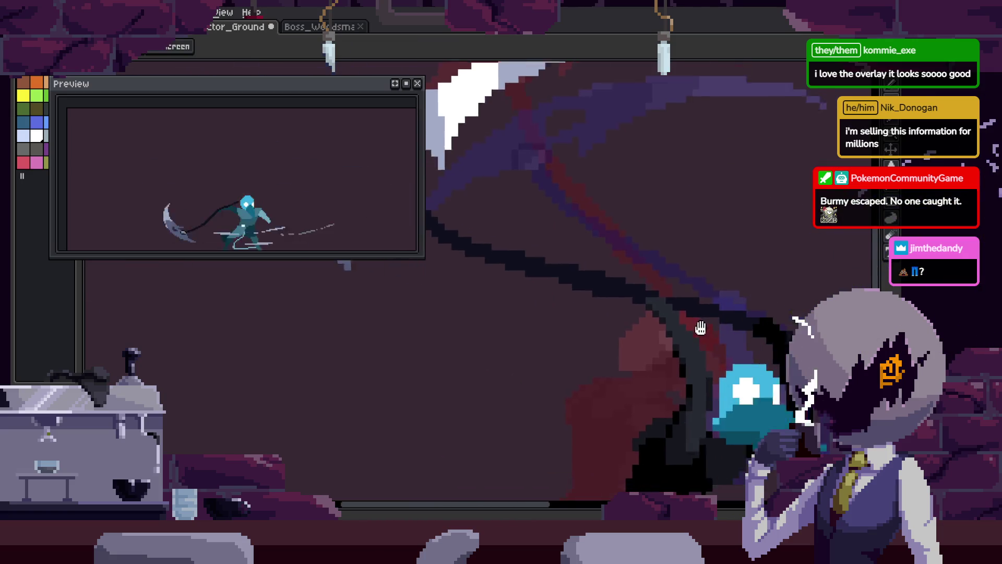
key(Return)
- Save the sprite again and replay the attack animation to review the swing
scroll(624, 363, left, 2)
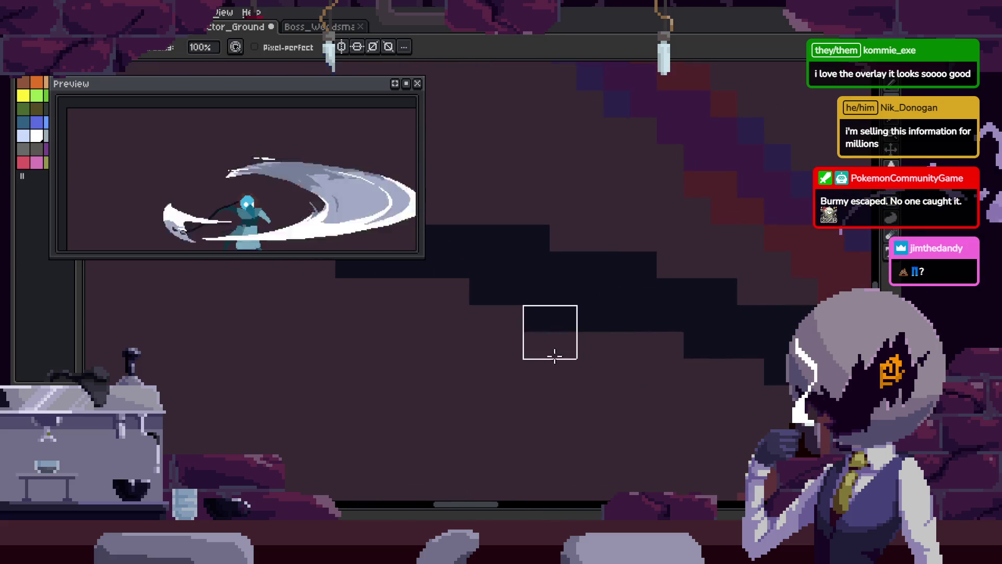
scroll(573, 345, down, 3)
key(ctrl+s)
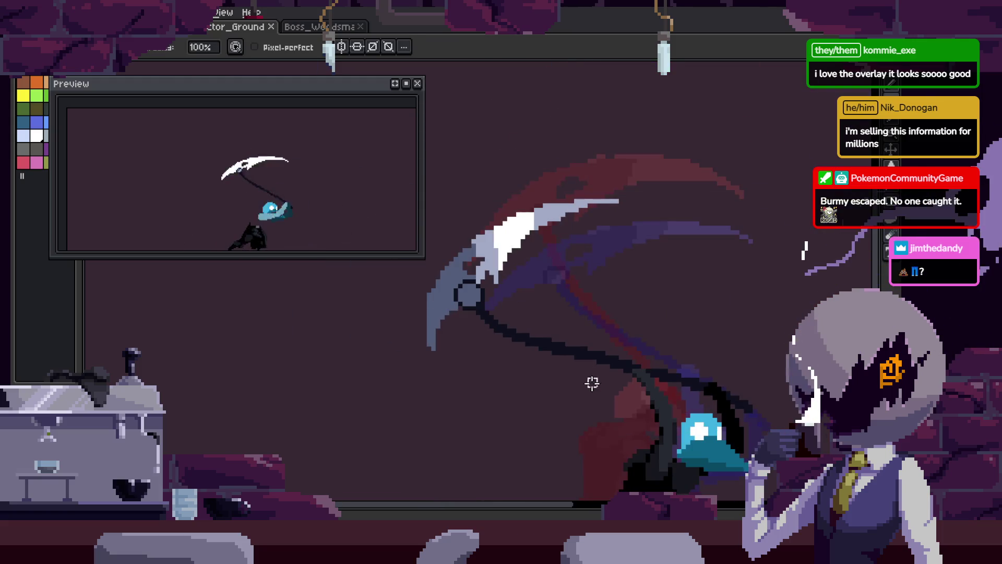
scroll(556, 359, up, 2)
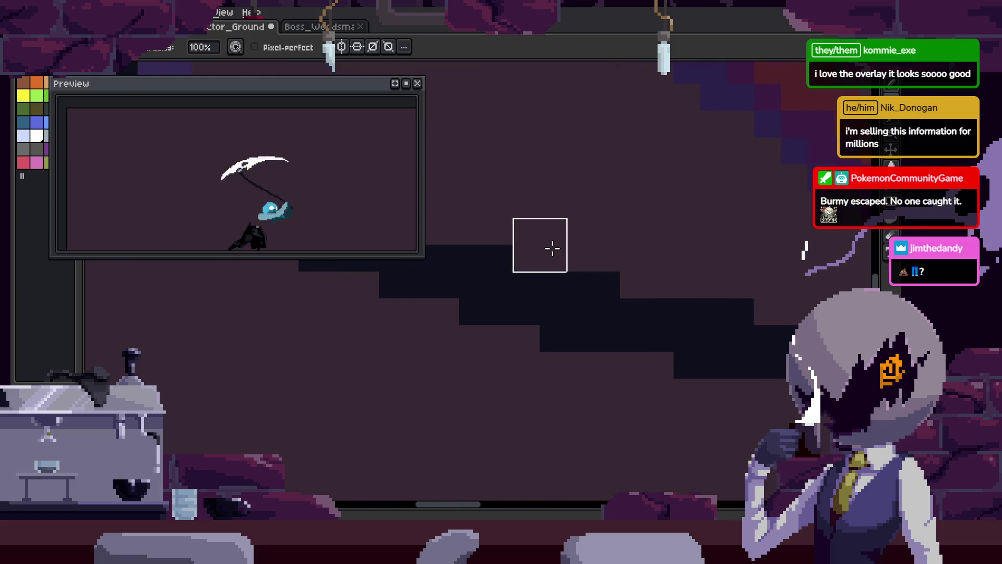
scroll(595, 270, right, 2)
scroll(673, 291, down, 3)
key(ctrl+s)
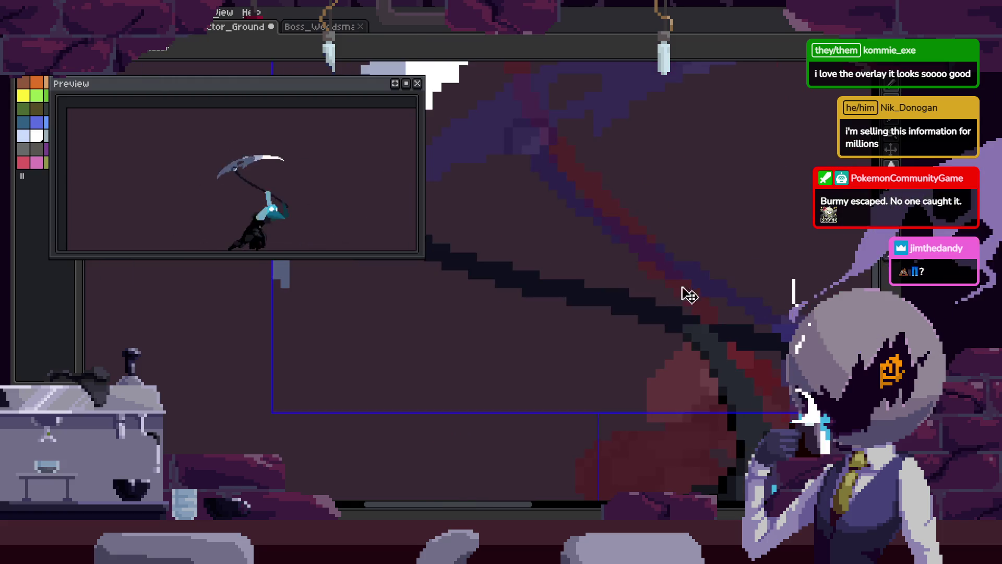
key(Return)
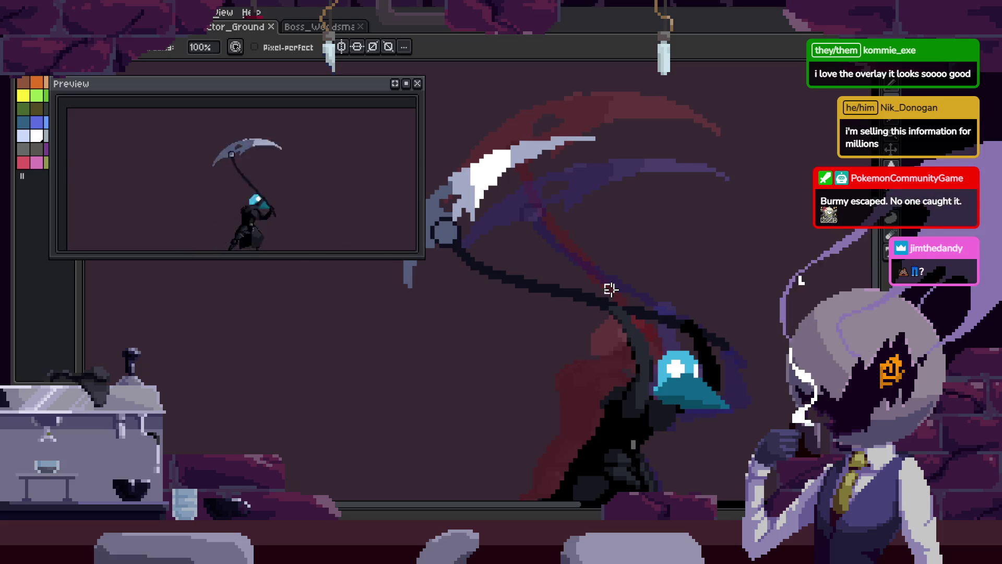
key(space)
drag(601, 355, 572, 340)
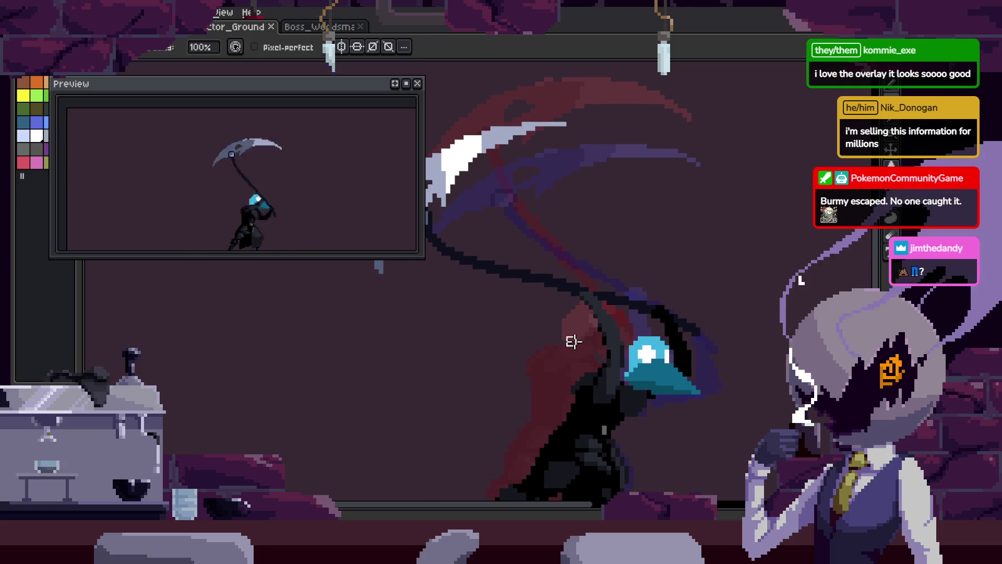
- Resize the Preview window smaller and move it to the top-left, clear of the boss
drag(635, 343, 563, 331)
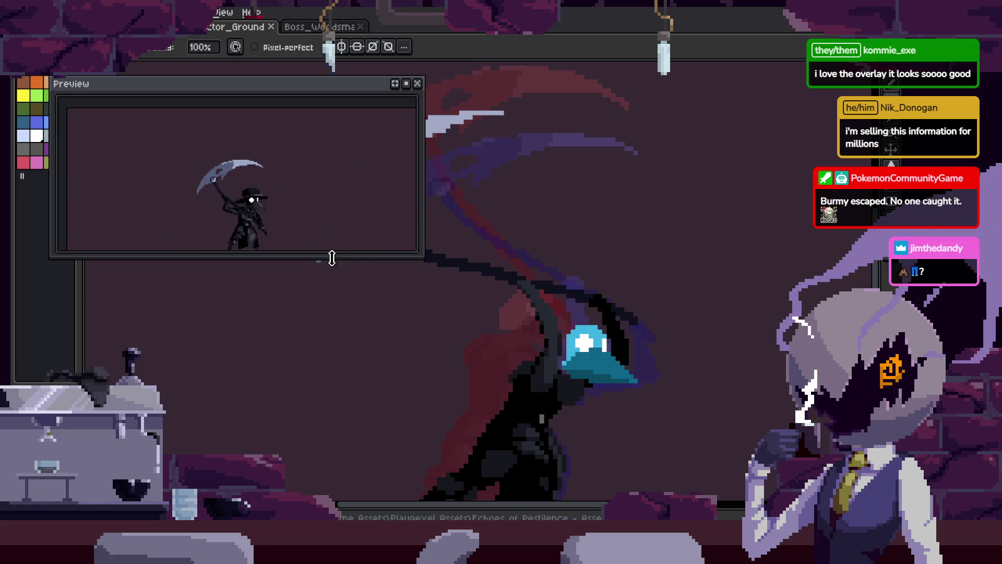
drag(331, 259, 321, 302)
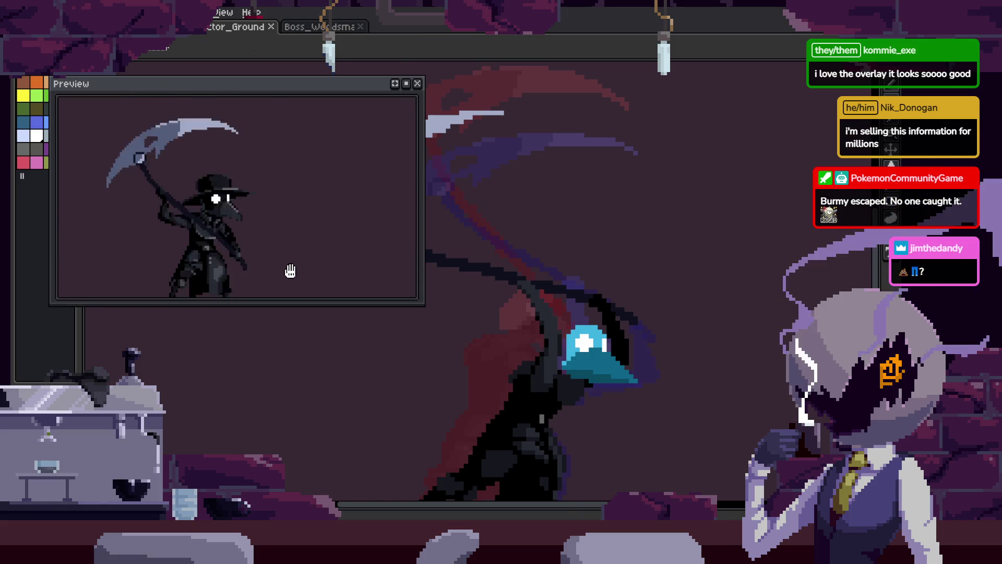
drag(311, 256, 277, 240)
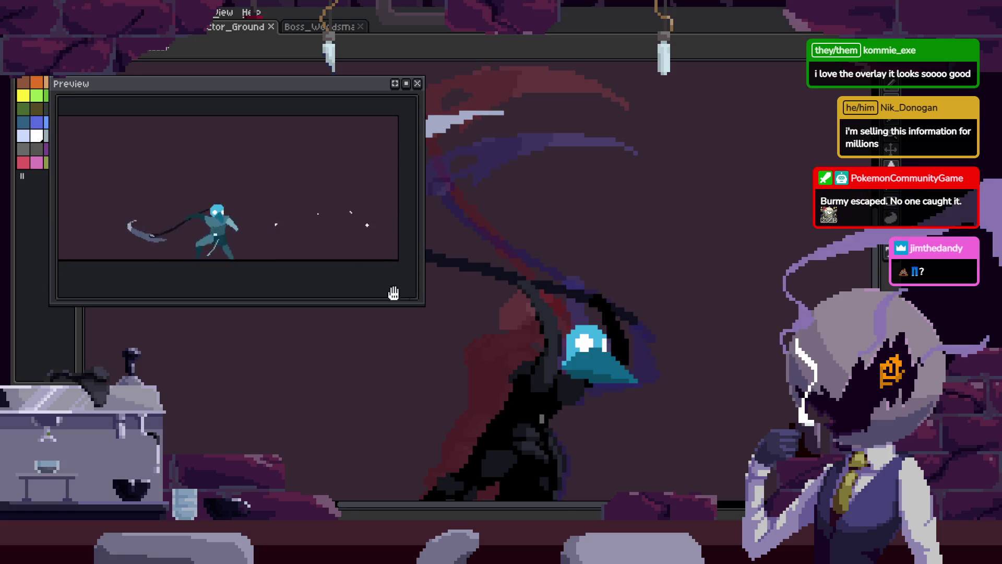
drag(424, 306, 451, 318)
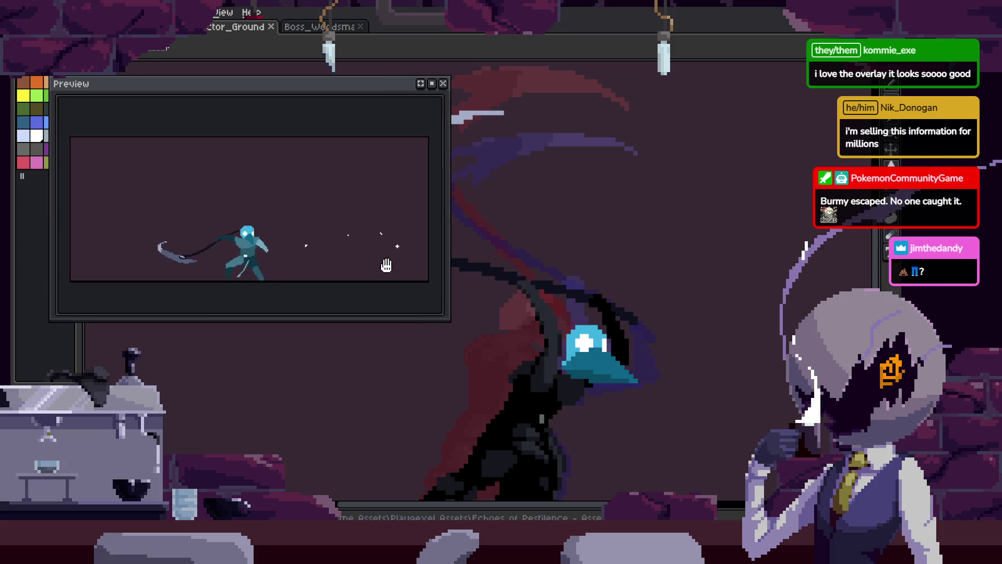
scroll(387, 265, up, 2)
scroll(386, 265, down, 3)
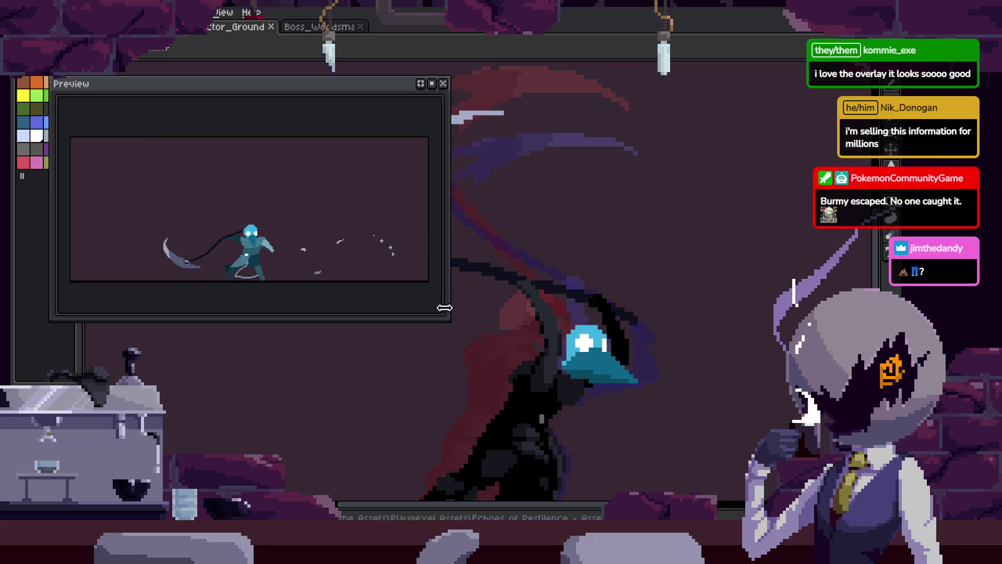
drag(446, 318, 438, 298)
mouse_move(333, 88)
mouse_down()
mouse_move(340, 128)
mouse_move(316, 64)
mouse_up()
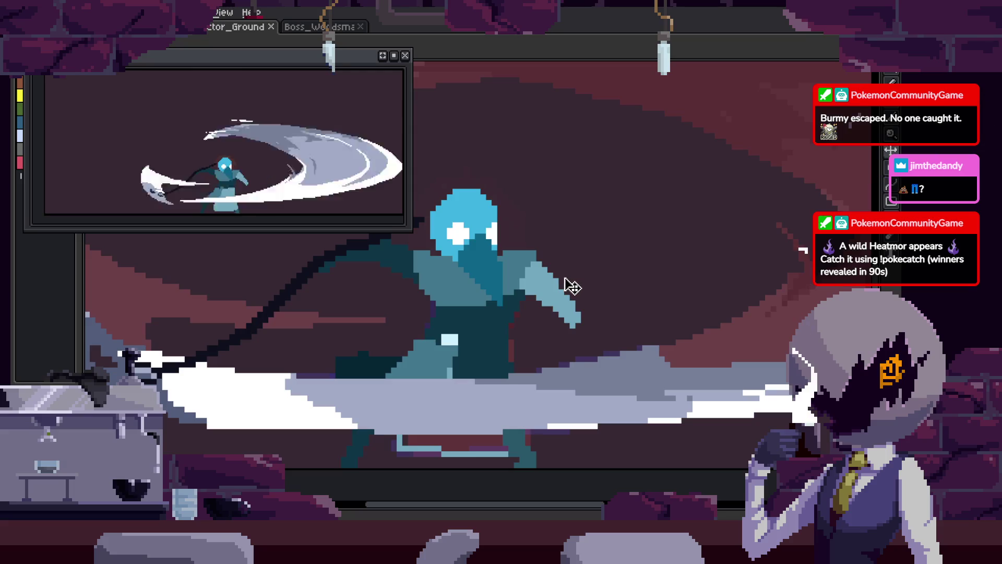
- Save the sprite file before touching up the cloak
scroll(225, 127, down, 1)
scroll(224, 128, up, 1)
scroll(627, 342, up, 2)
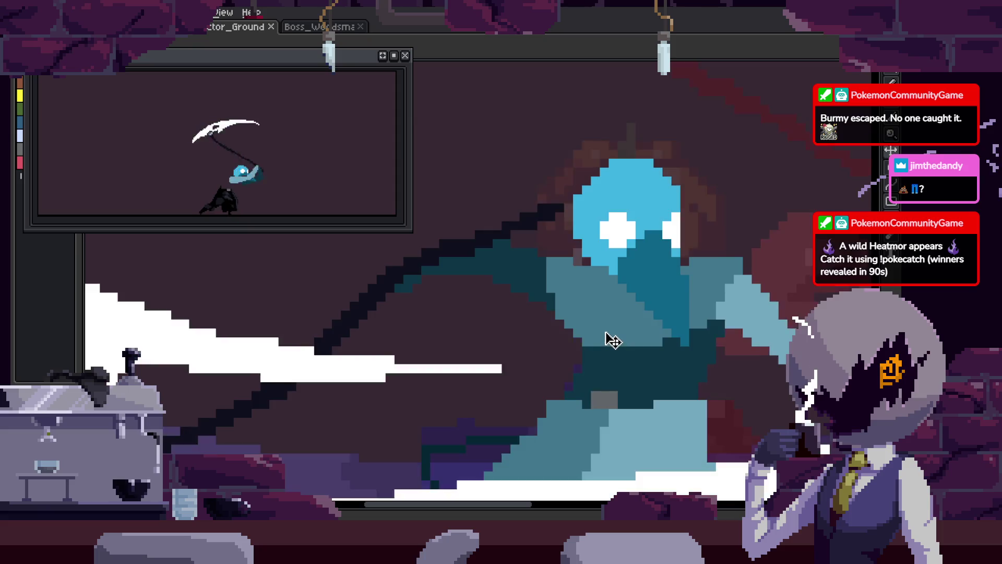
key(ctrl+s)
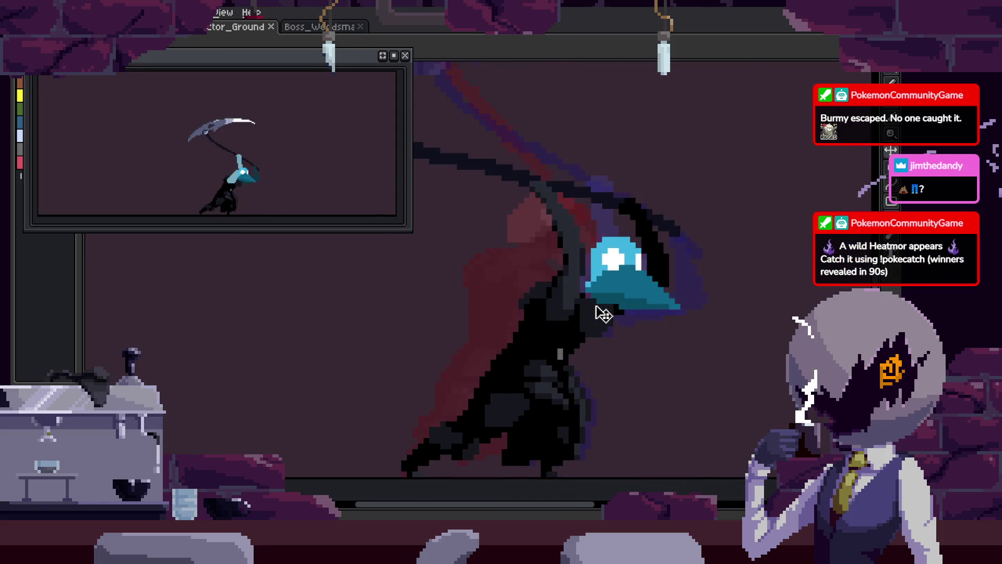
- Pick black, draw a diagonal line along the cloak edge, fill below it black, and save
scroll(577, 331, down, 1)
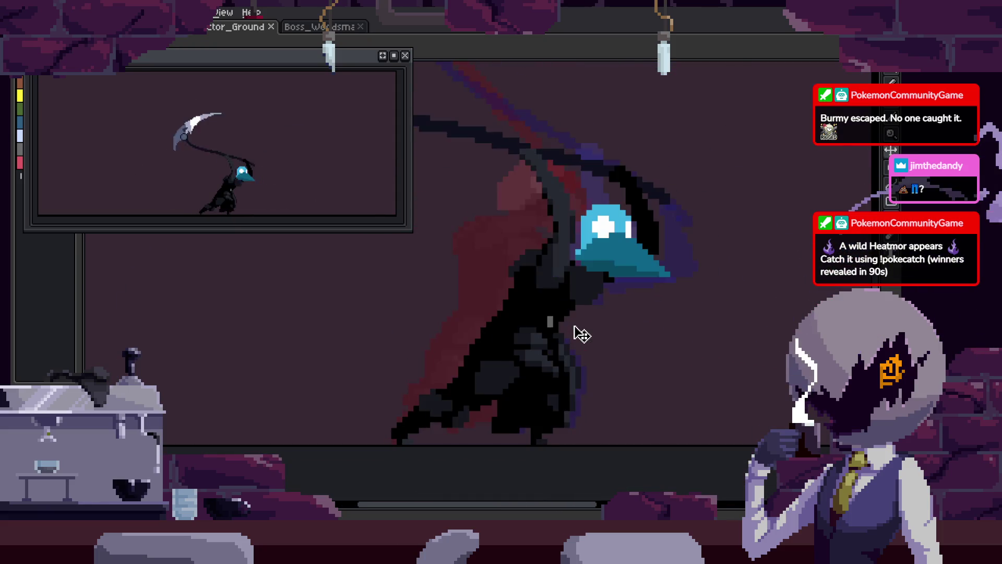
scroll(521, 305, up, 2)
key(i)
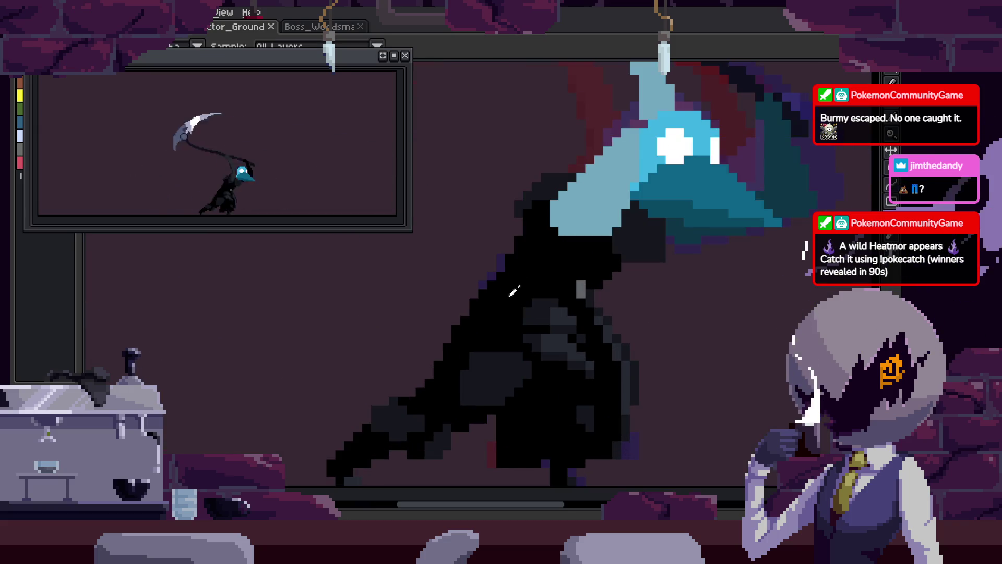
scroll(586, 255, up, 2)
key(b)
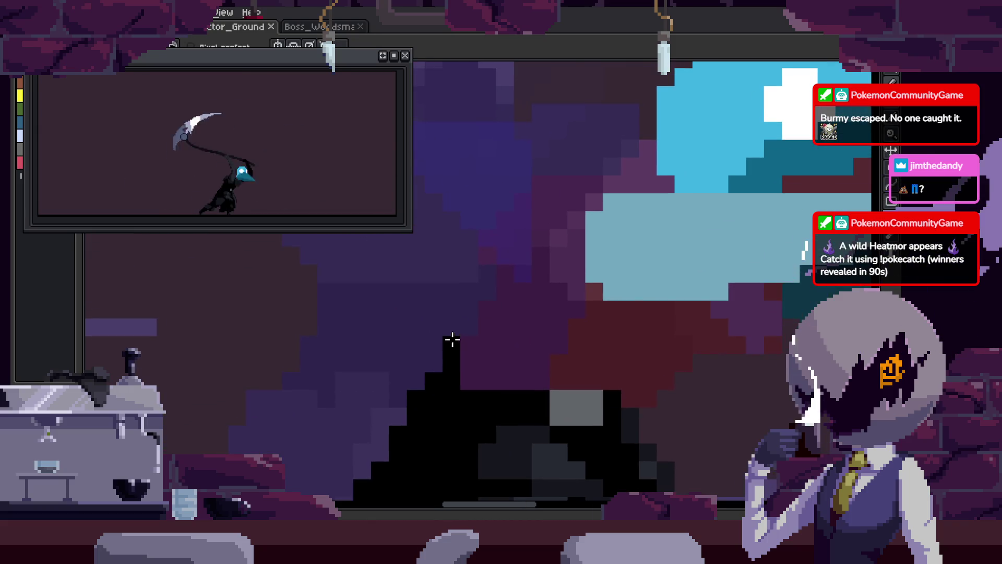
mouse_move(485, 327)
mouse_down()
mouse_move(521, 261)
mouse_move(587, 217)
mouse_up()
scroll(600, 302, down, 2)
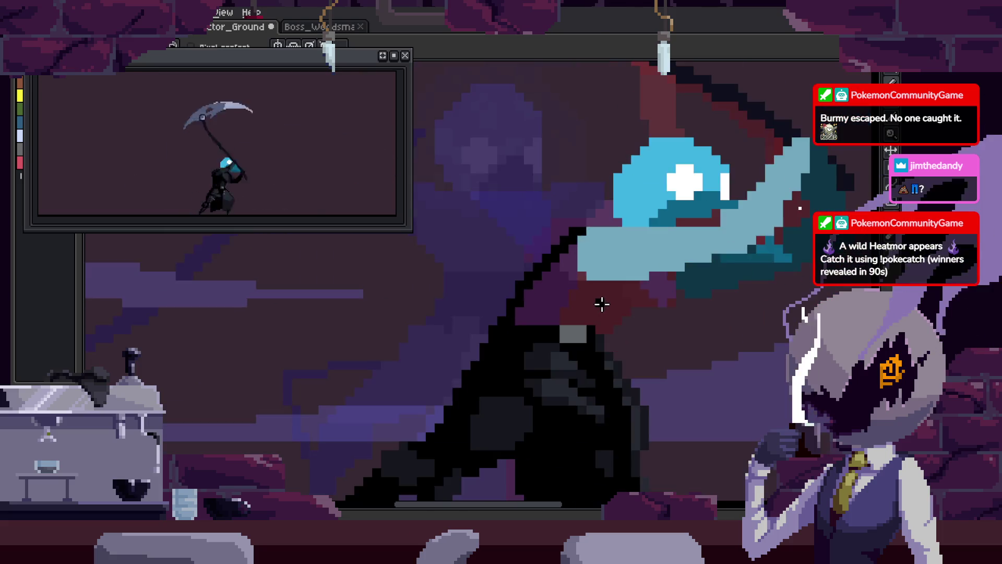
scroll(599, 301, up, 2)
click(666, 259)
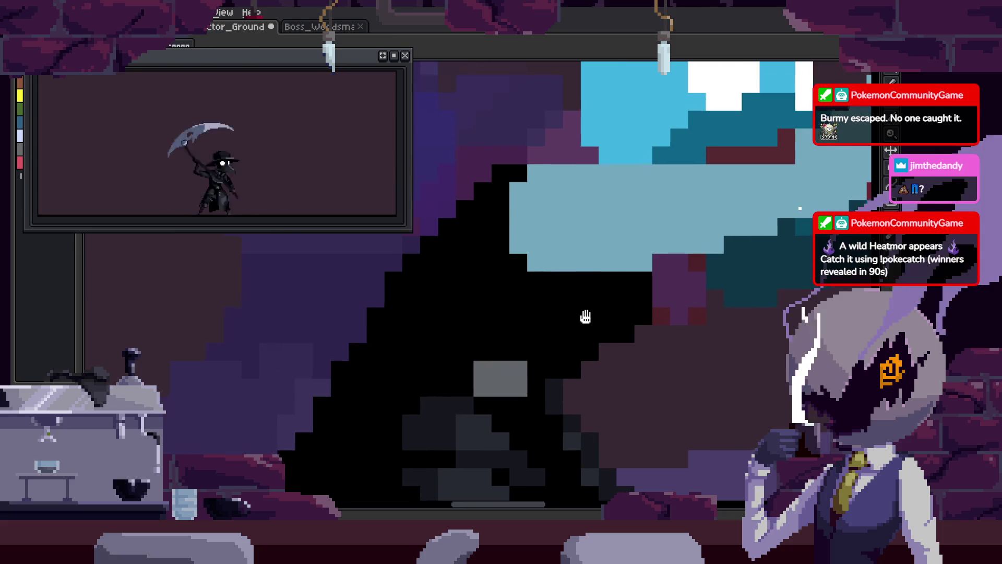
key(ctrl+s)
- Fill the stray purple patch with black, undo it, and touch up pixels along the cloak edge
scroll(615, 380, down, 3)
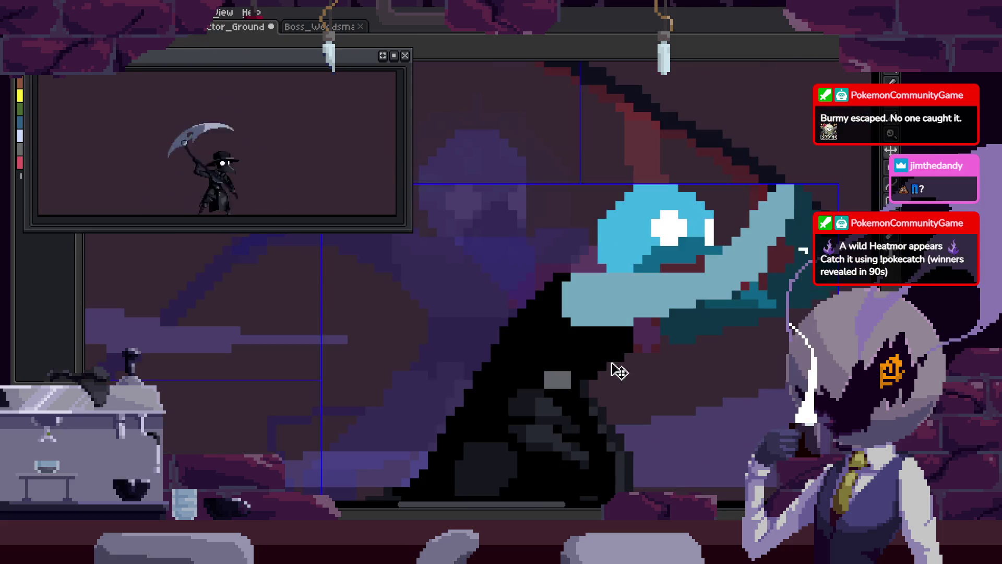
scroll(638, 307, up, 3)
scroll(523, 213, up, 4)
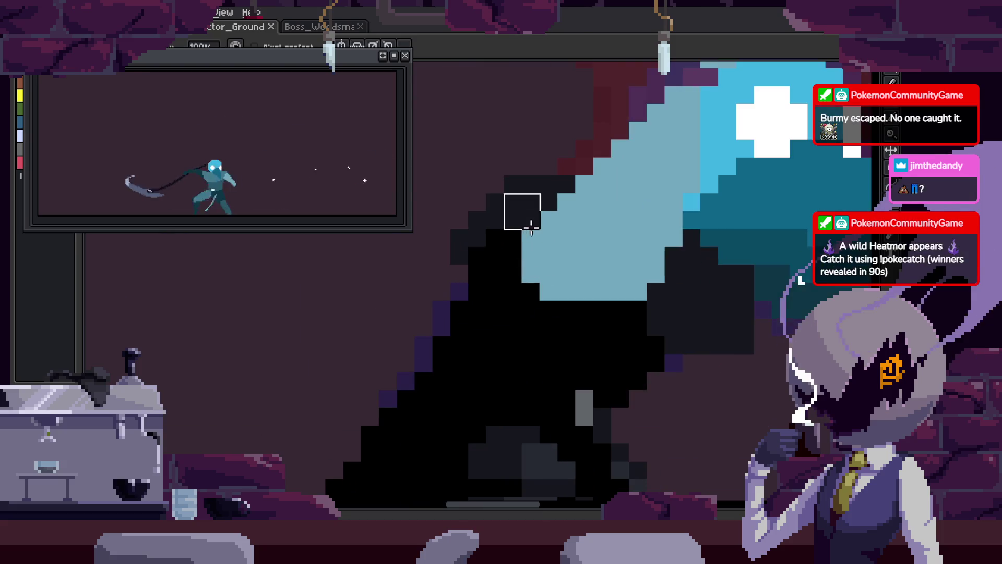
click(627, 195)
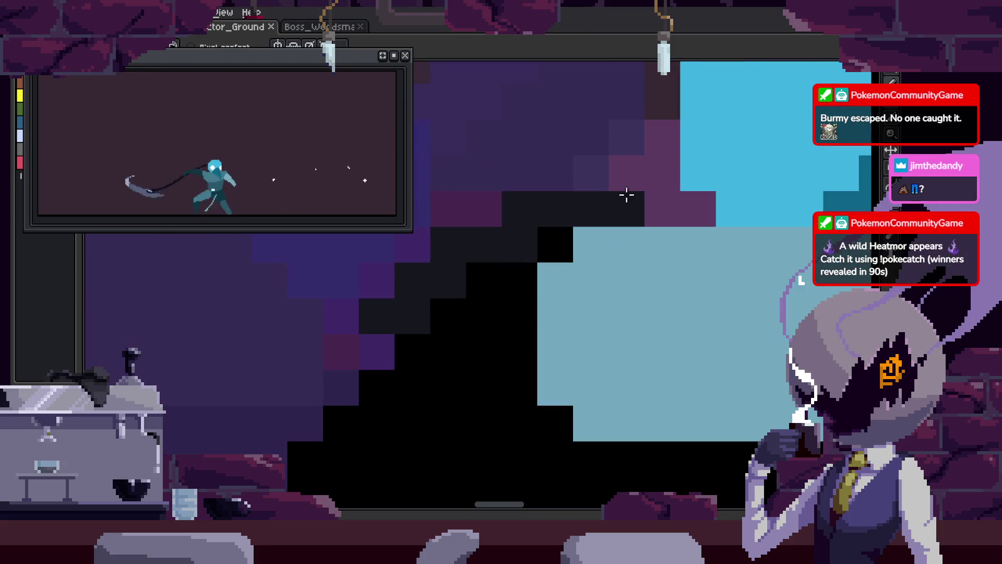
scroll(491, 280, down, 2)
scroll(574, 277, down, 2)
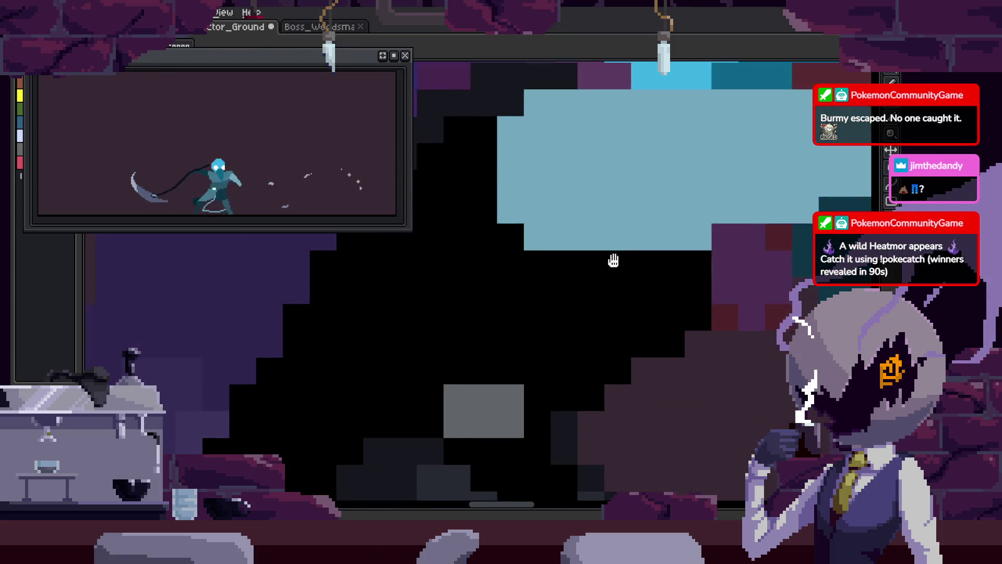
scroll(571, 297, up, 1)
key(ctrl+z)
key(ctrl+z)
key(ctrl+z)
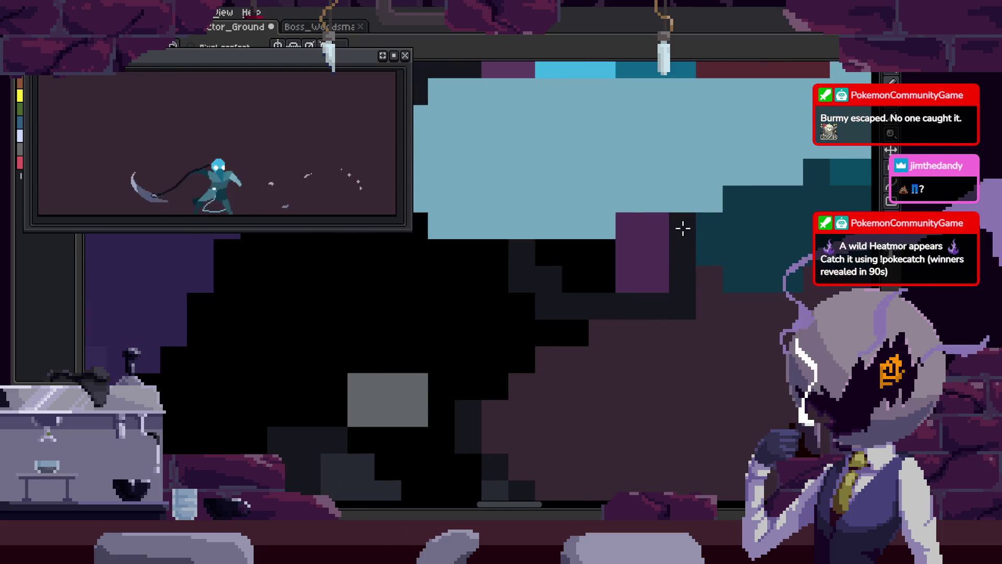
scroll(604, 259, down, 3)
drag(658, 284, 612, 297)
- Step forward through the attack frames and undo the last two edits
key(Right)
key(Right)
key(Right)
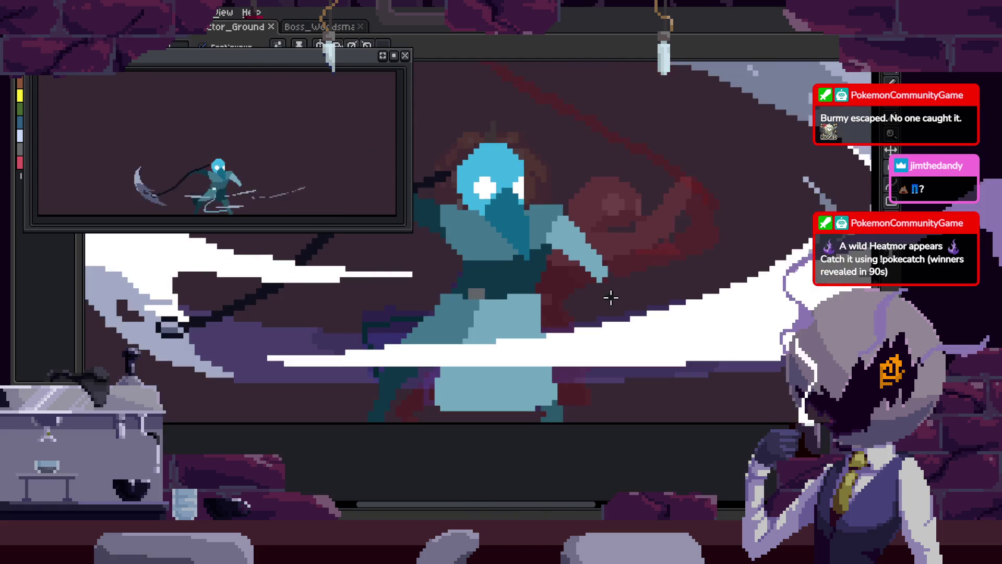
key(Right)
key(Right)
key(Right)
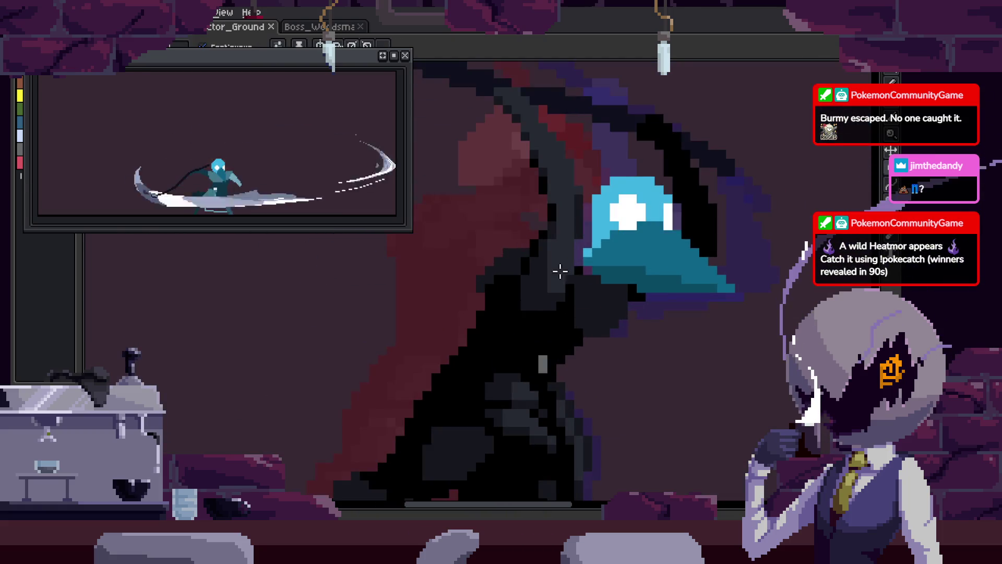
key(ctrl+z)
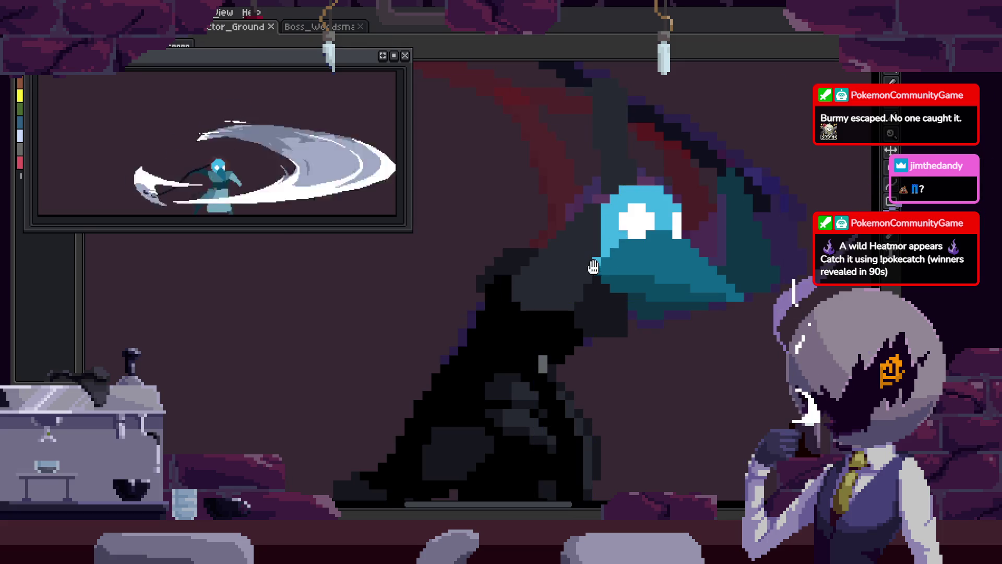
scroll(604, 289, up, 2)
scroll(612, 294, down, 1)
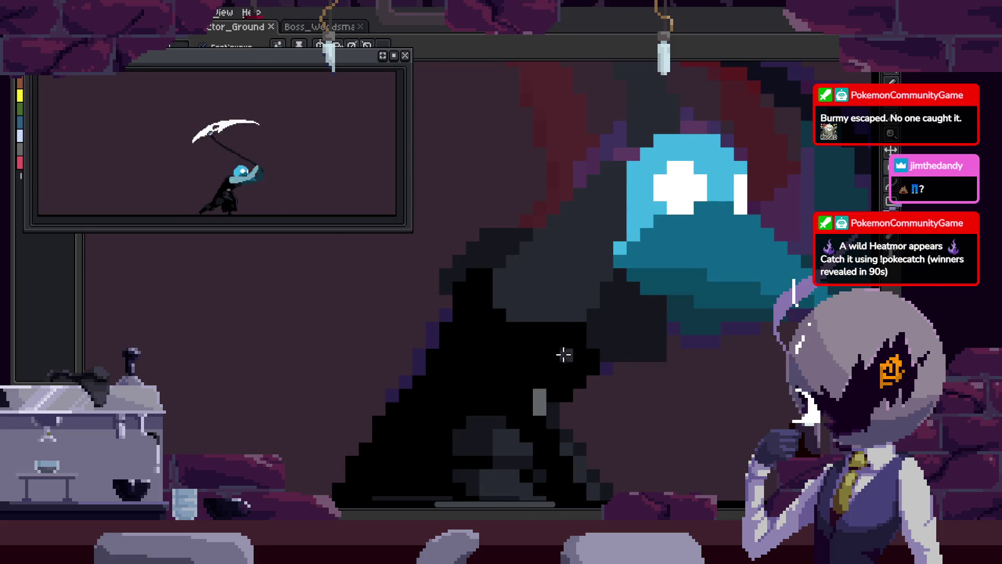
scroll(579, 297, up, 1)
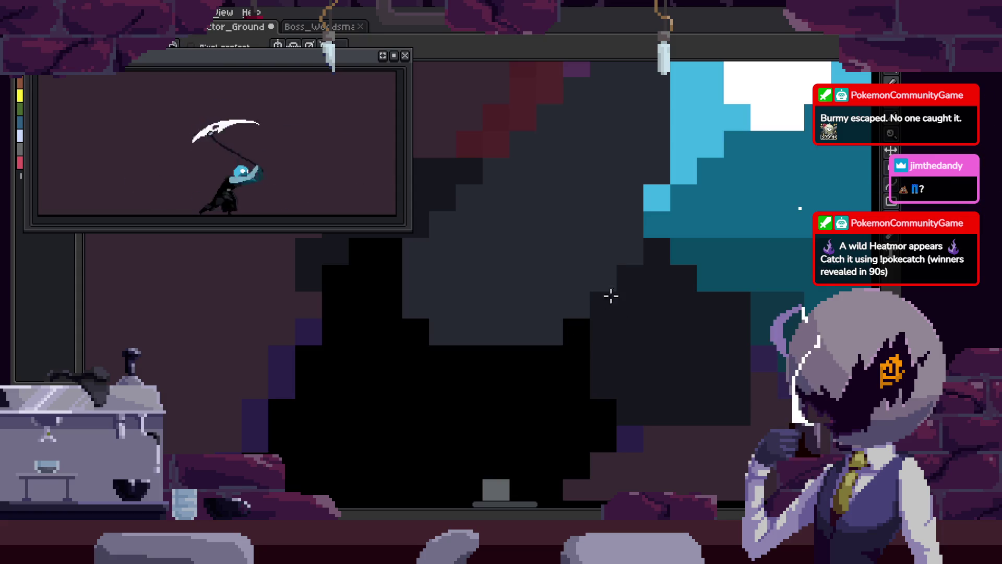
key(ctrl+z)
key(ctrl+z)
key(ctrl+z)
scroll(548, 297, down, 1)
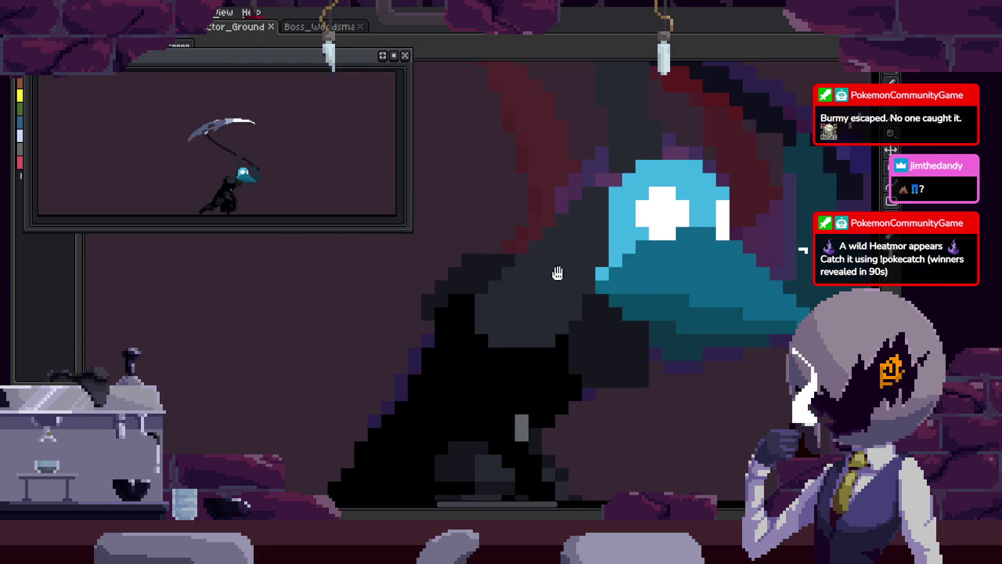
scroll(577, 261, up, 2)
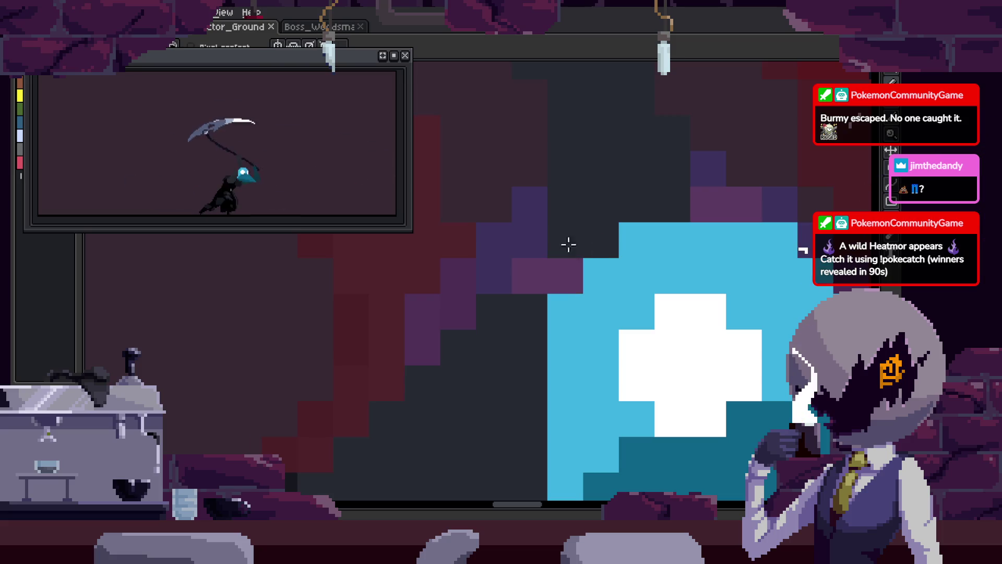
- Select the beak's cyan area, erase its cyan pixels, and paint dark teal along the beak
key(w)
click(569, 309)
key(e)
mouse_move(547, 291)
mouse_down()
mouse_move(619, 221)
mouse_move(609, 375)
mouse_up()
scroll(609, 375, down, 3)
mouse_move(593, 193)
mouse_down()
mouse_move(553, 318)
mouse_move(628, 338)
mouse_up()
scroll(627, 338, down, 2)
- Undo the trial beak recolouring, then redo part of it
key(ctrl+z)
key(ctrl+z)
key(ctrl+z)
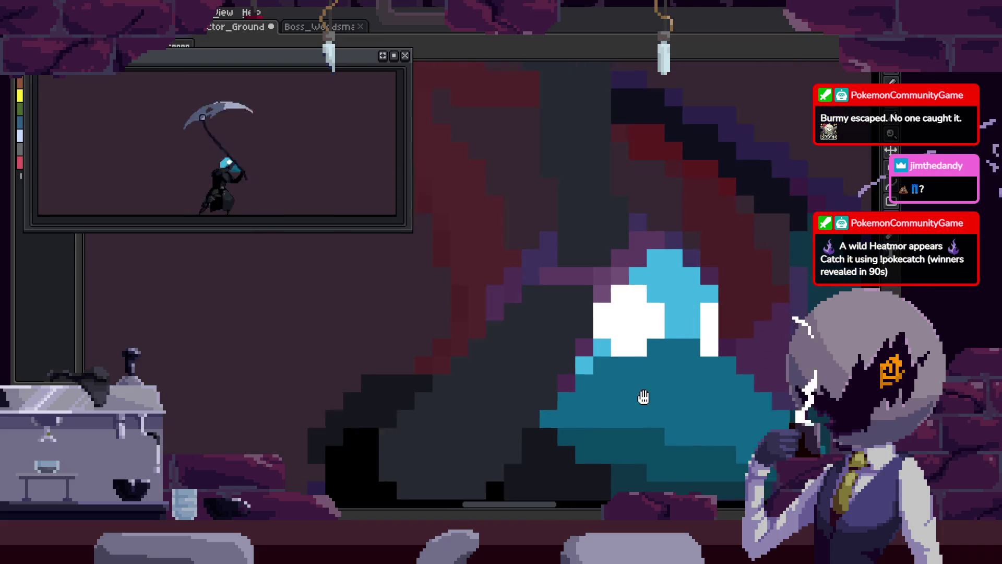
key(ctrl+z)
key(ctrl+z)
key(ctrl+z)
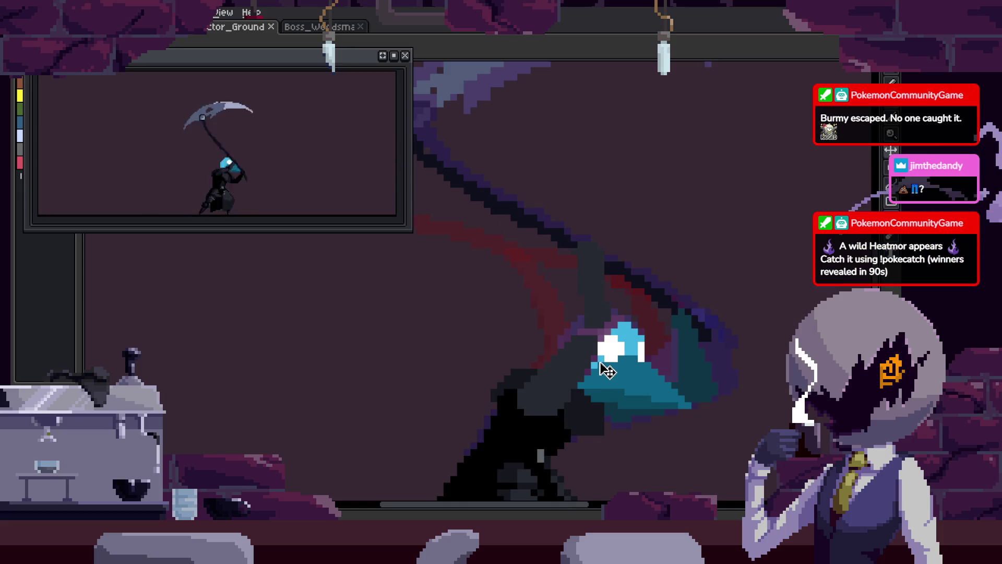
key(ctrl+y)
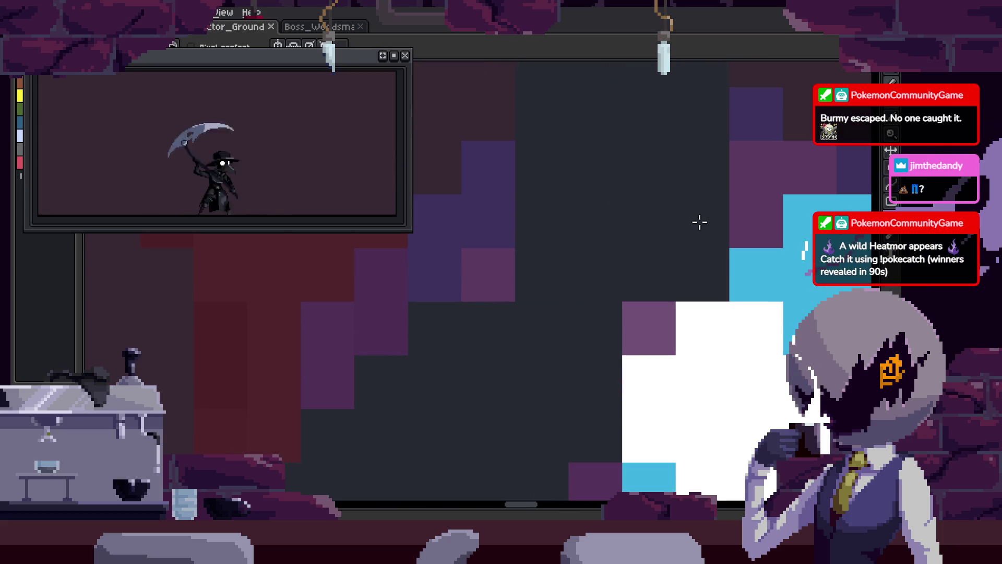
scroll(581, 207, up, 2)
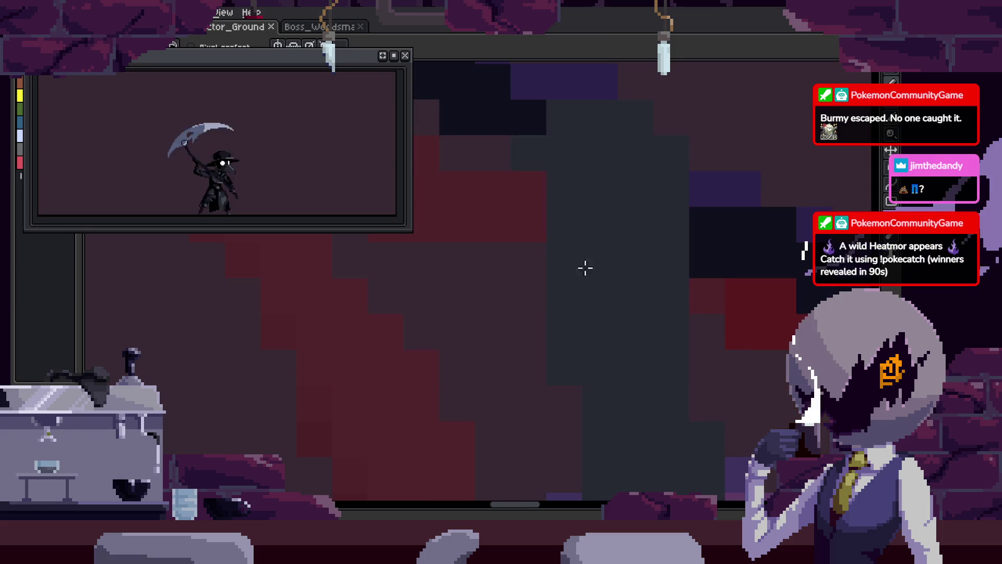
scroll(551, 247, down, 2)
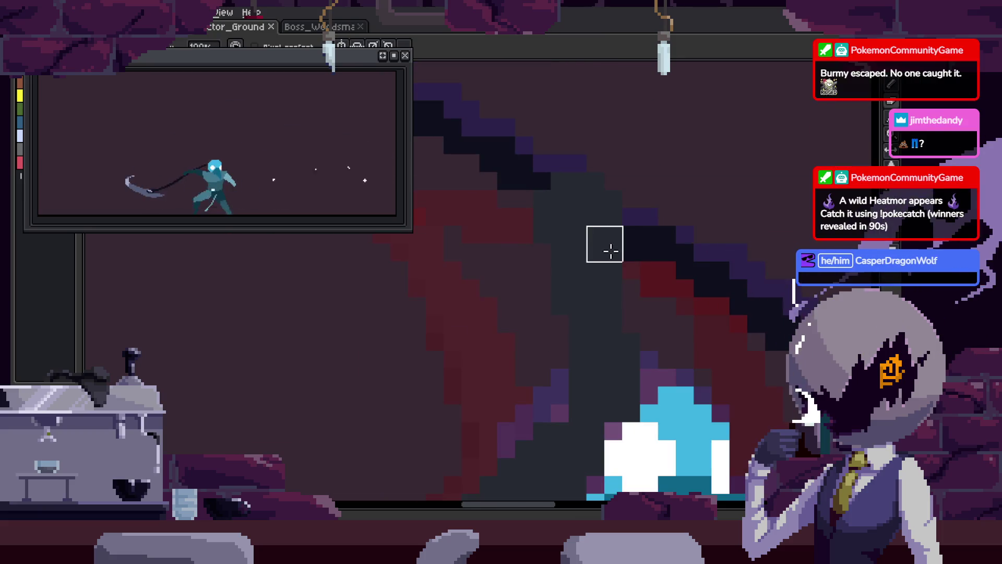
scroll(606, 251, up, 2)
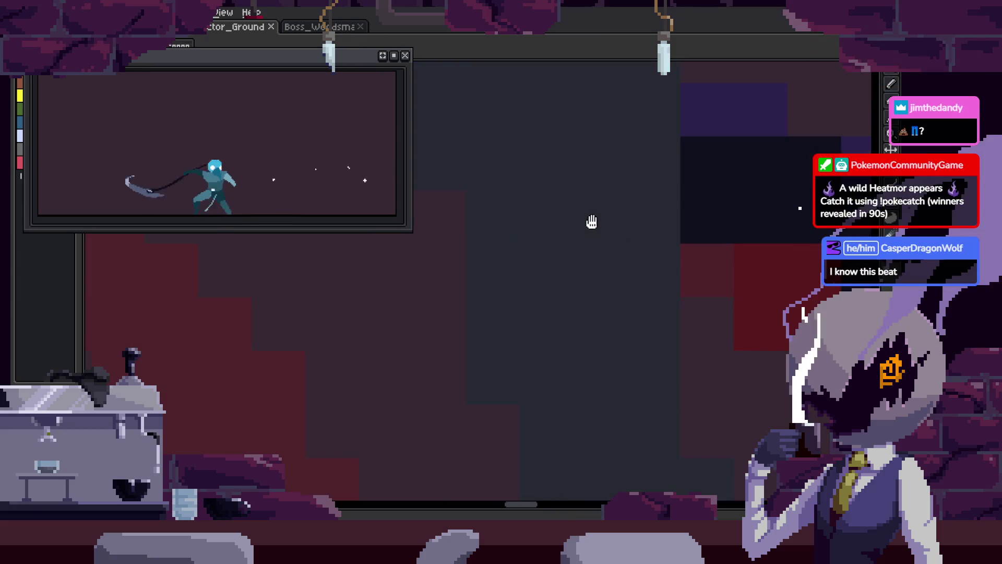
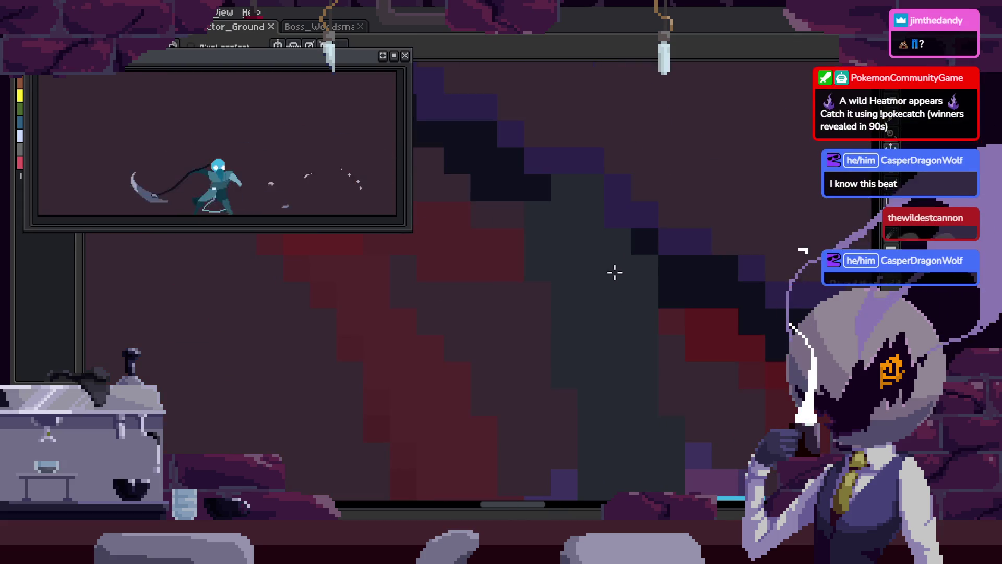
scroll(615, 273, down, 1)
- Pan across the zoomed-in pixels and save the plague-doctor scythe attack animation
scroll(592, 291, up, 2)
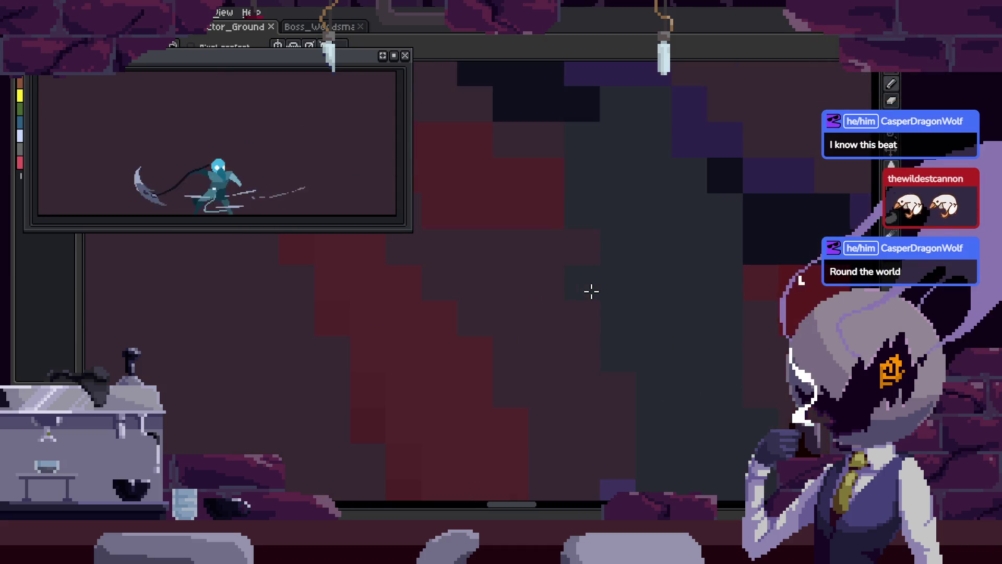
drag(611, 331, 579, 320)
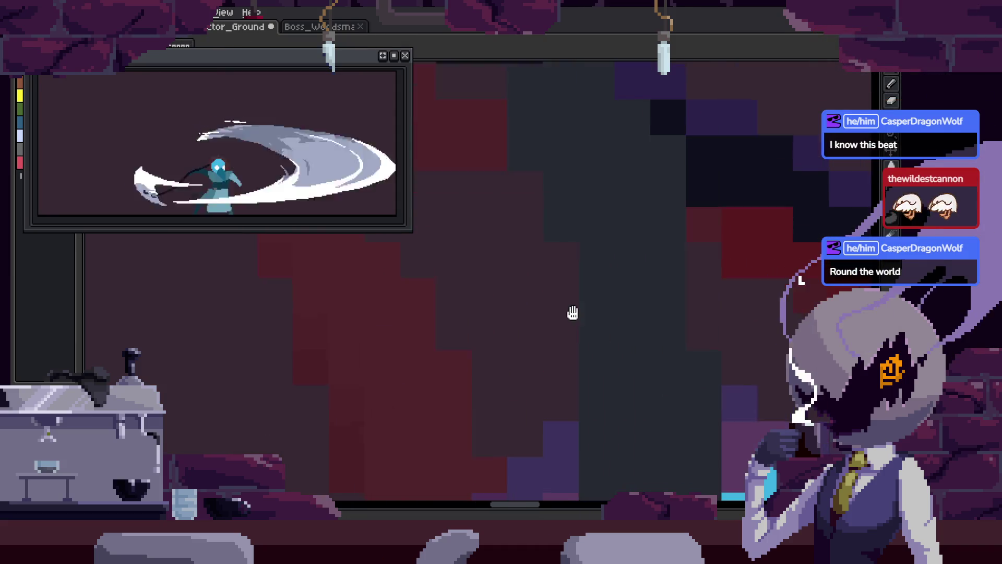
key(ctrl+s)
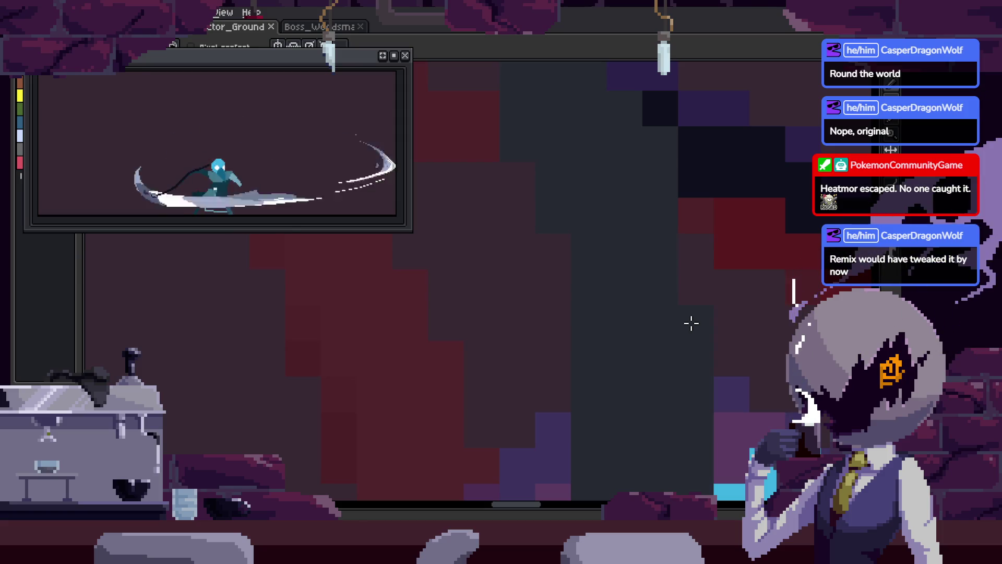
- Sample a colour from the sprite, undo a stray stroke, and shift the selected pixels up-left
scroll(624, 273, down, 2)
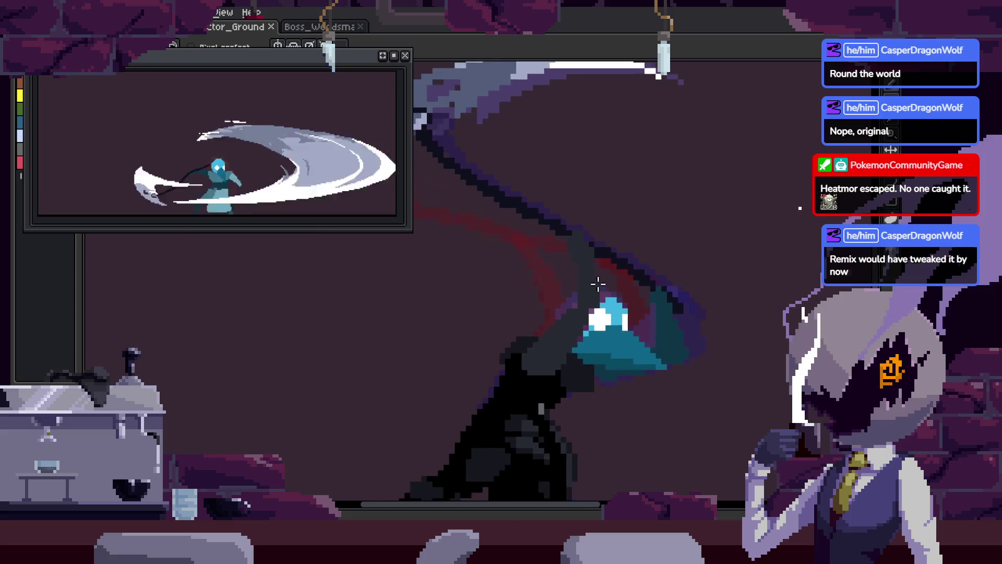
scroll(598, 284, up, 3)
key(i)
scroll(595, 329, down, 1)
scroll(629, 261, down, 1)
key(b)
scroll(557, 173, up, 1)
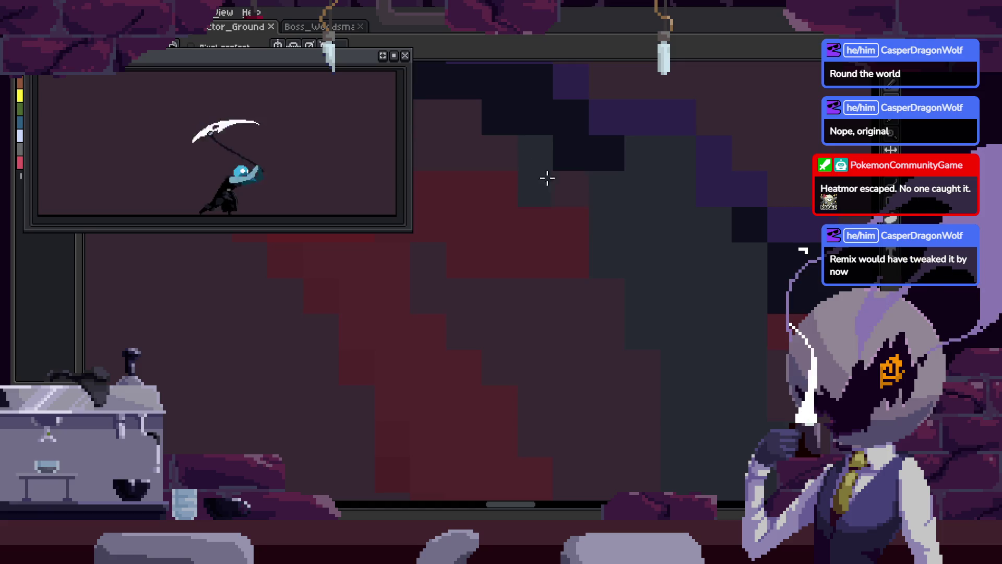
key(ctrl+z)
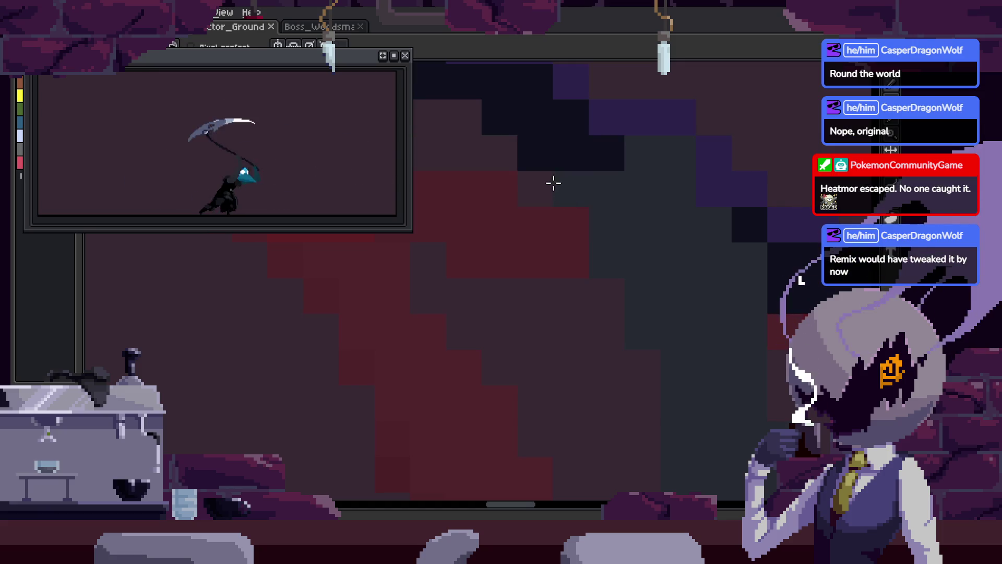
mouse_move(712, 186)
mouse_down()
mouse_move(694, 157)
mouse_move(729, 206)
mouse_up()
key(e)
- Play back the attack animation, then save the file
scroll(711, 208, down, 3)
key(Return)
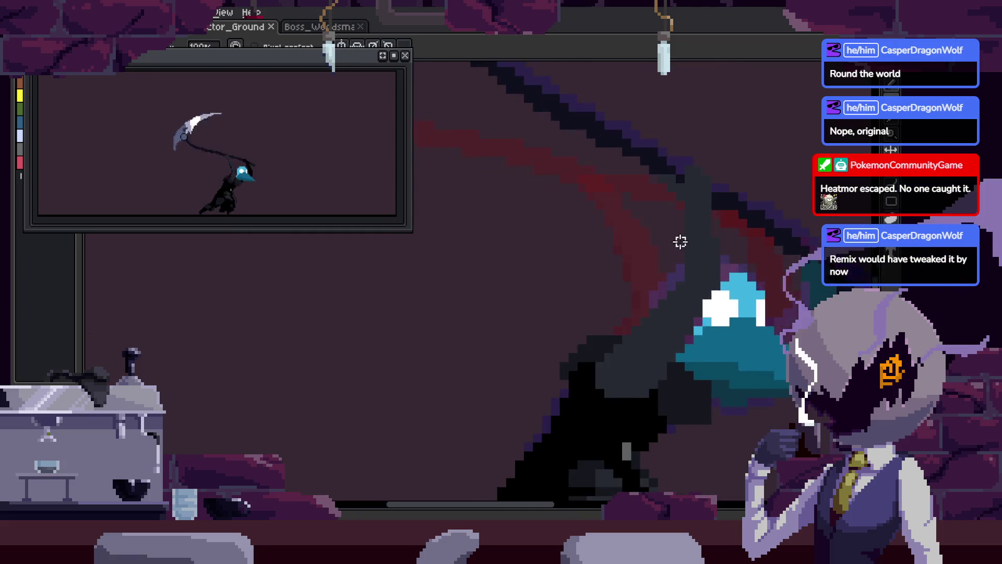
scroll(680, 239, up, 4)
key(Return)
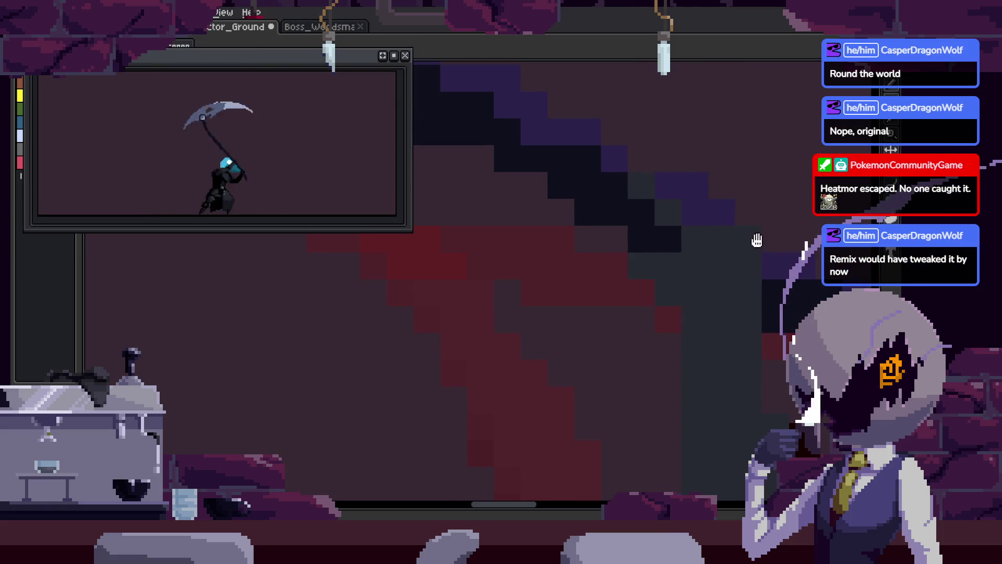
drag(752, 237, 665, 195)
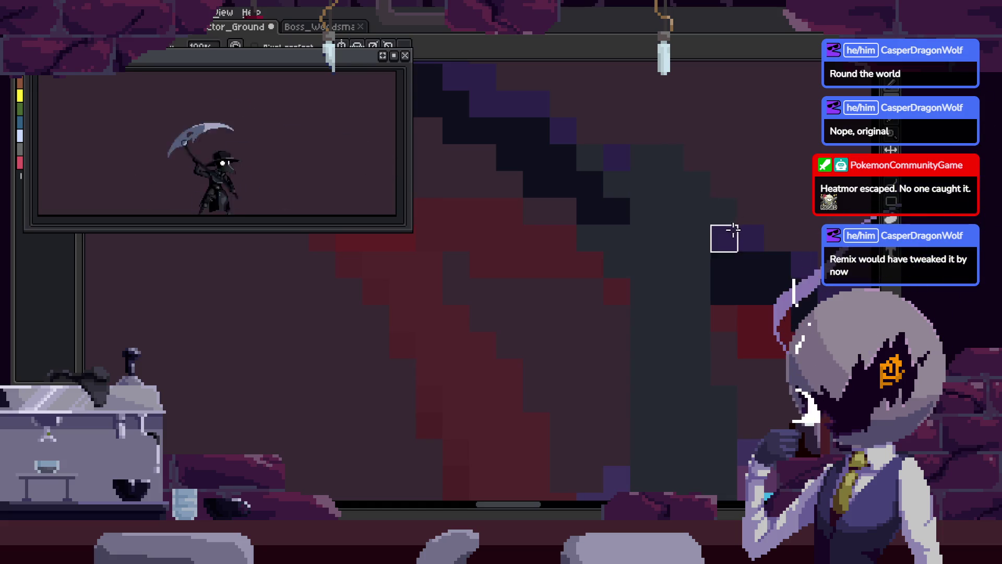
key(ctrl+s)
- Recolour the stray purple pixels on the plague doctor dark grey and save
scroll(684, 177, up, 1)
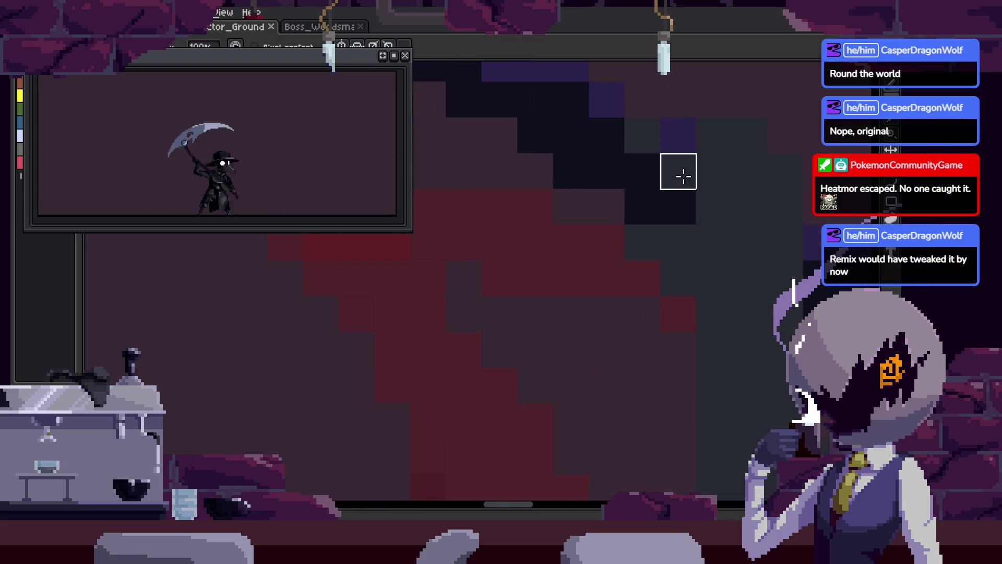
click(684, 177)
drag(588, 203, 587, 258)
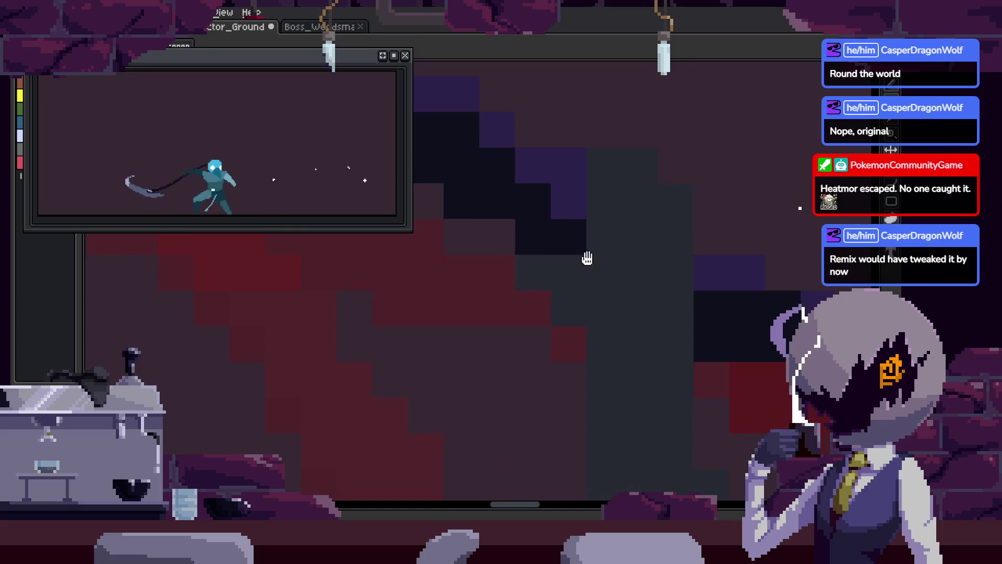
click(567, 201)
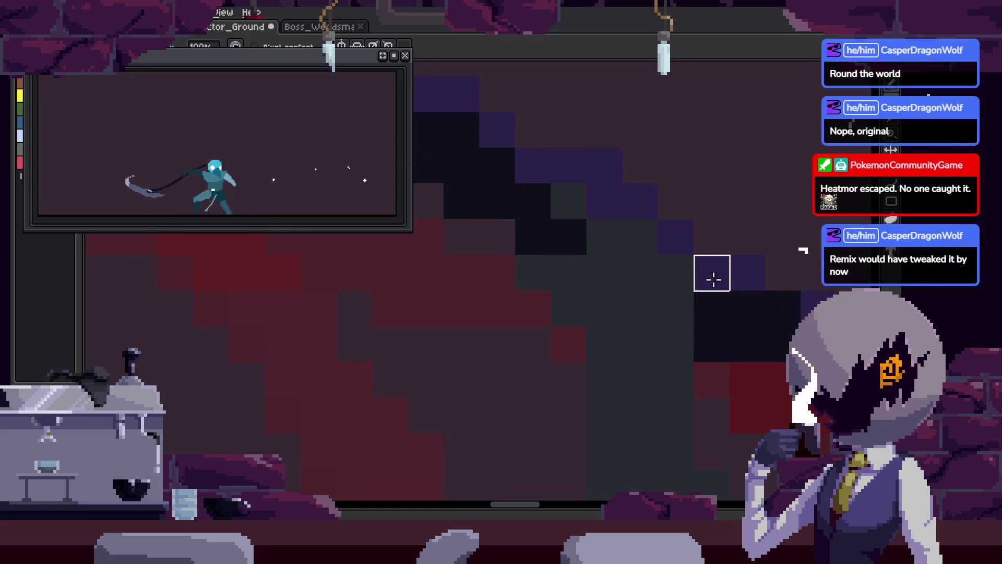
click(677, 233)
key(ctrl+s)
- Save again and show the timeline with its Attack_1, Attack_2, Attack_3 and to_Idle tags
scroll(625, 272, down, 5)
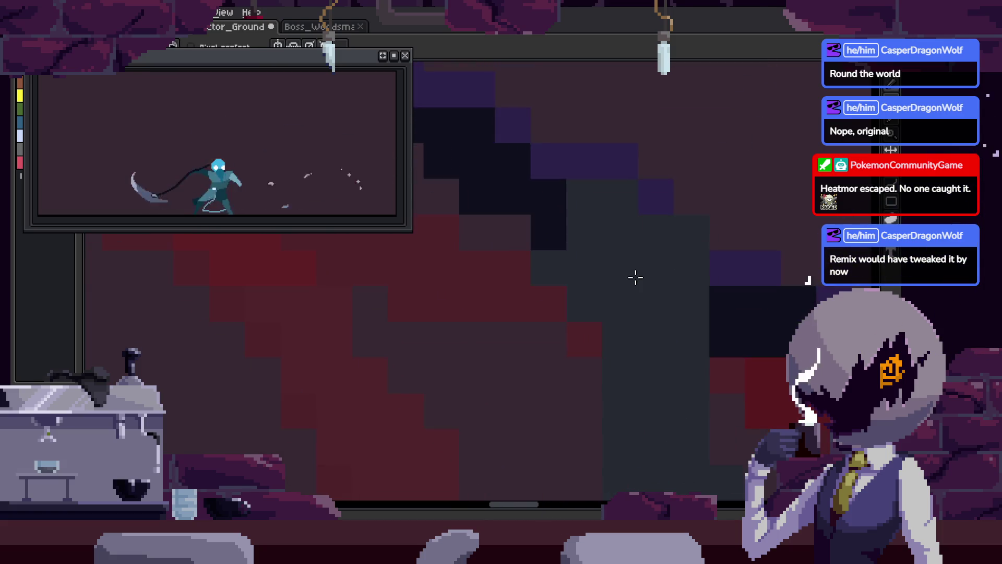
key(ctrl+s)
scroll(665, 282, down, 3)
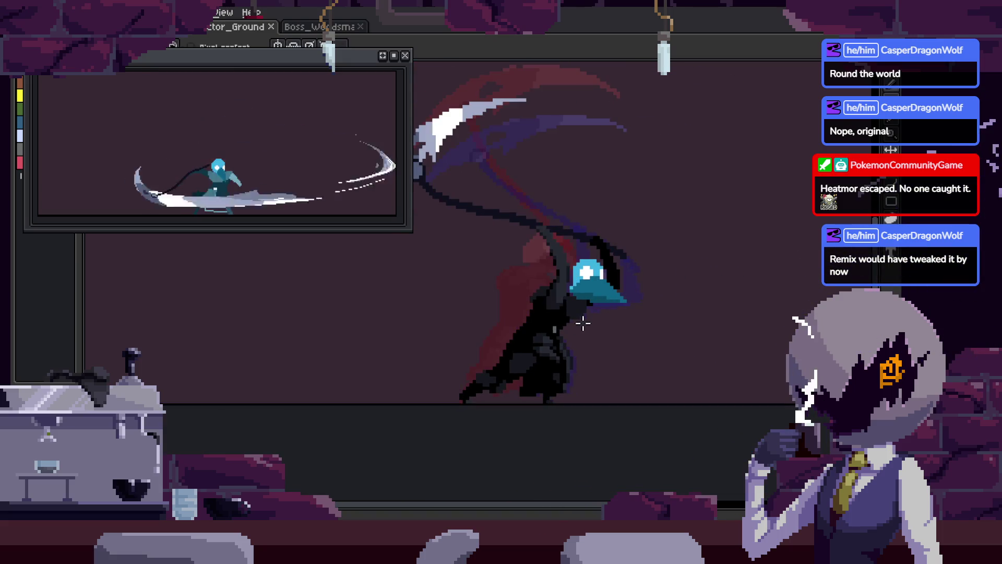
scroll(583, 321, up, 5)
scroll(583, 324, down, 2)
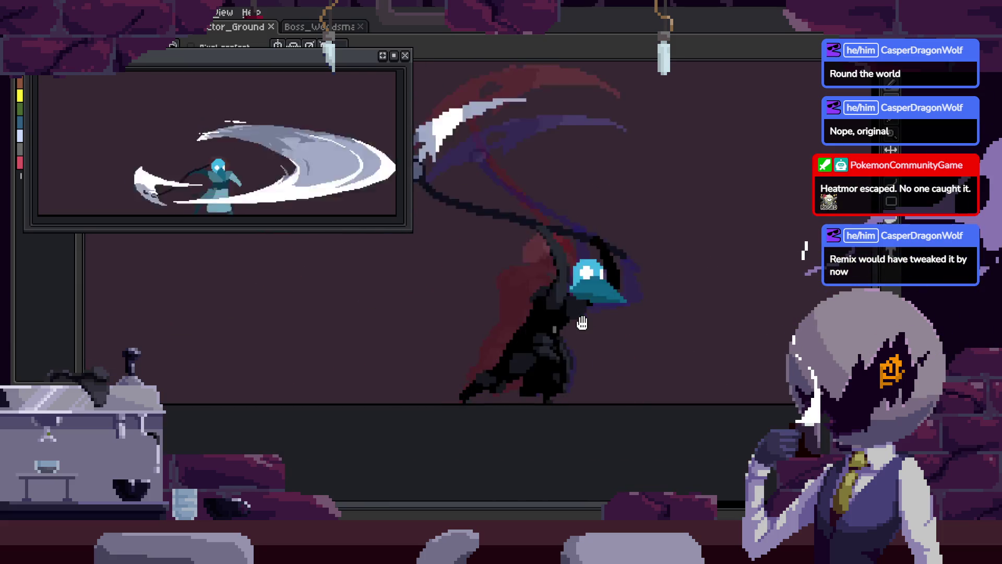
key(Tab)
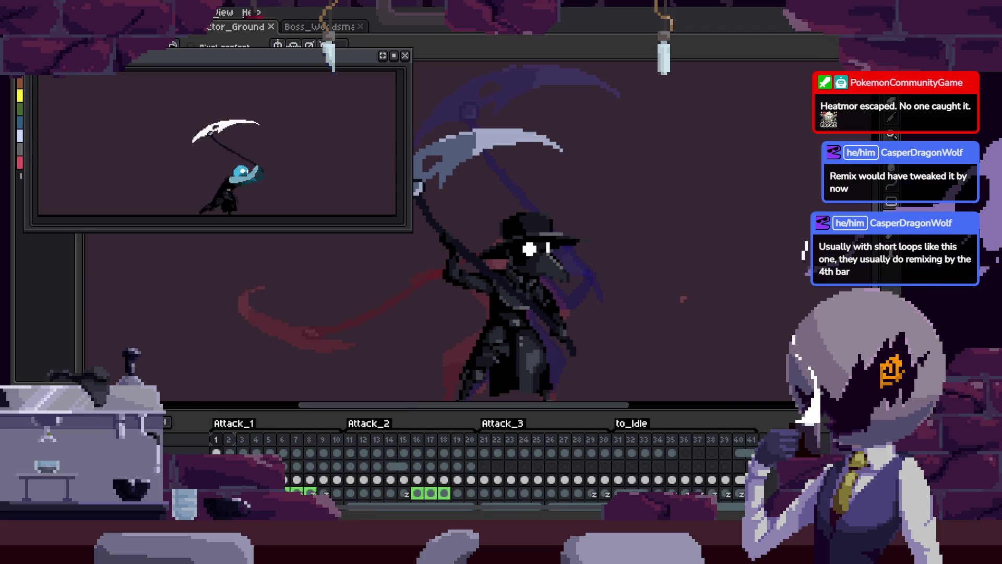
- Hide the timeline, loop the scythe attack into its white slash arc, and save
scroll(434, 470, up, 3)
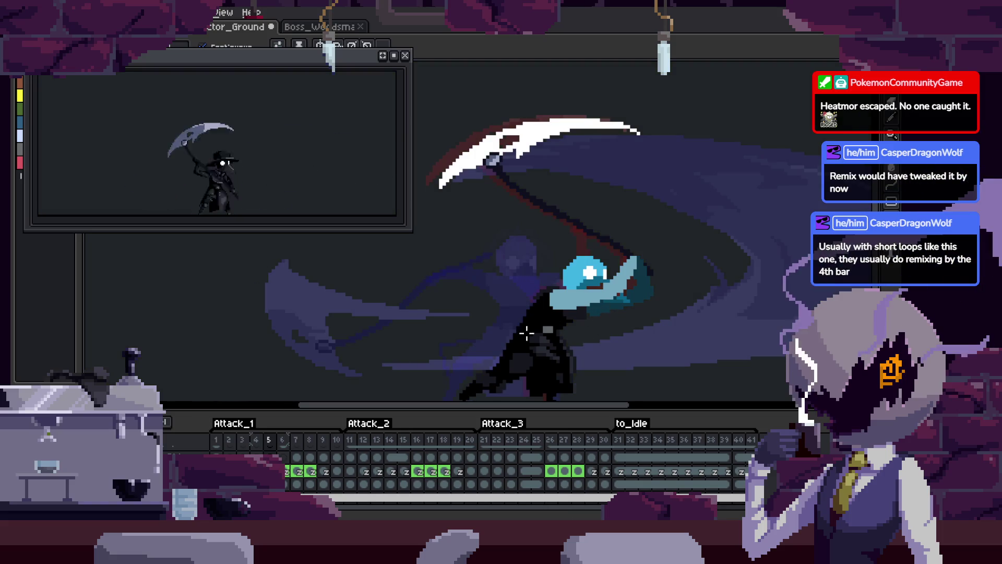
key(Return)
key(Tab)
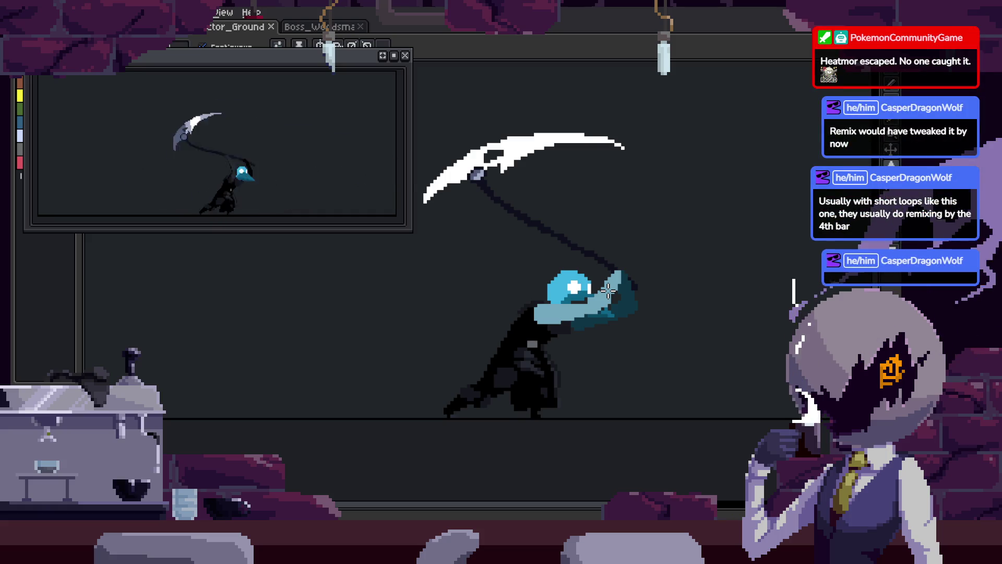
scroll(636, 240, up, 3)
key(ctrl+s)
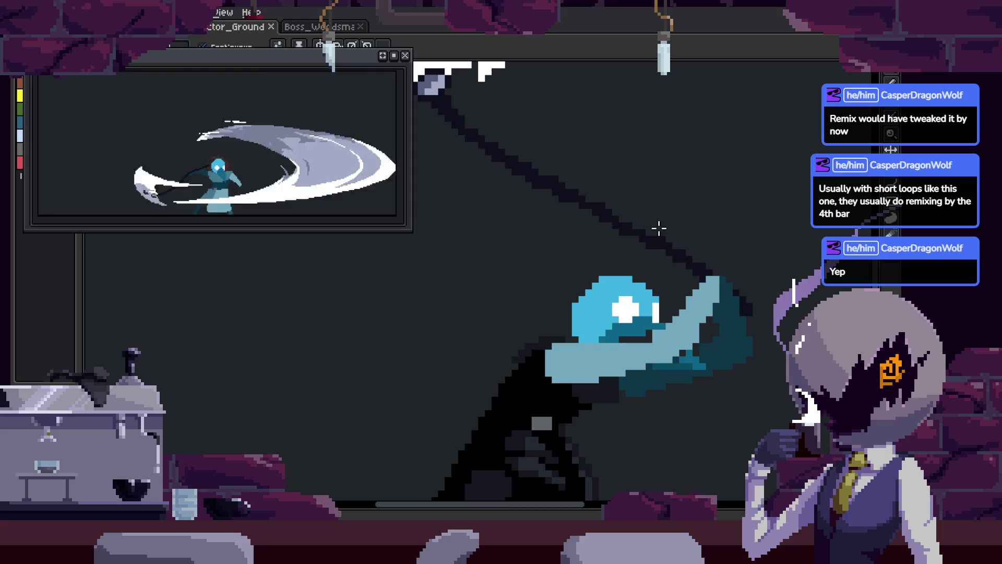
- Play the attack, then clear stray teal and dark-teal pixels from the mask and beak
scroll(656, 230, down, 1)
key(Return)
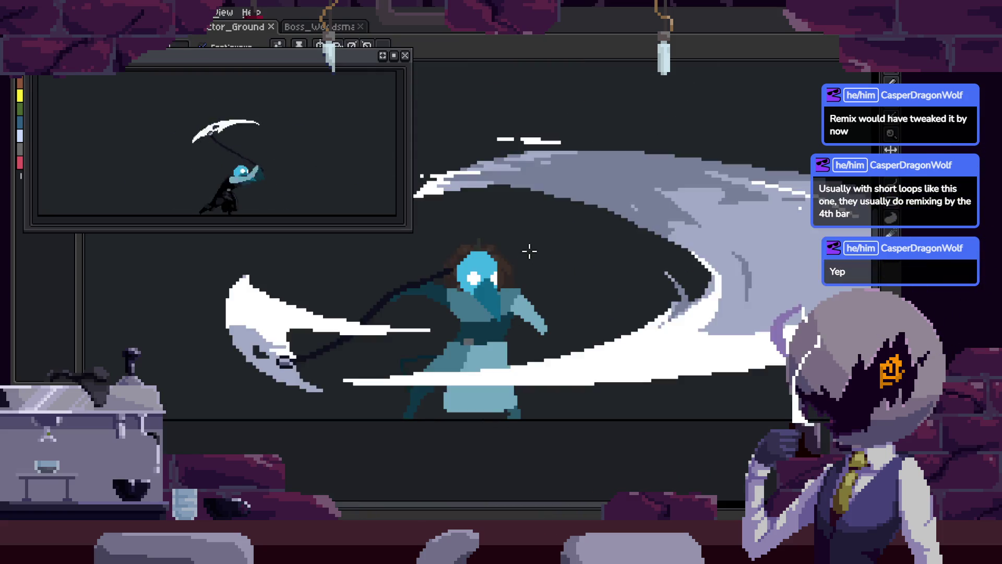
scroll(607, 285, up, 1)
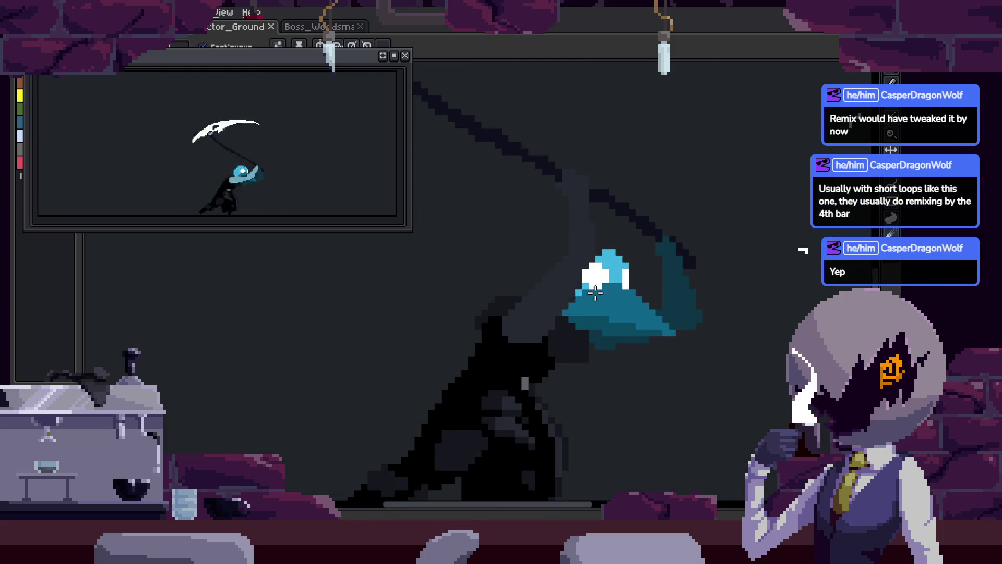
scroll(651, 296, up, 1)
scroll(623, 280, up, 2)
click(592, 282)
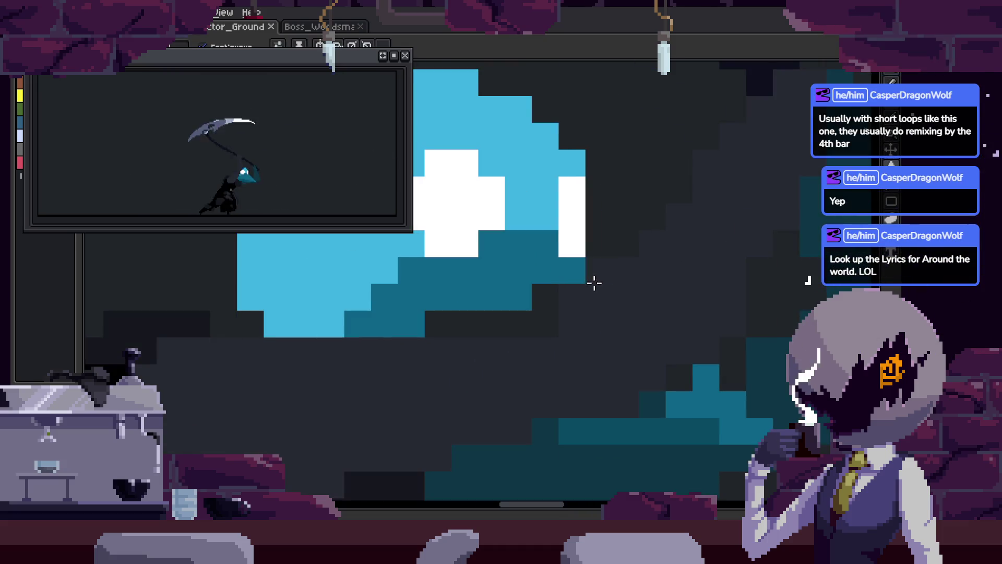
click(518, 298)
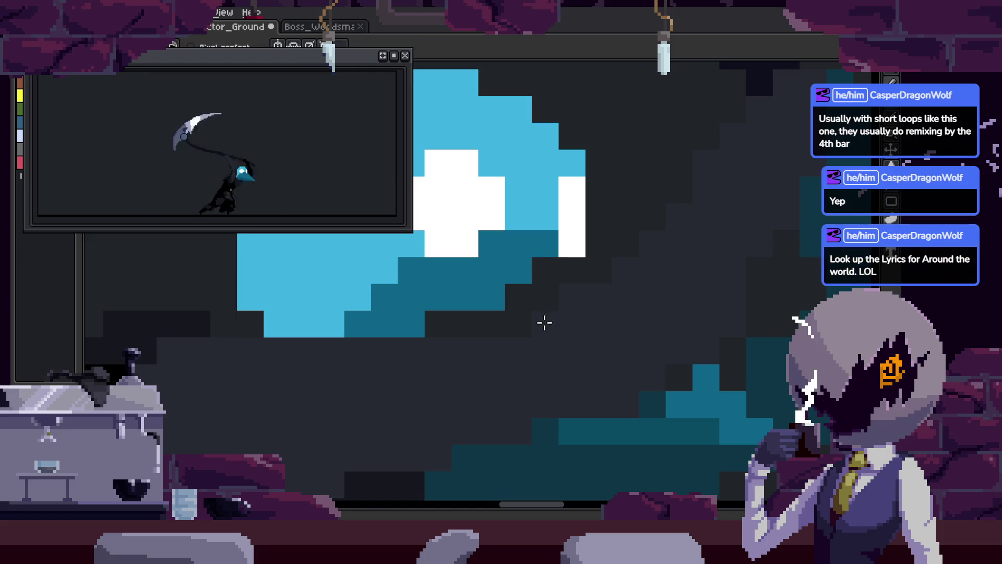
scroll(545, 323, down, 3)
scroll(545, 323, left, 1)
key(b)
click(682, 317)
- Centre the mask and fill the teal beak-shadow region with black
scroll(729, 304, down, 3)
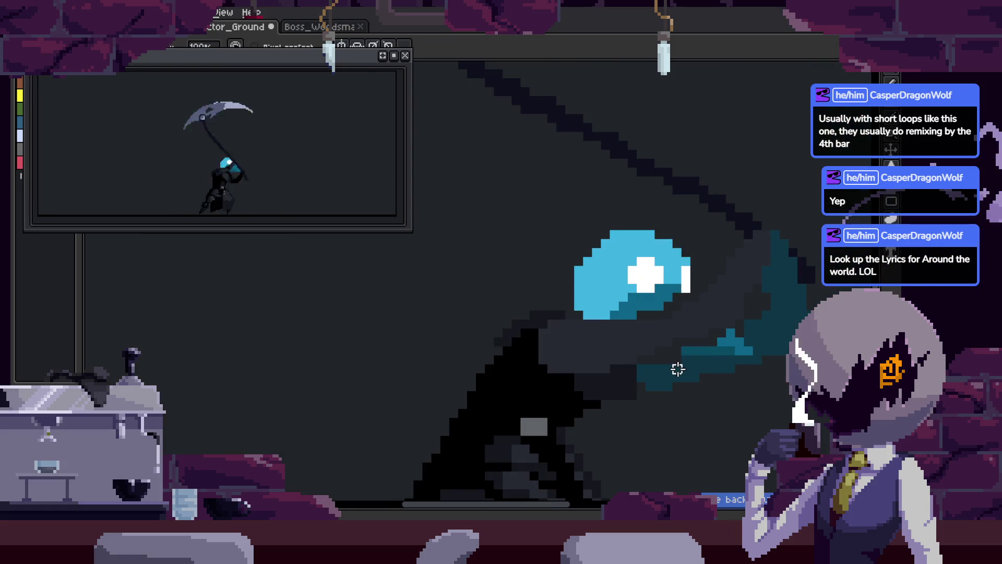
mouse_move(720, 358)
mouse_down()
mouse_move(611, 328)
mouse_move(579, 295)
mouse_up()
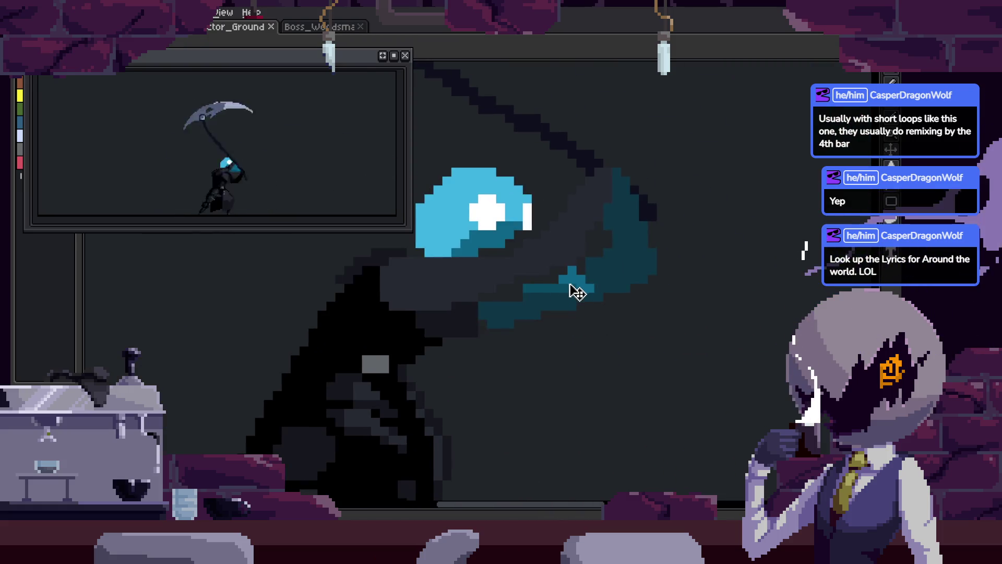
scroll(522, 322, up, 4)
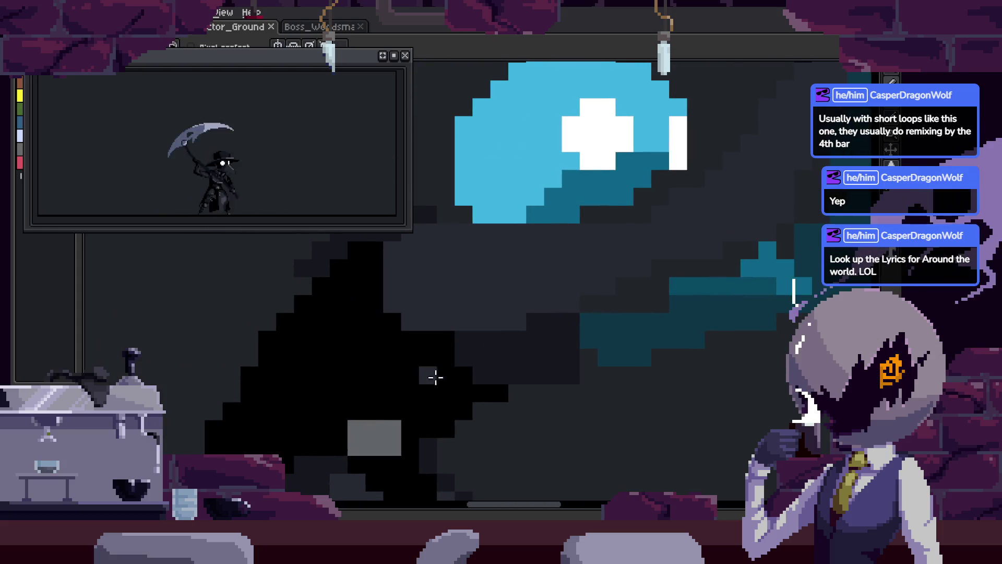
click(645, 336)
- Save the file and pan the zoomed sprite toward the mask's lower edge
scroll(662, 315, up, 4)
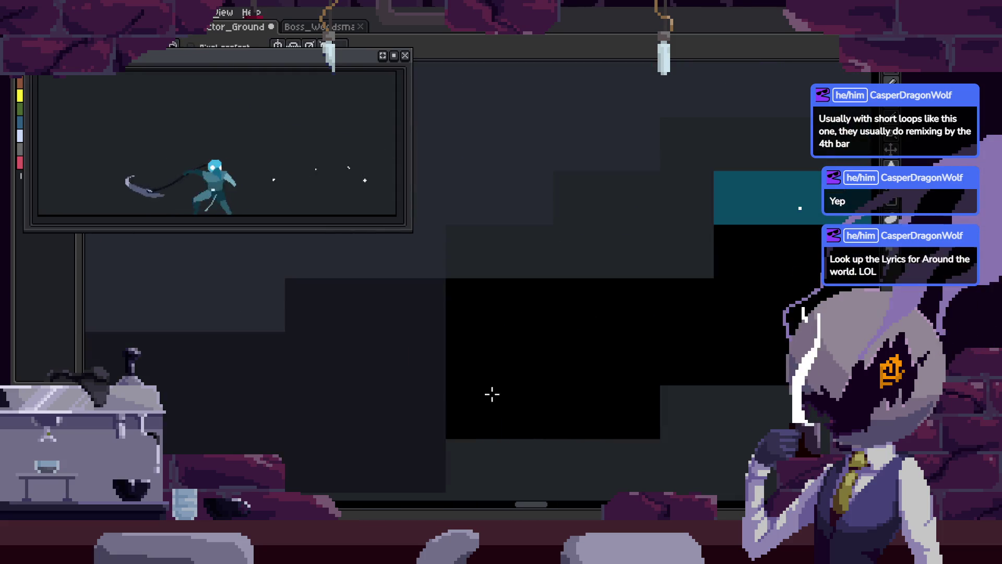
scroll(640, 369, down, 4)
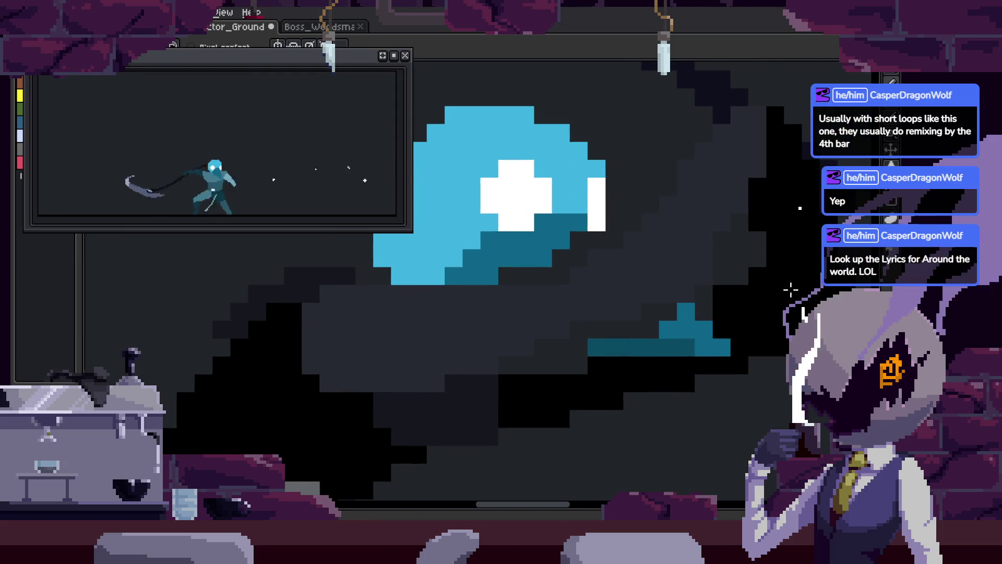
scroll(658, 315, up, 2)
scroll(638, 313, down, 1)
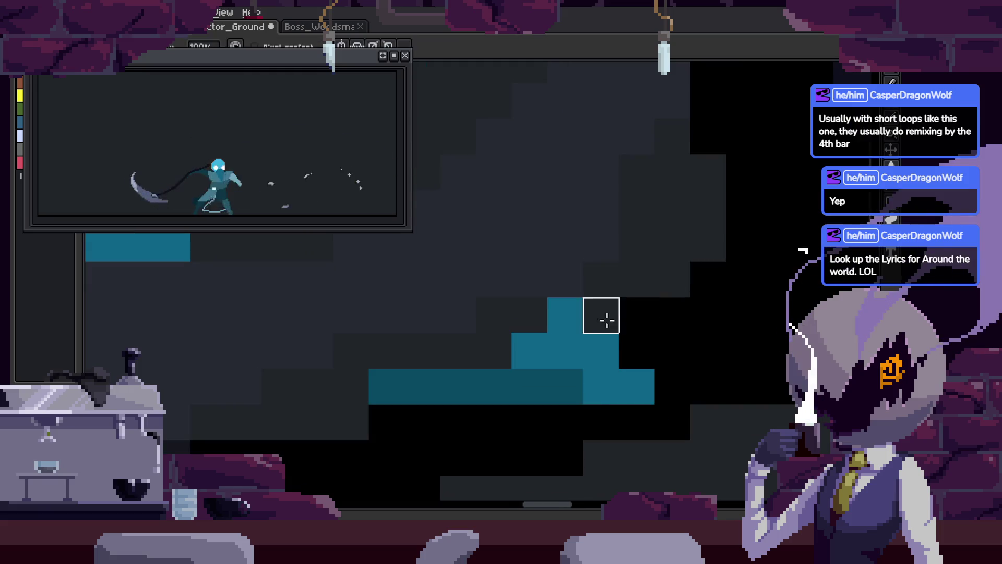
scroll(579, 371, down, 2)
scroll(578, 371, down, 2)
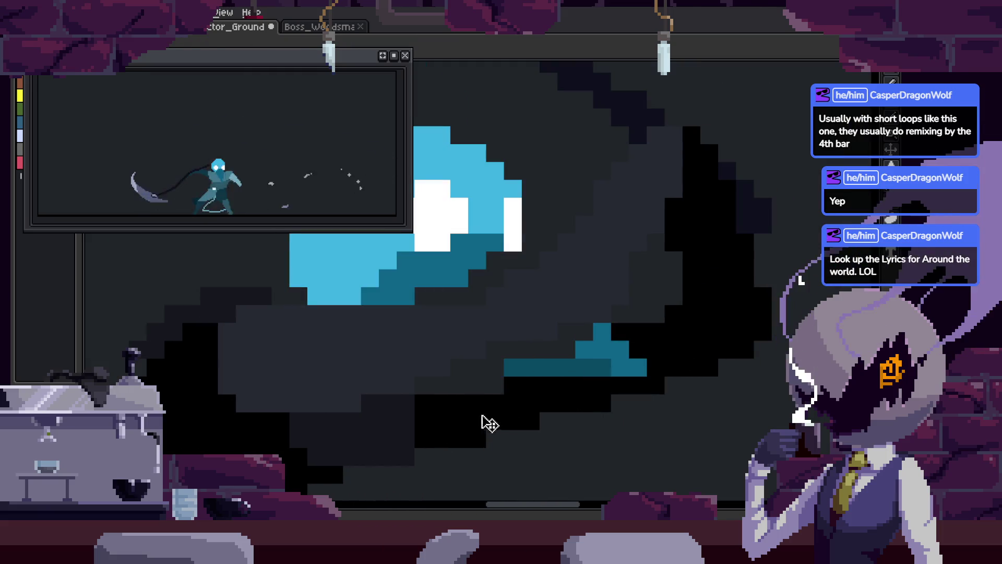
scroll(478, 410, up, 2)
scroll(646, 319, down, 1)
scroll(646, 319, up, 2)
key(ctrl+s)
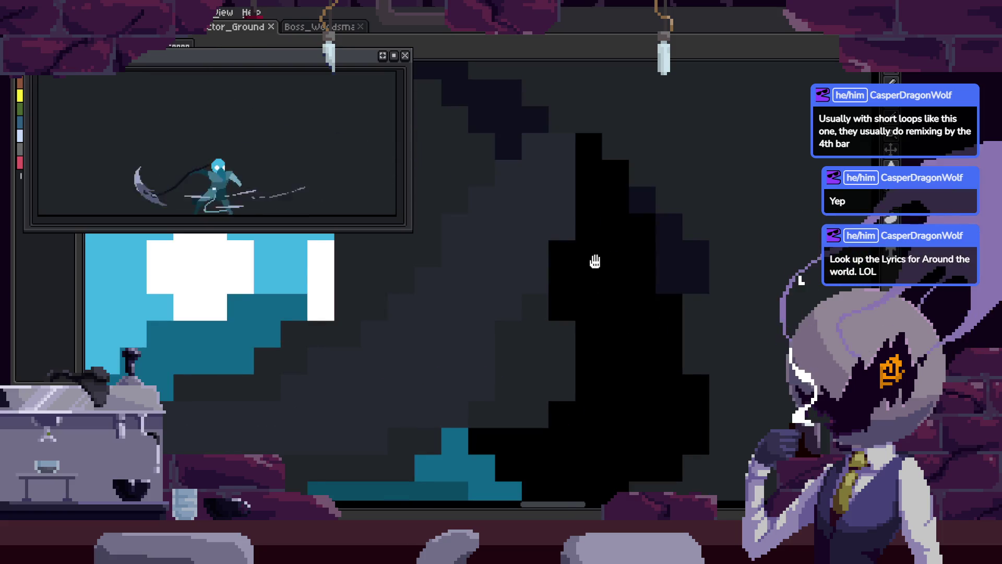
scroll(601, 272, down, 1)
key(ctrl+s)
drag(630, 305, 653, 245)
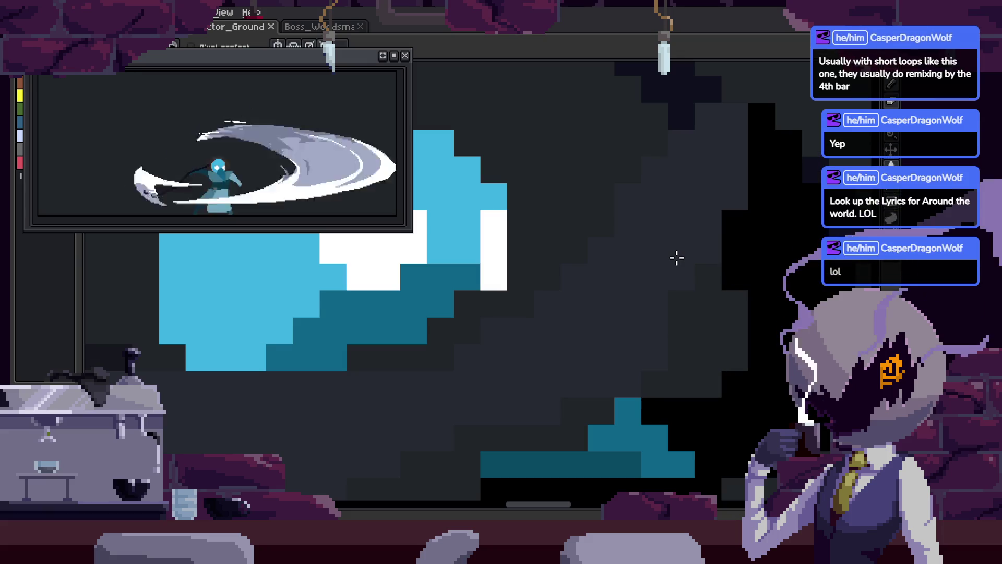
drag(524, 389, 647, 285)
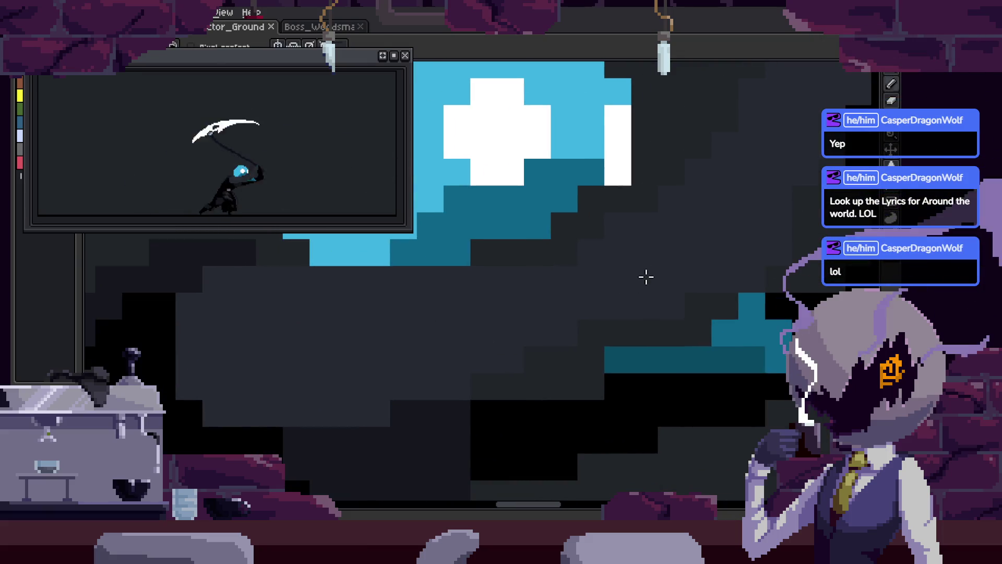
scroll(615, 311, up, 1)
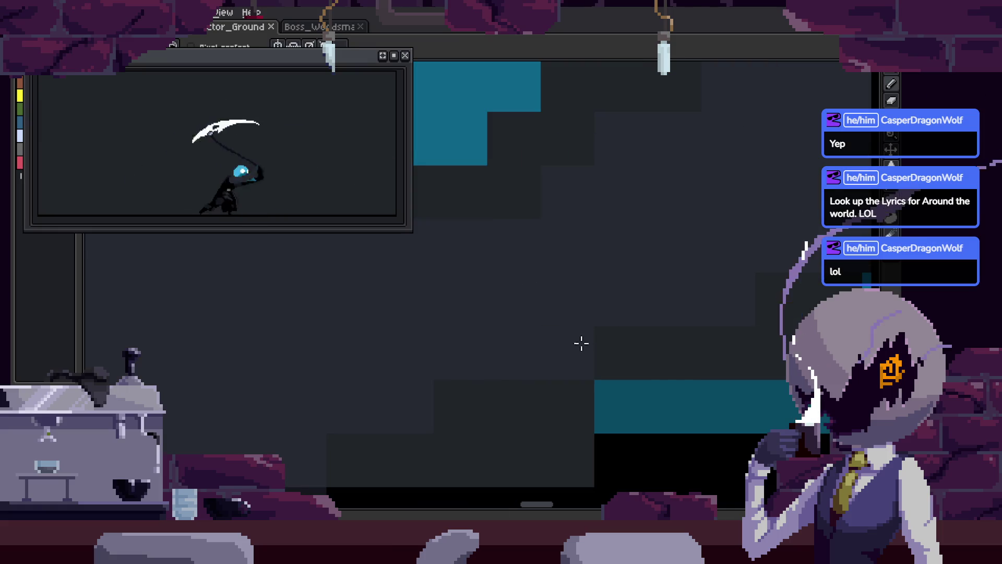
- Pan over the hood and save repeatedly while reviewing the animation frames
mouse_move(592, 243)
mouse_down()
mouse_move(537, 259)
mouse_move(540, 224)
mouse_up()
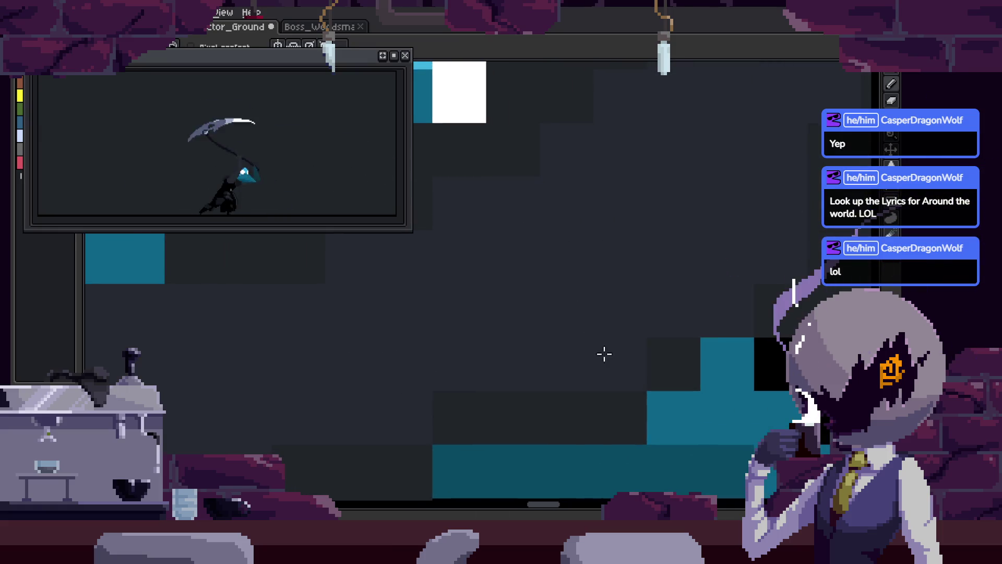
drag(601, 350, 620, 309)
scroll(586, 286, down, 2)
scroll(609, 127, up, 1)
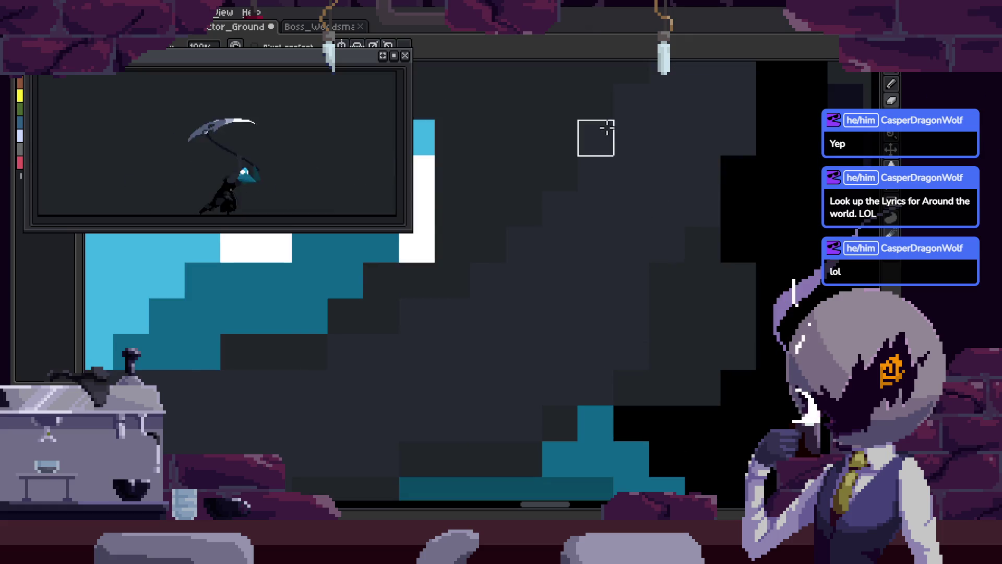
drag(653, 195, 636, 233)
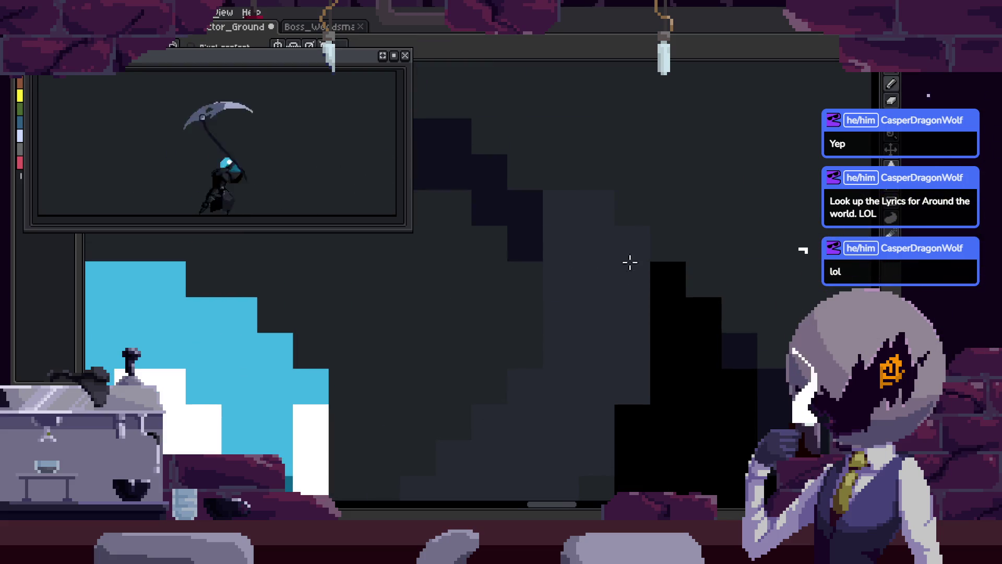
key(ctrl+s)
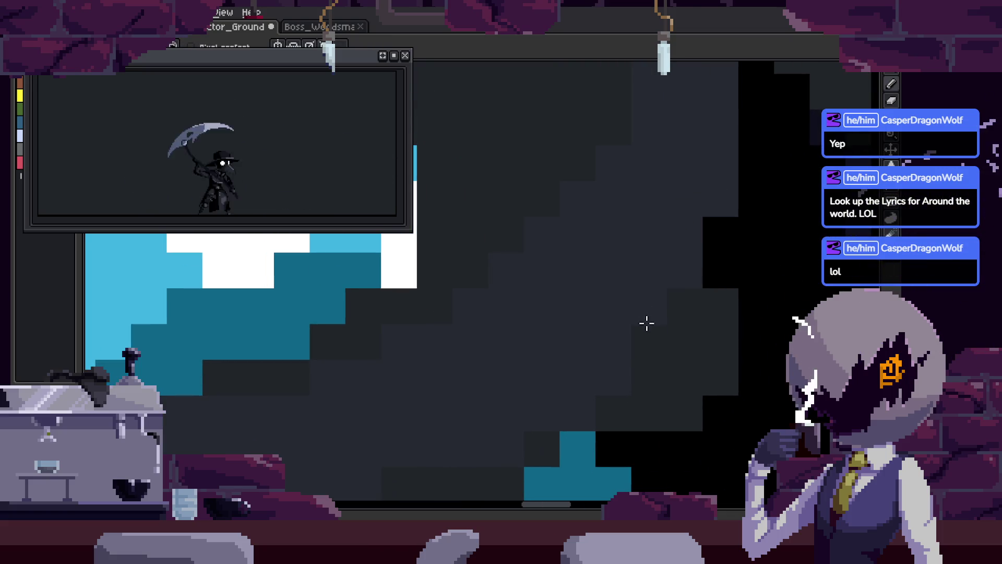
key(ctrl+s)
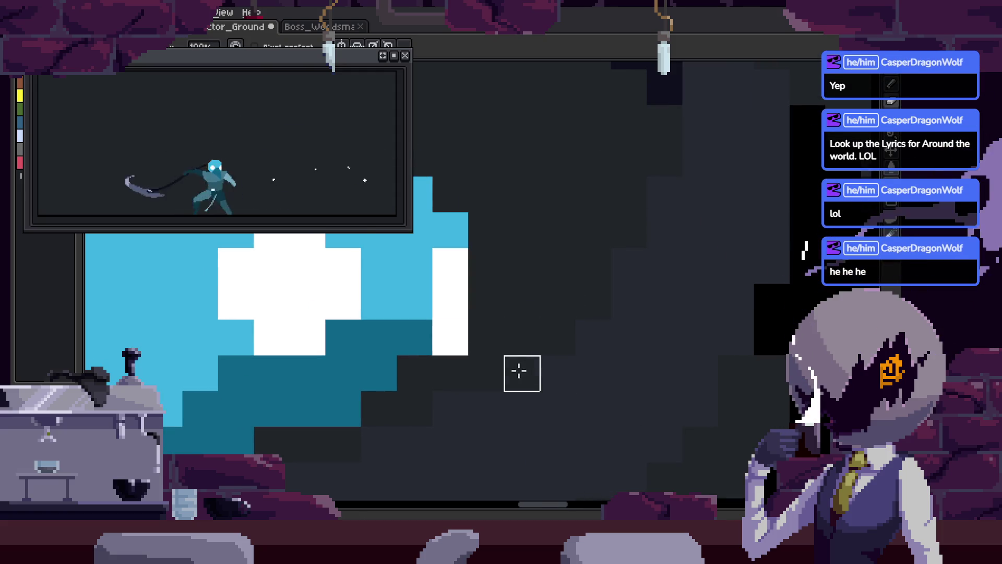
key(ctrl+s)
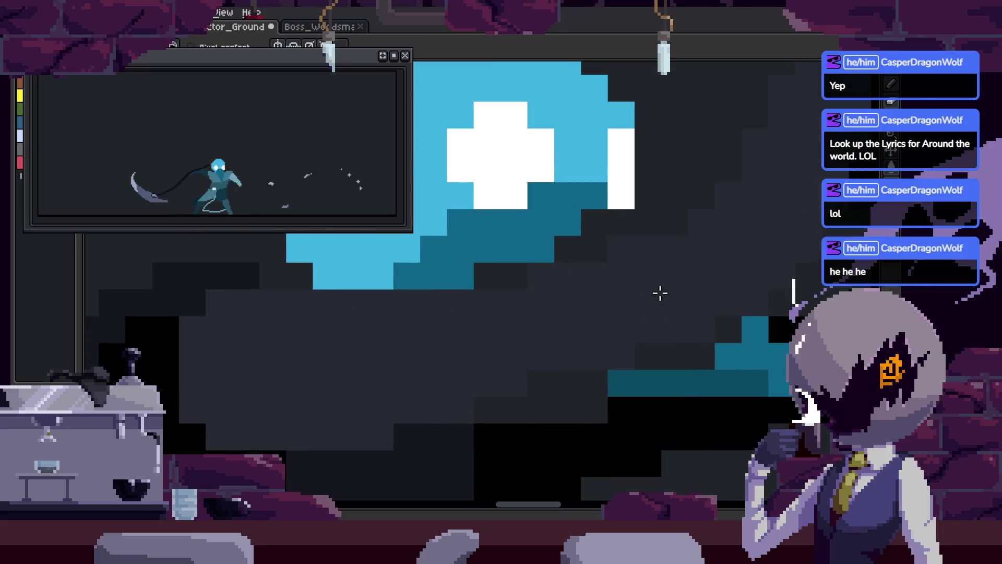
key(ctrl+s)
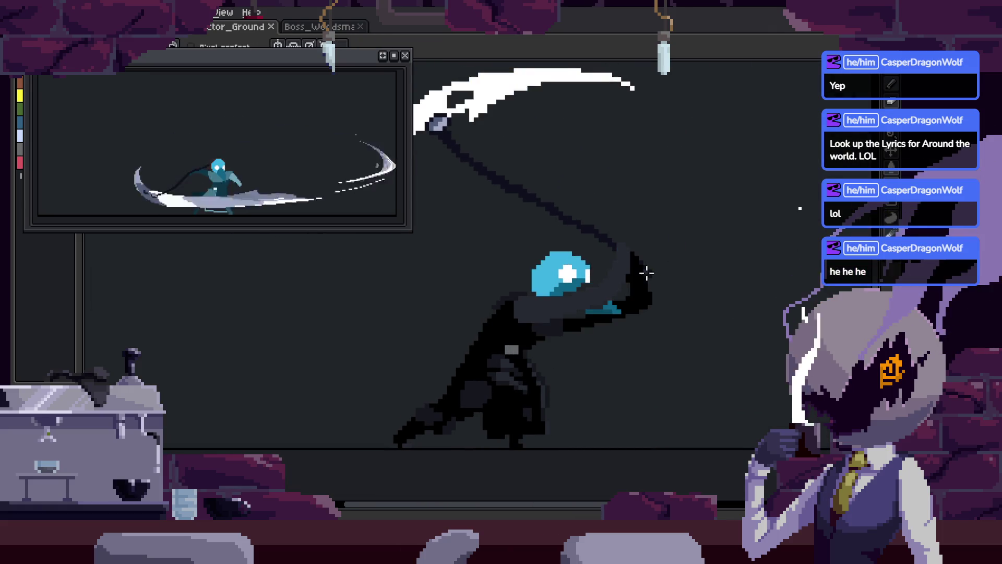
- Paint a teal pixel under the beak and black pixels along its underside
scroll(519, 327, up, 3)
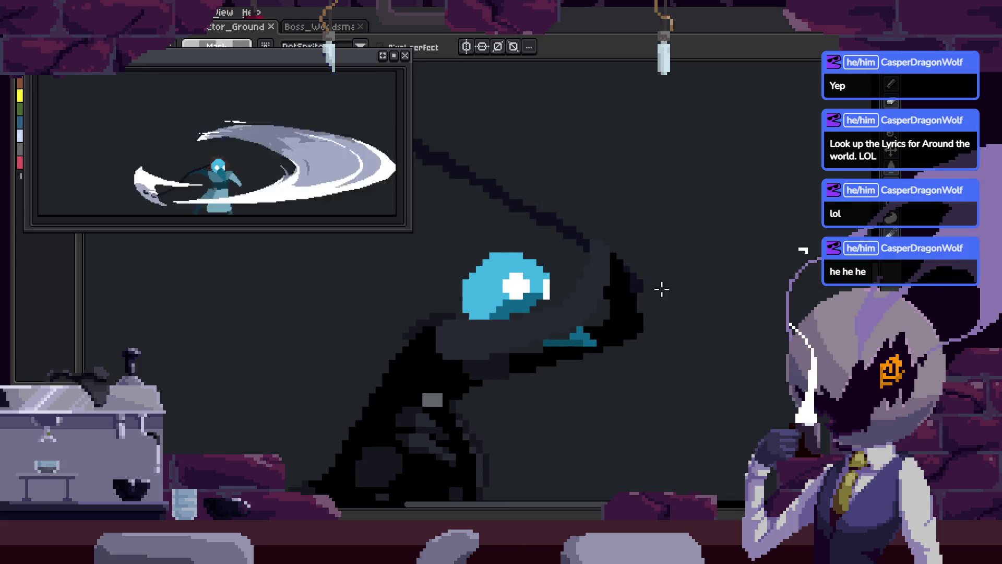
scroll(520, 357, up, 2)
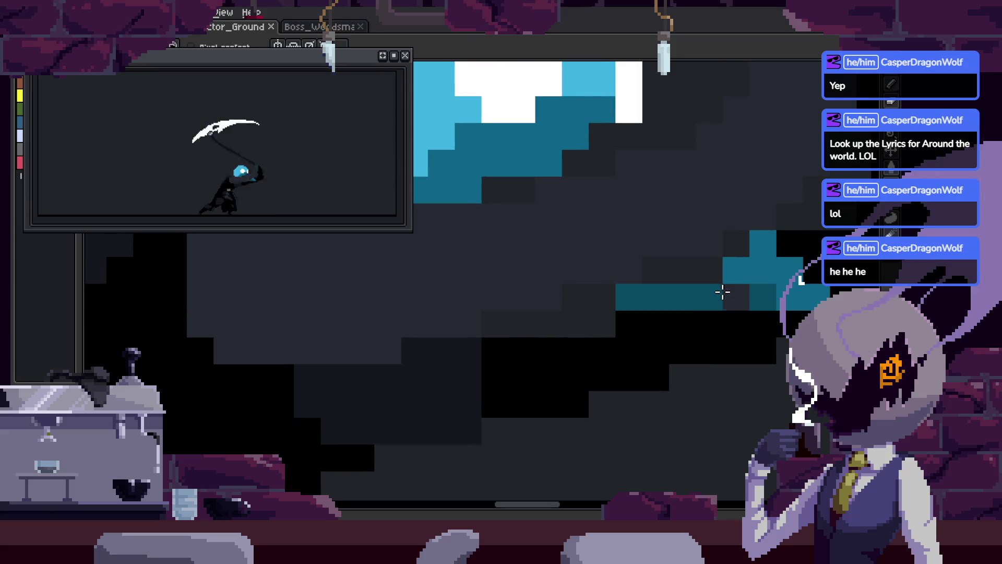
key(i)
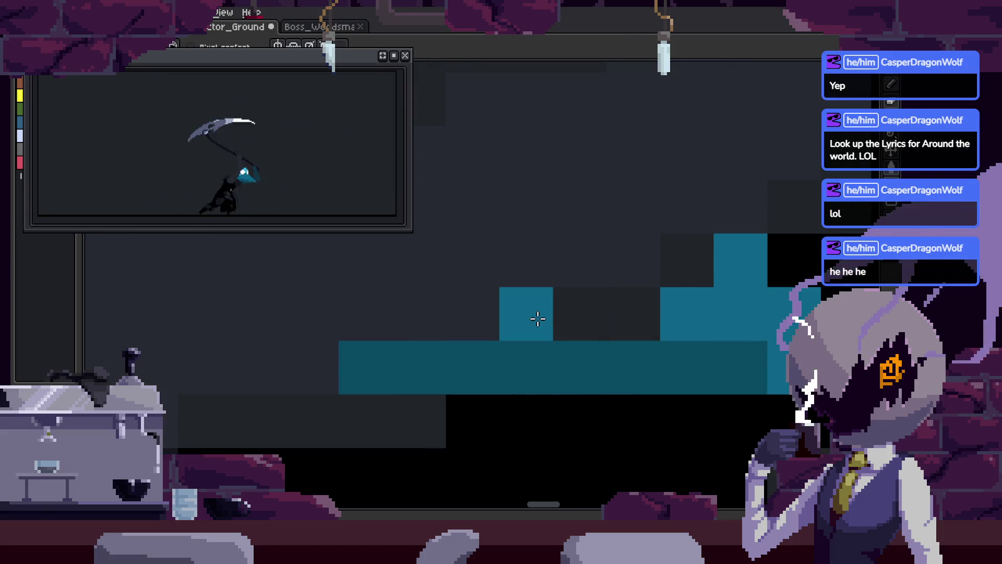
scroll(667, 286, down, 1)
key(b)
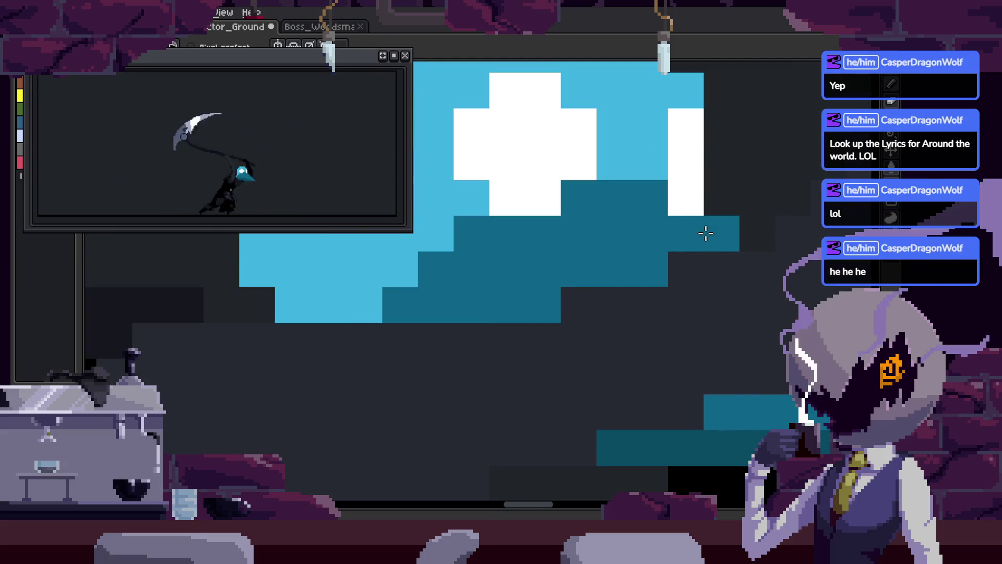
scroll(634, 325, down, 3)
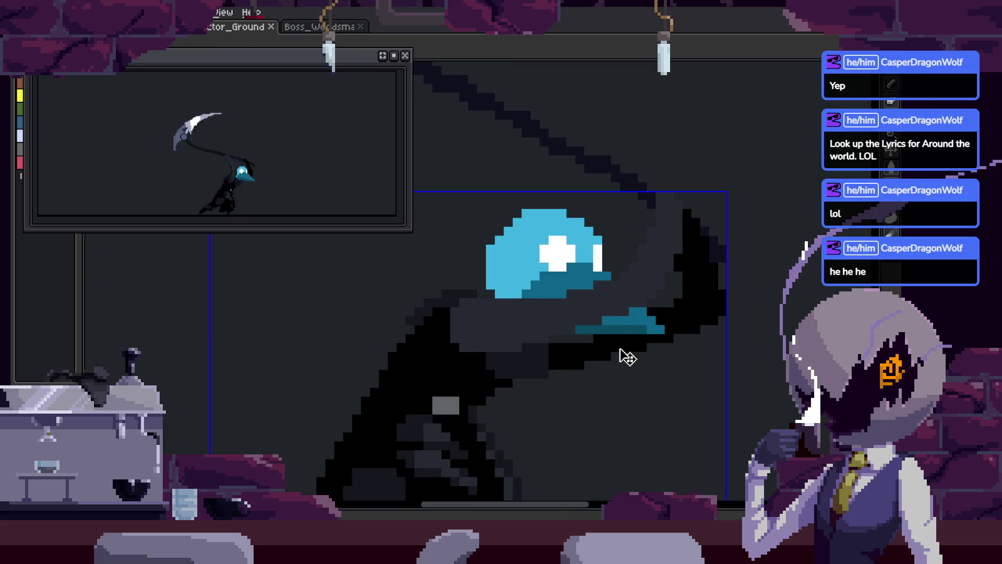
click(621, 349)
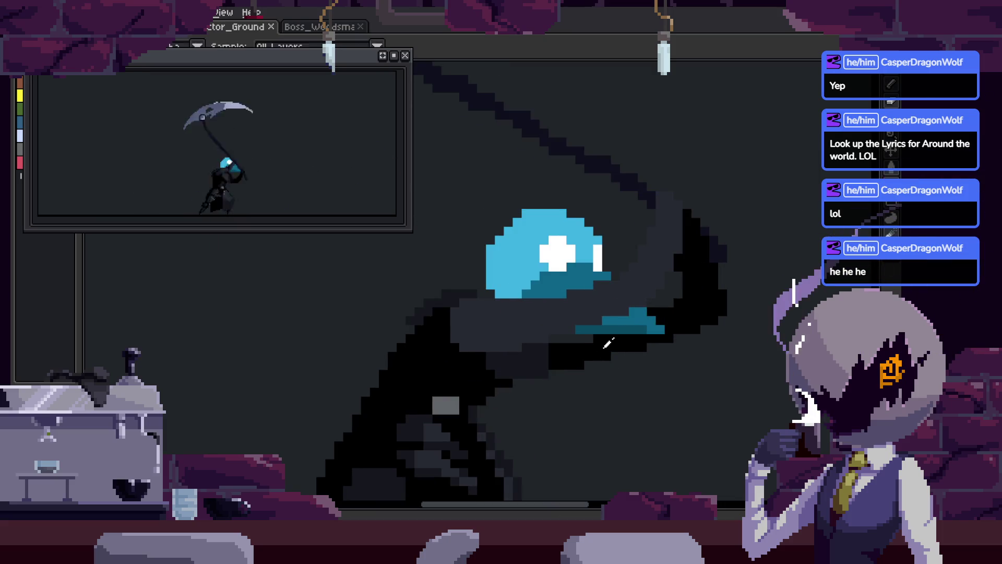
scroll(608, 343, up, 2)
key(b)
drag(504, 328, 579, 328)
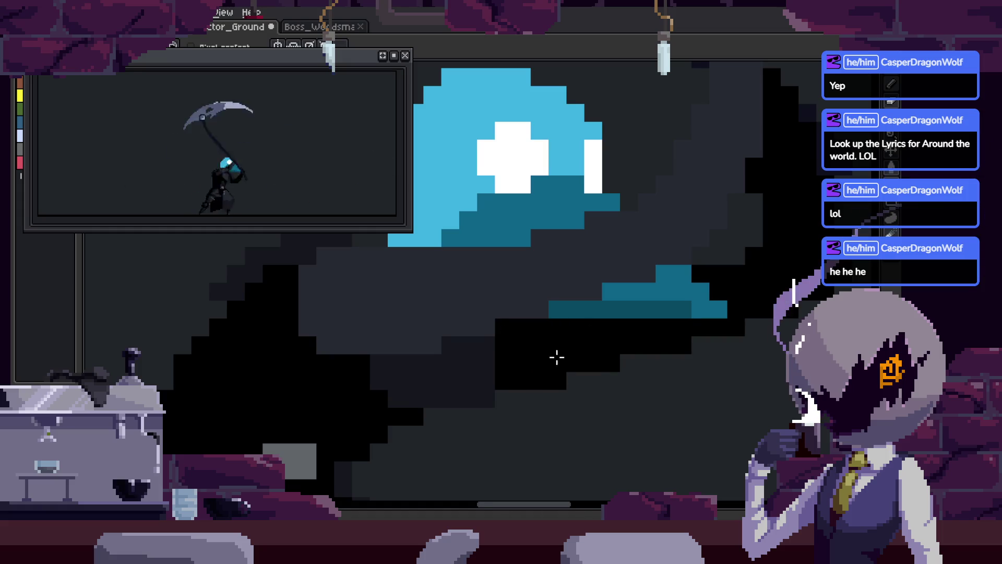
- Save the beak fix and play the animation to review it
key(ctrl+s)
scroll(557, 357, down, 2)
key(Return)
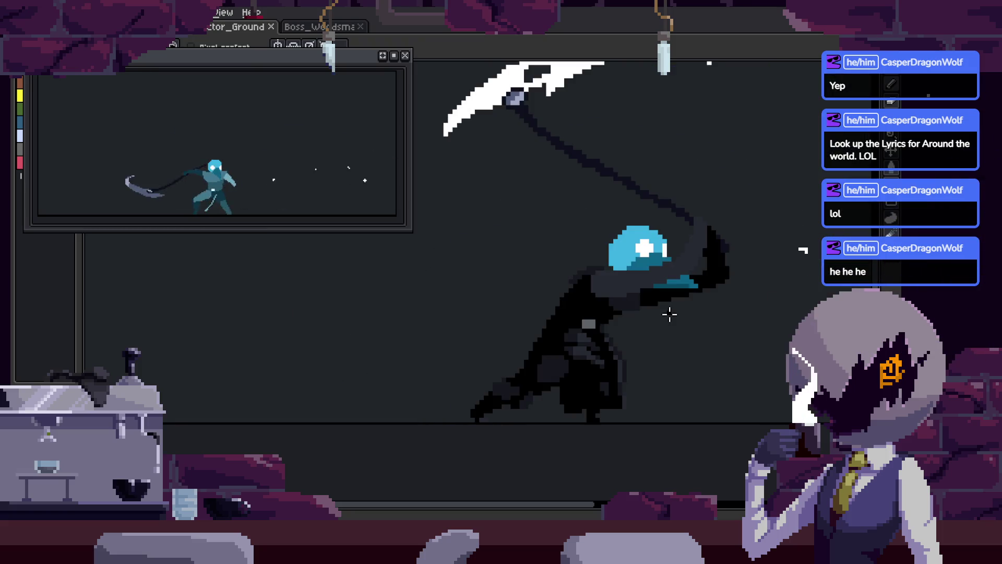
- Save, then flood-fill a region of the current frame with light blue
scroll(528, 371, up, 1)
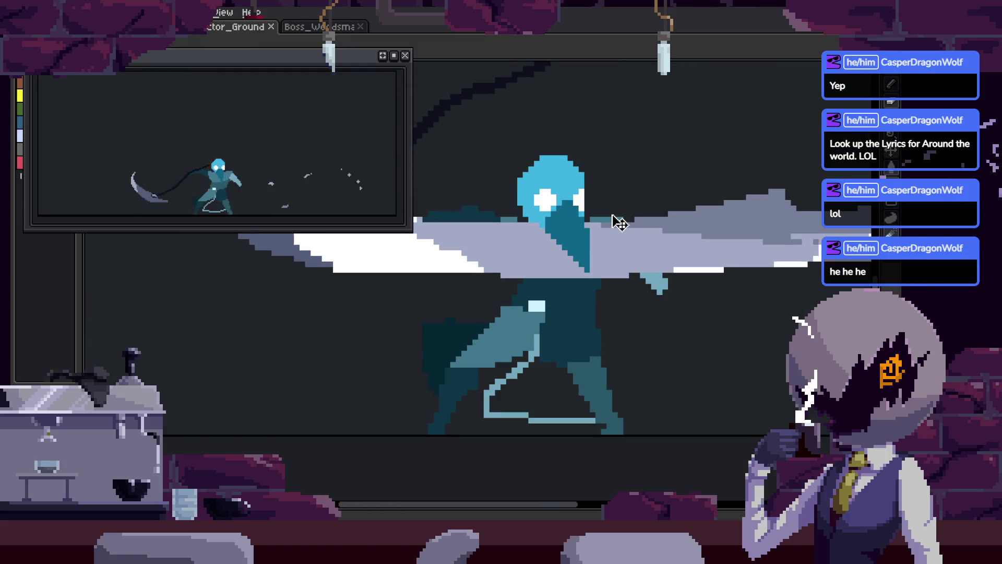
scroll(533, 385, up, 2)
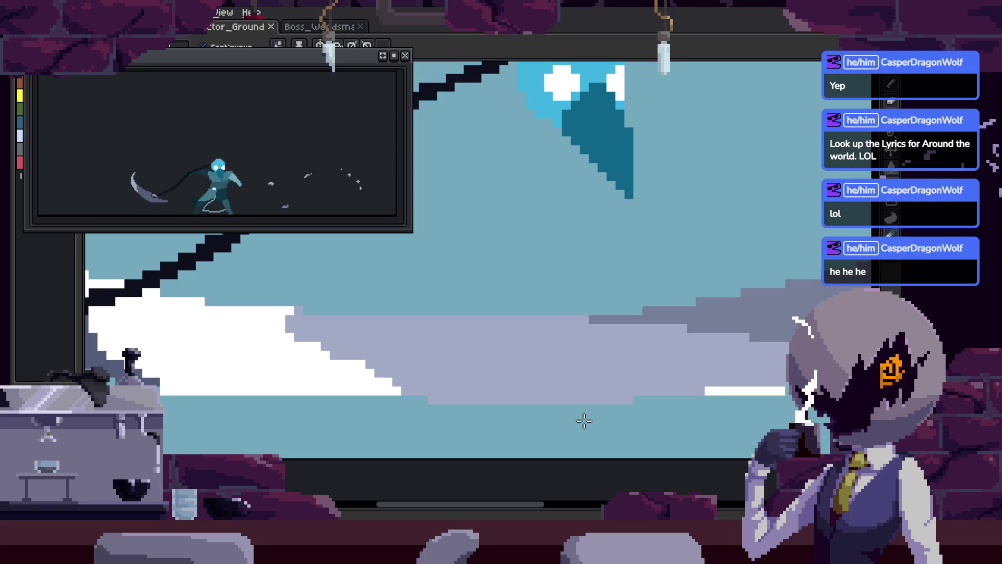
scroll(588, 413, down, 2)
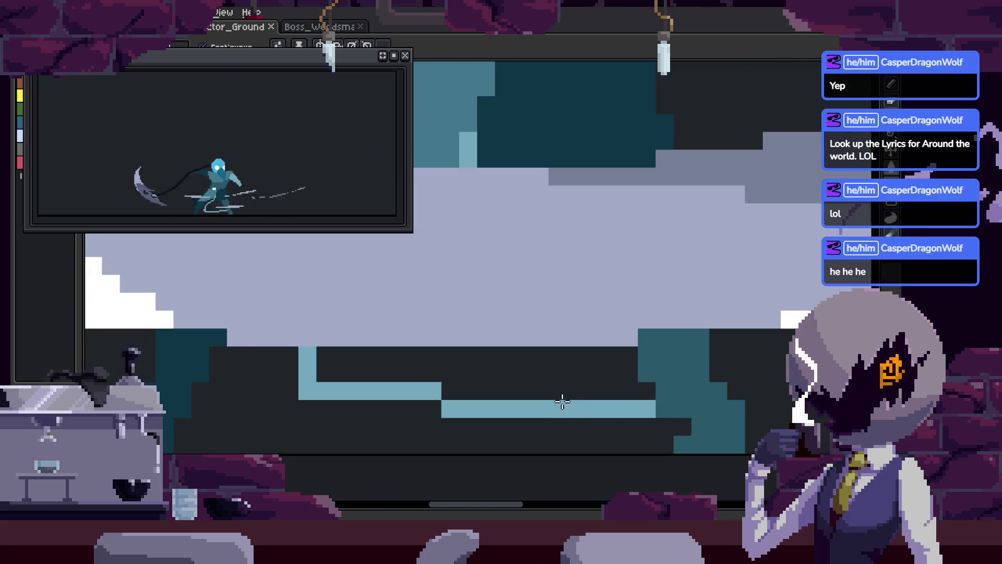
scroll(564, 379, up, 3)
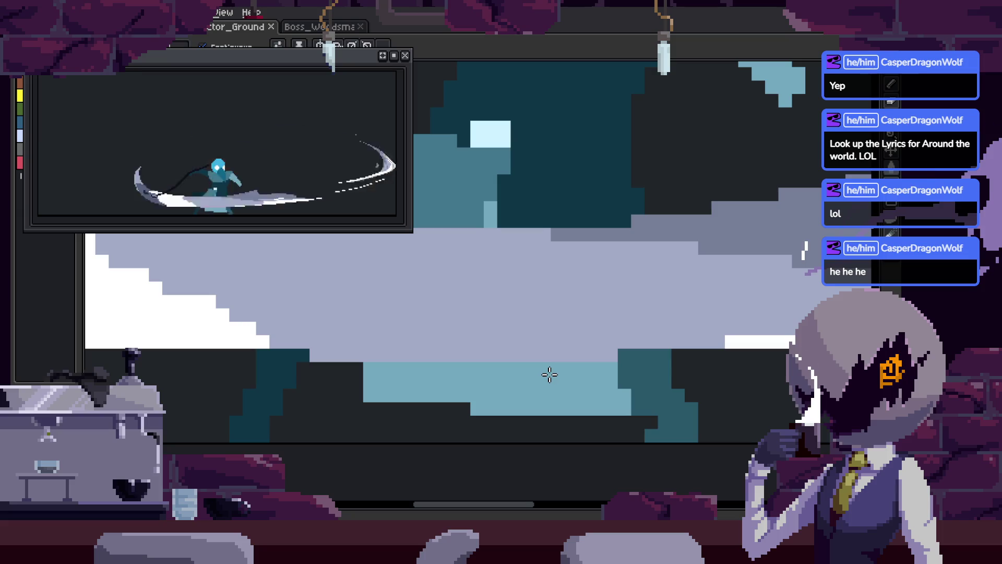
key(ctrl+s)
scroll(580, 375, down, 2)
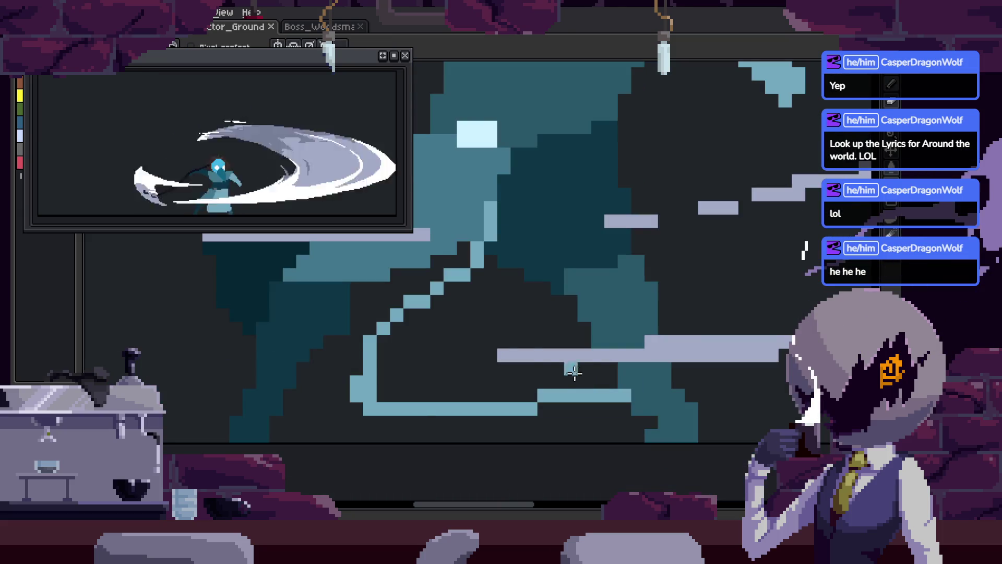
key(g)
click(533, 330)
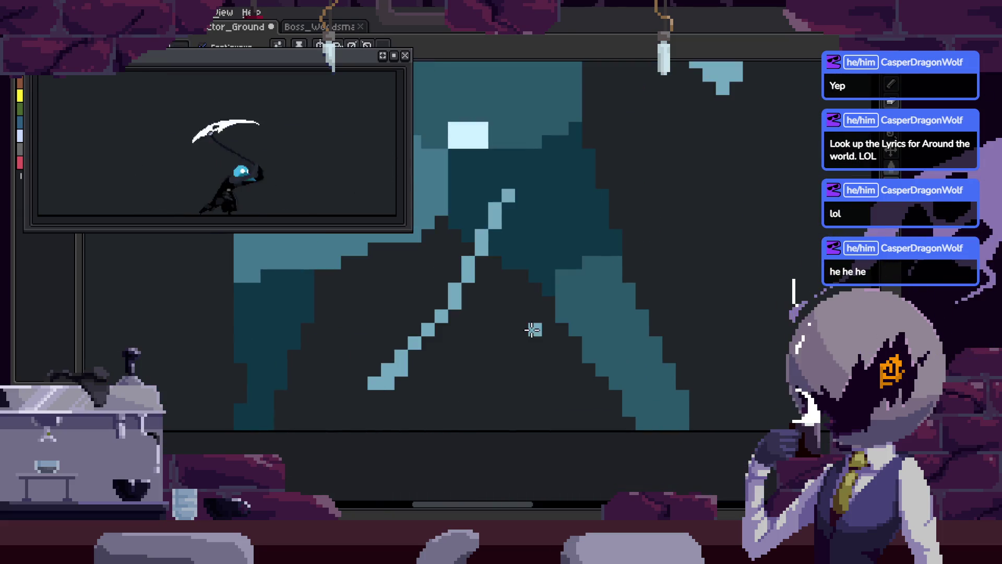
- On the next frame, draw light-blue lines along the bottom edges, undoing stray fills
key(Tab)
key(Right)
key(Tab)
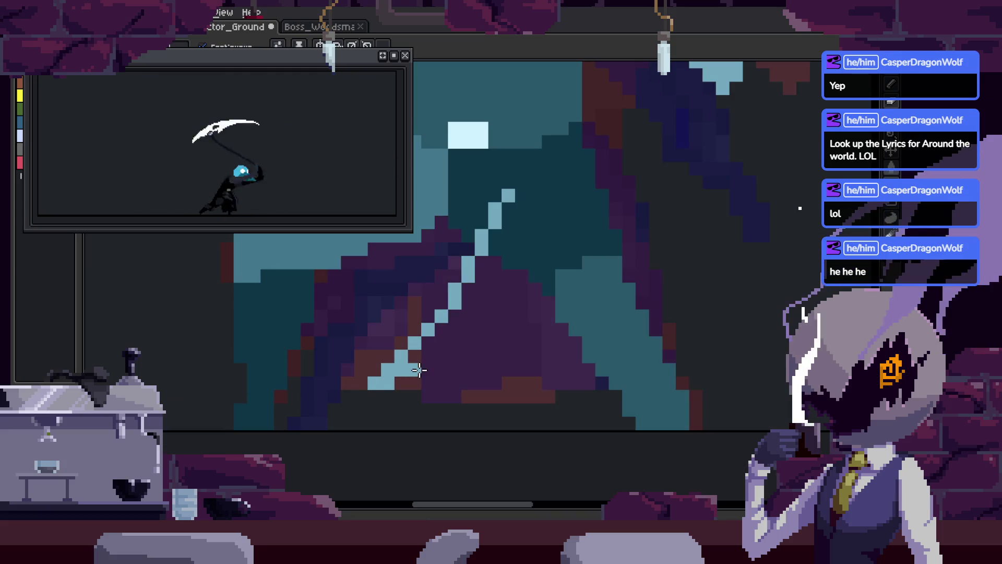
click(456, 391)
key(ctrl+z)
key(b)
mouse_move(376, 383)
mouse_down()
mouse_move(461, 397)
mouse_move(605, 383)
mouse_up()
scroll(494, 358, down, 3)
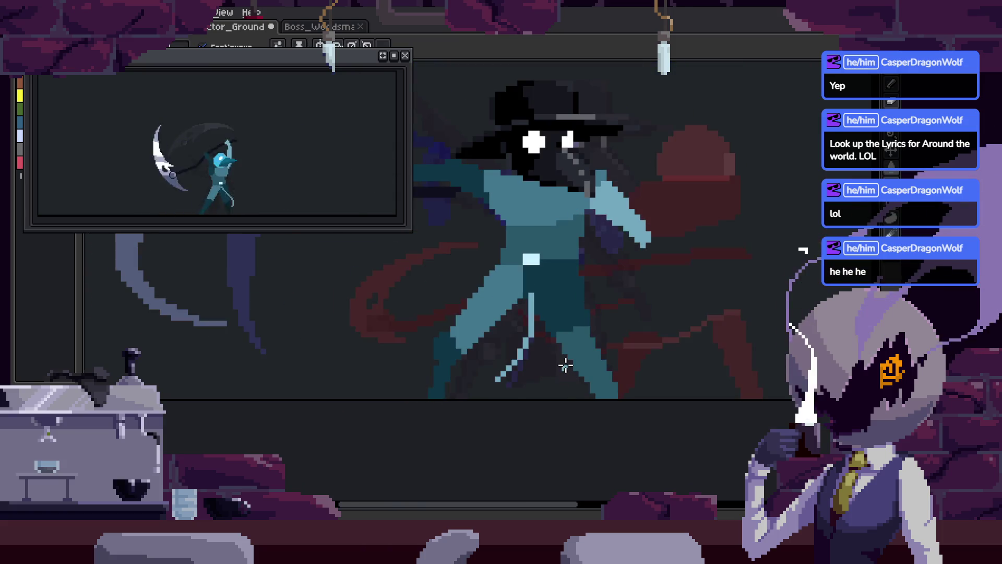
scroll(386, 412, up, 4)
click(342, 407)
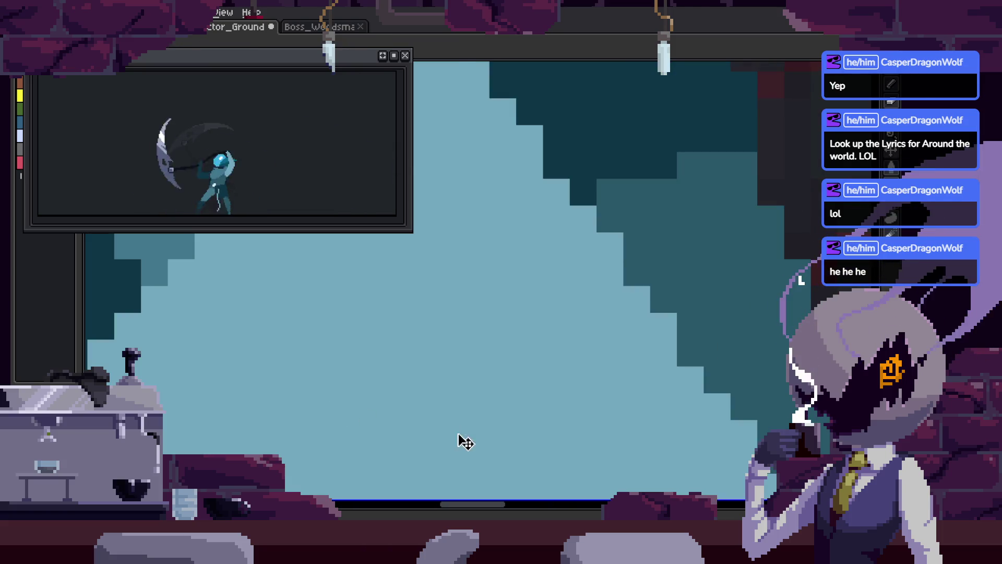
key(ctrl+z)
key(b)
drag(342, 407, 673, 429)
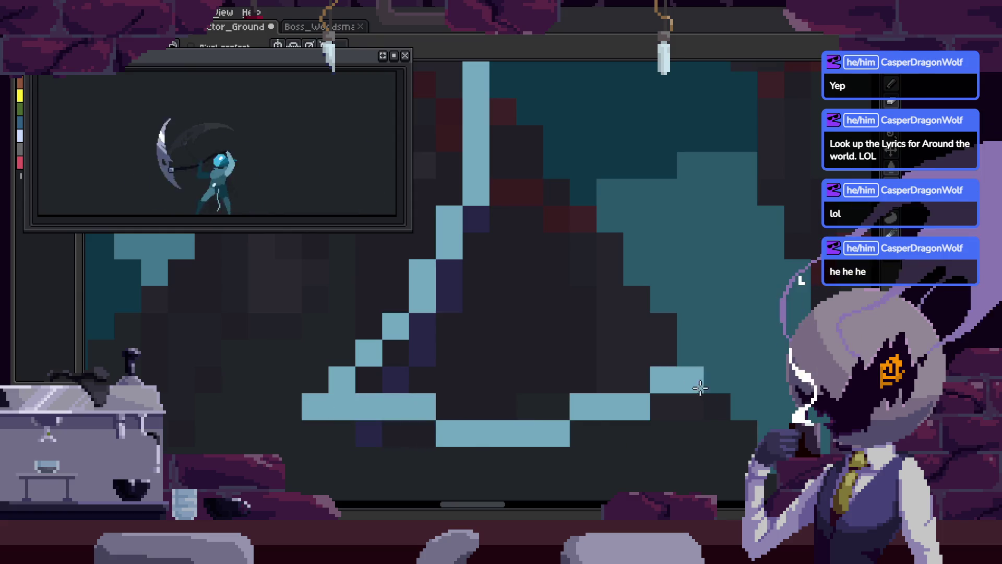
- Fill the outlined area light blue, save, and edge the next frame's bottom row
key(g)
click(618, 353)
scroll(618, 354, down, 3)
key(ctrl+s)
key(Right)
key(Right)
key(Right)
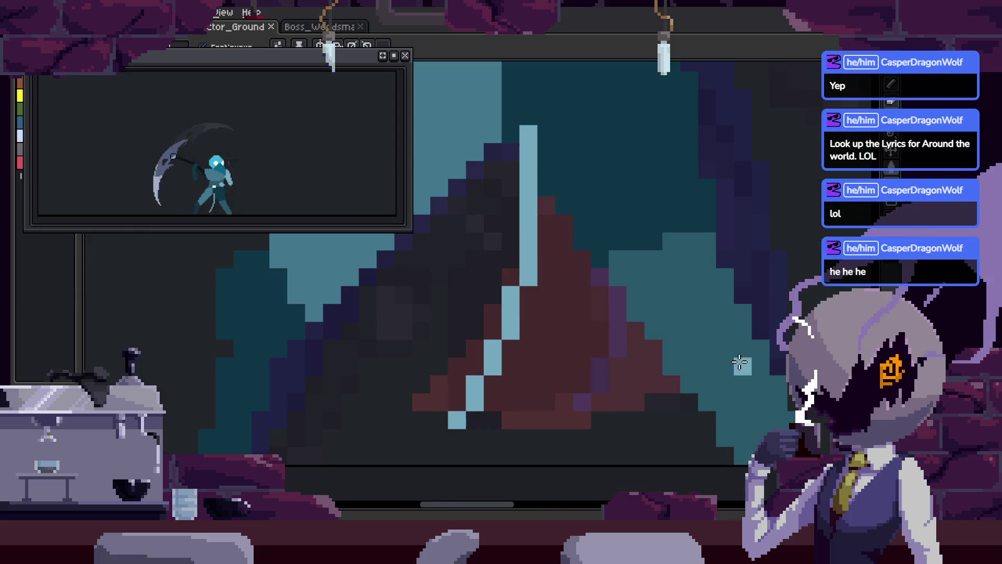
scroll(379, 392, up, 3)
mouse_move(349, 393)
mouse_down()
mouse_move(600, 394)
mouse_move(745, 365)
mouse_up()
- On the following frame, add light-blue rows and a fill under the dark smear shape
key(Right)
drag(461, 379, 597, 346)
key(g)
click(497, 300)
scroll(544, 344, down, 3)
scroll(545, 344, up, 2)
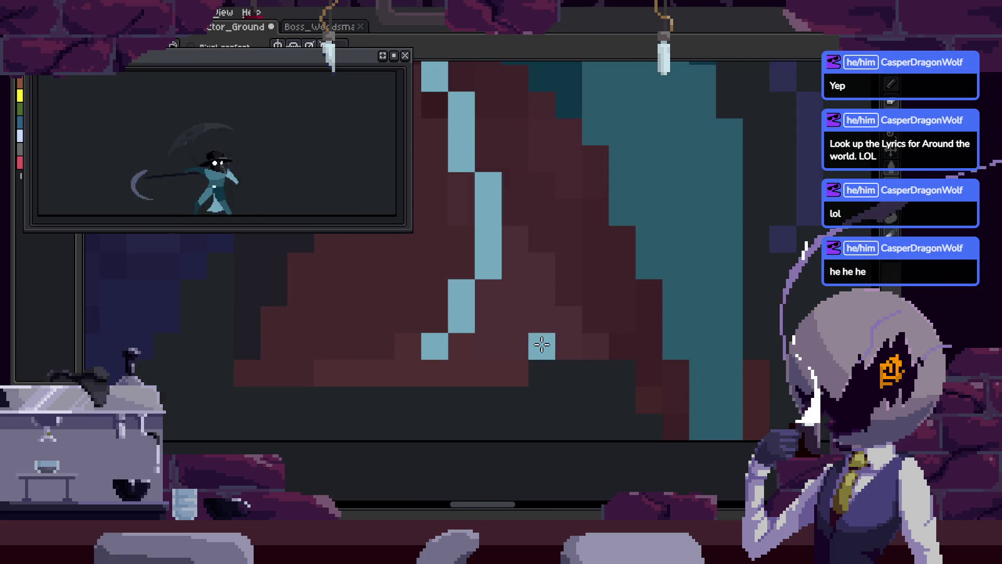
drag(459, 348, 650, 344)
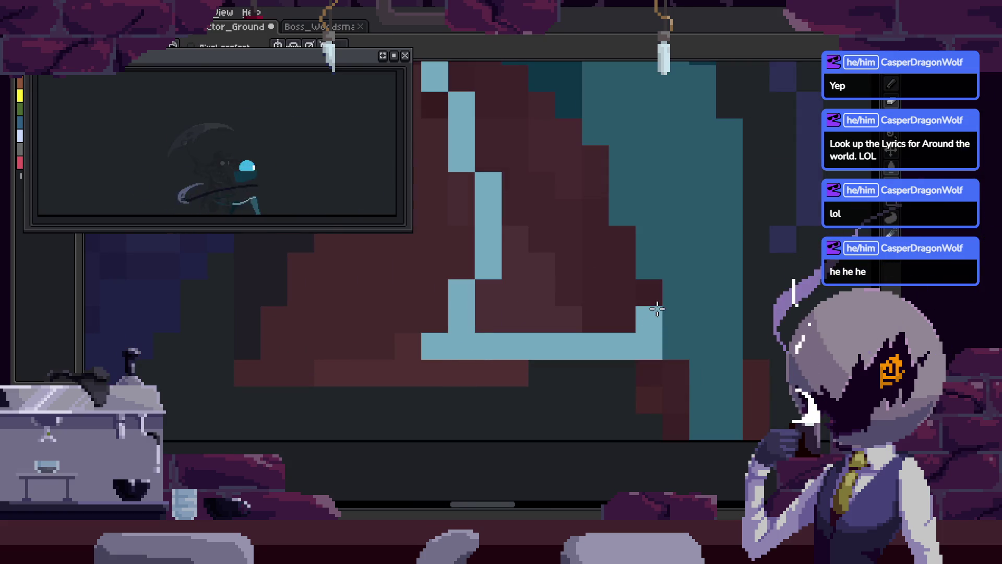
key(Return)
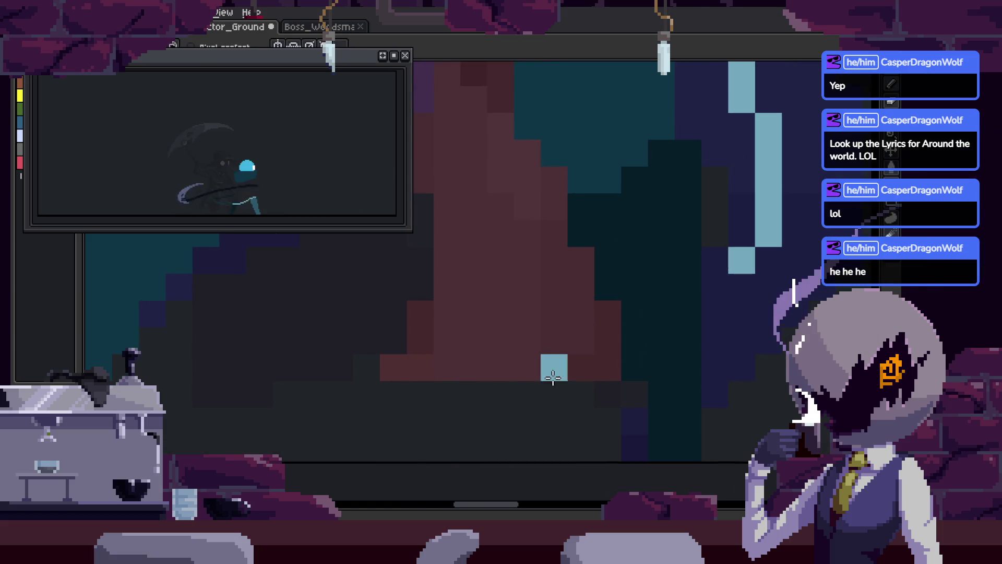
scroll(535, 377, down, 2)
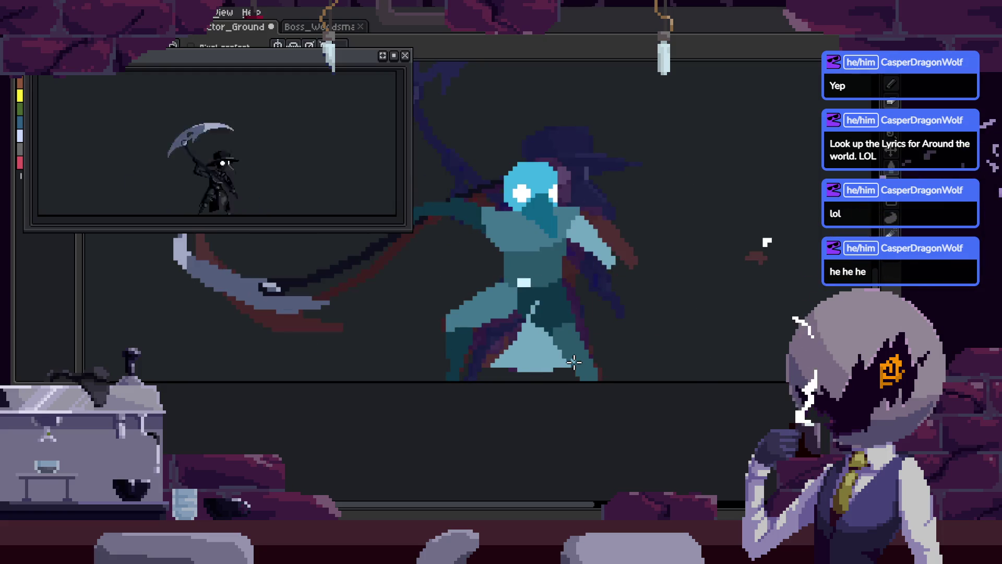
- Play through the attack frames and bring the torso into view
key(Tab)
key(Tab)
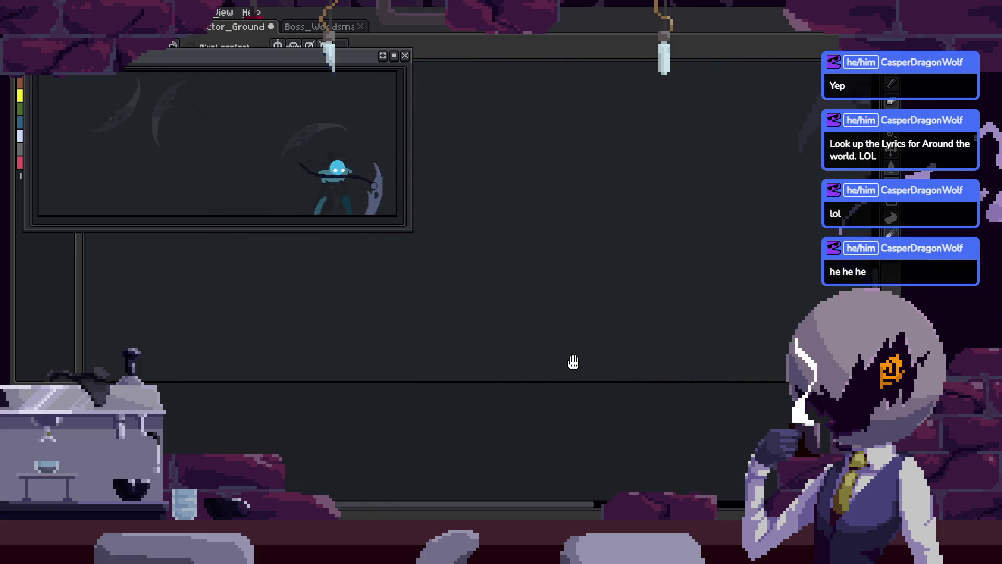
key(Tab)
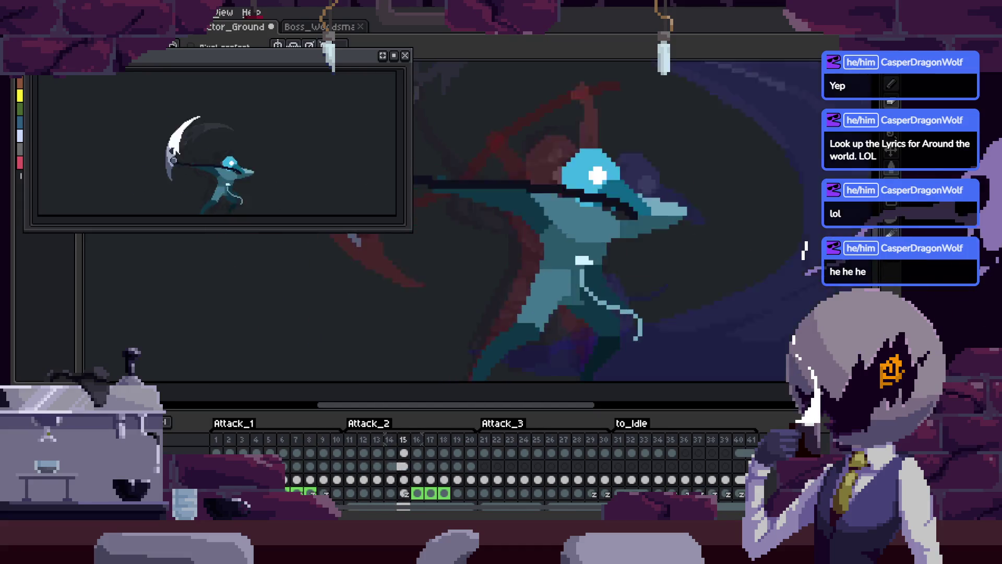
key(Tab)
drag(678, 374, 633, 393)
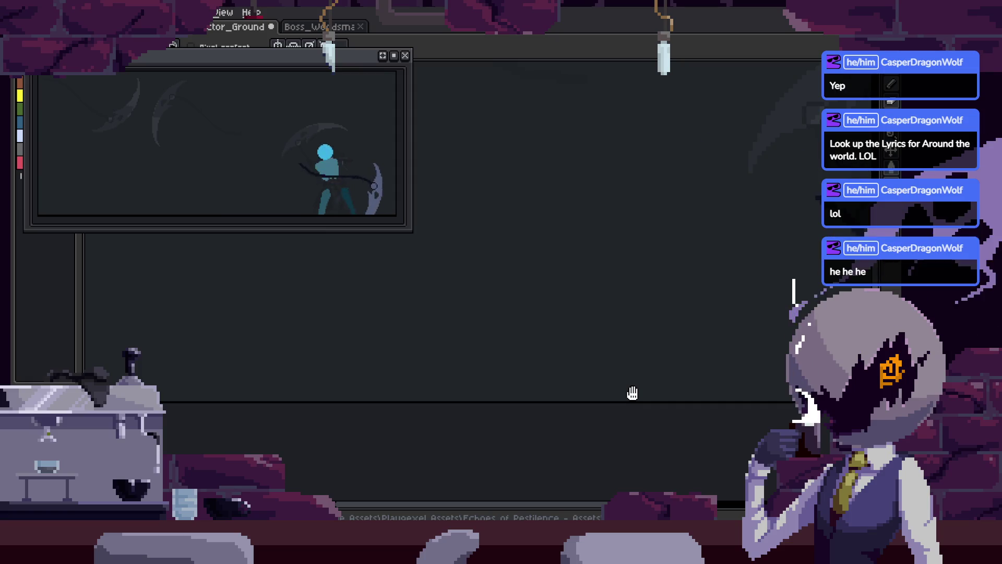
key(Tab)
key(Tab)
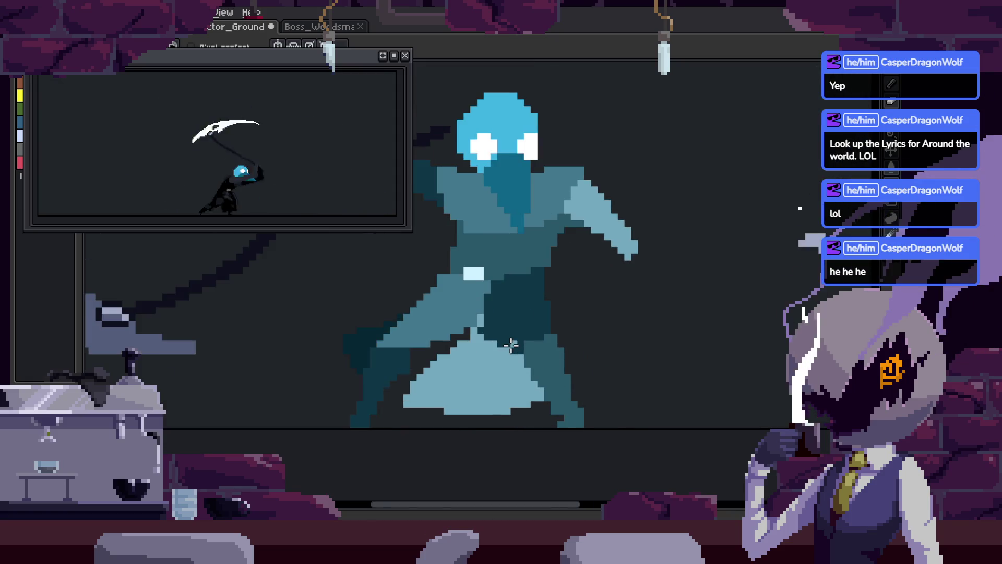
scroll(515, 343, up, 2)
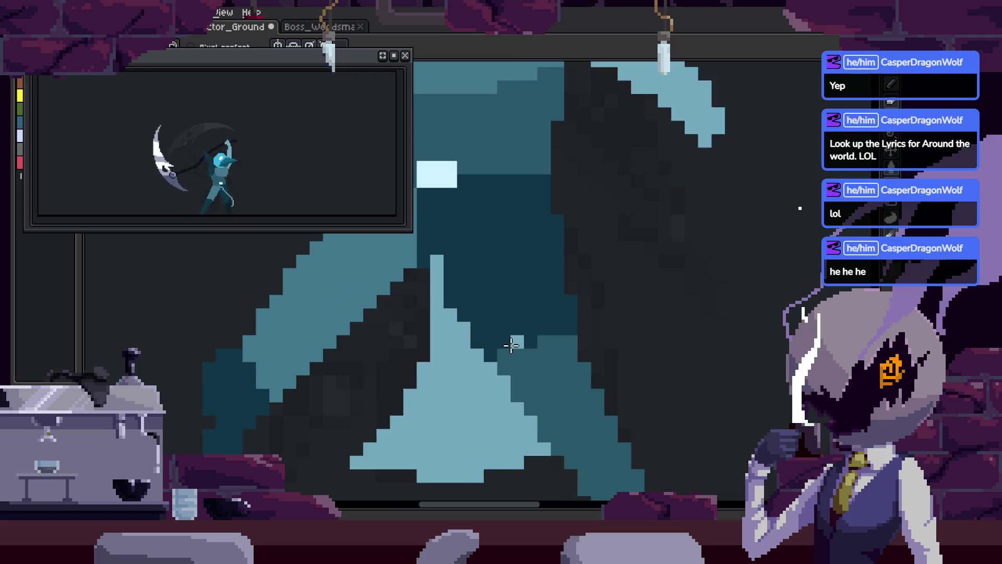
scroll(510, 229, up, 1)
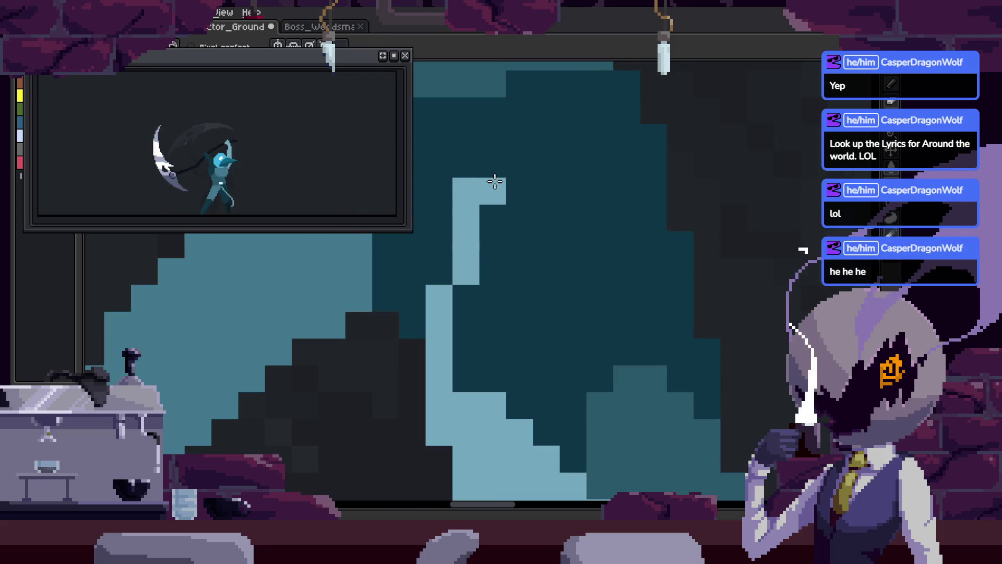
scroll(592, 328, down, 2)
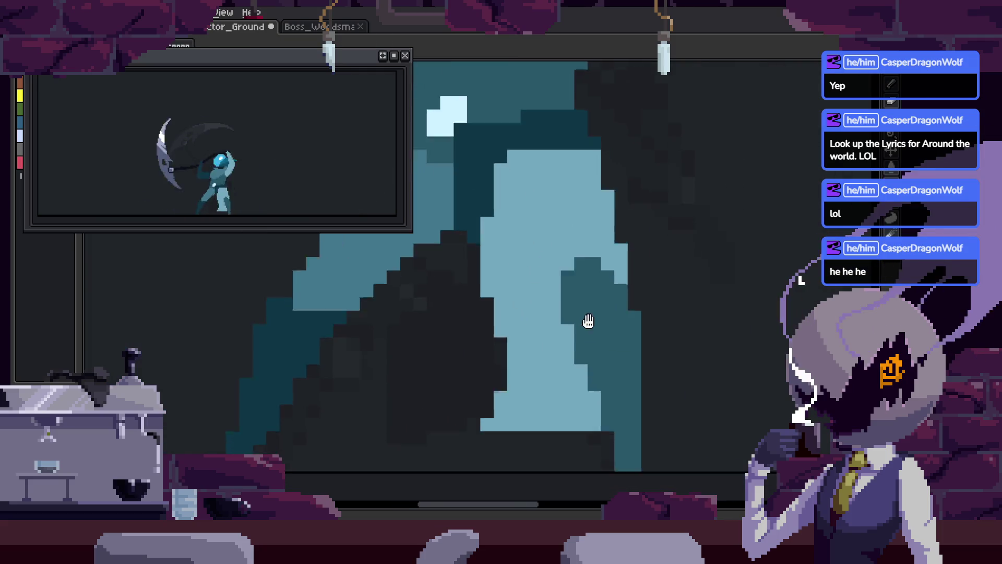
drag(542, 239, 586, 292)
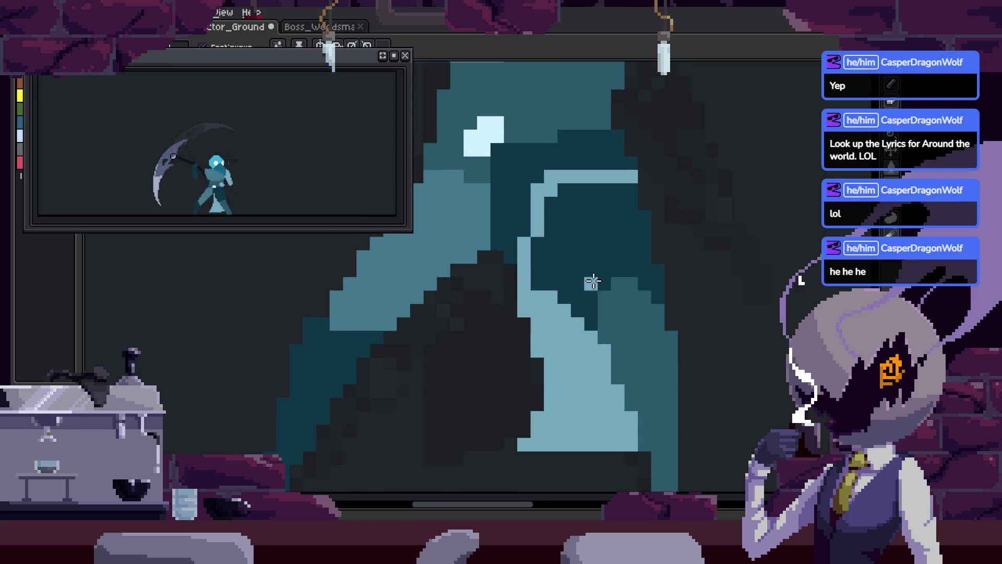
- Try darker-teal and light-blue fills and a lighter teal block on the cloak, then undo
click(577, 361)
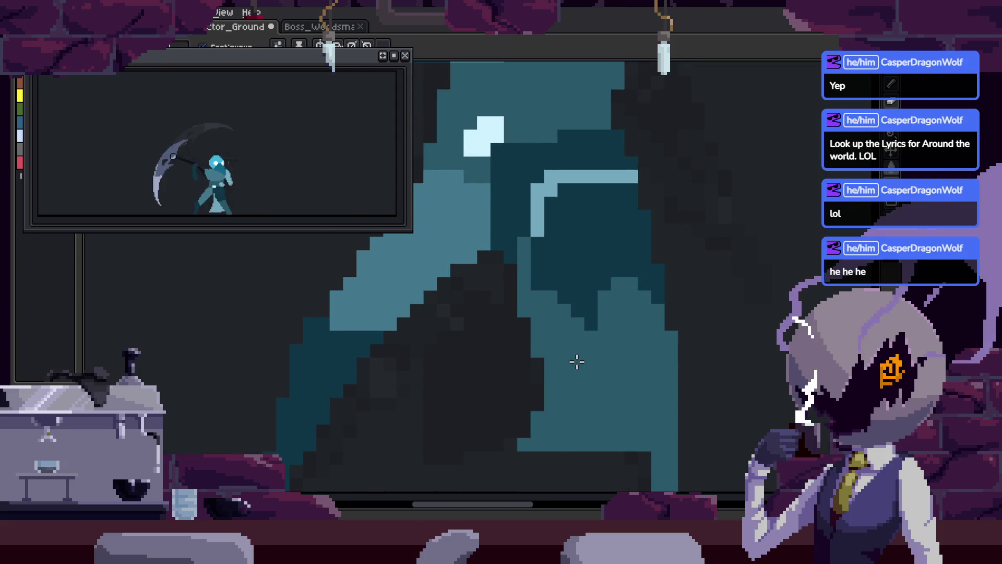
click(597, 251)
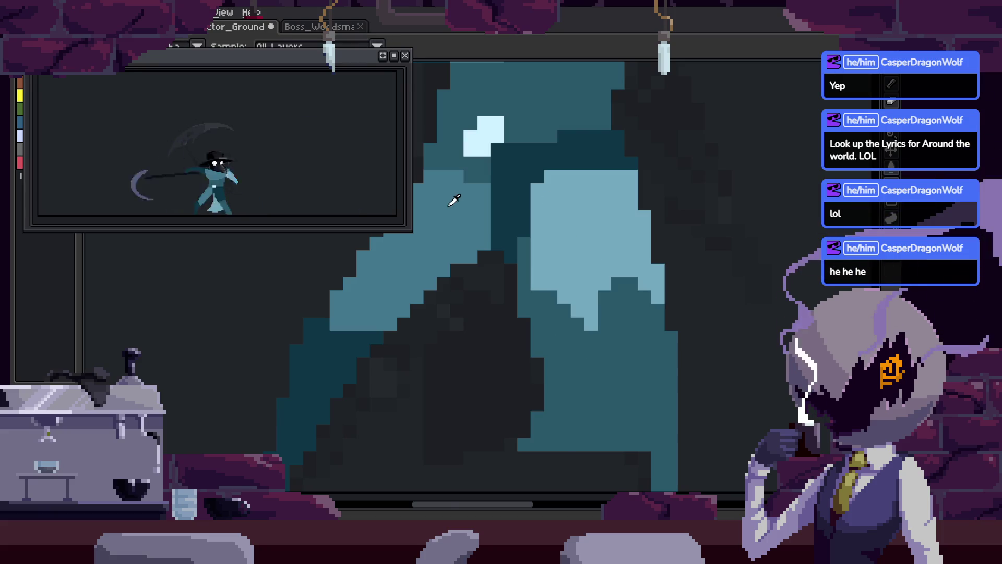
scroll(606, 341, up, 1)
drag(638, 376, 571, 239)
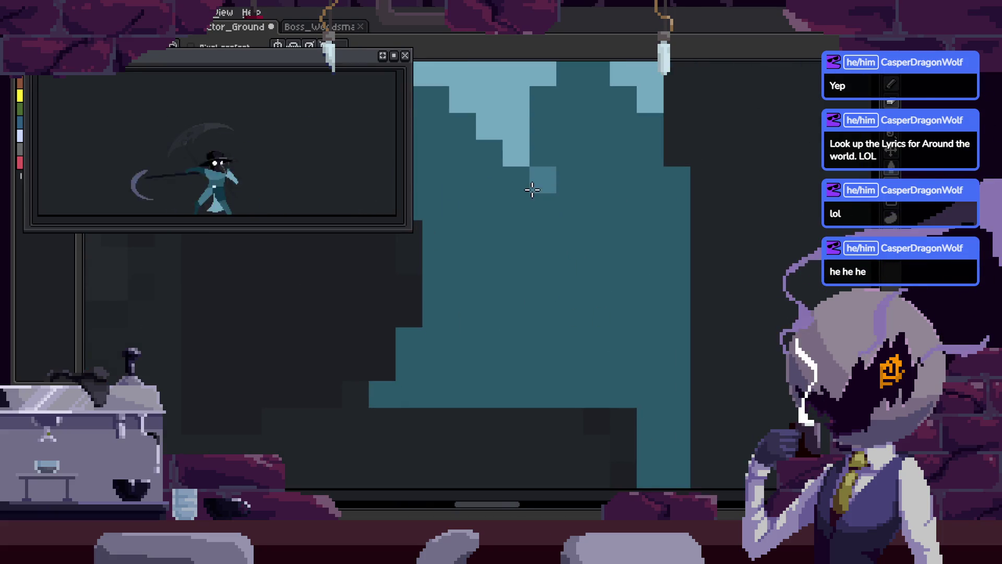
click(532, 186)
key(ctrl+z)
key(ctrl+z)
key(ctrl+z)
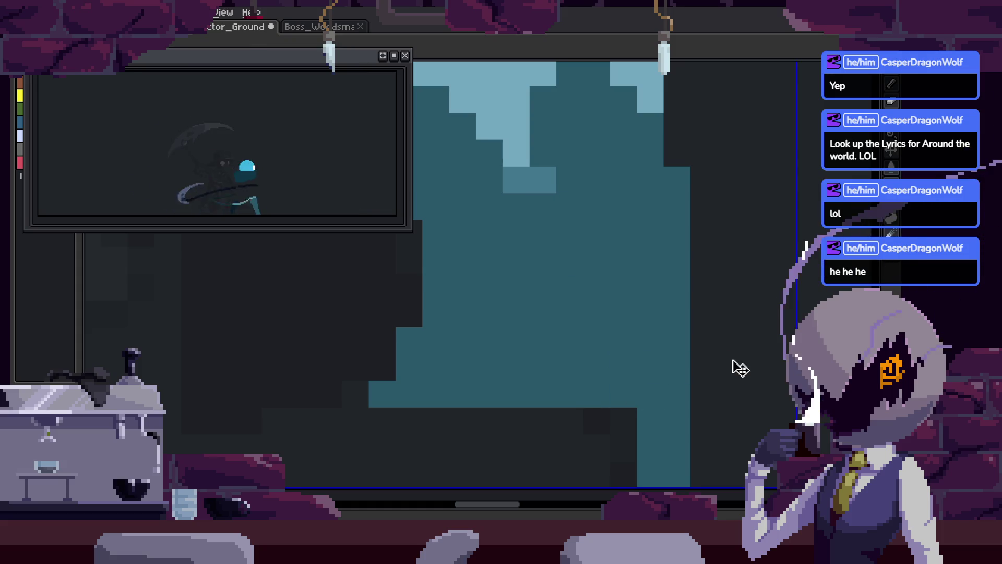
- Fill a light area with darker teal, restore it to light blue, and return to the pixel-perfect pencil
drag(736, 365, 610, 348)
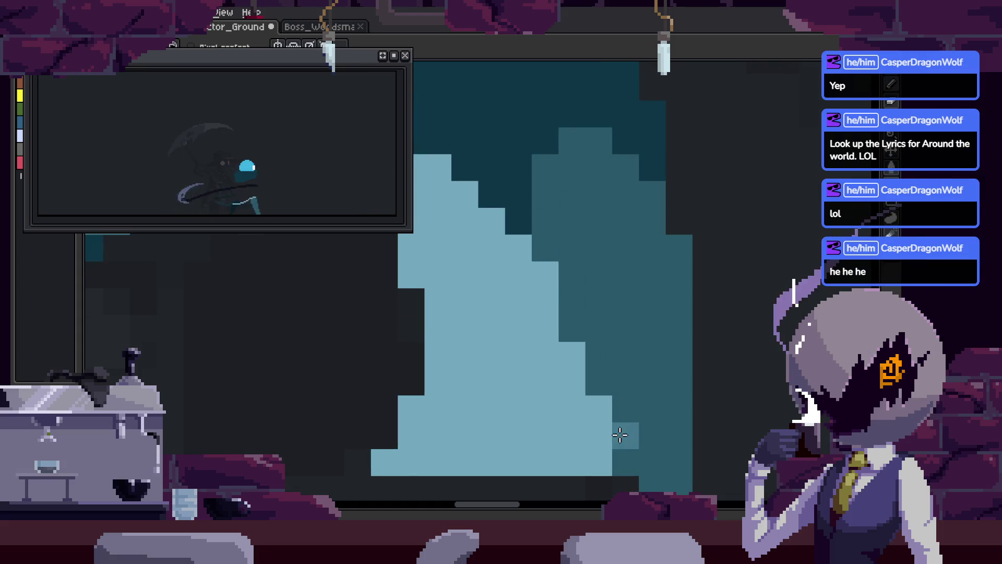
scroll(635, 345, down, 2)
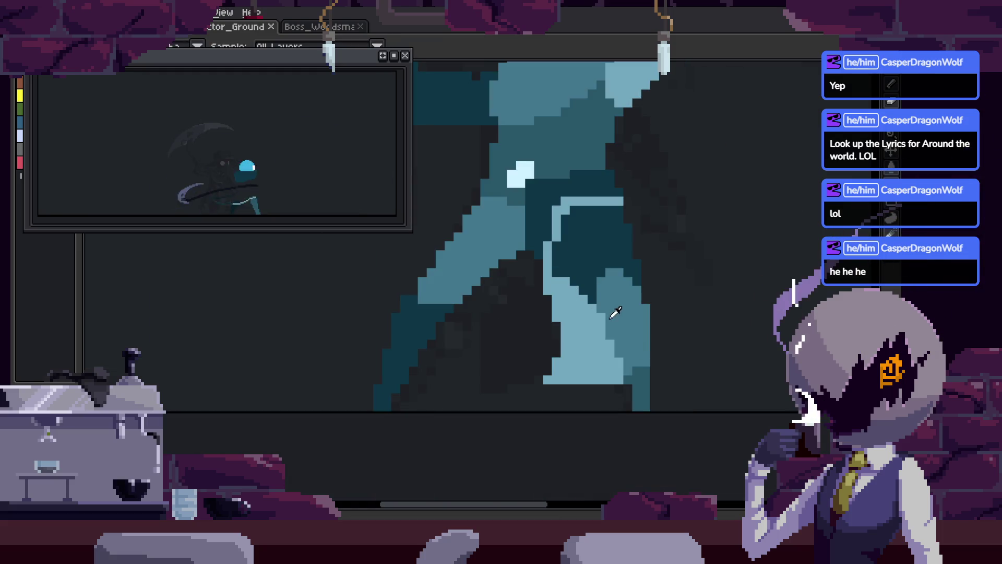
click(583, 311)
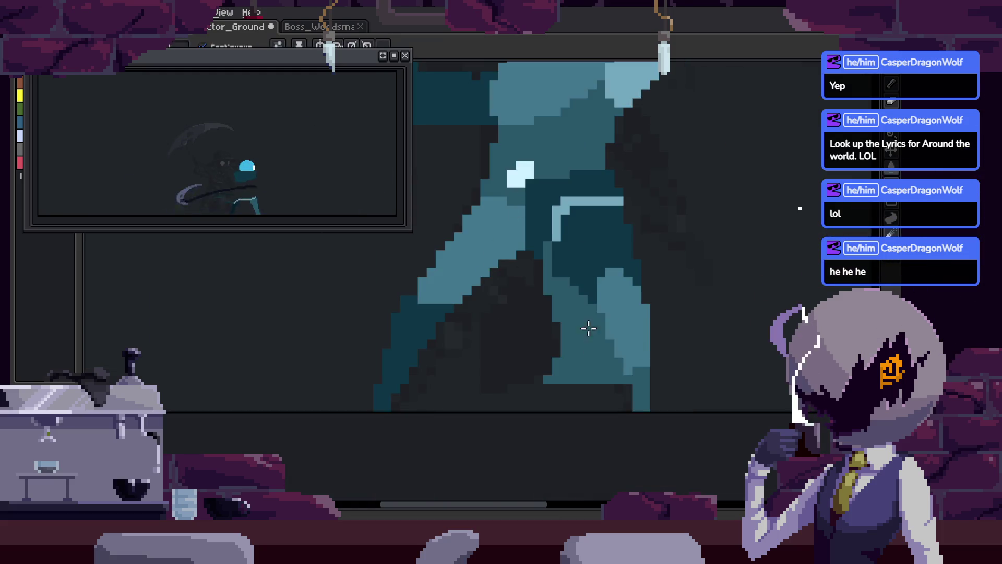
scroll(579, 323, up, 1)
click(574, 286)
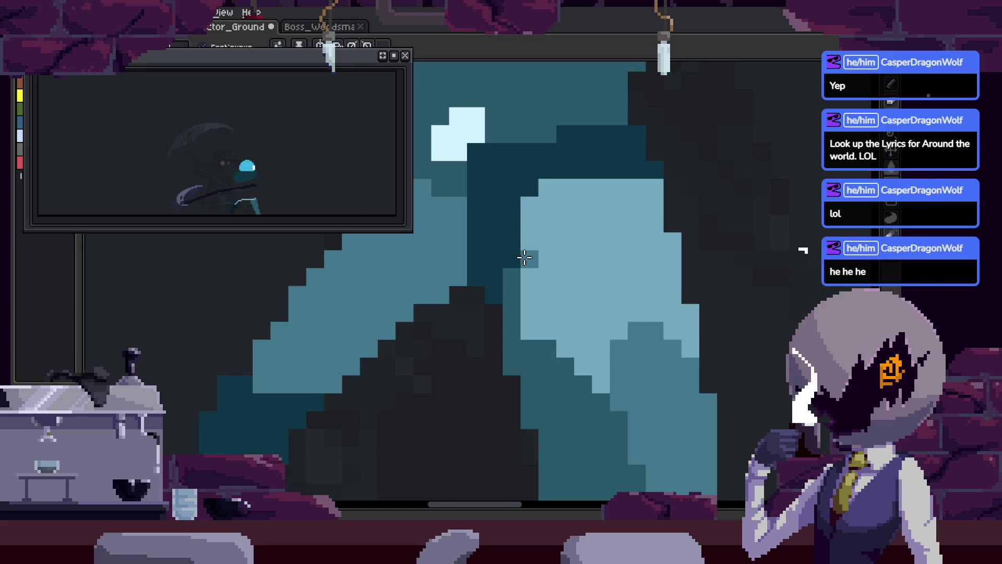
scroll(527, 258, up, 1)
key(ctrl+z)
key(b)
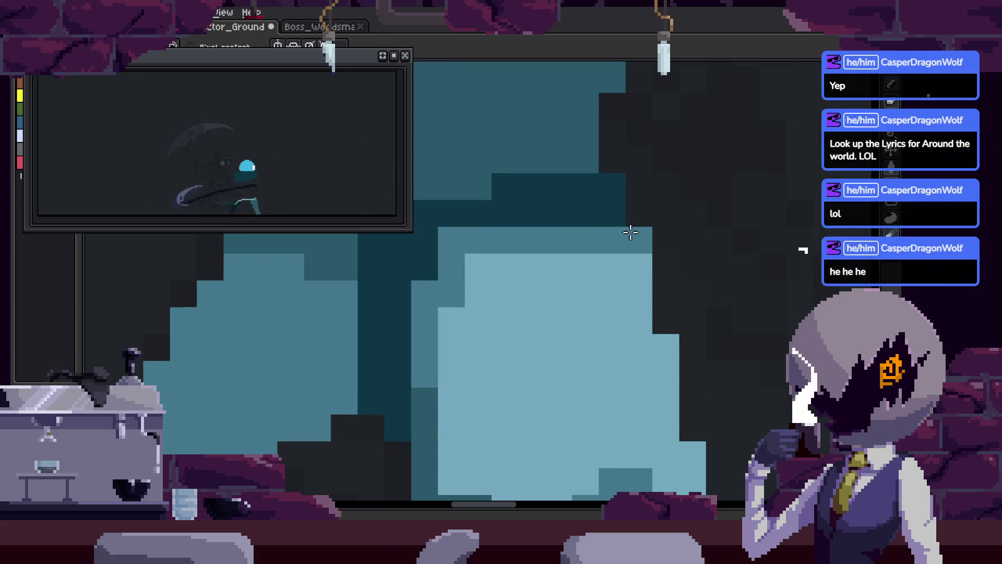
- Zoom in around the torso and save the sprite
drag(654, 337, 616, 246)
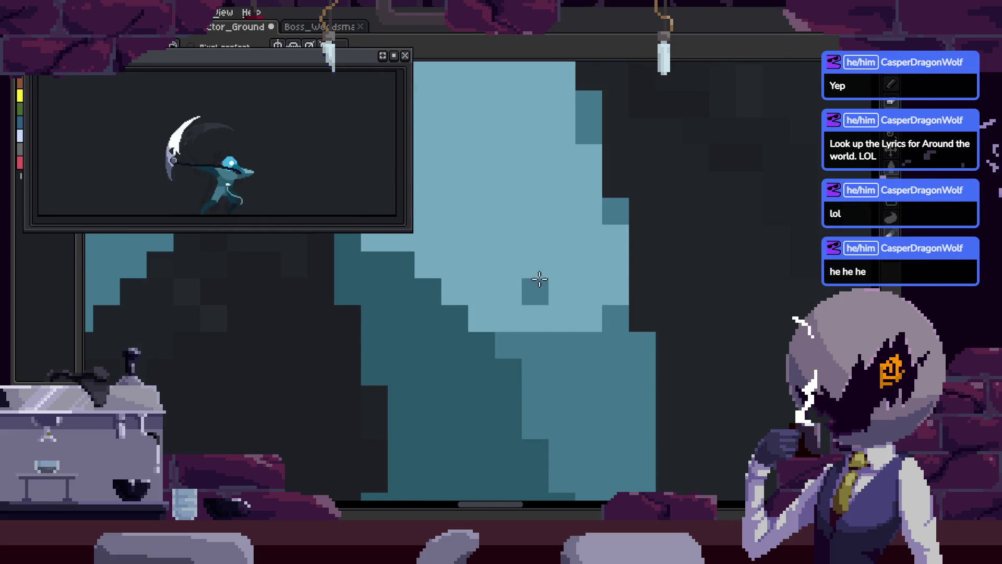
scroll(575, 316, down, 5)
scroll(575, 359, up, 5)
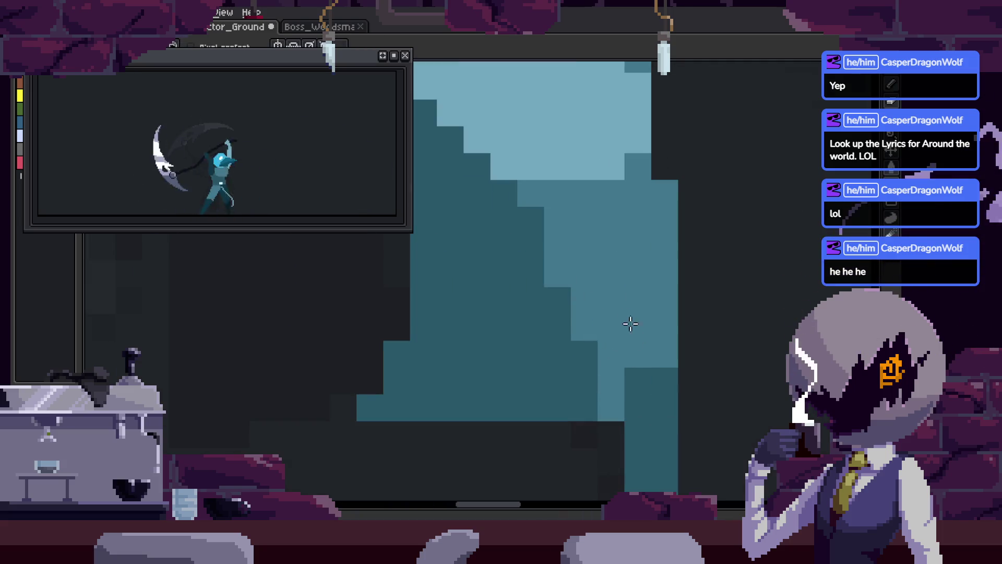
scroll(636, 331, down, 2)
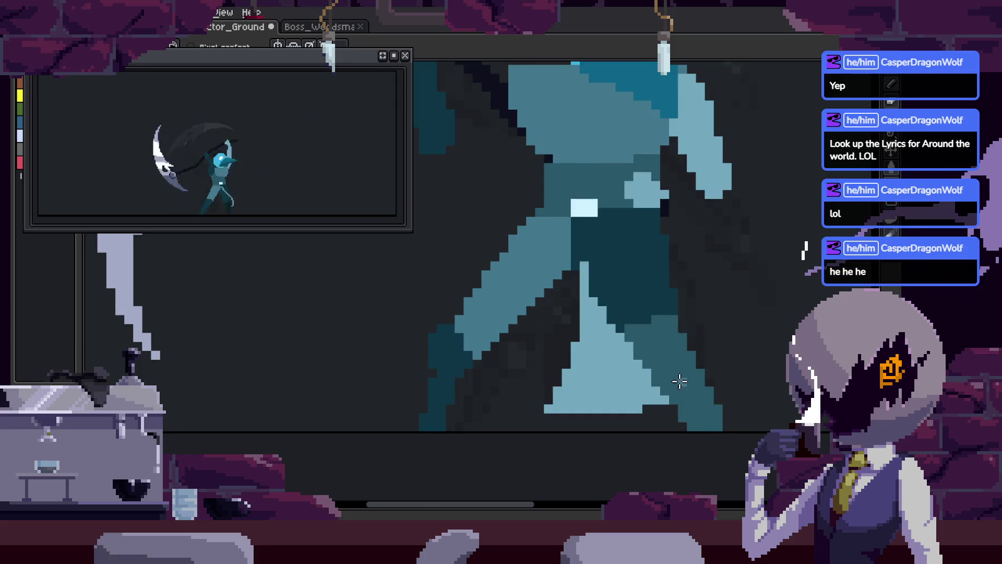
scroll(706, 400, down, 1)
scroll(692, 389, up, 1)
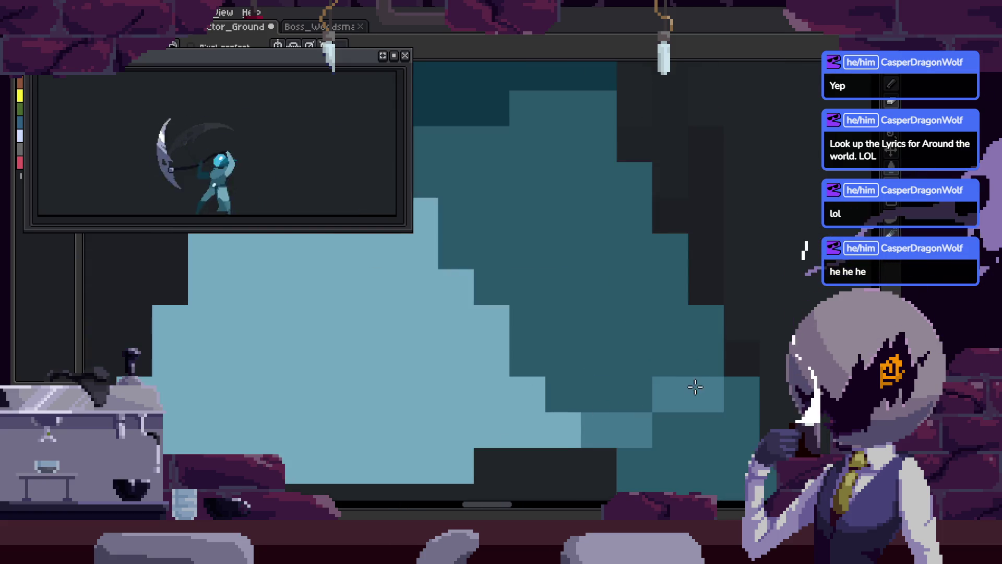
scroll(638, 329, down, 3)
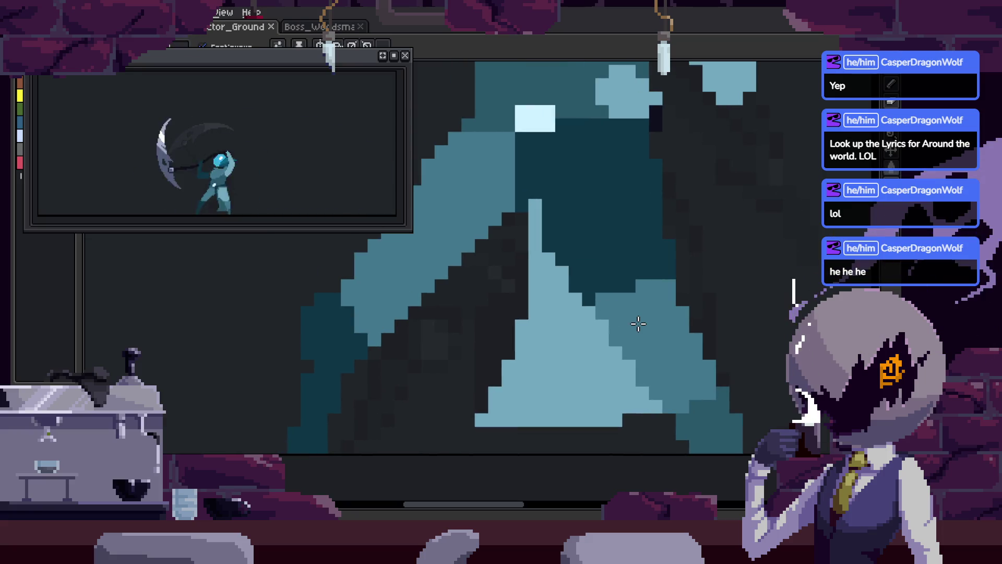
drag(613, 319, 569, 313)
scroll(553, 262, down, 1)
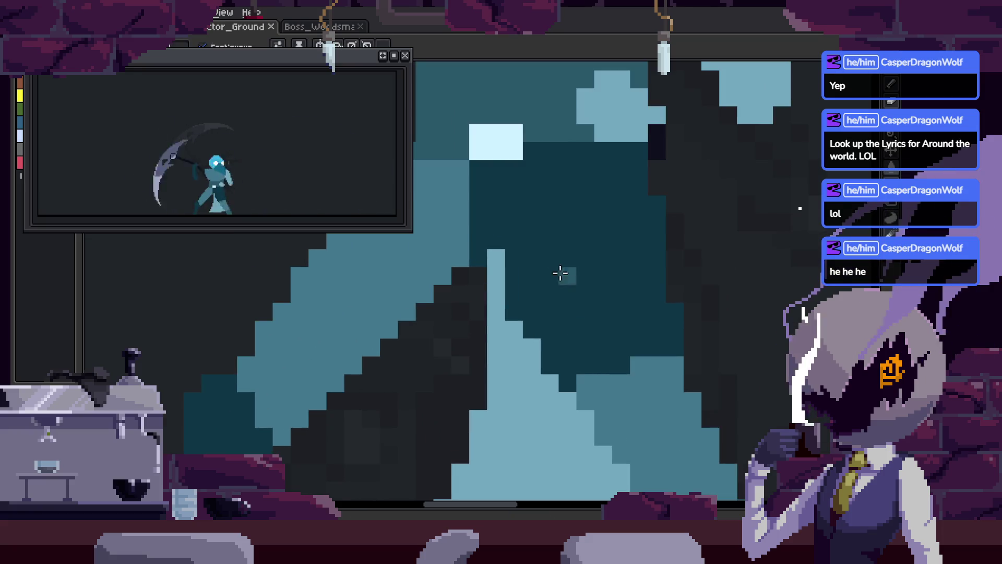
scroll(552, 272, up, 1)
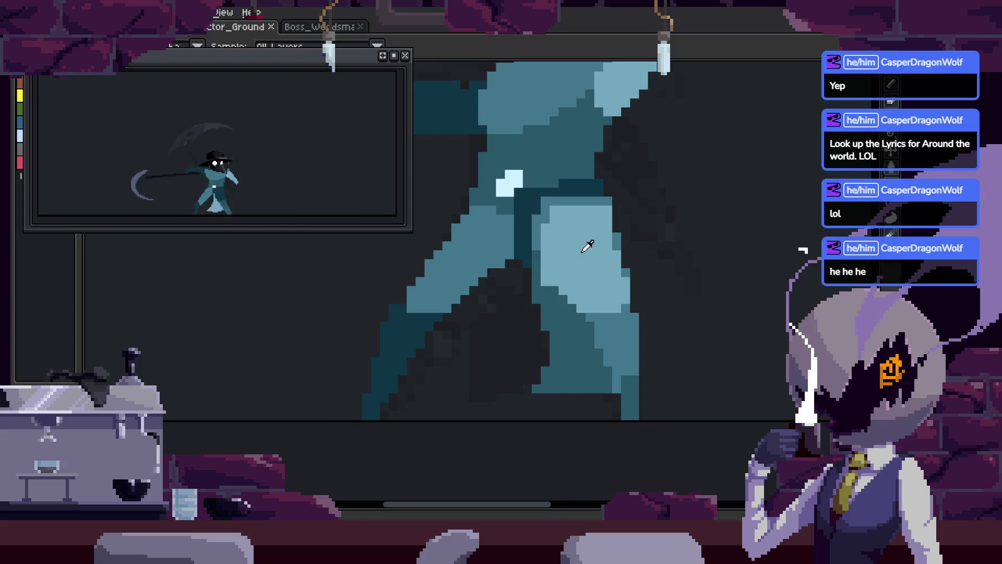
scroll(562, 239, up, 1)
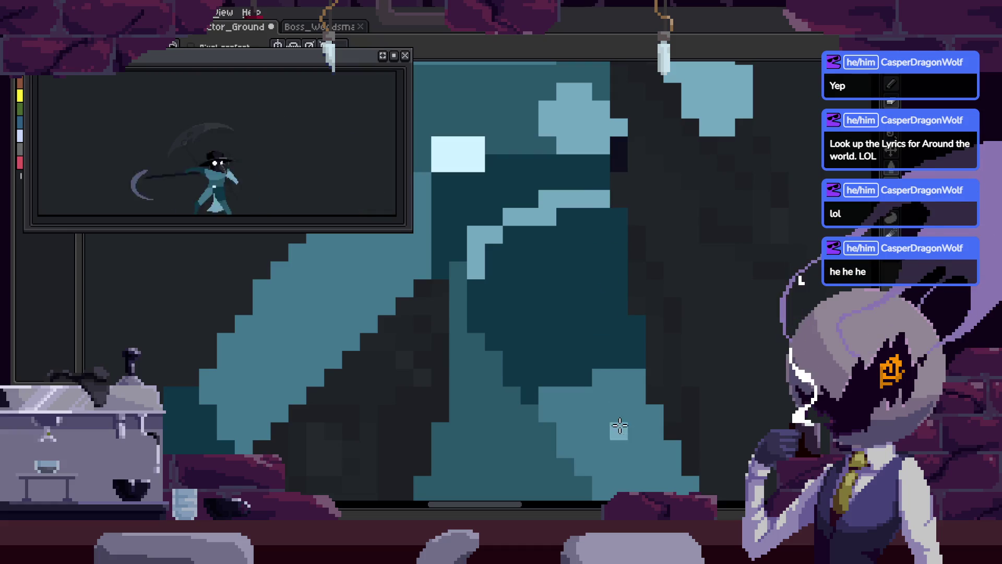
scroll(611, 417, down, 1)
key(g)
key(ctrl+s)
key(b)
- Paint mid-teal shading pixels across the torso and body, then save again
scroll(509, 300, up, 1)
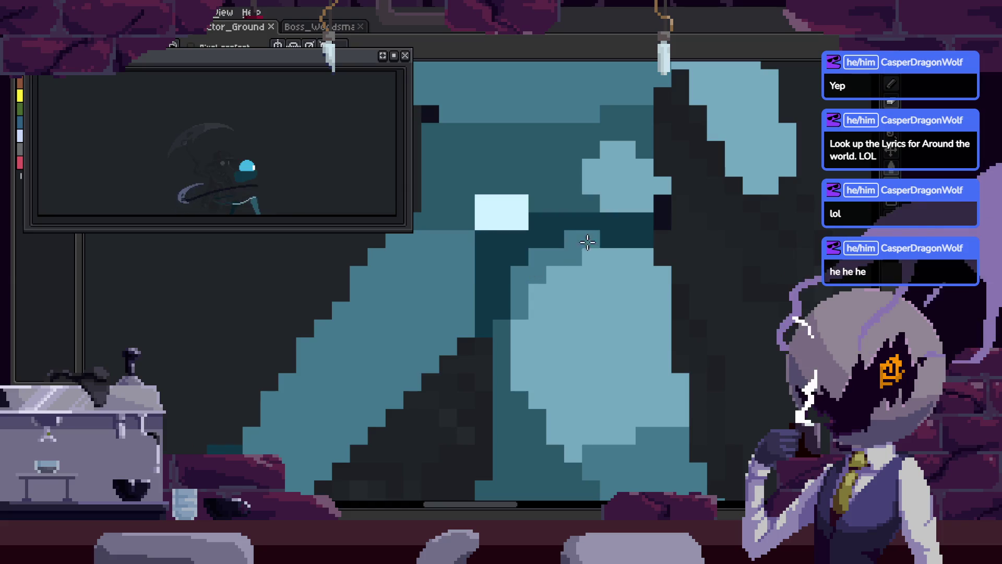
drag(584, 242, 651, 239)
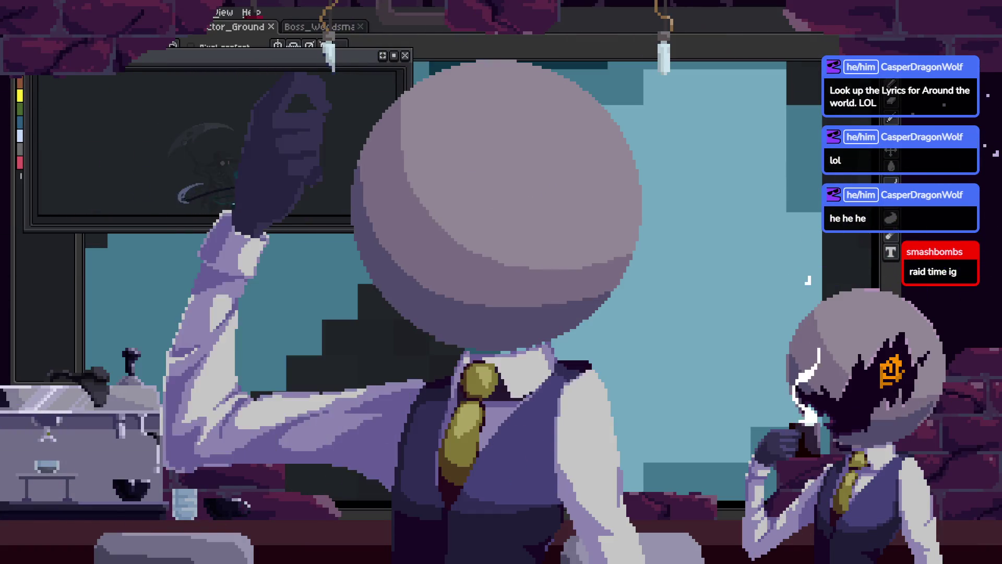
click(543, 333)
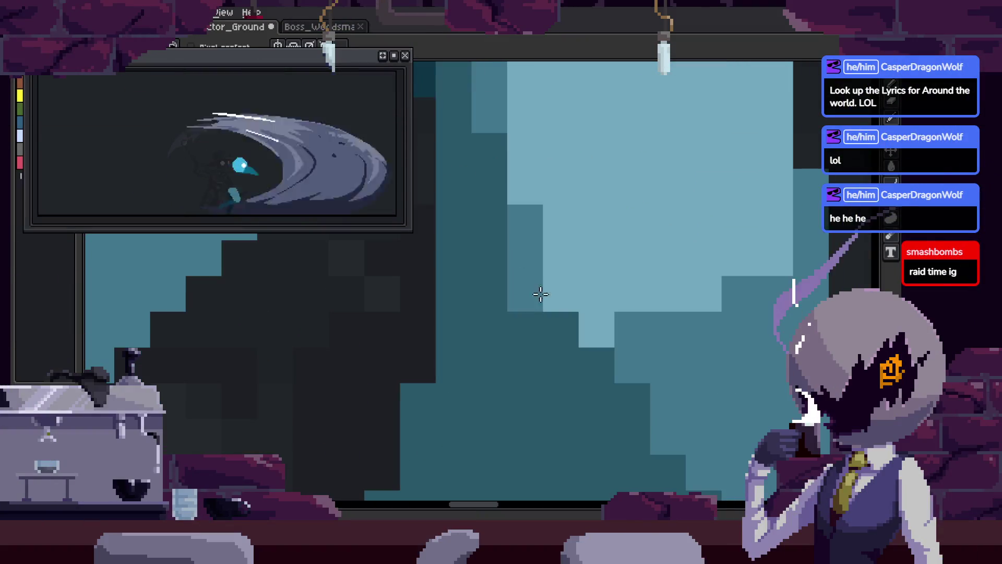
key(ctrl+s)
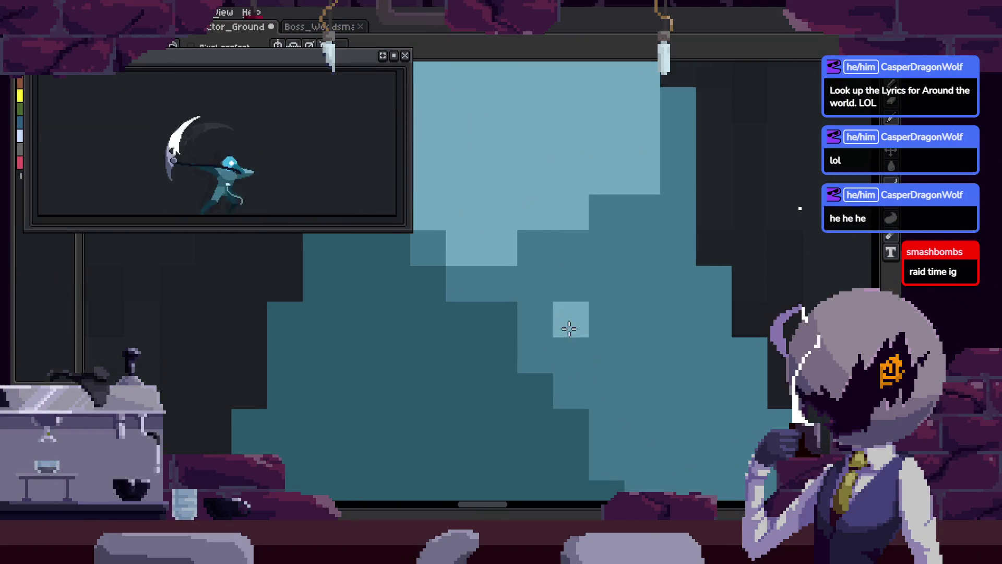
scroll(555, 322, down, 2)
scroll(558, 342, up, 1)
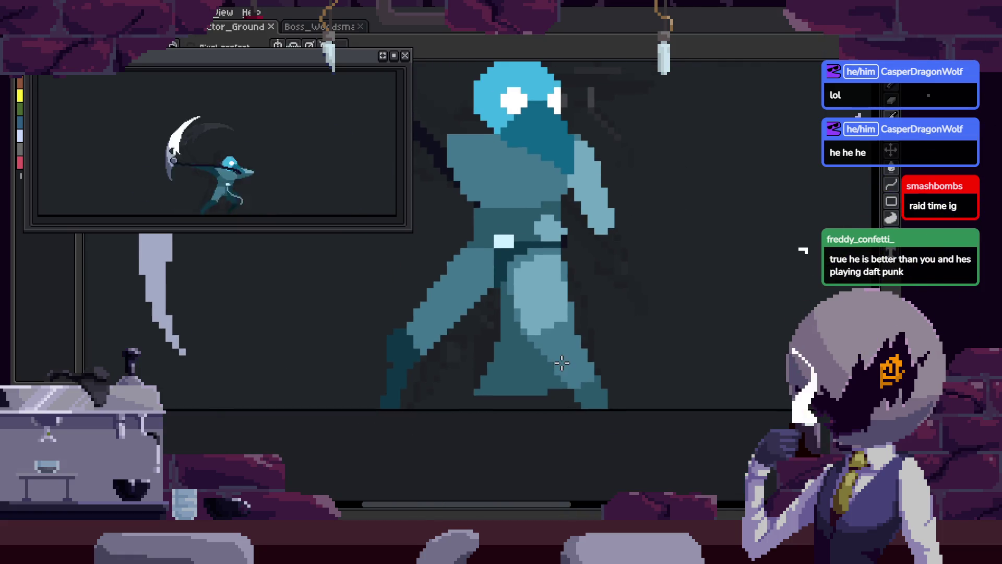
scroll(553, 366, up, 2)
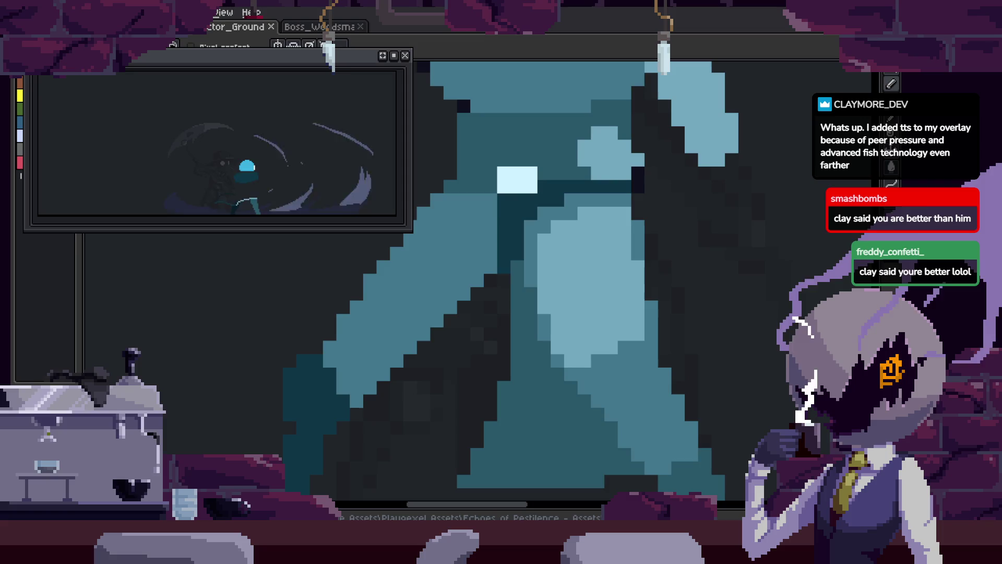
- Show the timeline and jump to the animation's first frame
scroll(551, 339, down, 3)
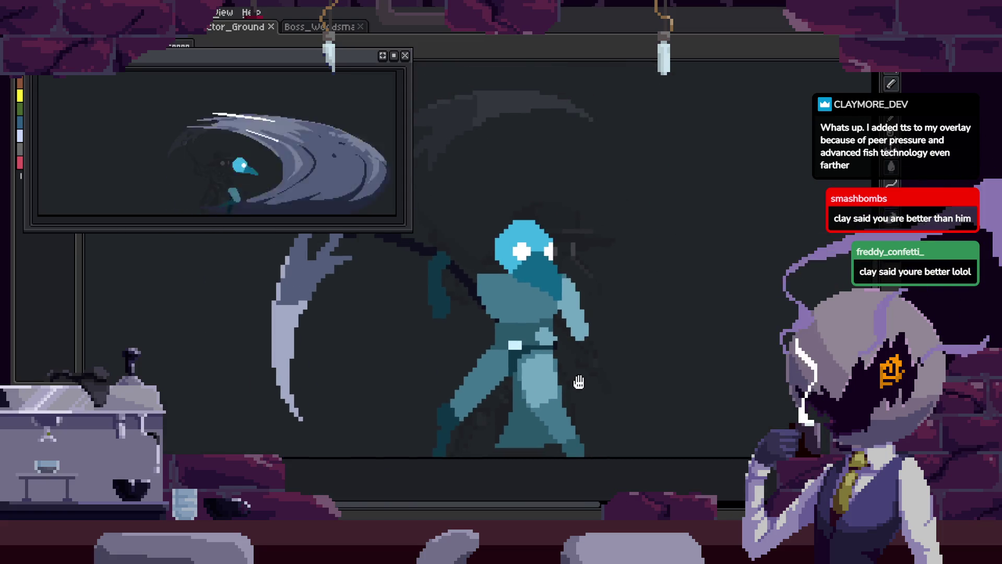
key(Tab)
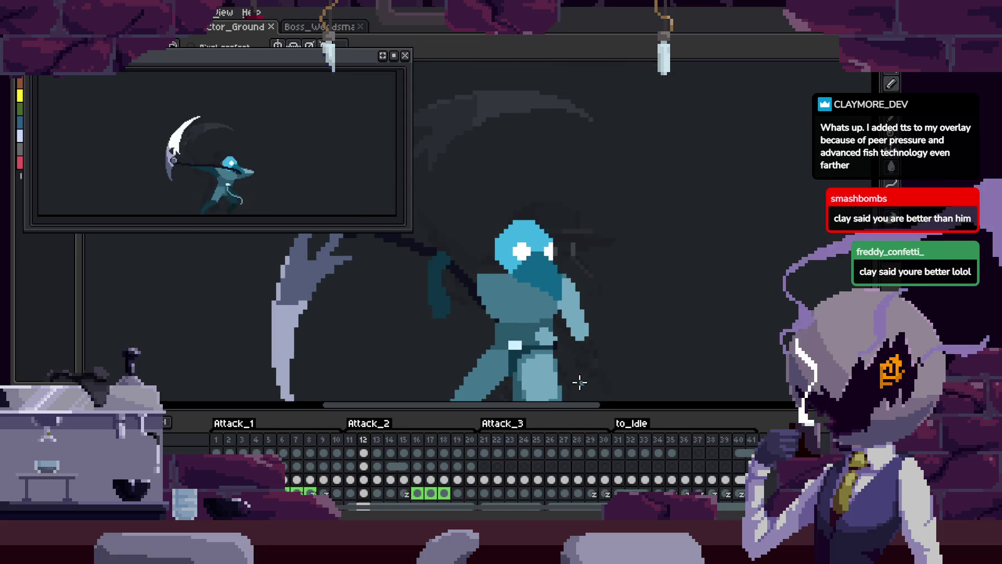
key(Home)
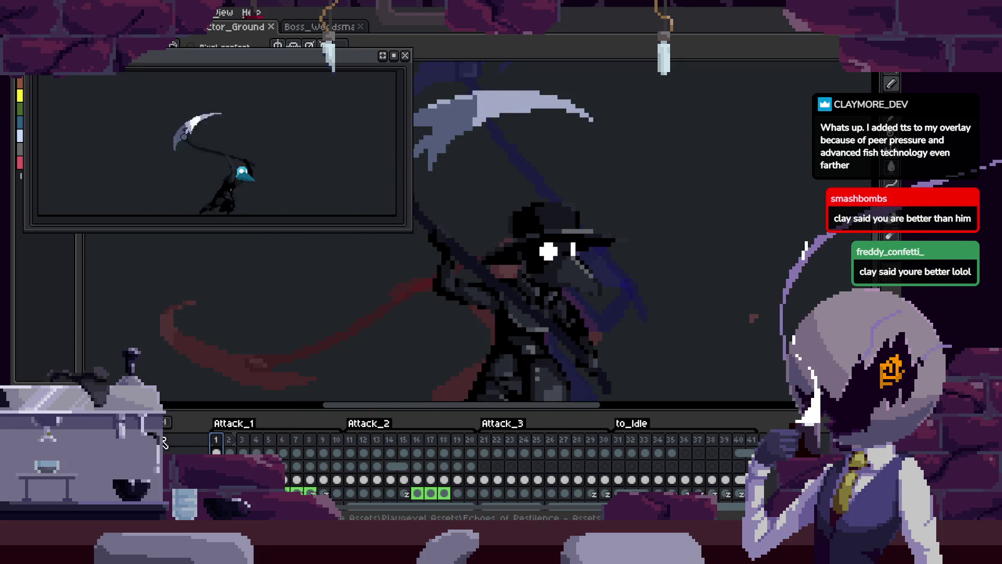
scroll(288, 484, down, 1)
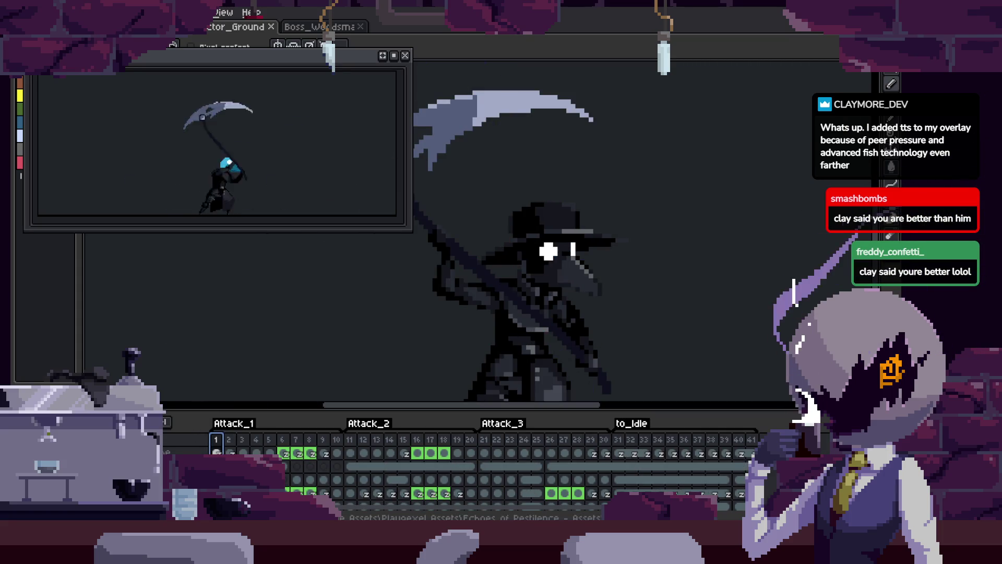
scroll(483, 470, down, 1)
scroll(365, 470, up, 2)
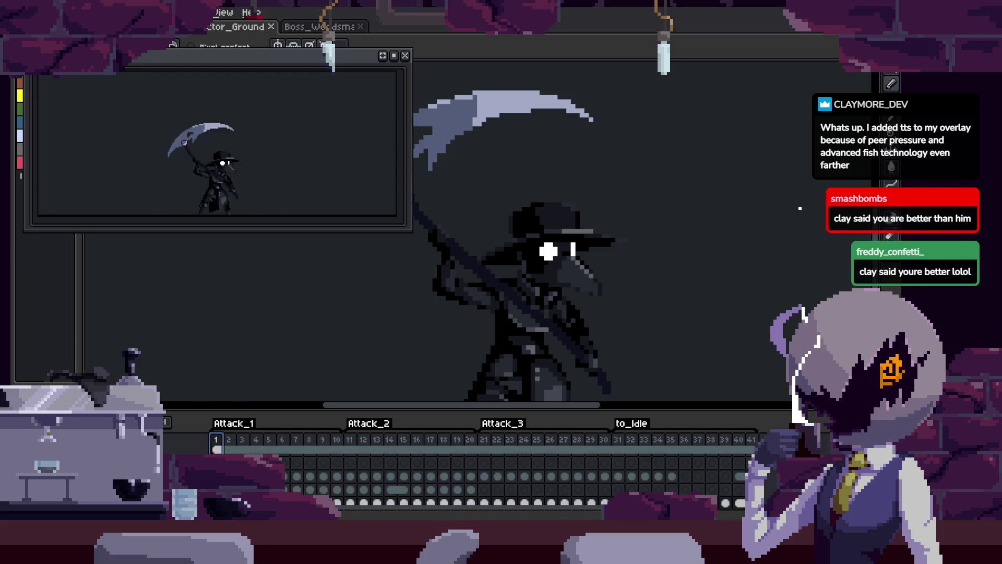
scroll(483, 470, down, 1)
scroll(483, 470, down, 2)
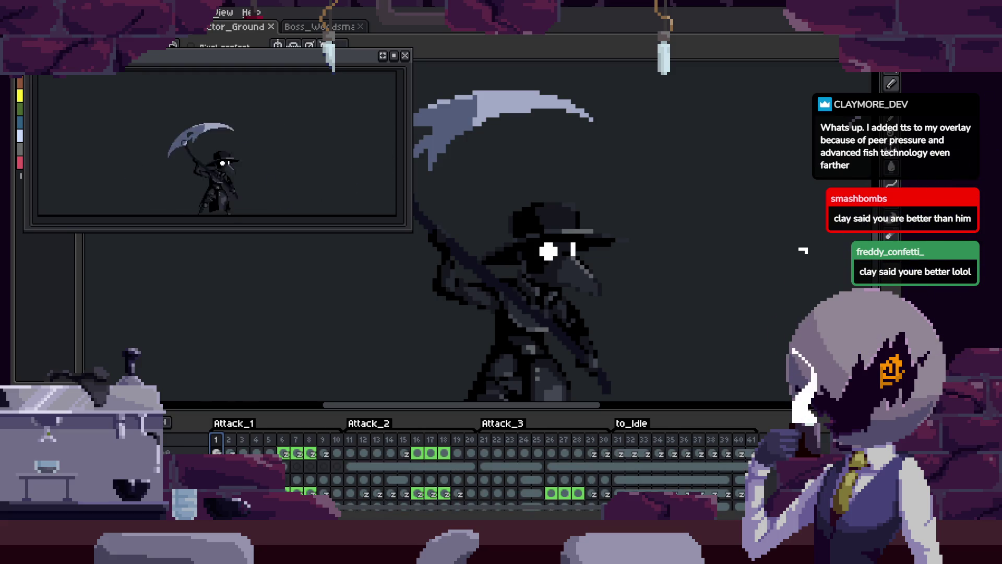
- Close the floating preview, hide the timeline, and play the attack on the full canvas
click(405, 55)
key(Tab)
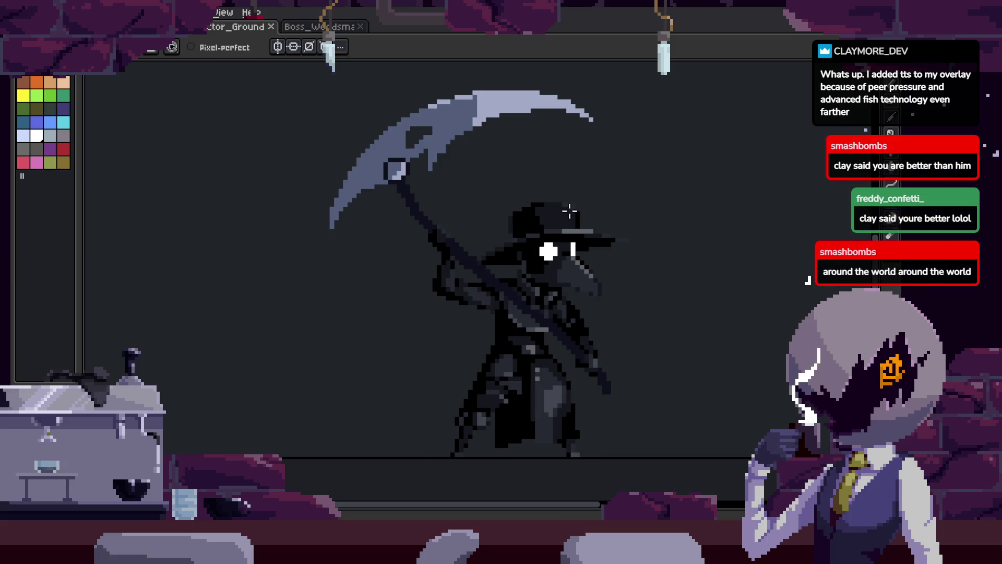
key(Return)
key(h)
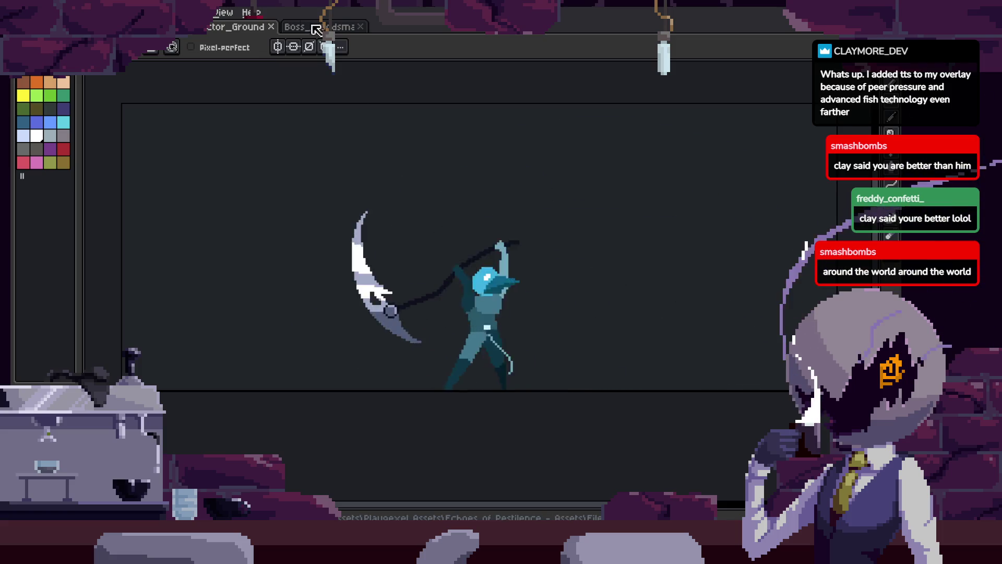
click(311, 27)
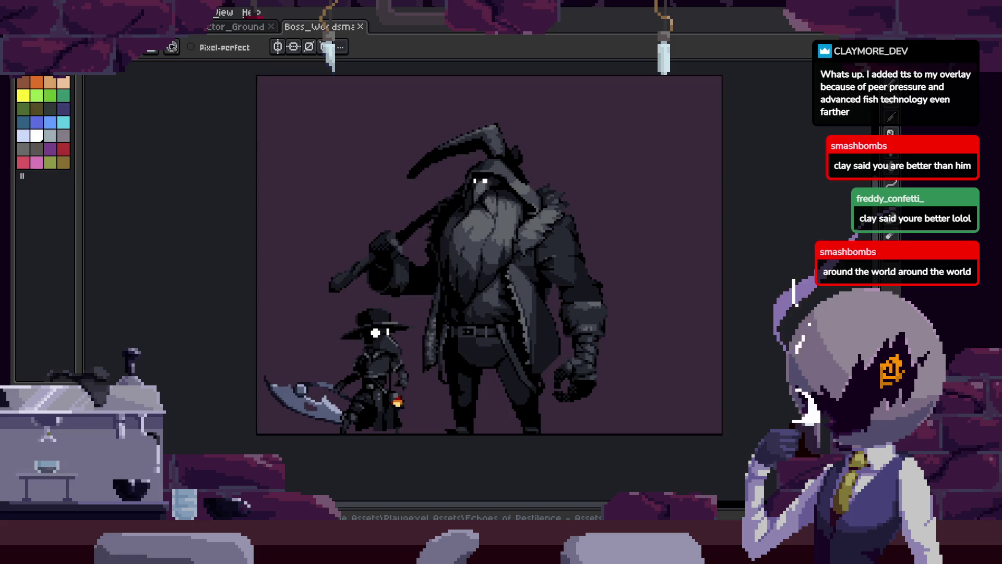
key(ctrl+Tab)
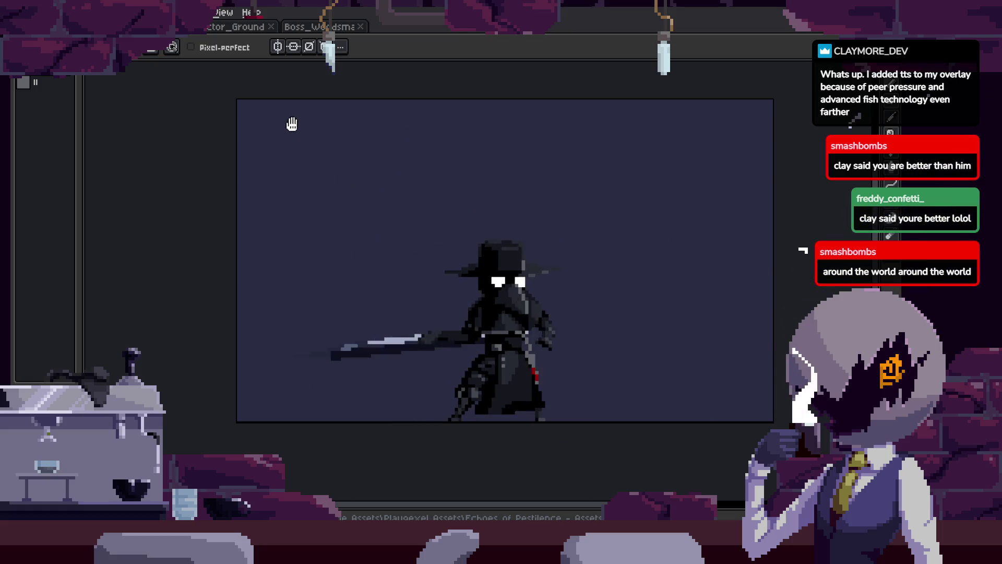
click(238, 26)
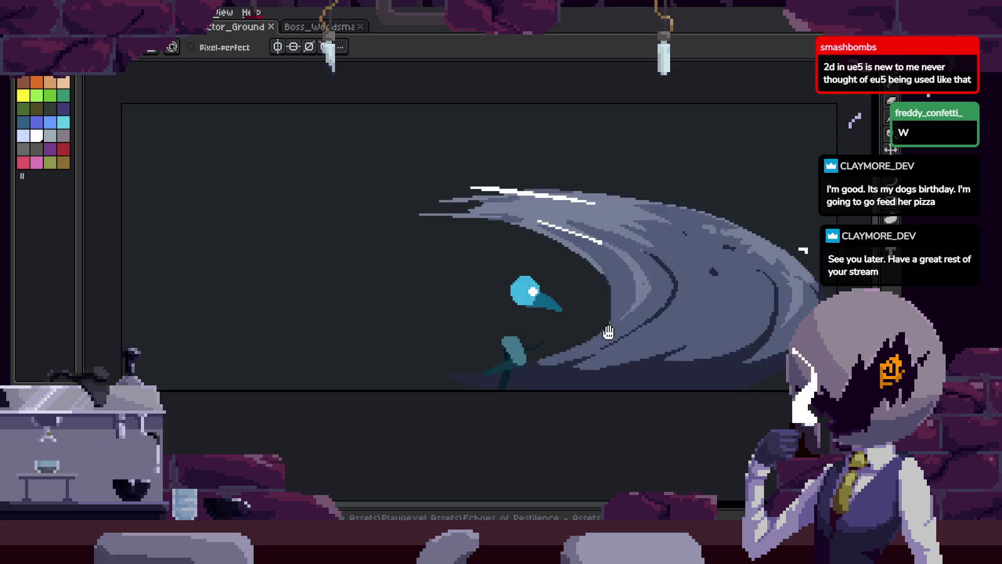
- Return to the pencil and save the attack sprite
key(Tab)
scroll(559, 316, up, 3)
key(h)
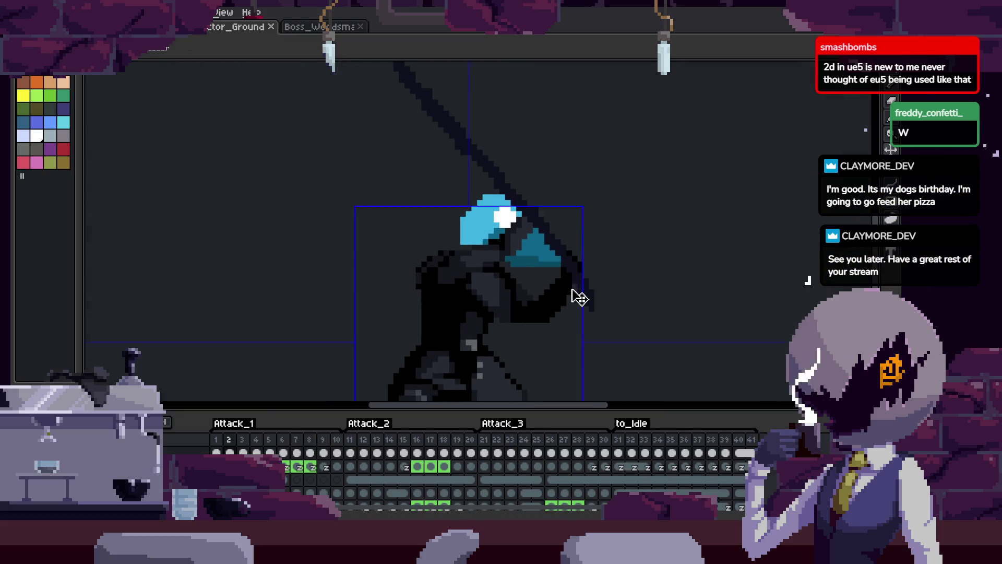
key(Tab)
key(b)
key(ctrl+s)
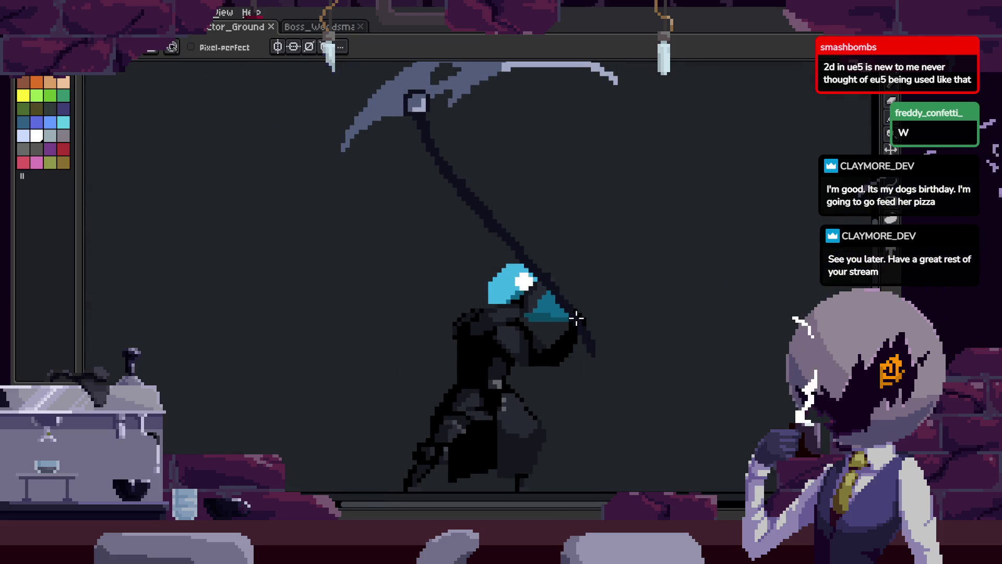
- Save once more and reopen the floating animation preview with F7
key(Tab)
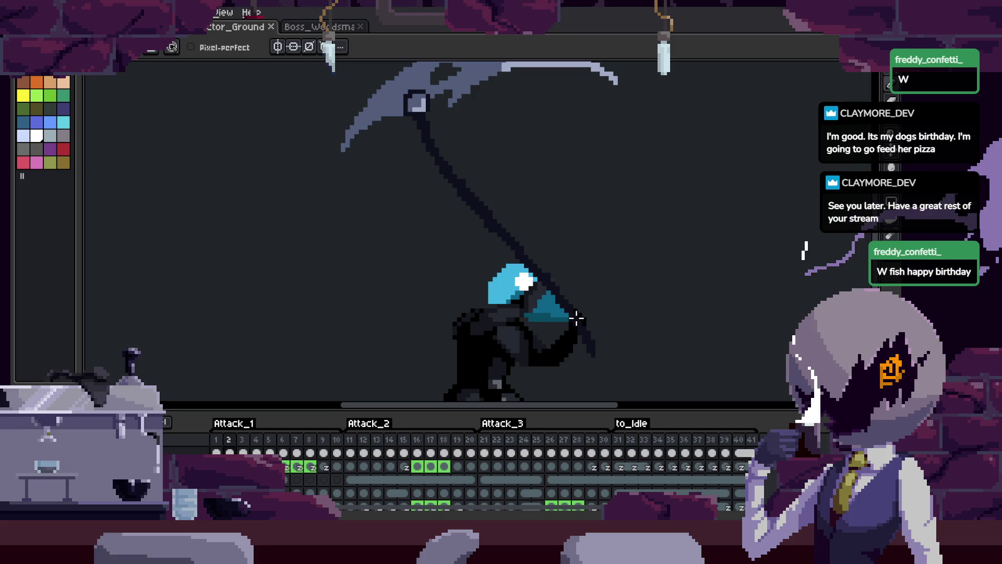
key(ctrl+s)
scroll(576, 317, down, 2)
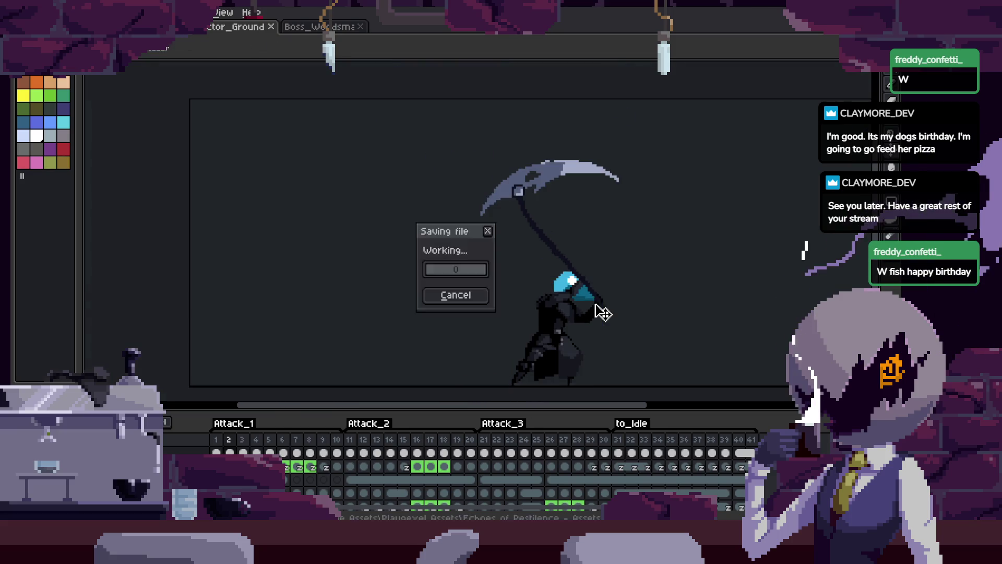
key(Tab)
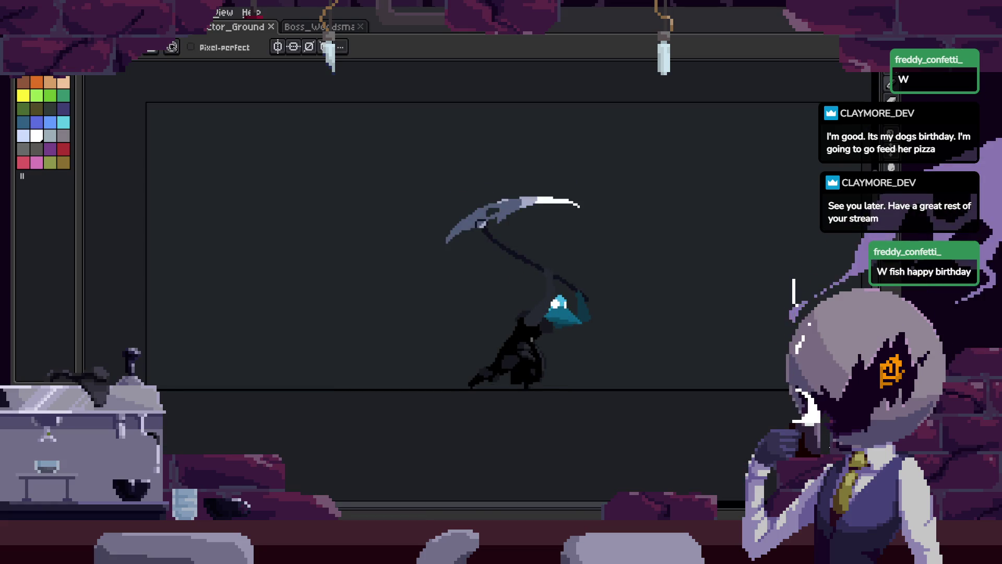
key(F7)
scroll(586, 337, up, 2)
key(Tab)
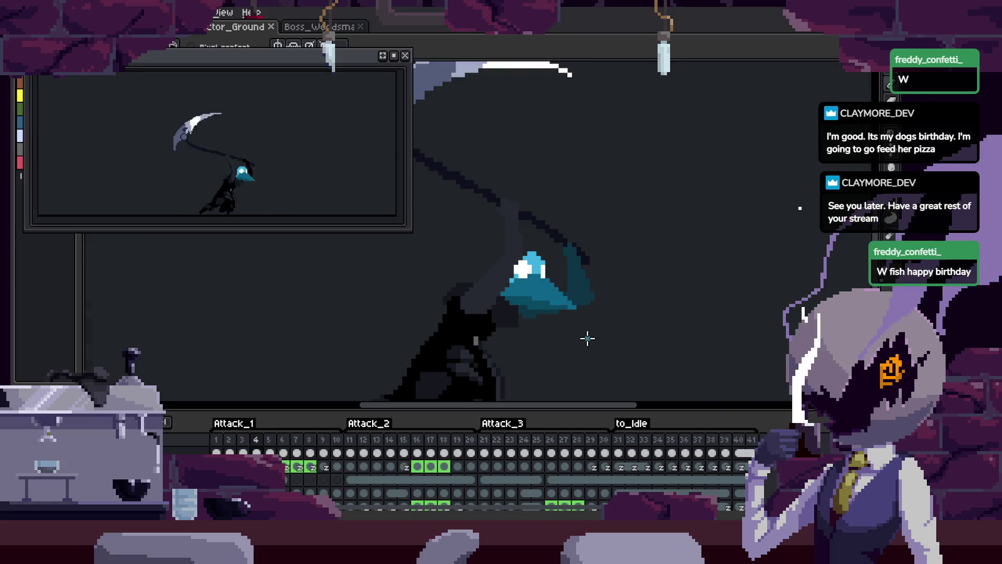
- Recentre the character and step forward two frames to the raised-scythe lunge frame
key(Tab)
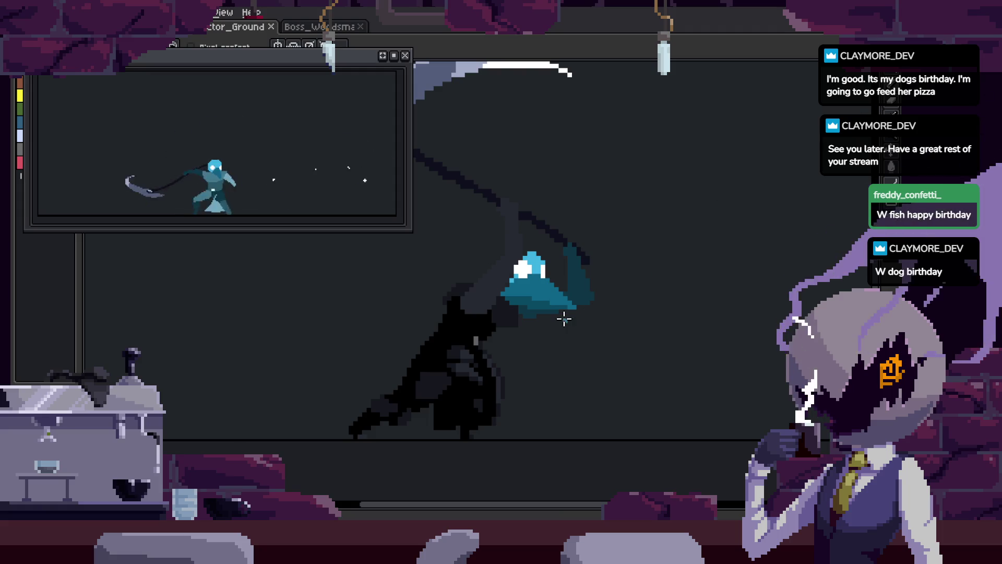
drag(564, 325, 592, 331)
key(Tab)
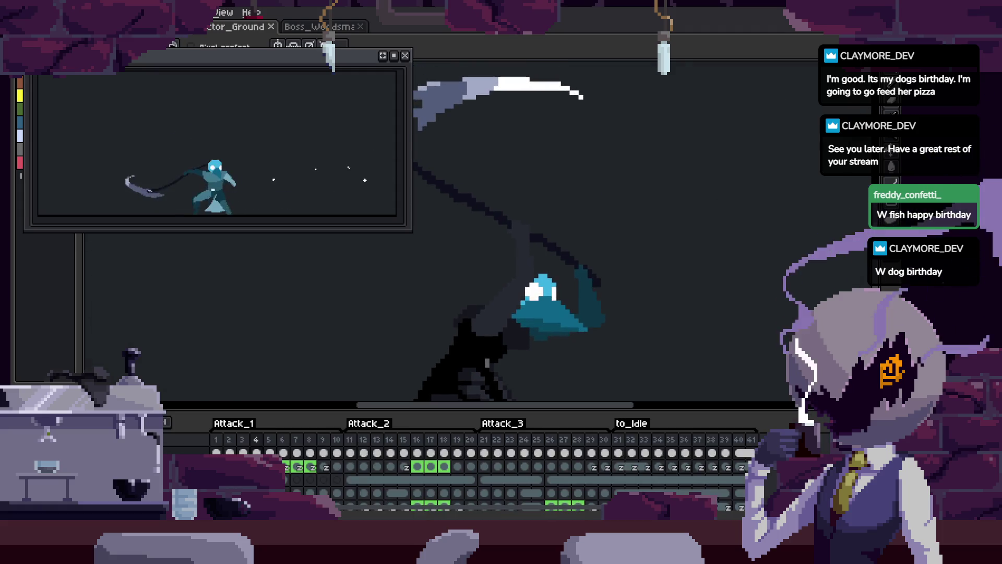
key(Tab)
key(Right)
scroll(536, 365, up, 2)
key(Right)
key(Right)
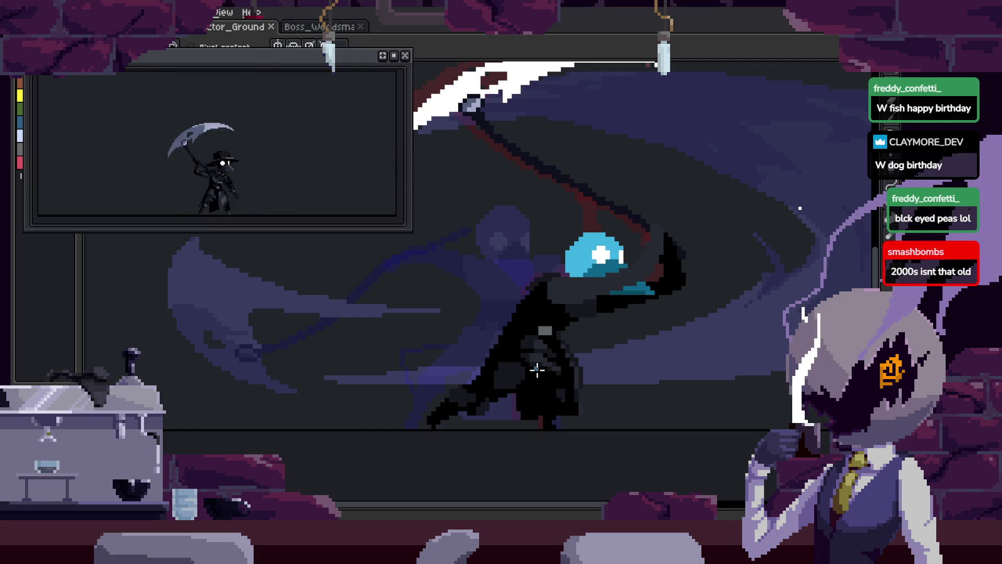
scroll(519, 396, up, 1)
drag(519, 397, 560, 439)
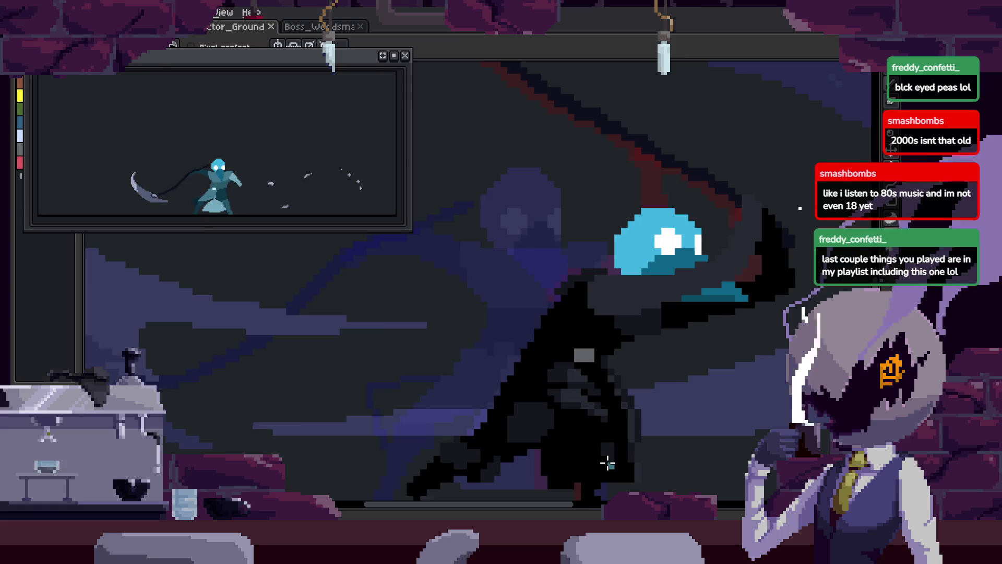
- Play the attack, save, and eyedrop a highlight colour for the pixel-perfect pencil
scroll(609, 461, down, 1)
key(Return)
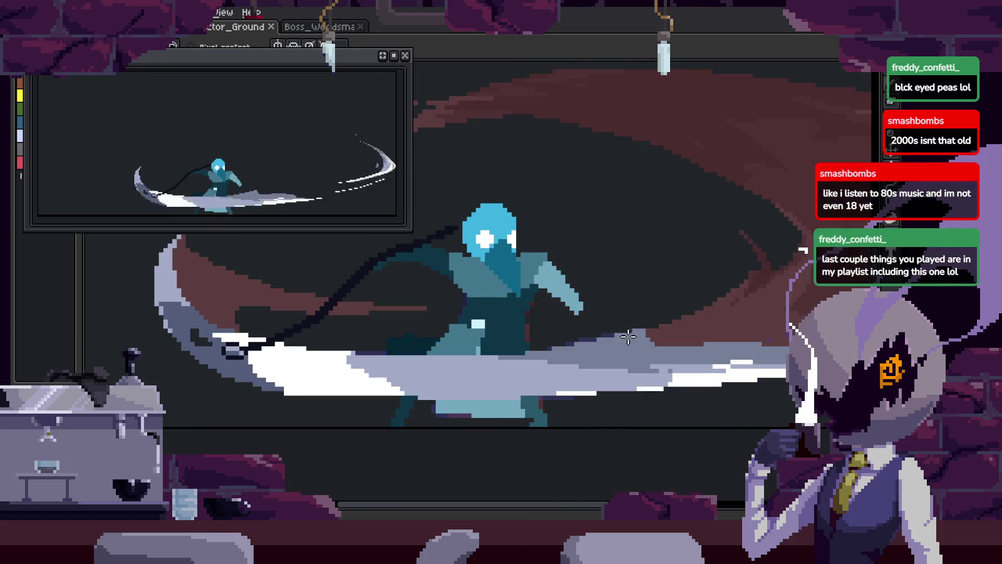
key(ctrl+s)
scroll(525, 374, up, 1)
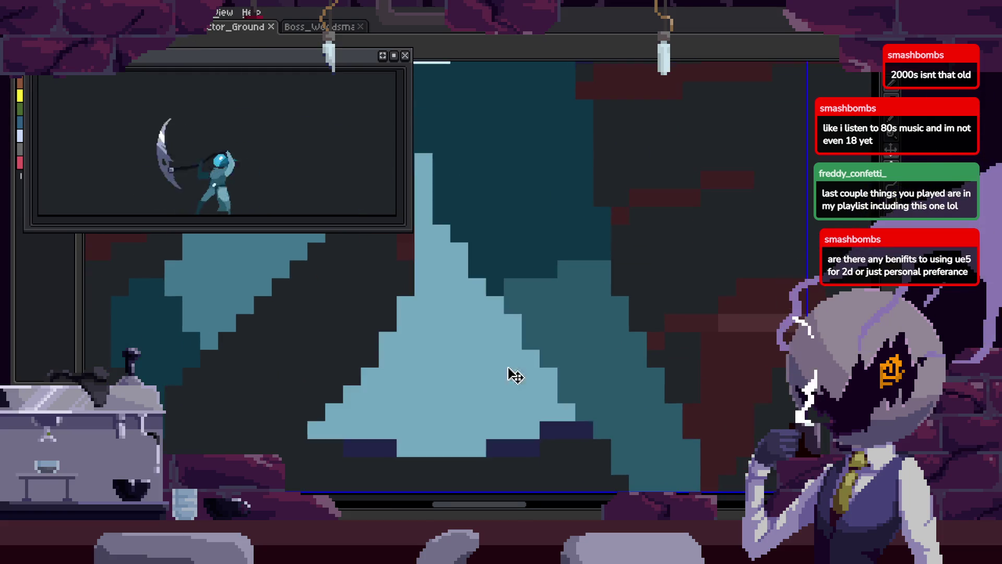
scroll(577, 340, up, 1)
key(i)
key(b)
scroll(574, 355, up, 1)
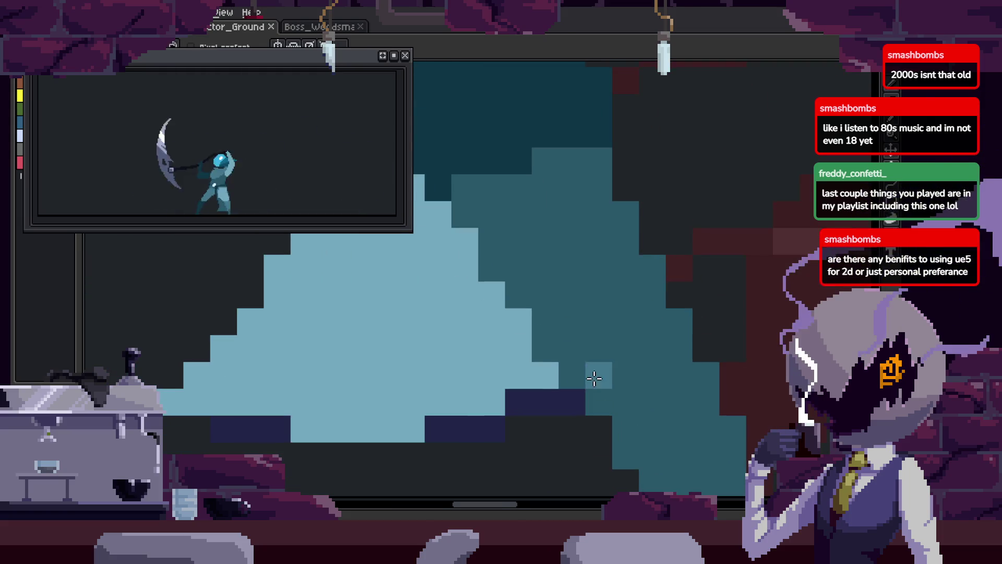
scroll(601, 316, down, 1)
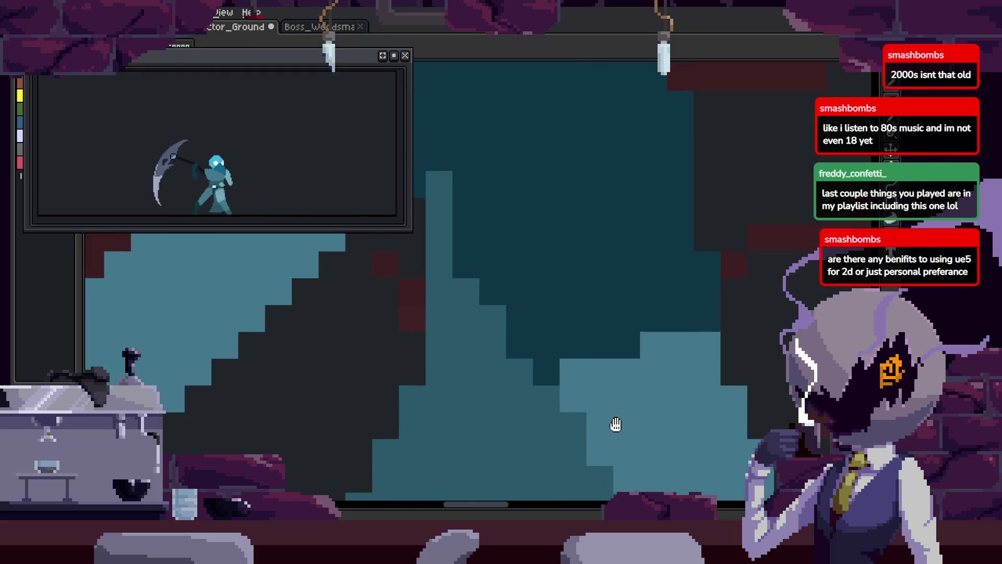
key(b)
scroll(610, 291, down, 1)
scroll(538, 235, up, 1)
- Paint a light column on the blade, outline a light shape's left edge in mid-tone, then resume playback
mouse_move(515, 282)
mouse_down()
mouse_move(514, 309)
mouse_move(525, 240)
mouse_up()
key(Right)
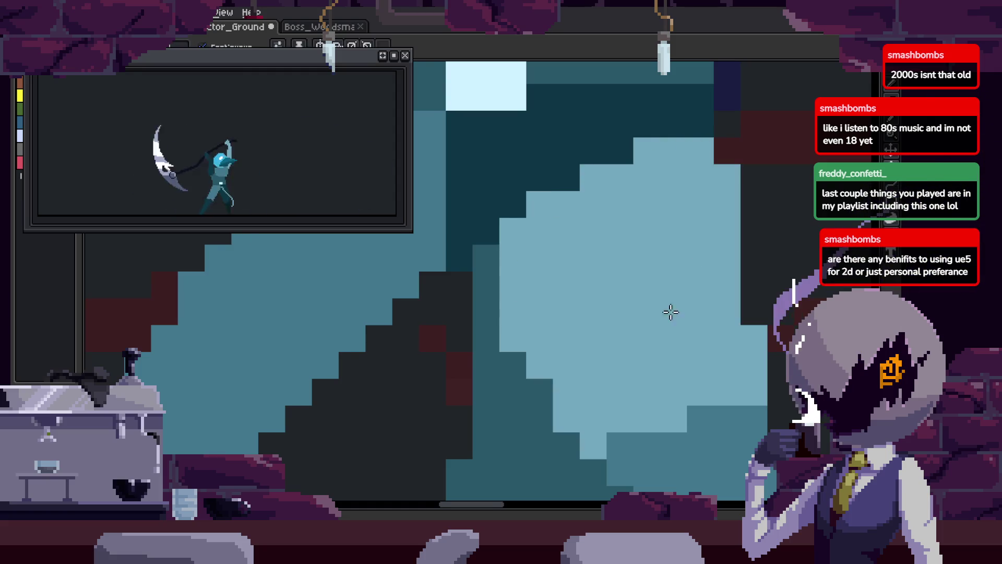
key(Right)
key(g)
key(Right)
key(b)
mouse_move(493, 365)
mouse_down()
mouse_move(488, 238)
mouse_move(561, 188)
mouse_move(673, 191)
mouse_up()
key(Return)
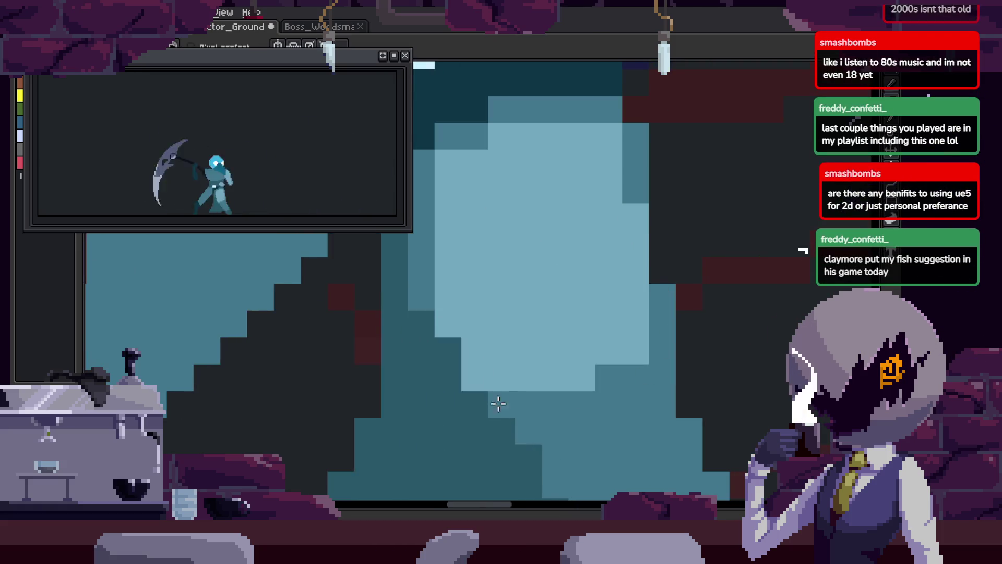
scroll(532, 318, down, 3)
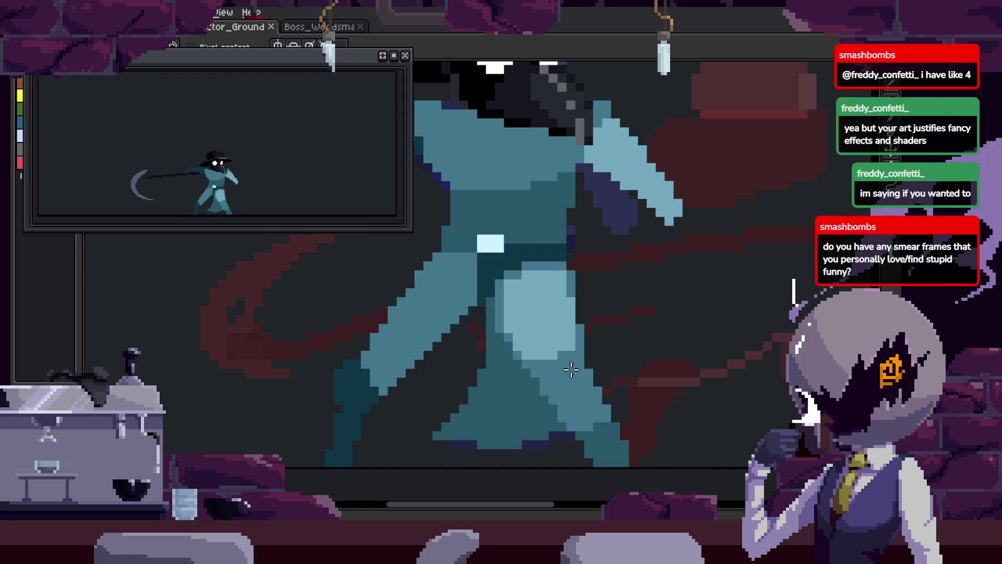
scroll(572, 370, down, 3)
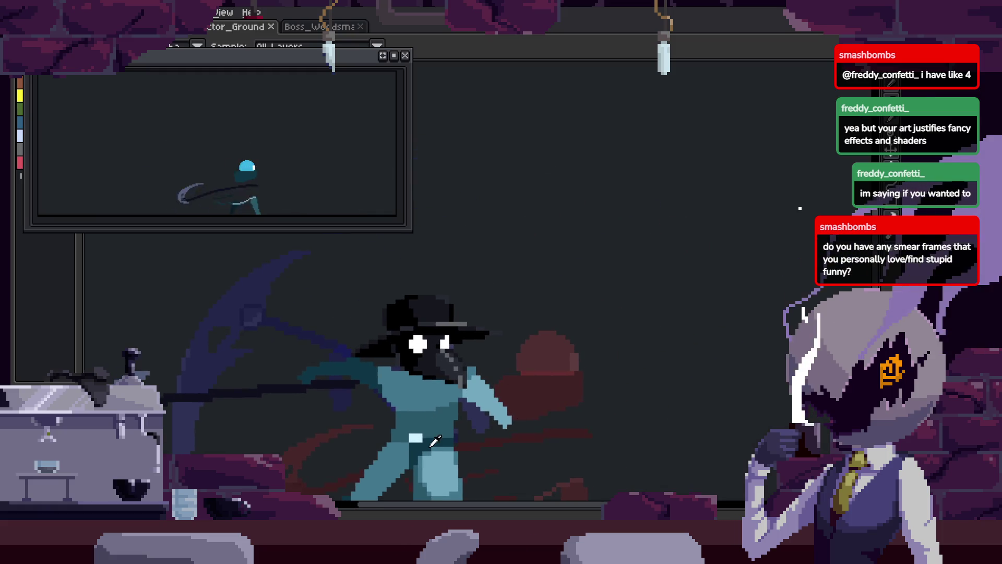
scroll(523, 407, up, 2)
key(b)
scroll(526, 286, right, 2)
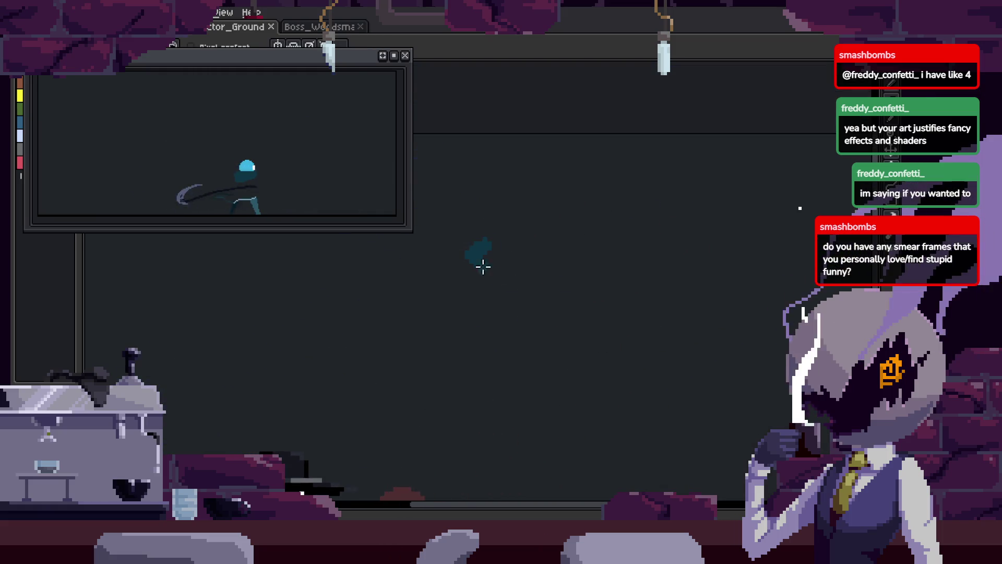
drag(473, 255, 742, 375)
mouse_move(484, 241)
mouse_down()
mouse_move(762, 246)
mouse_move(745, 358)
mouse_up()
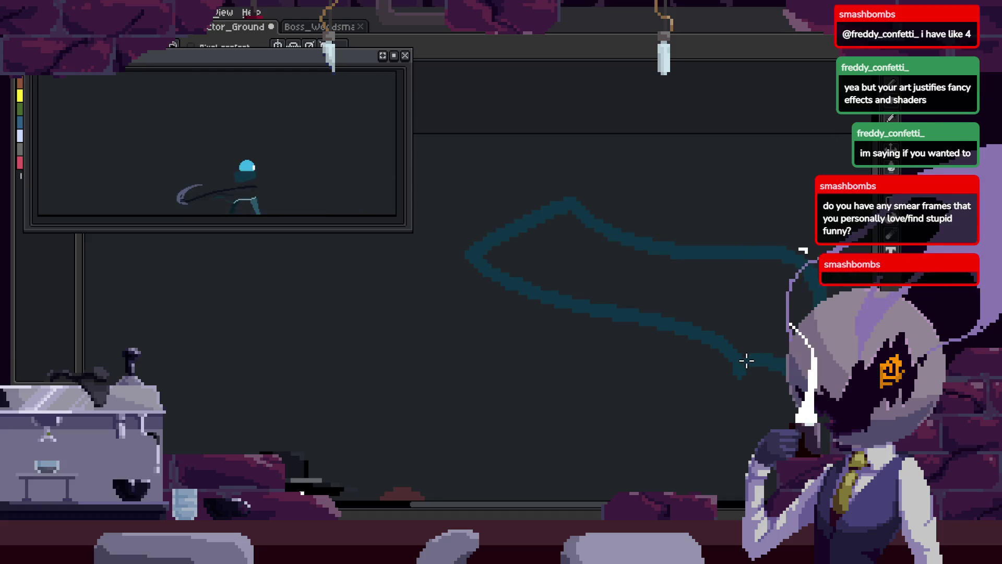
drag(551, 253, 733, 343)
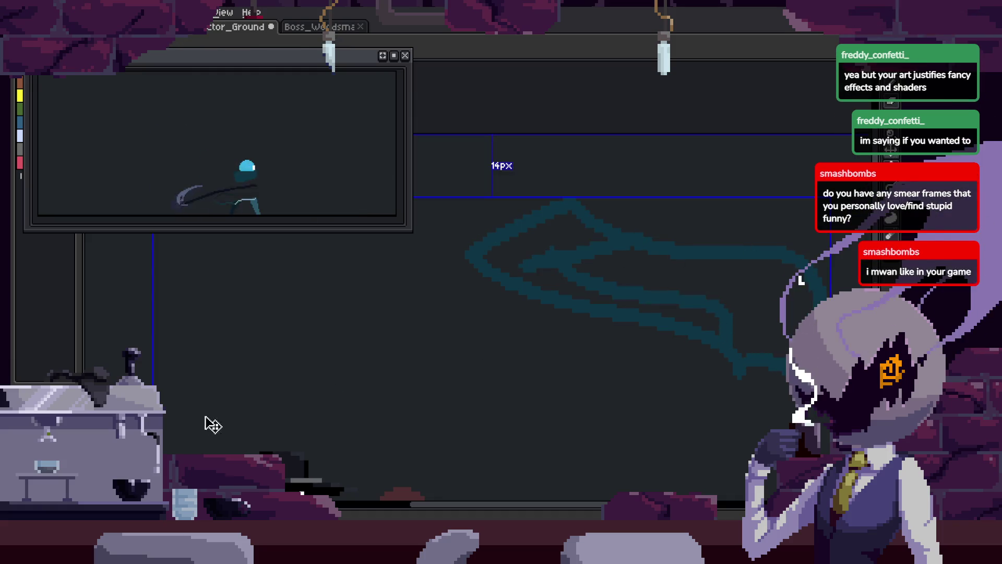
drag(695, 313, 777, 314)
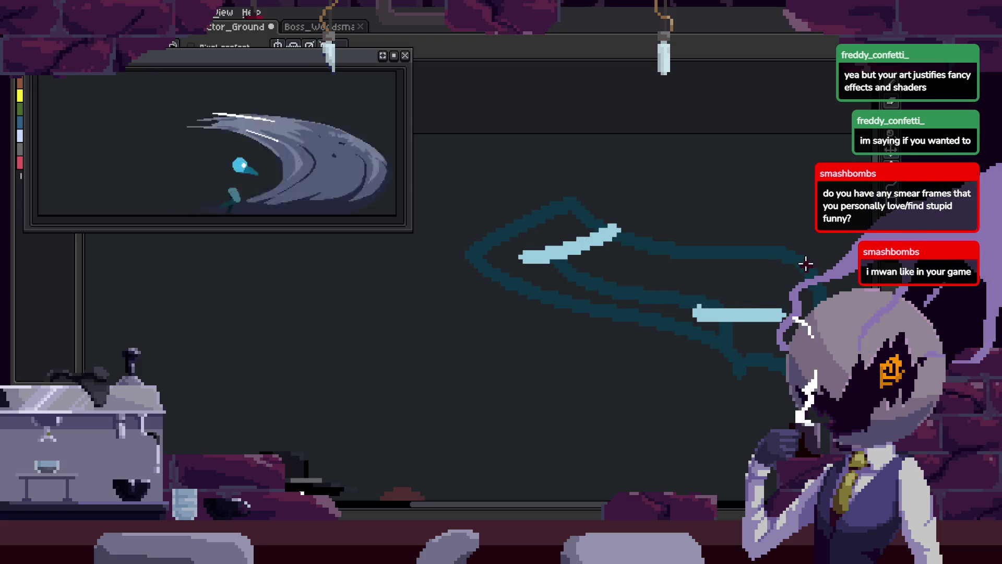
drag(744, 298, 836, 279)
scroll(757, 272, right, 3)
scroll(673, 280, down, 1)
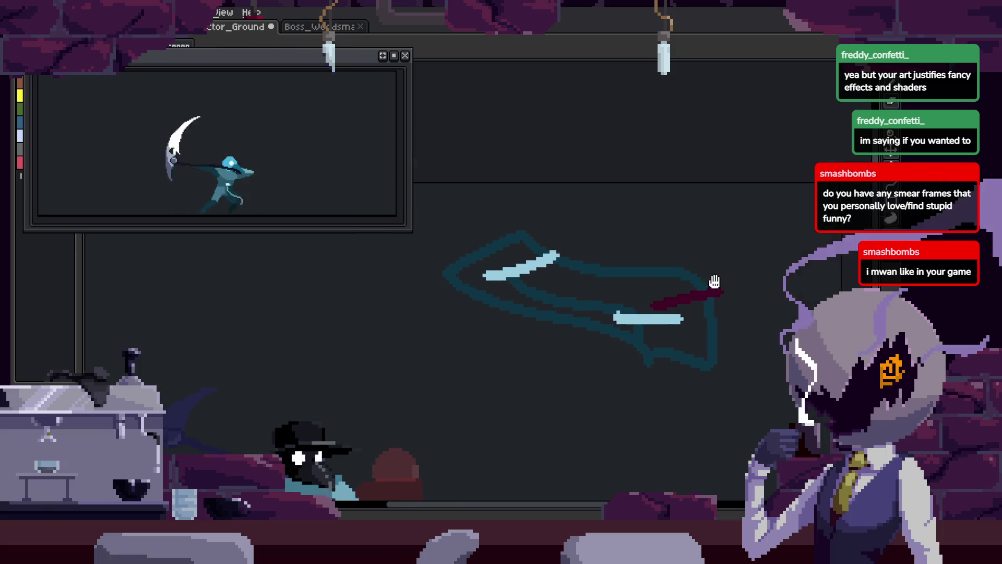
key(q)
mouse_move(750, 204)
mouse_down()
mouse_move(358, 238)
mouse_move(803, 251)
mouse_up()
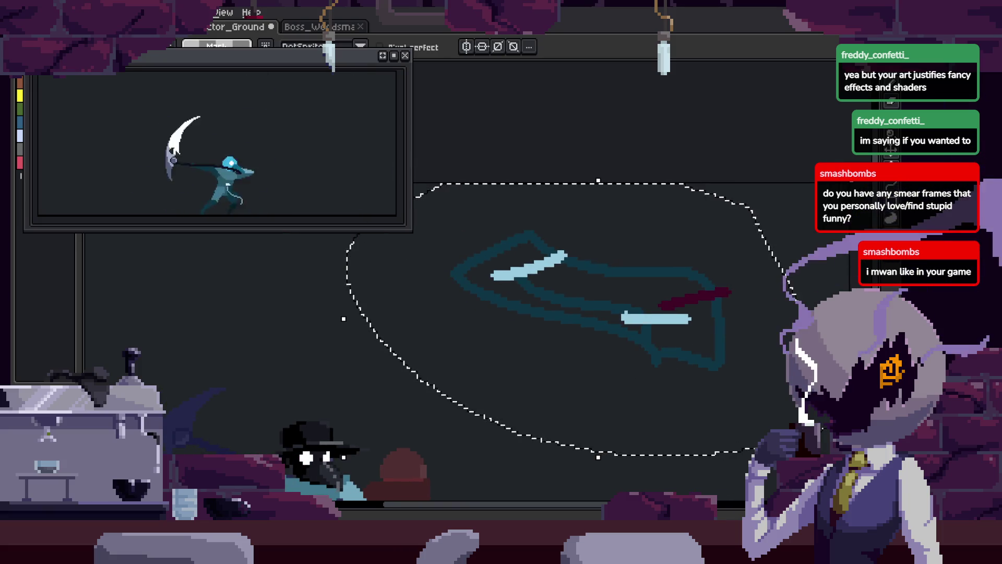
key(Delete)
key(ctrl+s)
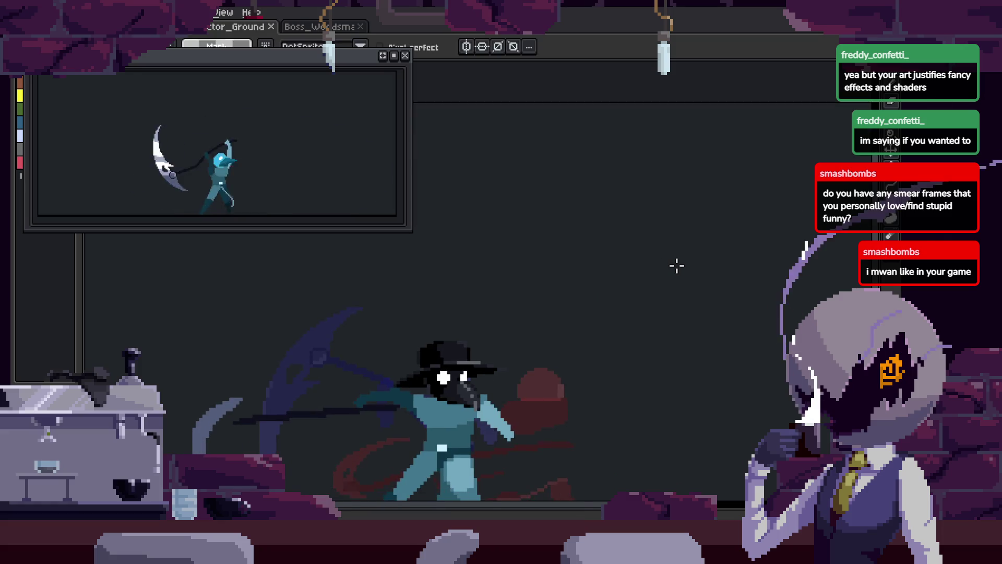
- Step to frame 12, then switch to the Boss_BloodMushroom sprite tab
key(Tab)
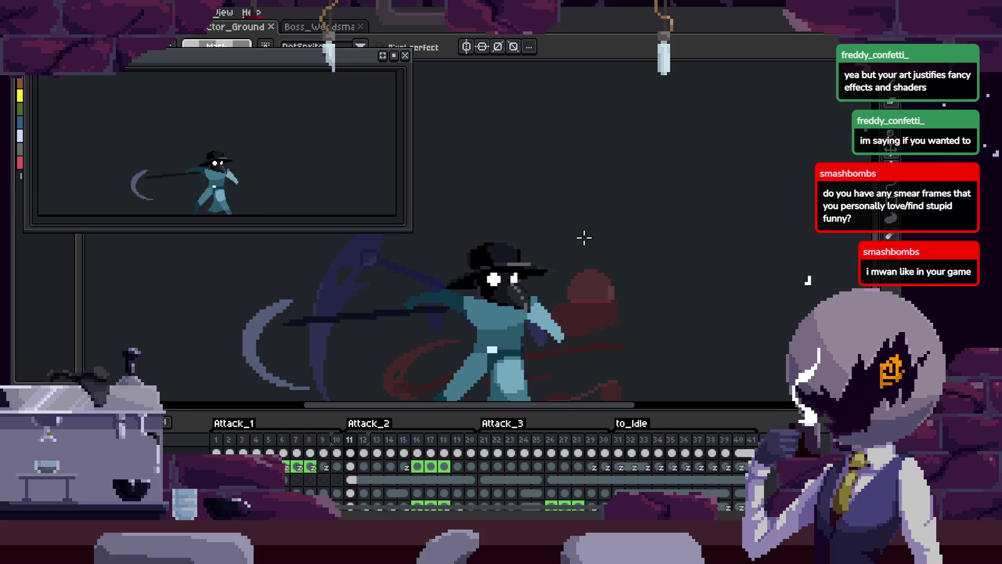
key(Tab)
key(Tab)
key(Right)
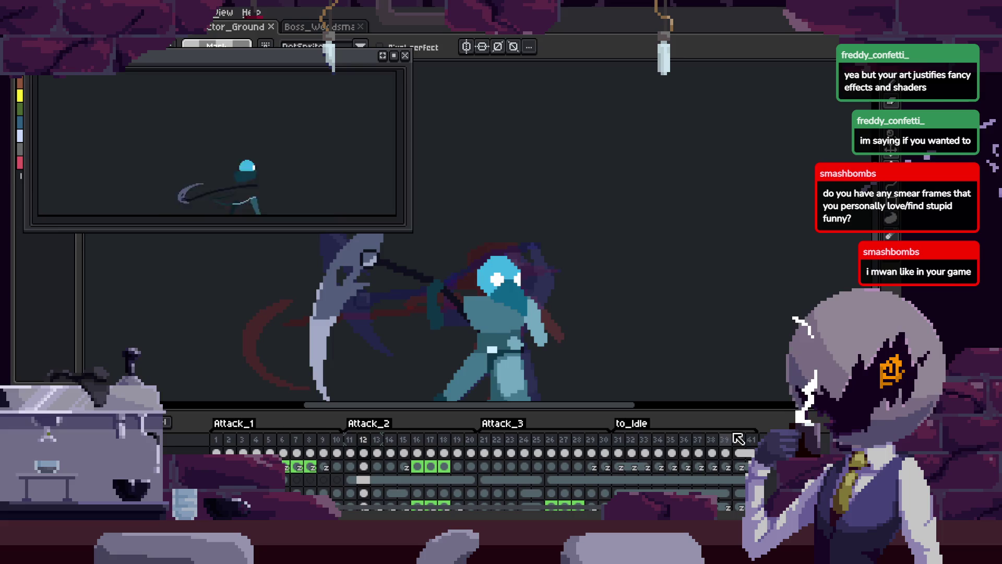
key(ctrl+Tab)
key(ctrl+Tab)
key(ctrl+Tab)
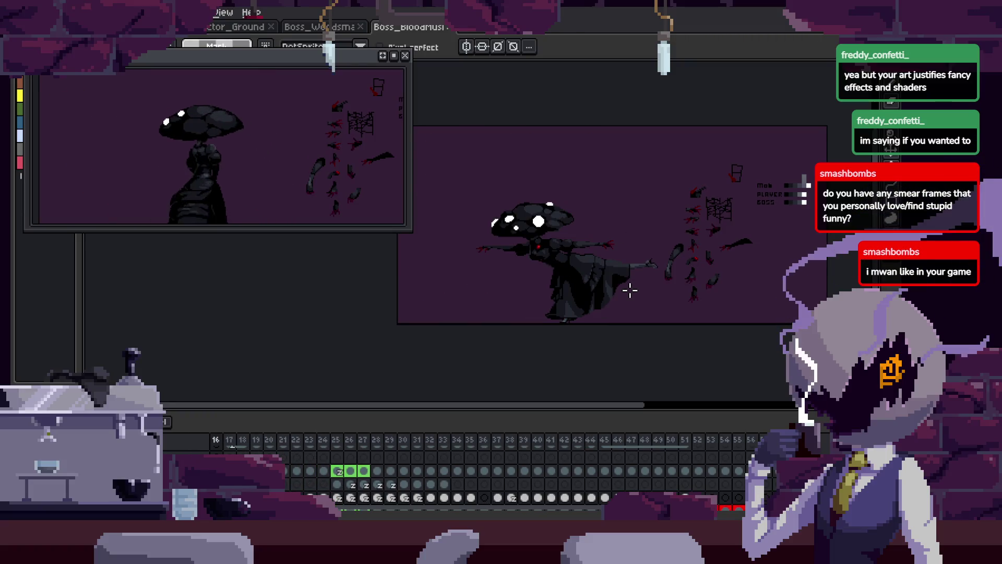
- Centre the boss sprite, close the Boss_BloodMushroom tab, and close the next file with Ctrl+W
key(Tab)
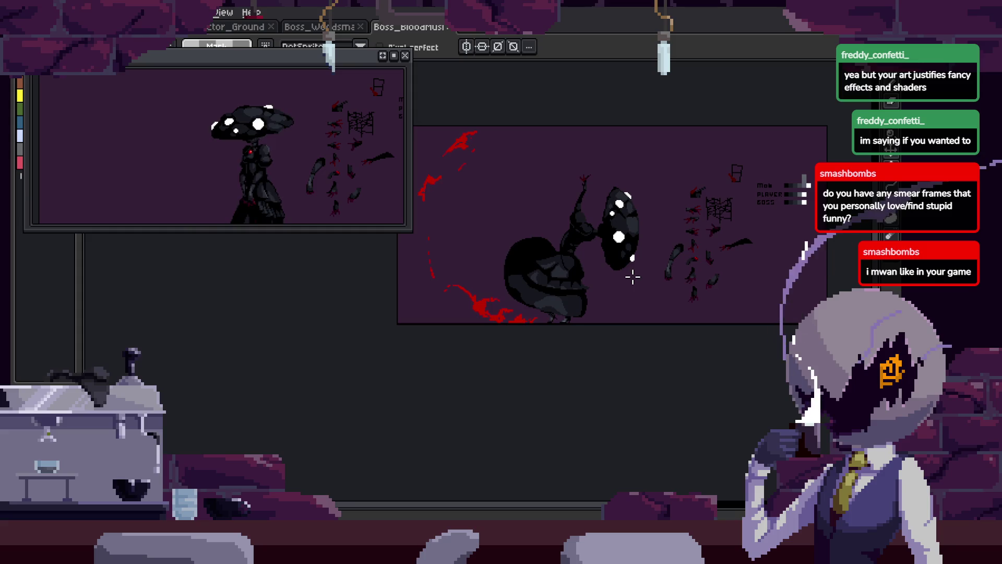
key(Tab)
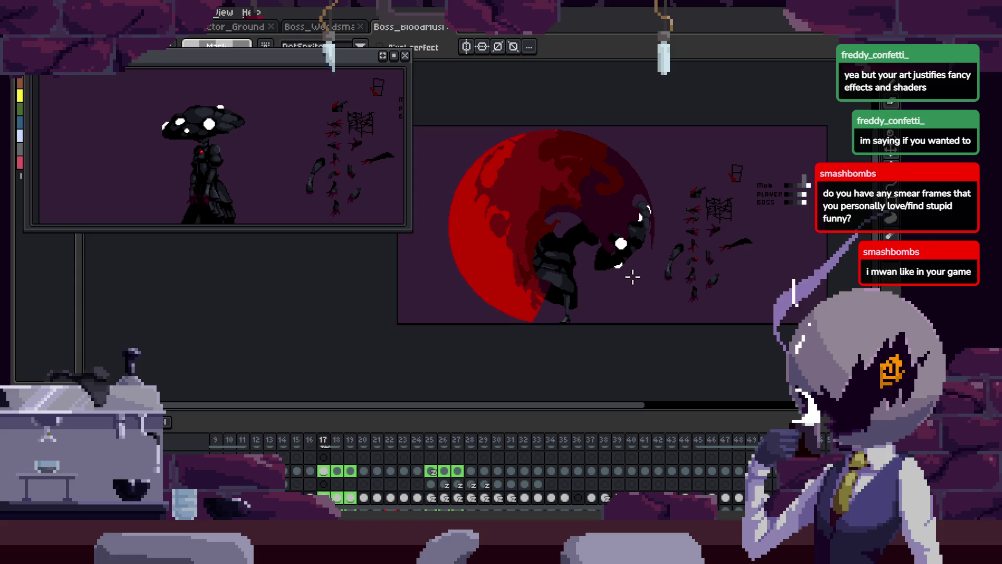
drag(633, 277, 599, 282)
key(Tab)
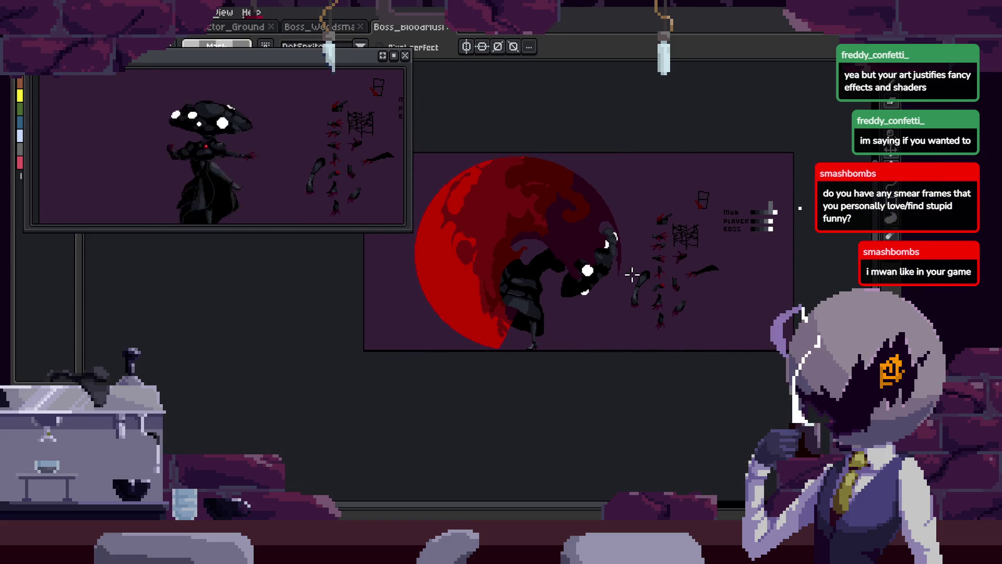
key(Tab)
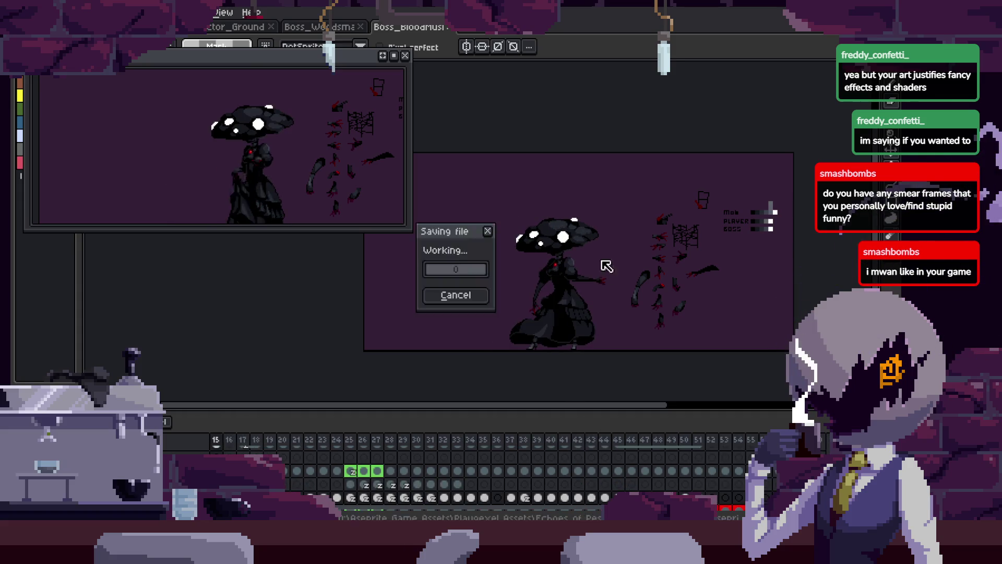
click(448, 28)
key(ctrl+w)
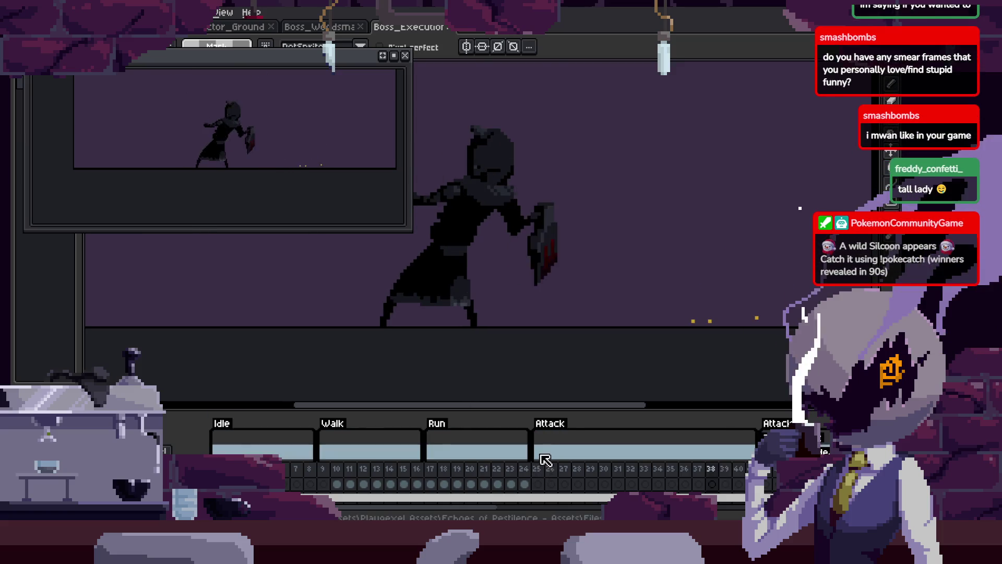
- Close the floating preview, lasso the hooded figure, and close the Boss_Execution tab
key(Tab)
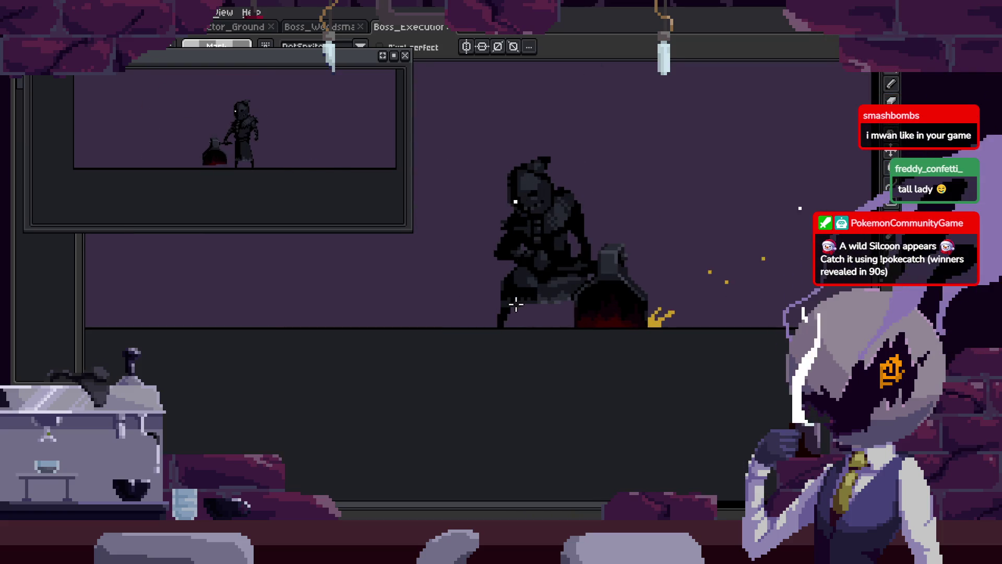
key(Tab)
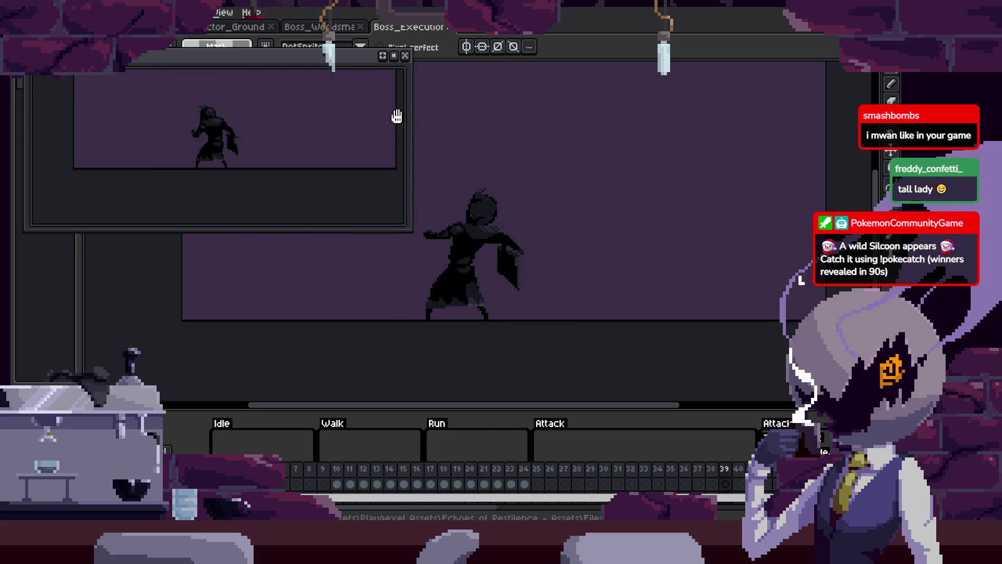
drag(543, 261, 583, 268)
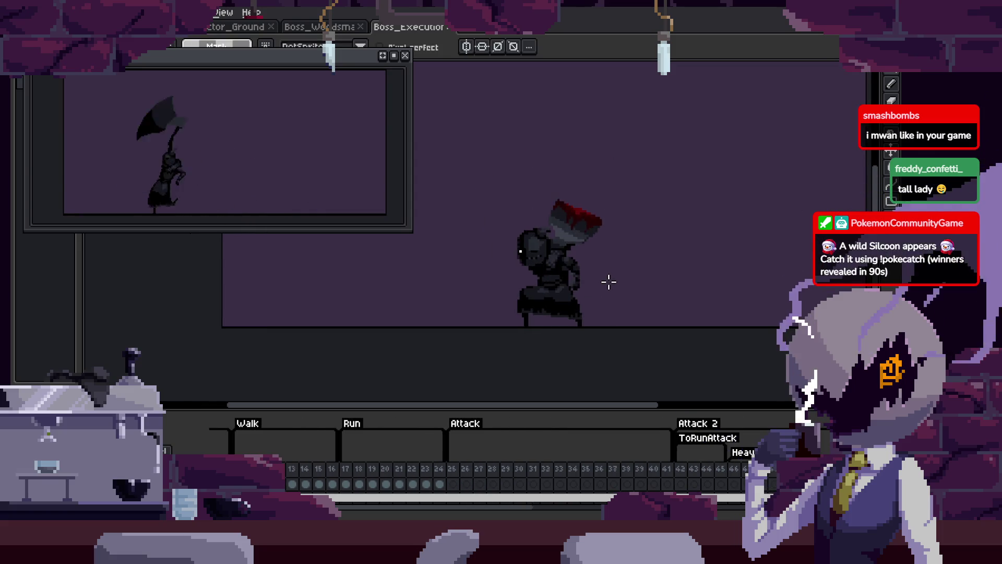
key(F7)
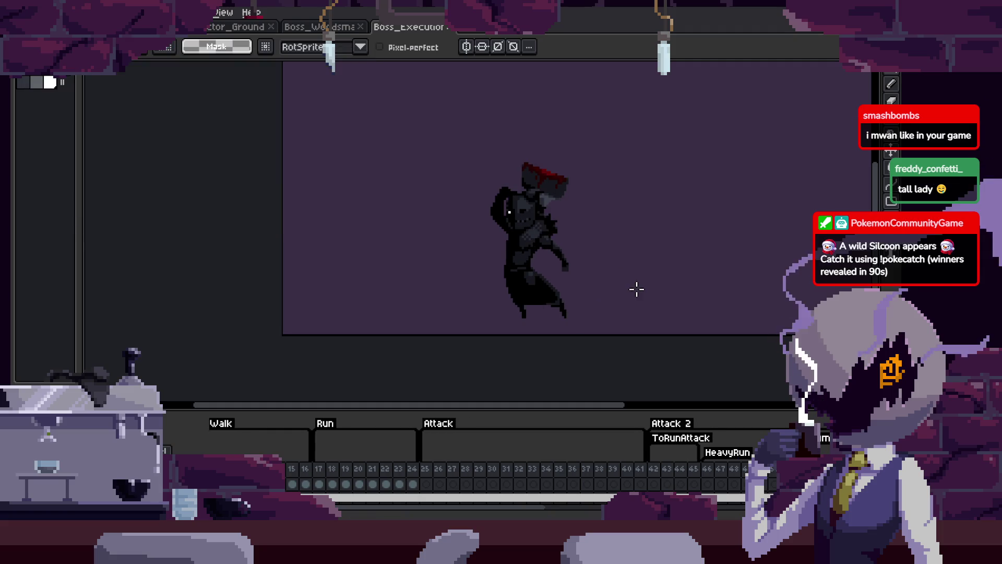
scroll(637, 289, up, 2)
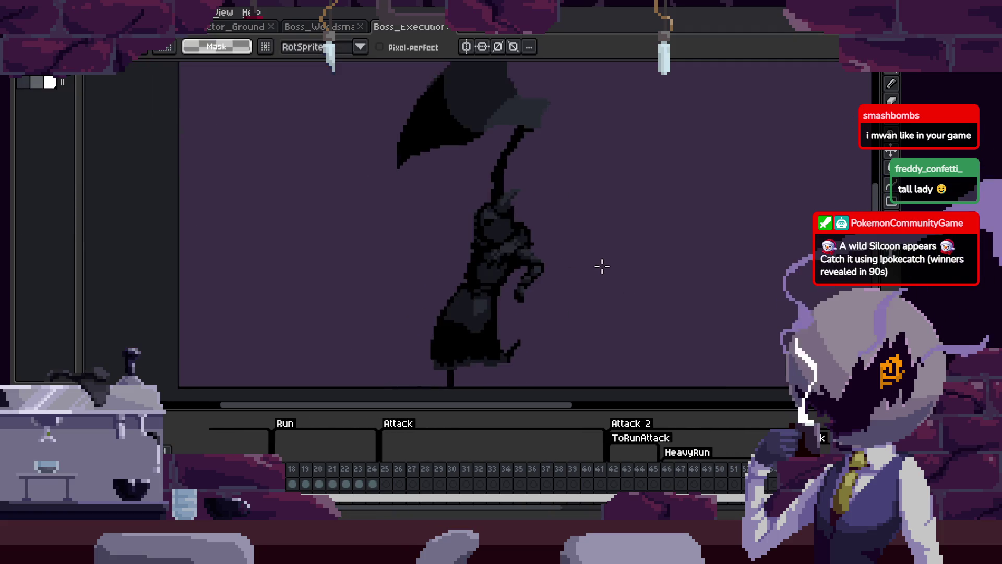
scroll(606, 272, down, 2)
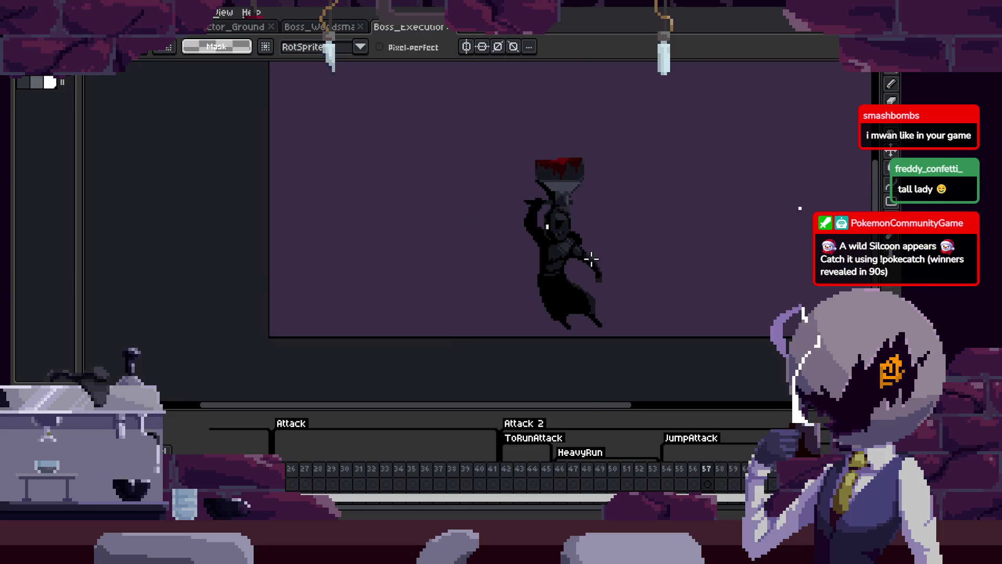
scroll(611, 285, up, 1)
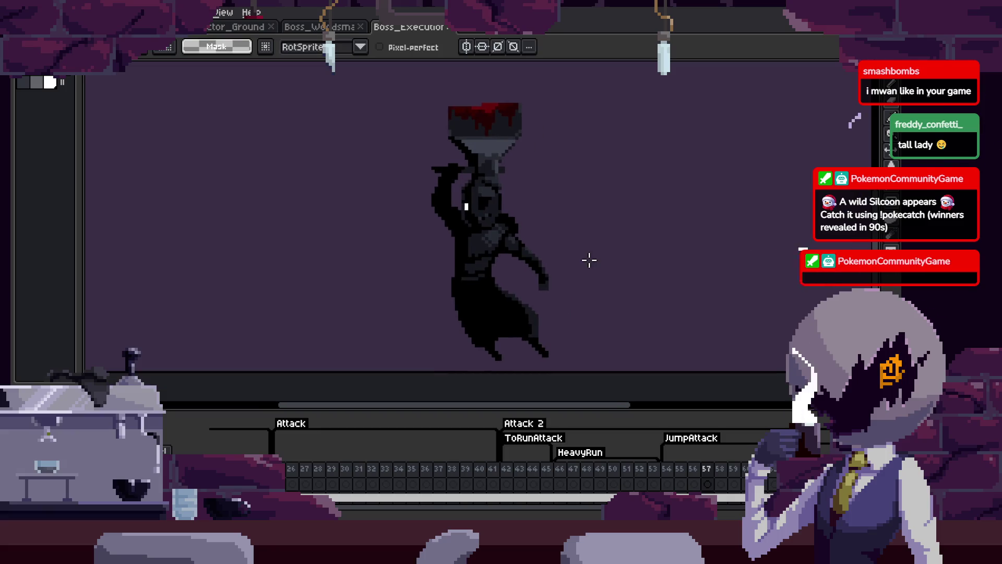
mouse_move(523, 78)
mouse_down()
mouse_move(337, 273)
mouse_move(601, 264)
mouse_up()
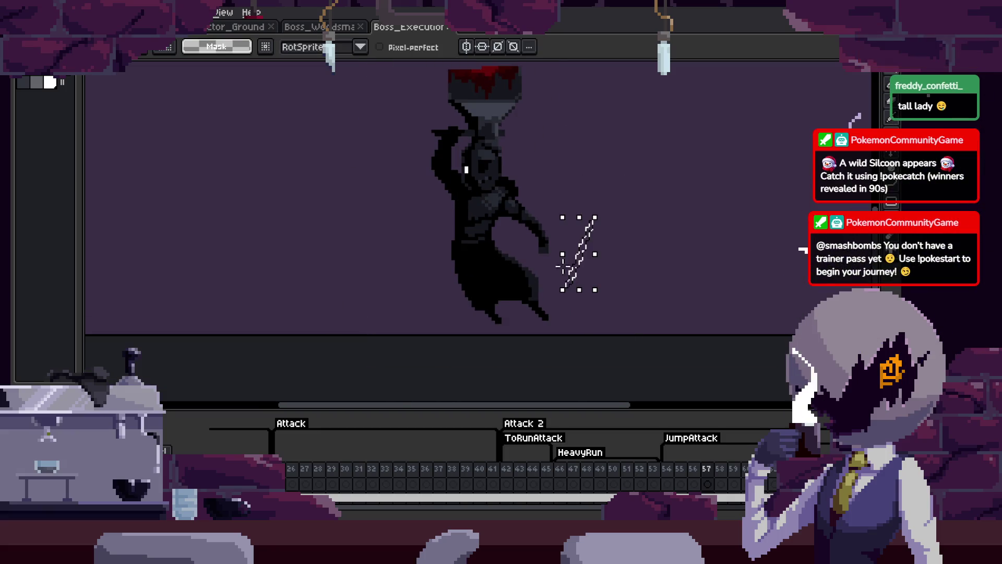
scroll(572, 189, up, 2)
click(448, 28)
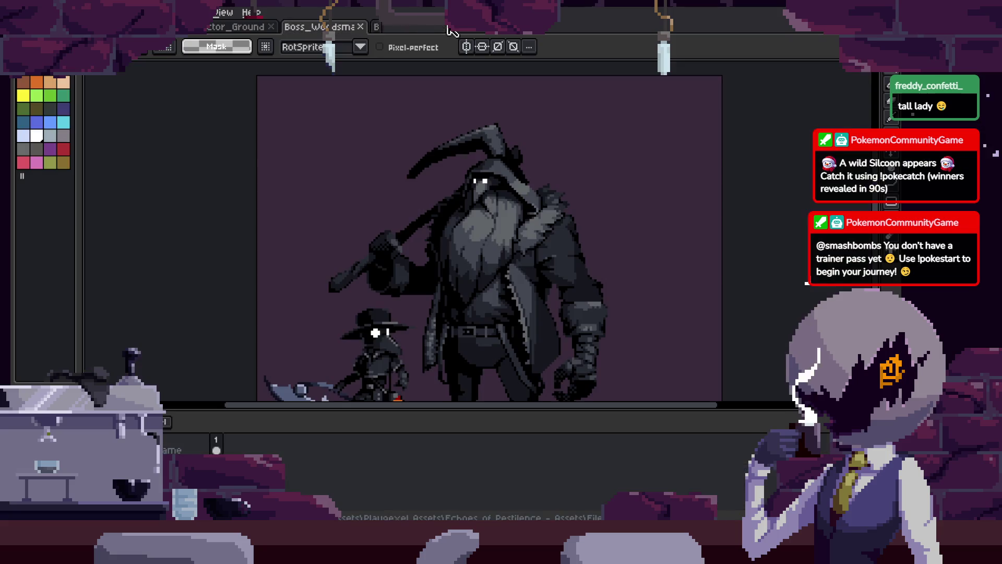
- Switch to the Mob_Flee sprite and zoom in on the creature
key(ctrl+Tab)
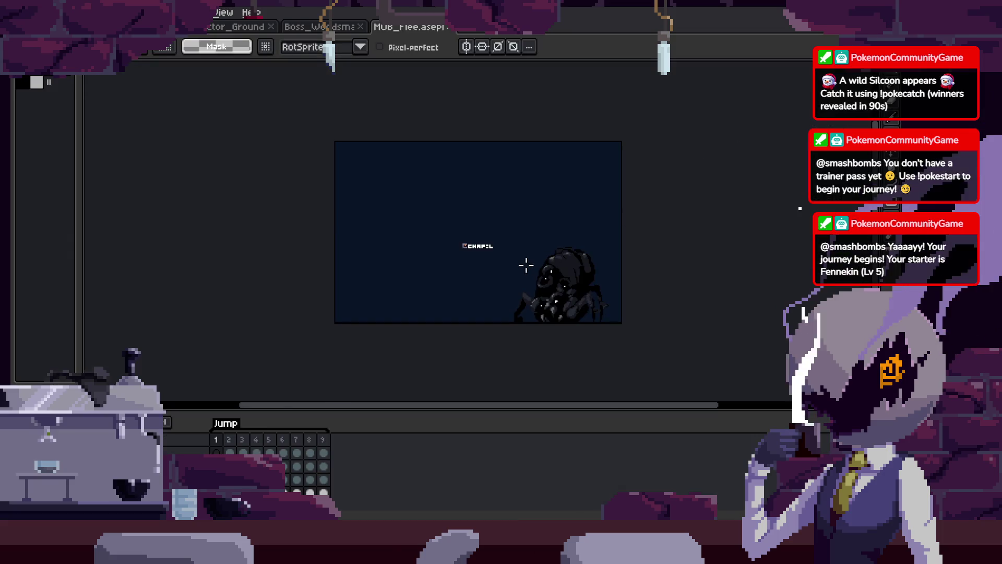
key(Tab)
scroll(520, 265, down, 2)
scroll(631, 268, up, 1)
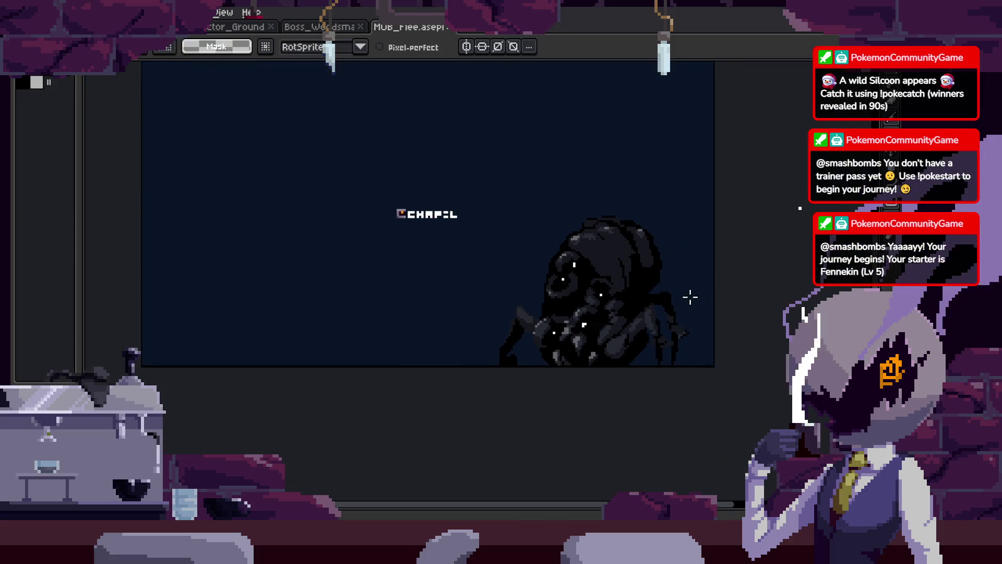
scroll(742, 326, up, 1)
scroll(560, 336, up, 1)
scroll(663, 380, up, 1)
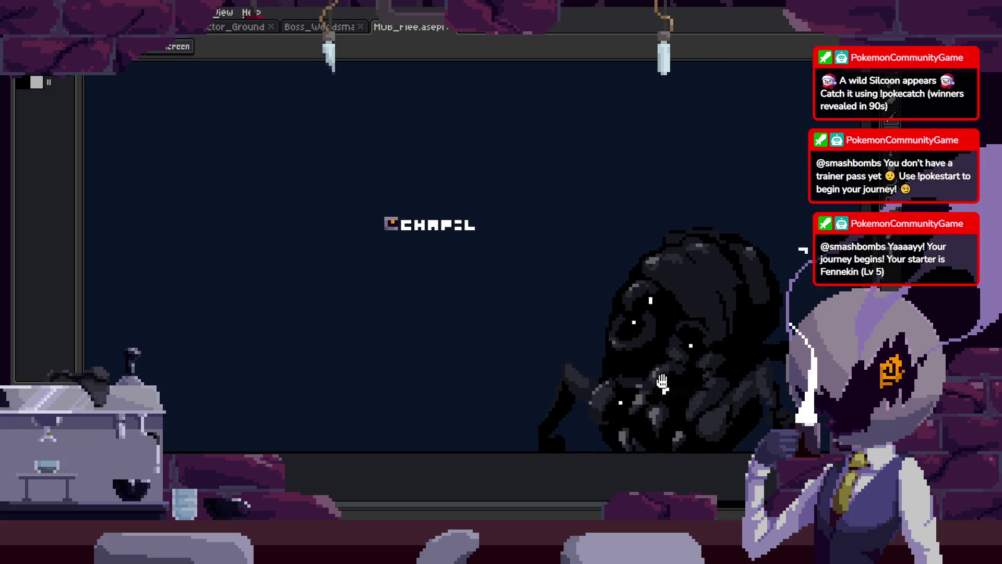
scroll(670, 383, up, 1)
scroll(670, 383, down, 2)
- Sketch and undo white marks, play the animation, deselect, and close Mob_Flee
mouse_move(665, 121)
mouse_down()
mouse_move(633, 405)
mouse_move(774, 293)
mouse_up()
key(ctrl+z)
key(ctrl+z)
key(ctrl+z)
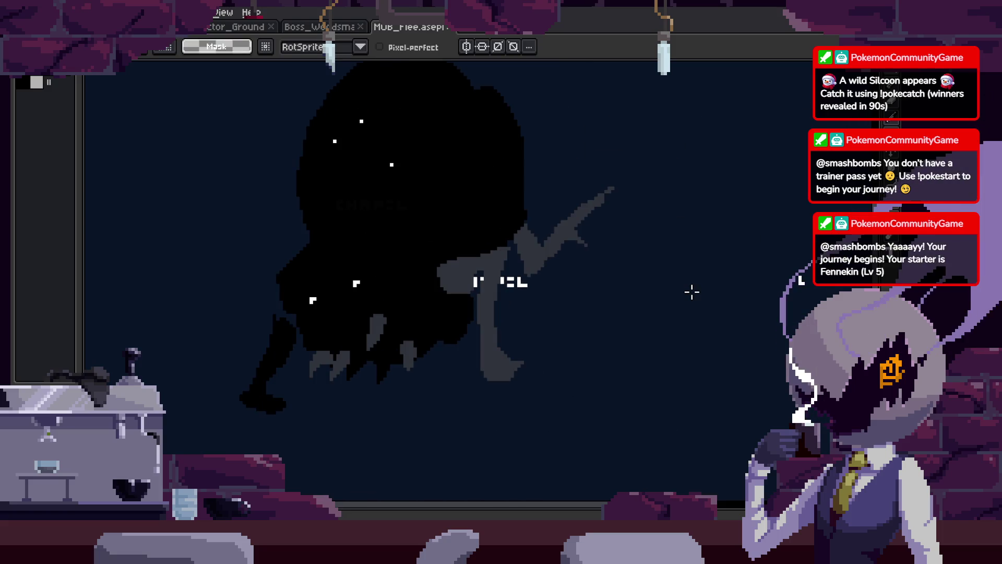
key(Right)
key(Right)
key(Right)
drag(587, 139, 645, 405)
key(ctrl+z)
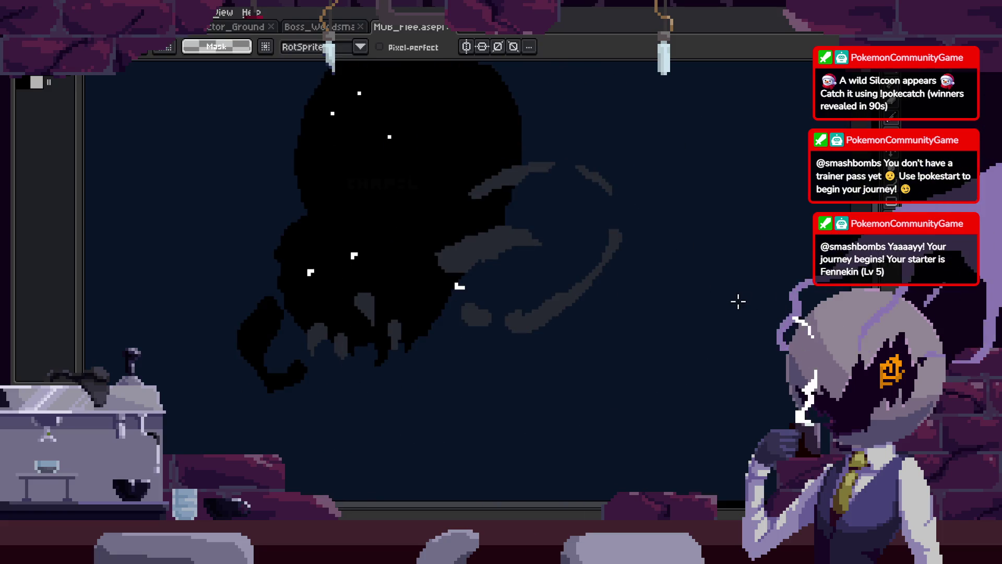
key(Return)
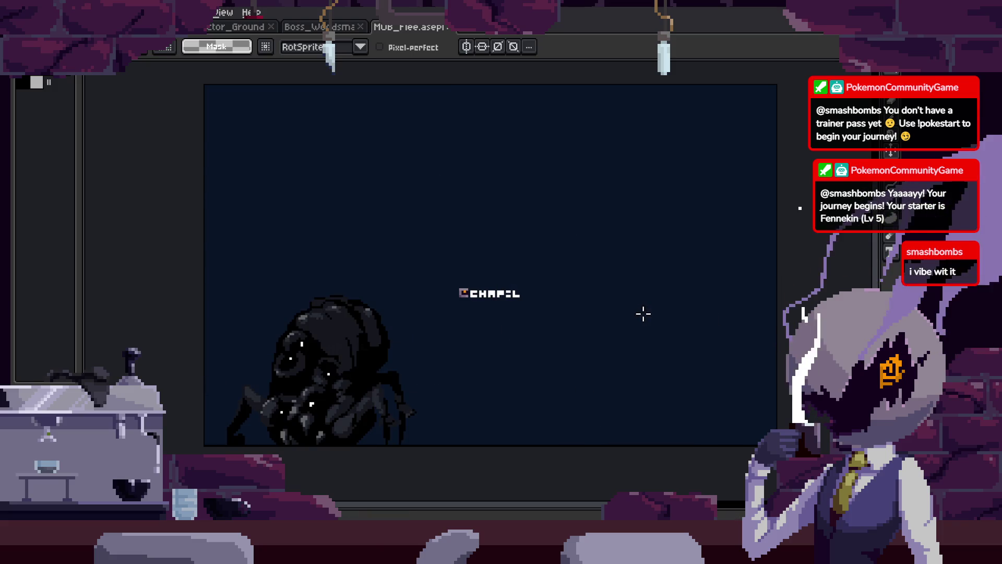
scroll(440, 282, up, 1)
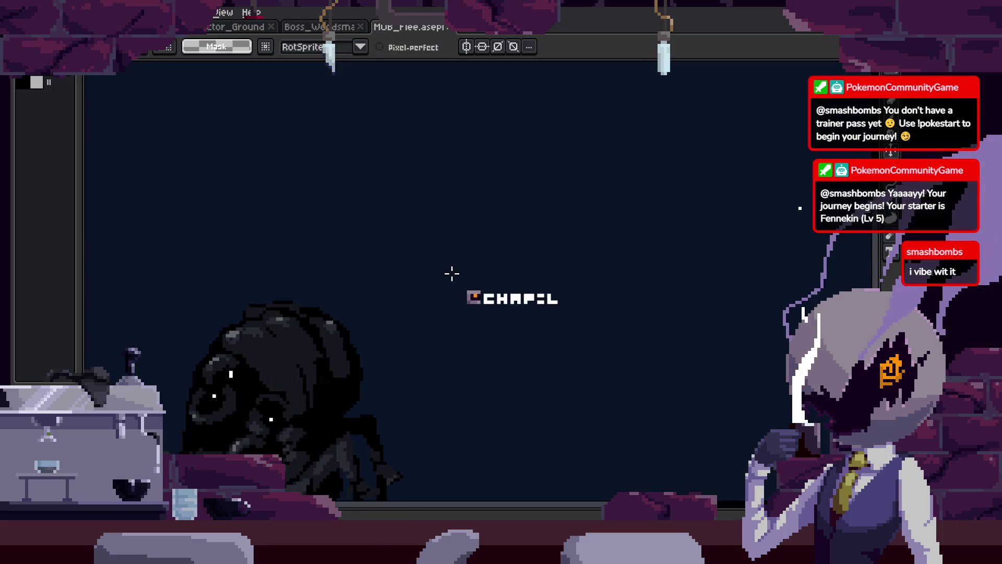
key(ctrl+d)
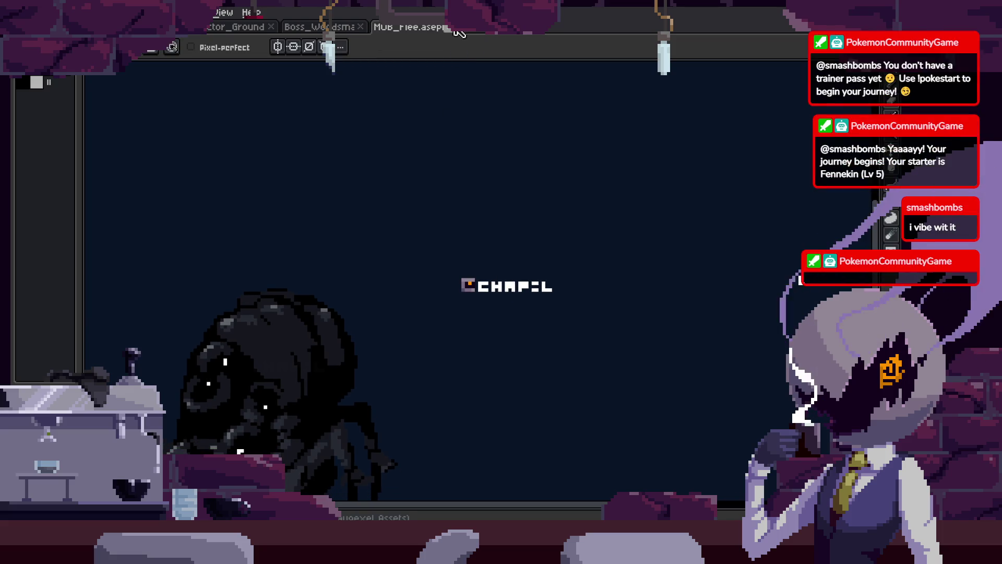
click(452, 27)
- Switch to the plague-doctor attack animation file and select part of the scythe smear
click(218, 29)
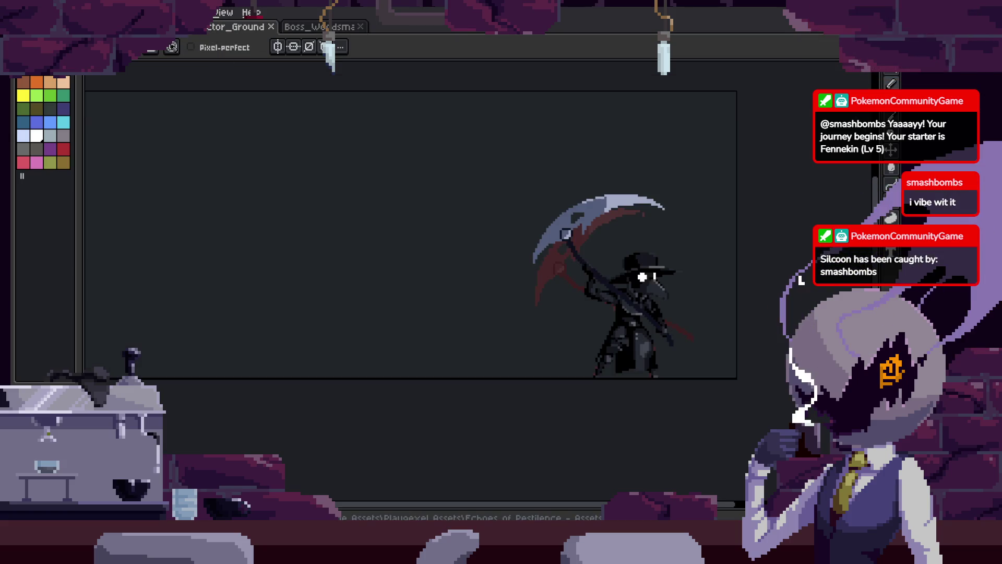
key(Tab)
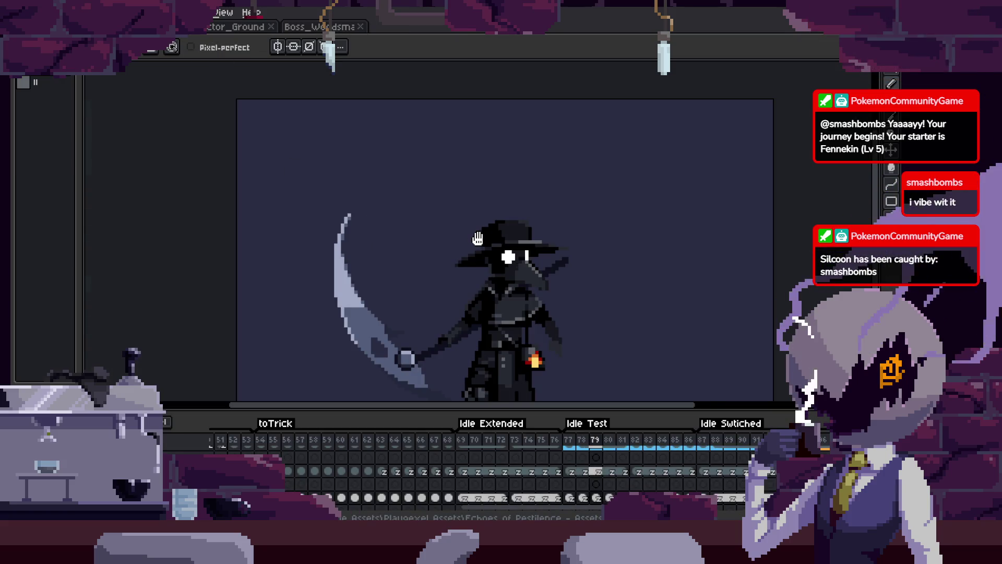
click(234, 32)
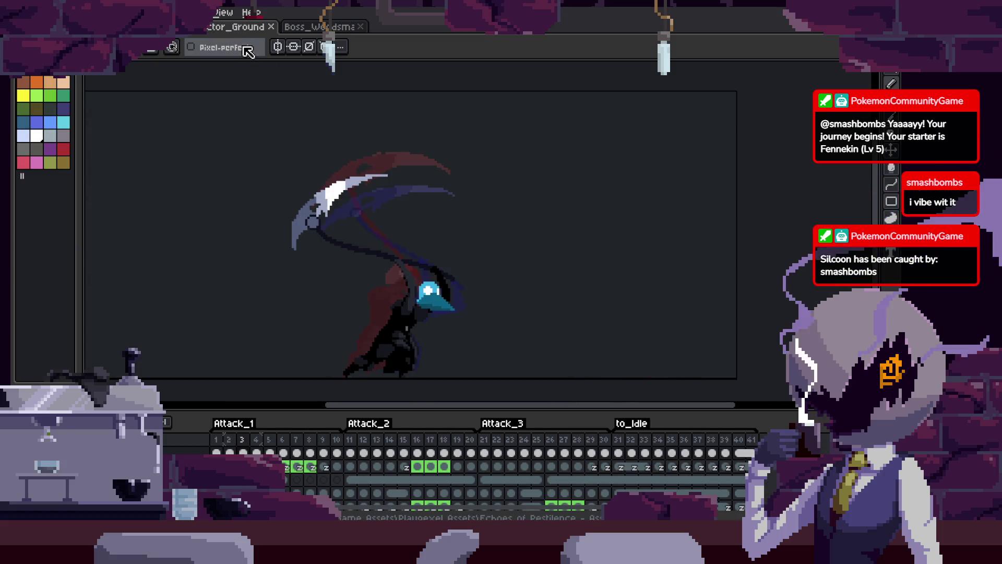
key(Tab)
scroll(550, 238, up, 5)
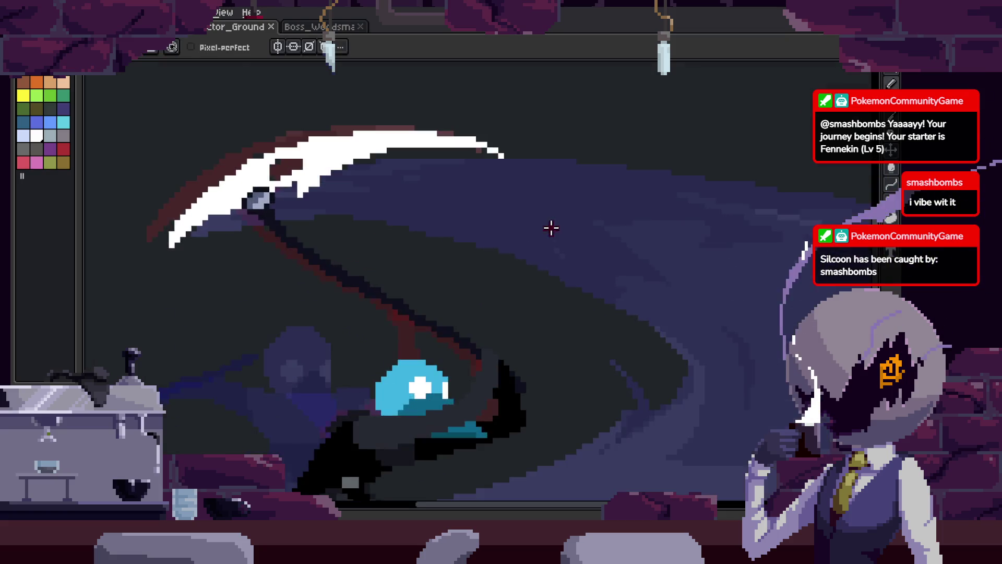
key(q)
drag(547, 231, 324, 459)
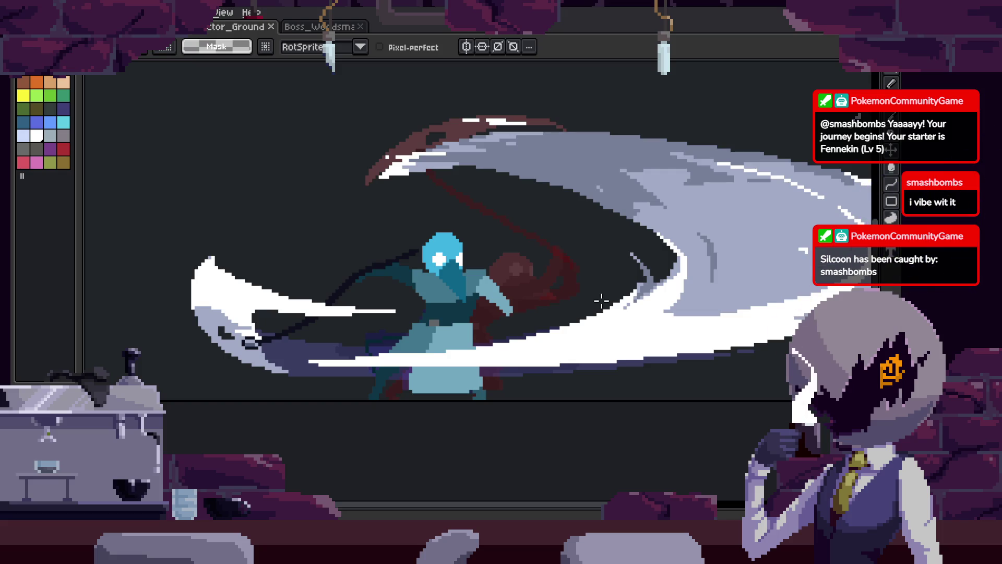
- Open a floating animation preview and step through frames 11, 17, 22, 26 and 27
key(Tab)
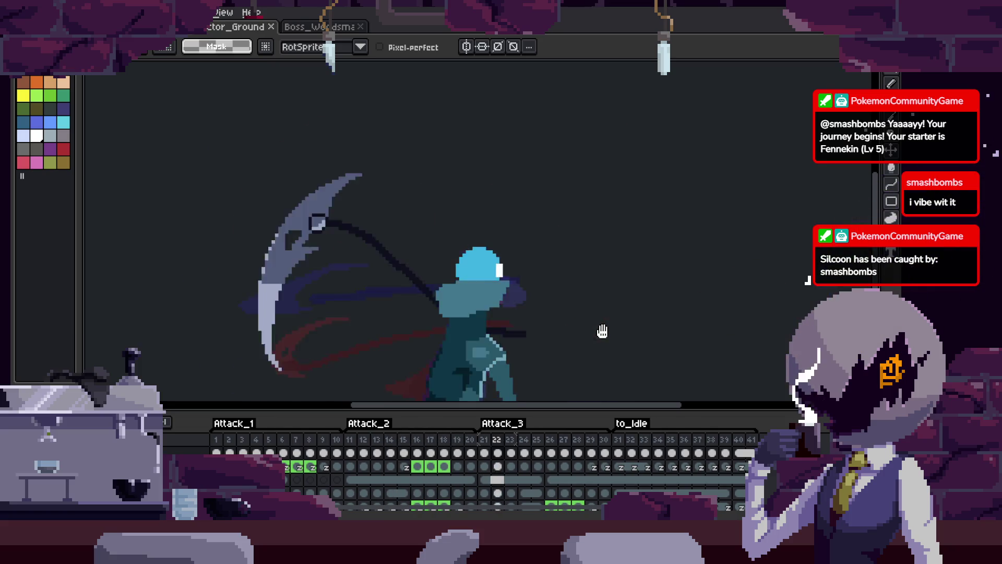
key(Tab)
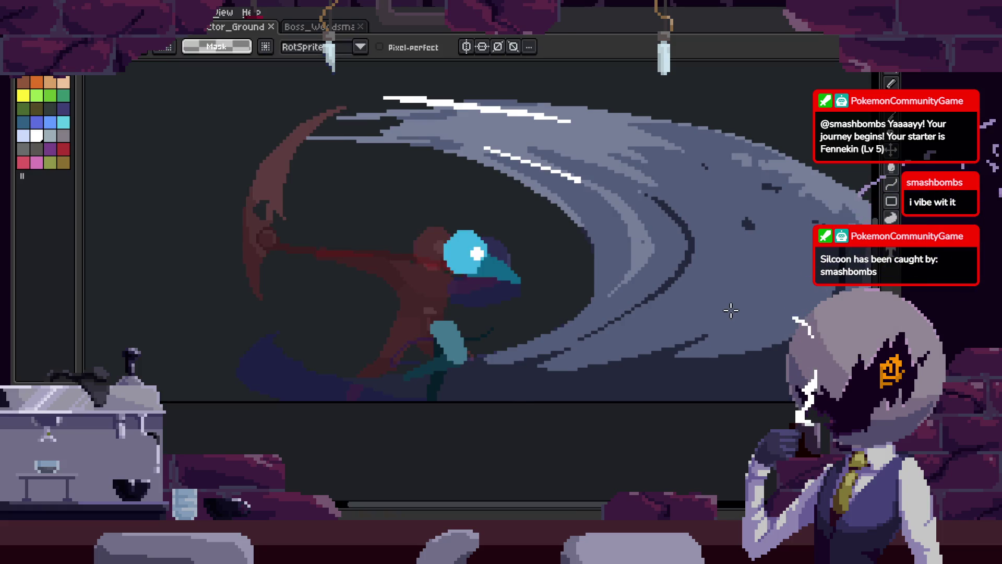
key(Tab)
key(F7)
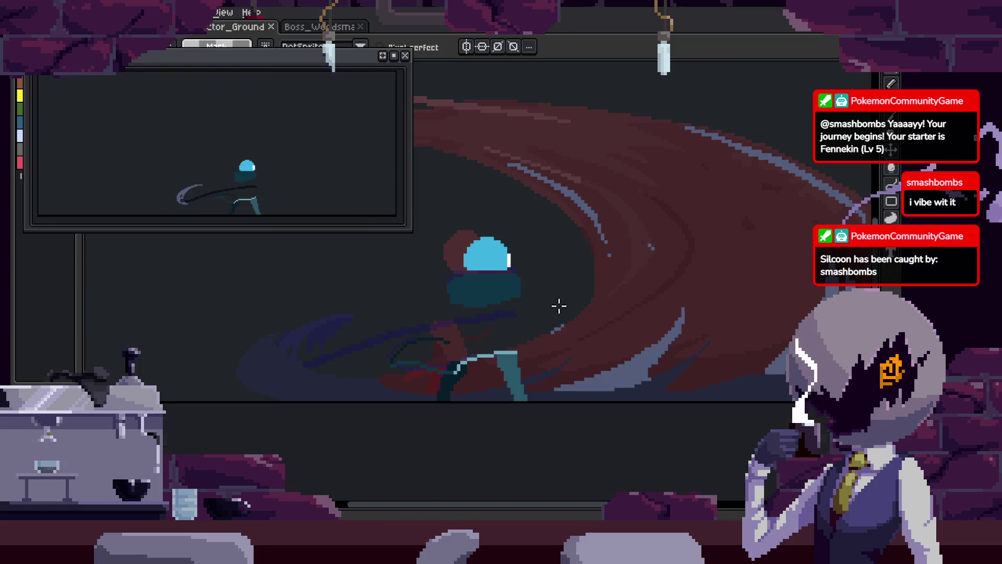
key(comma)
key(comma)
key(comma)
key(comma)
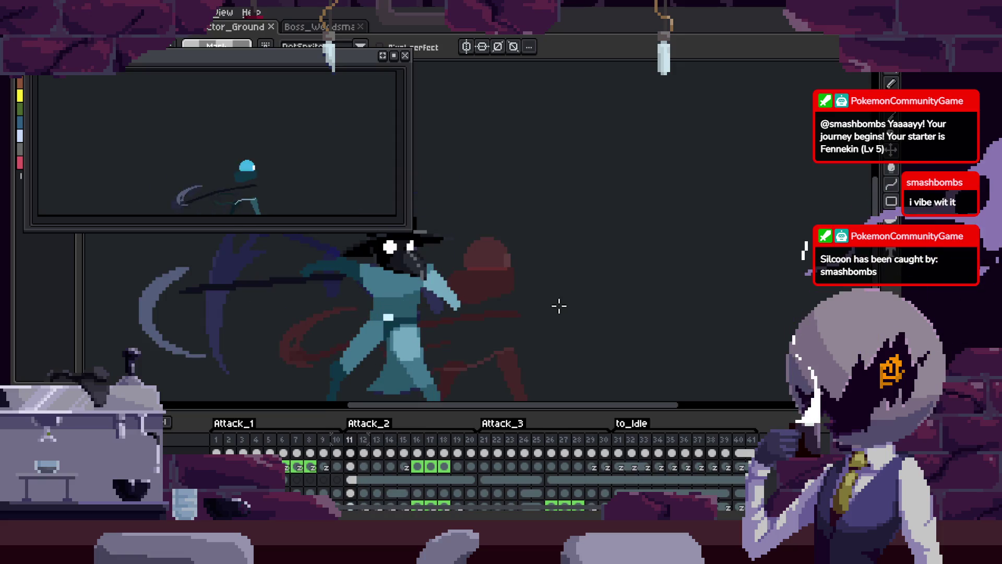
key(ctrl+s)
key(period)
key(period)
key(period)
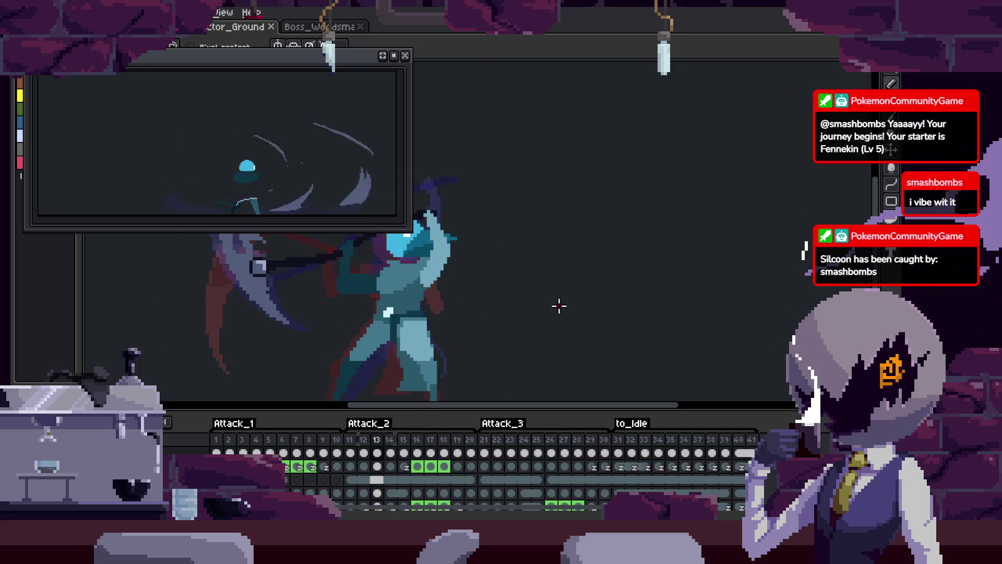
key(period)
key(period)
key(period)
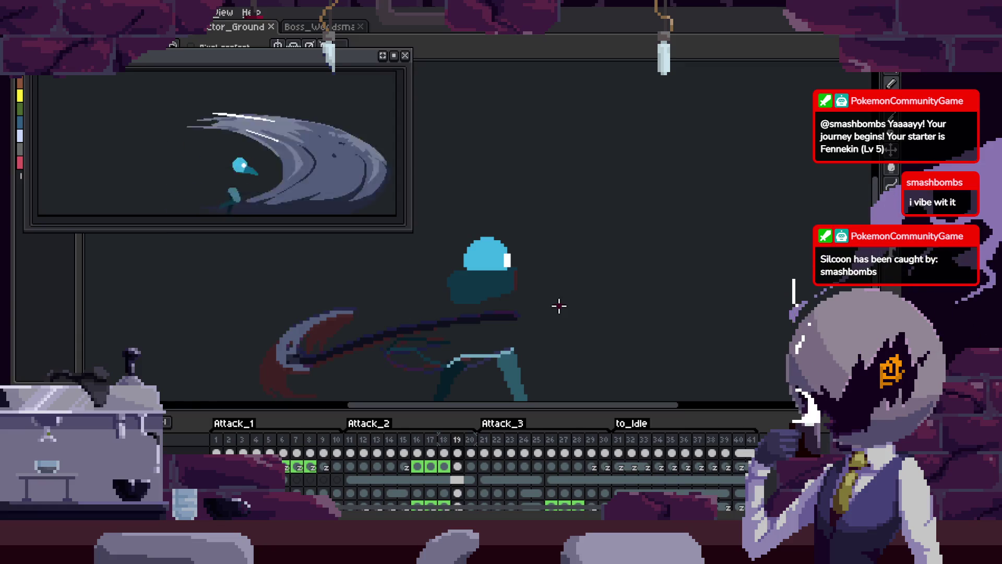
key(period)
key(period)
key(period)
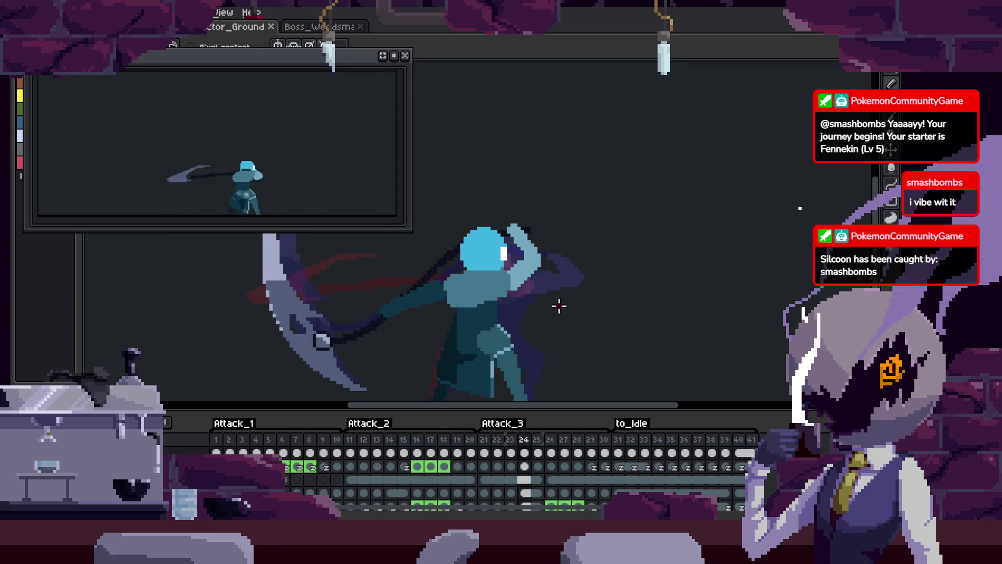
key(period)
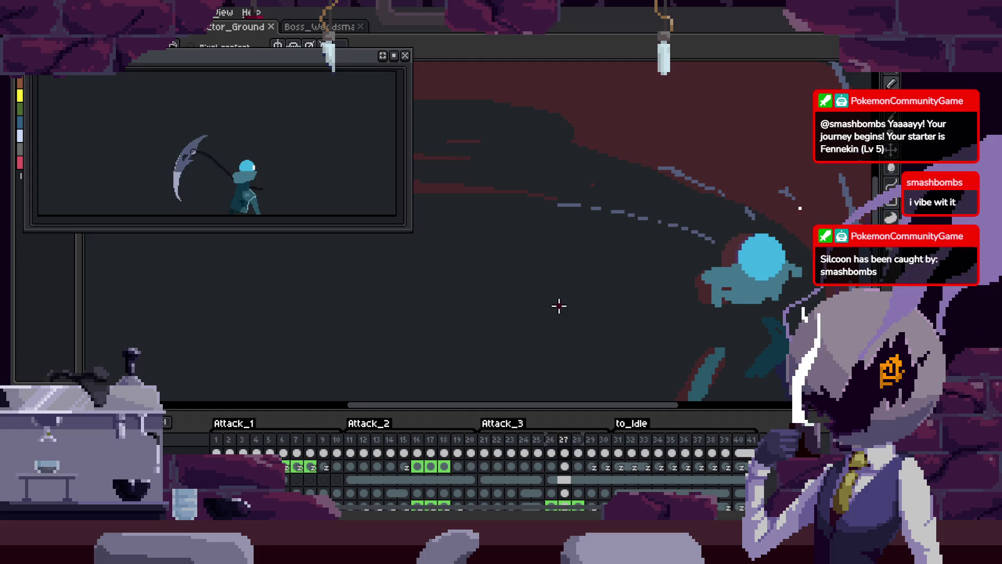
- Play the attack animation, stop on frame 18, then step through later frames
drag(559, 306, 687, 282)
key(Return)
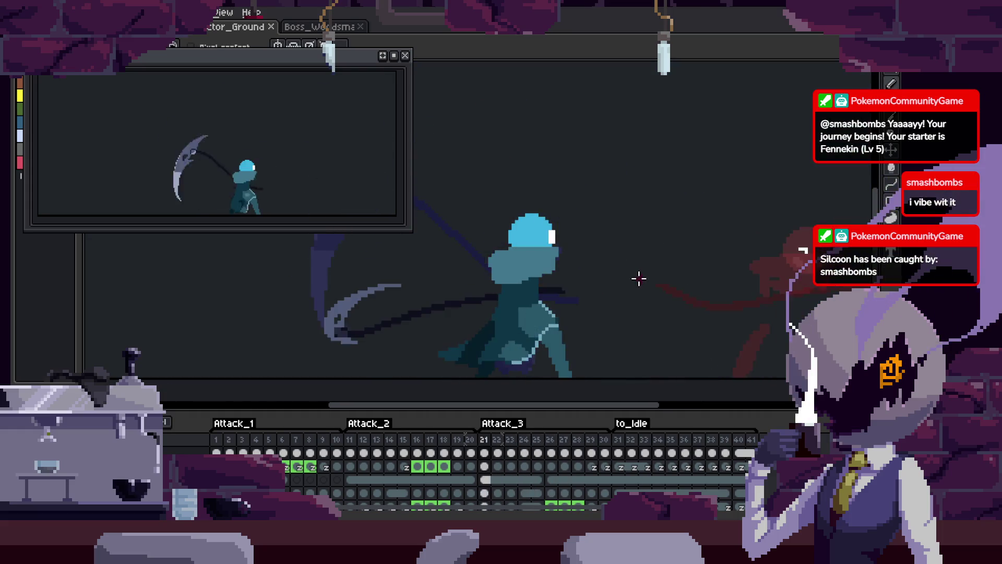
key(Return)
scroll(507, 322, up, 1)
key(period)
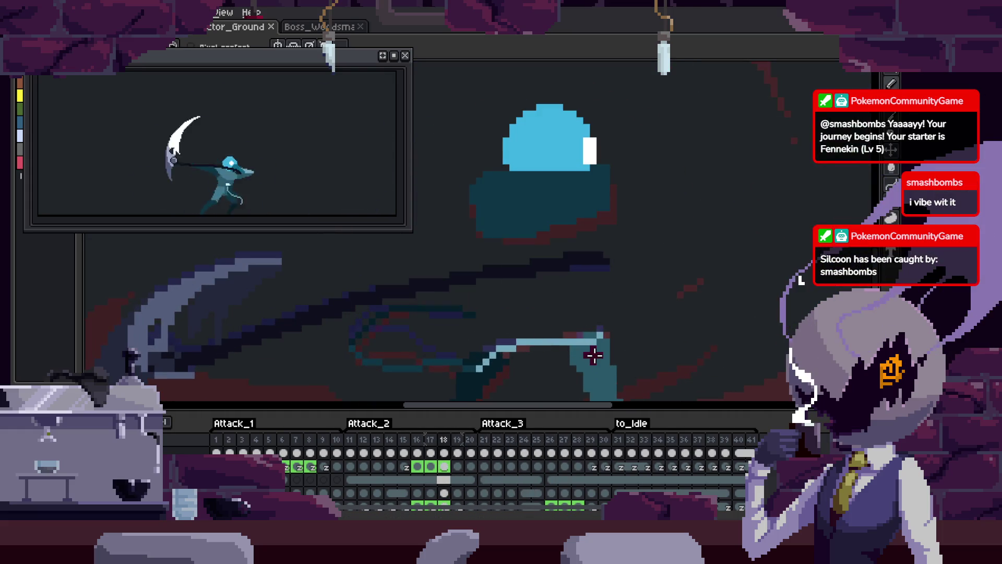
key(Tab)
key(period)
key(period)
key(Return)
scroll(616, 327, down, 1)
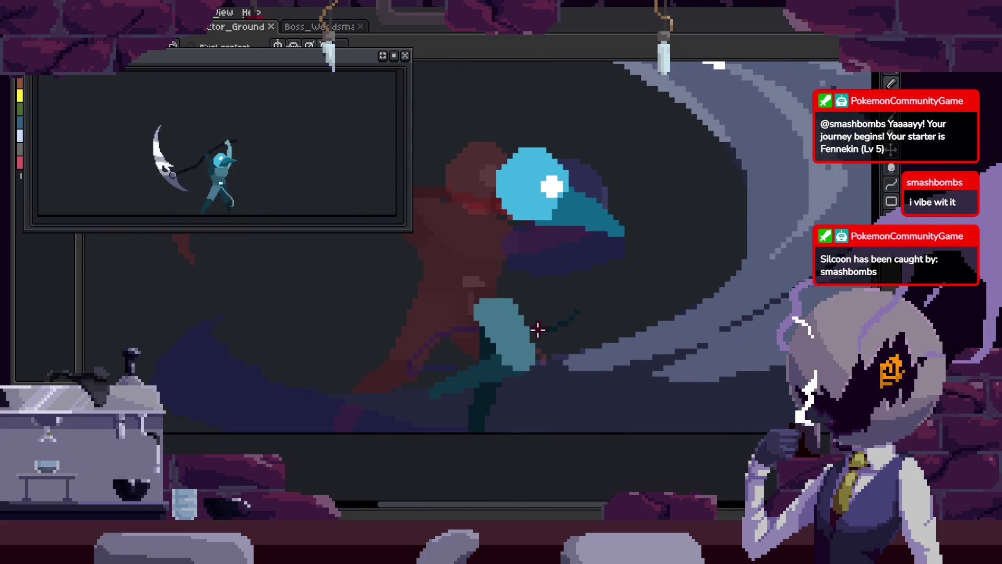
scroll(538, 321, down, 1)
key(Tab)
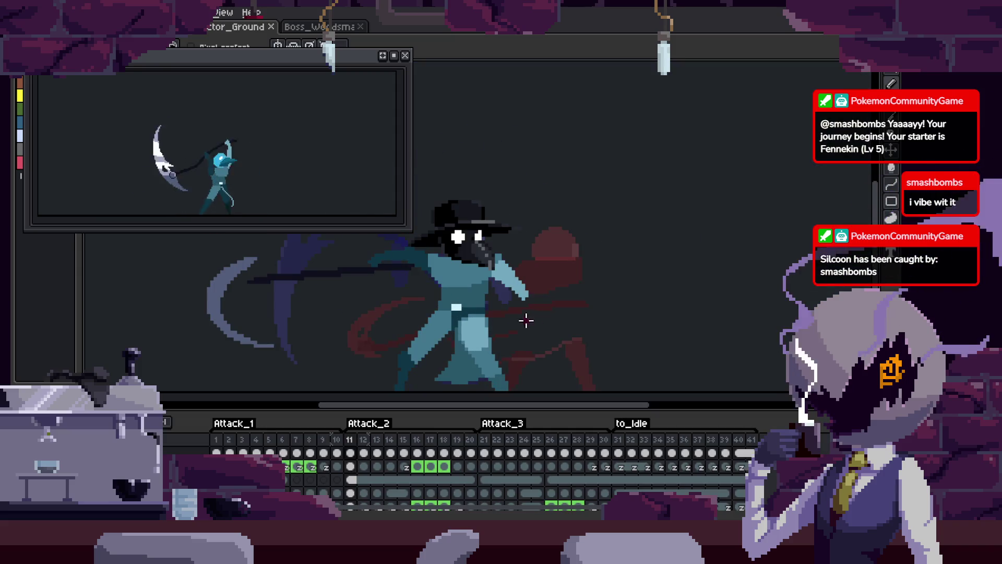
scroll(527, 322, up, 3)
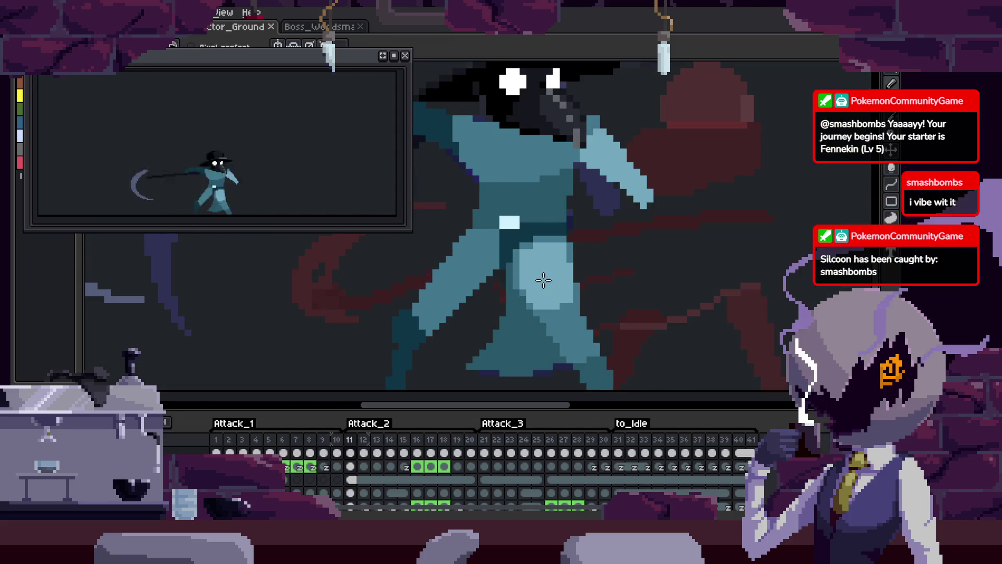
scroll(544, 280, up, 2)
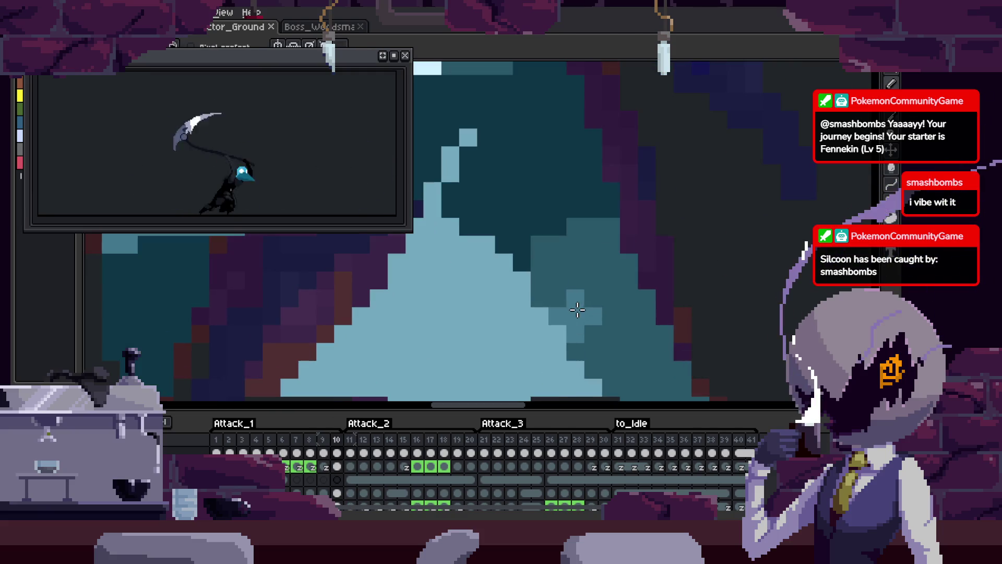
- Magic-wand the teal torso region, paint it light blue, then deselect
click(578, 310)
mouse_move(581, 290)
mouse_down()
mouse_move(559, 251)
mouse_move(559, 206)
mouse_up()
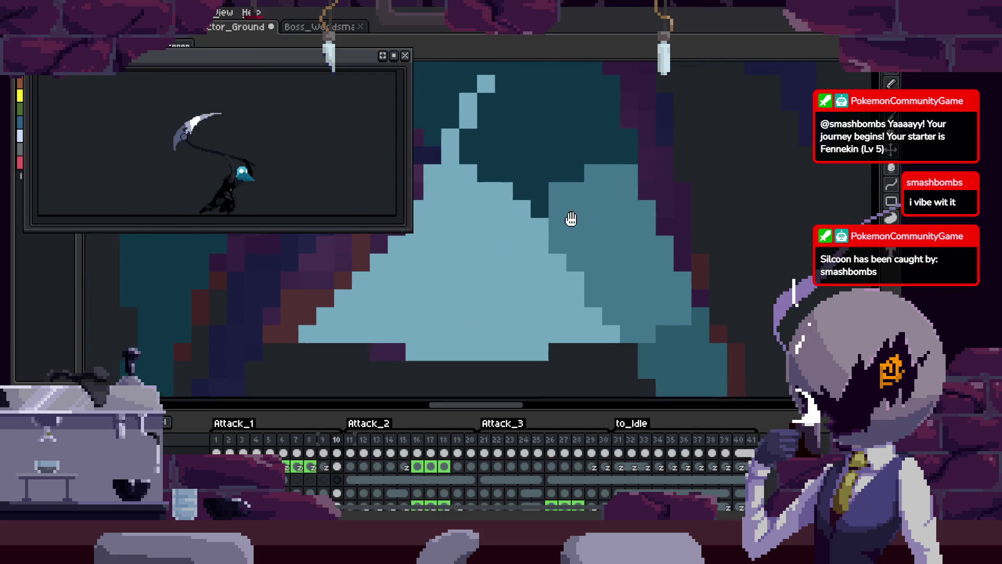
key(Tab)
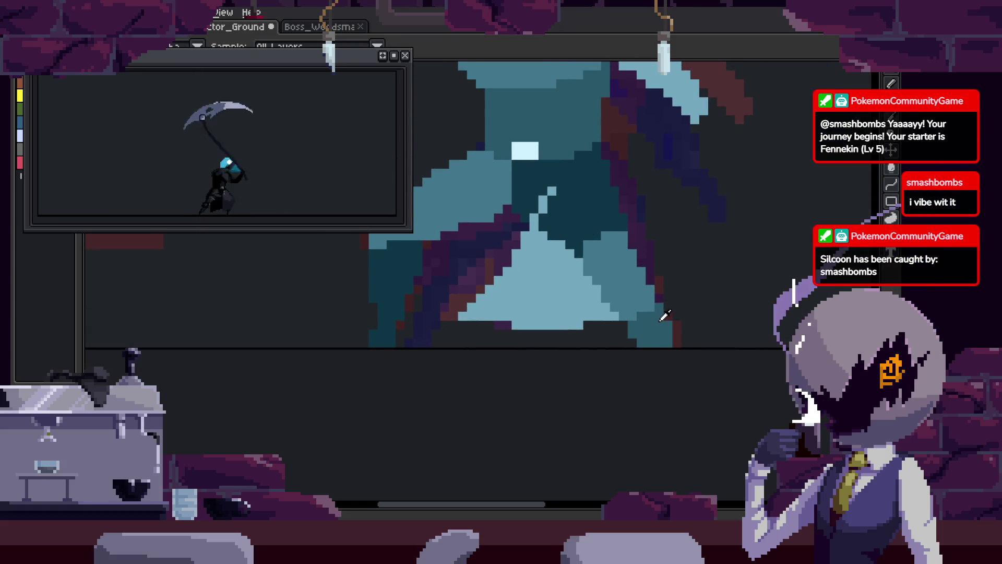
scroll(568, 233, up, 2)
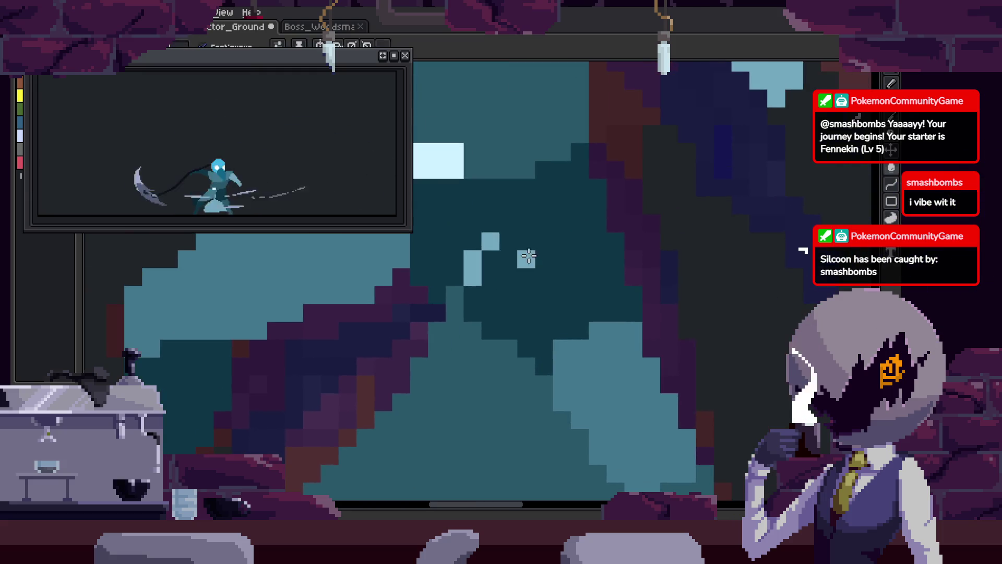
key(Return)
key(b)
mouse_move(551, 282)
mouse_down()
mouse_move(503, 268)
mouse_move(517, 240)
mouse_move(558, 293)
mouse_move(601, 282)
mouse_up()
key(ctrl+d)
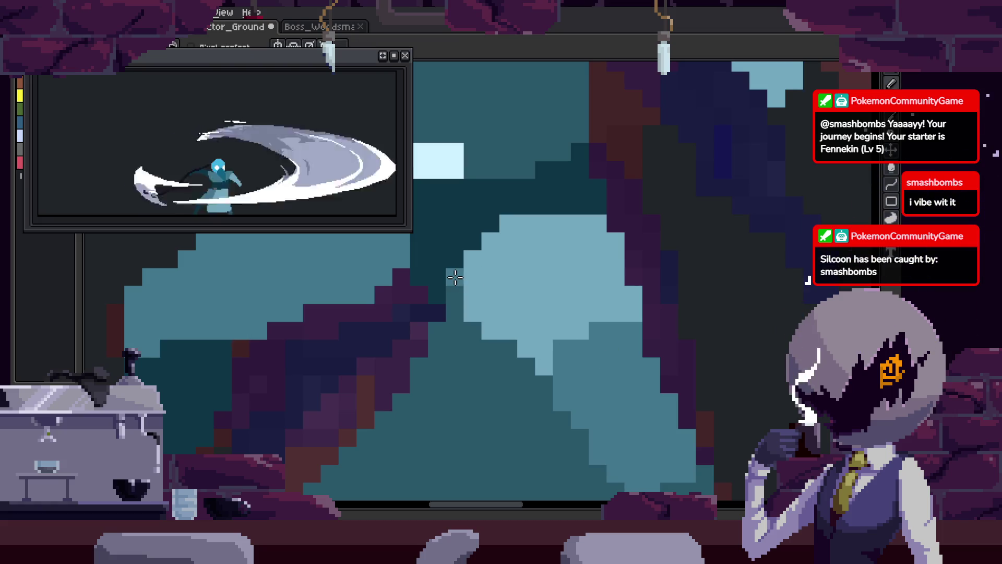
- Touch up individual torso pixels in mid-teal, darker and lighter blue, then save
scroll(474, 320, up, 1)
click(473, 305)
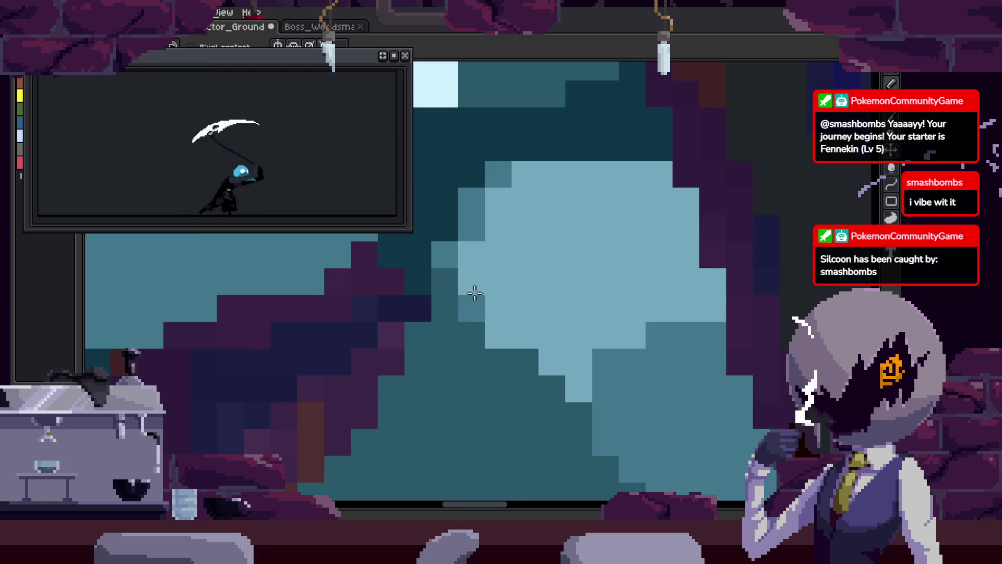
drag(496, 345, 591, 425)
click(557, 339)
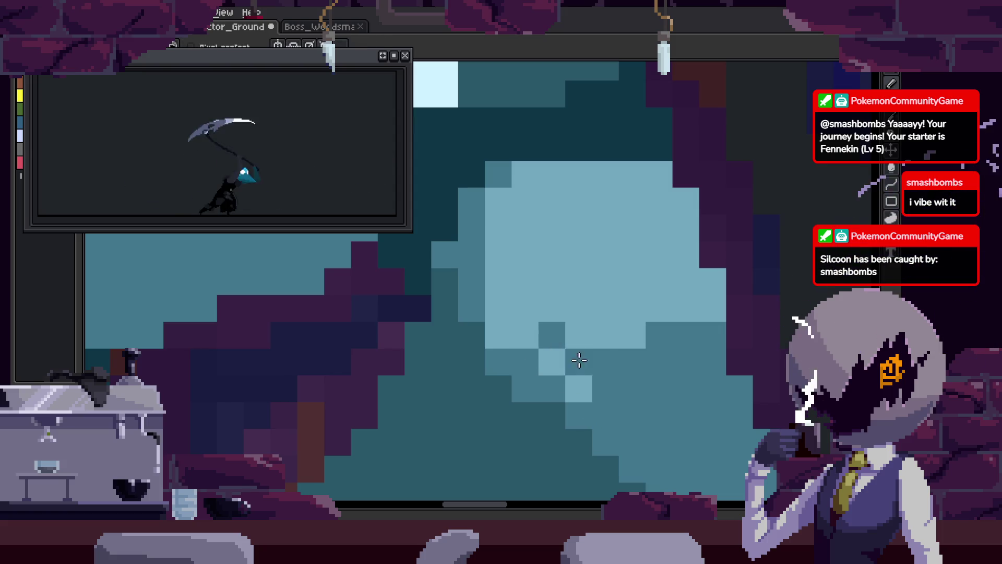
right_click(555, 387)
click(556, 172)
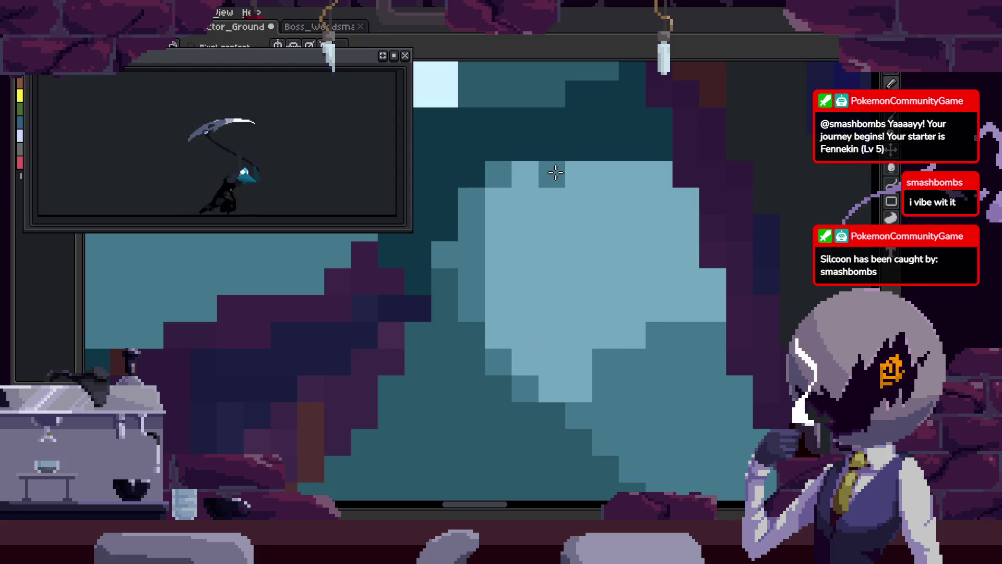
scroll(587, 256, down, 3)
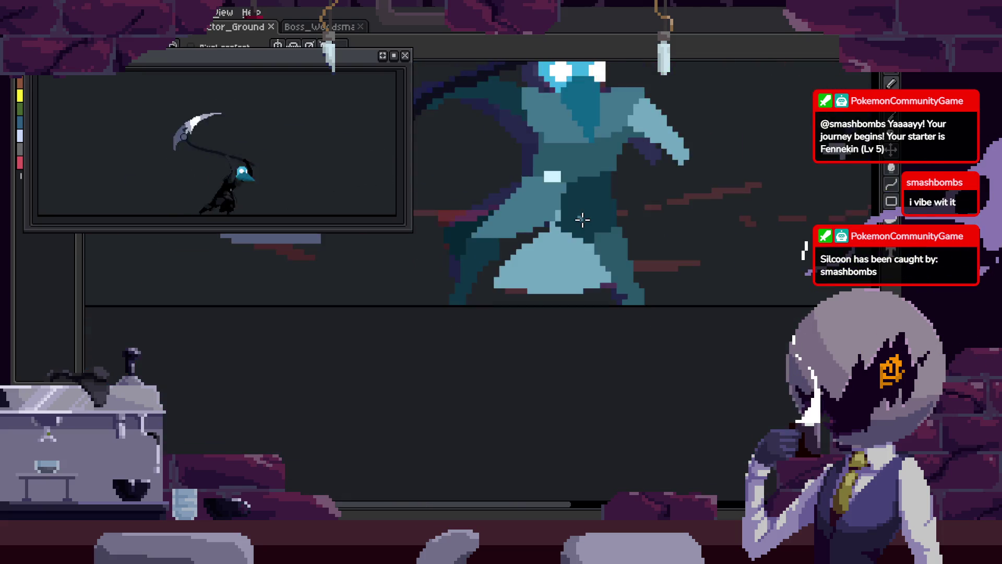
scroll(578, 219, up, 1)
key(ctrl+s)
- Repaint the dark-teal torso block mid-teal and save the sprite
scroll(579, 230, up, 3)
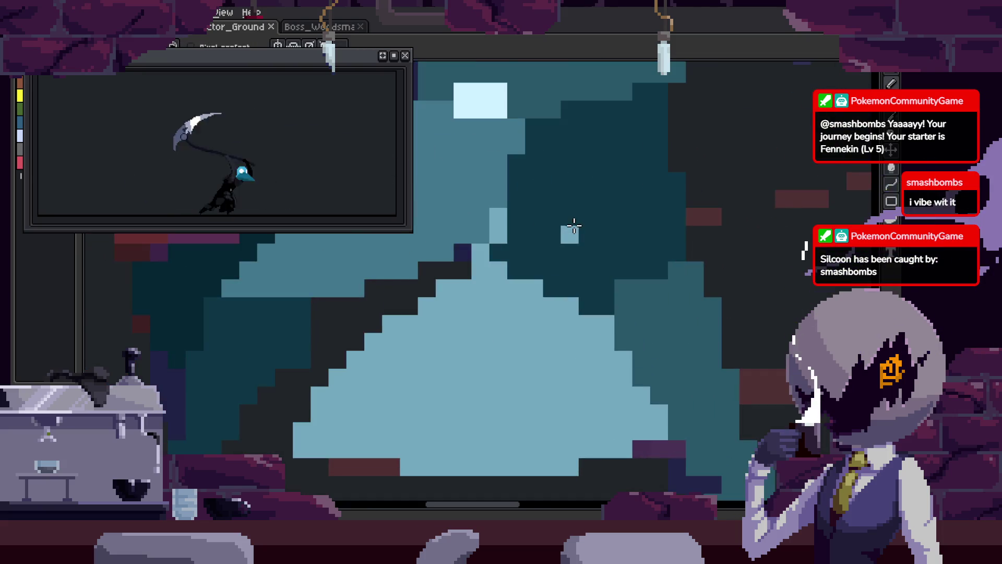
scroll(615, 290, up, 1)
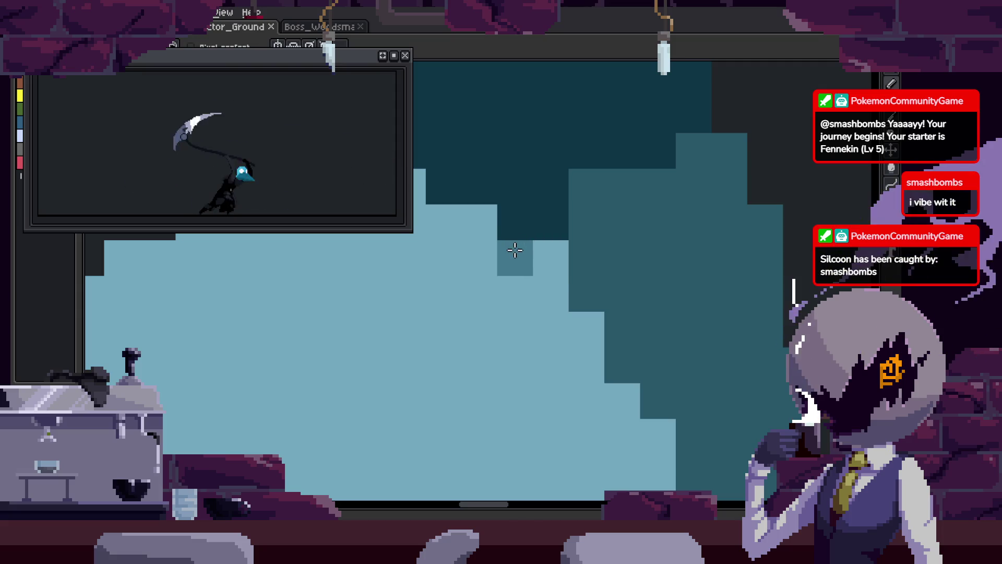
click(522, 177)
mouse_move(522, 176)
mouse_down()
mouse_move(470, 127)
mouse_move(622, 331)
mouse_move(671, 335)
mouse_move(638, 224)
mouse_up()
scroll(638, 225, down, 3)
key(ctrl+s)
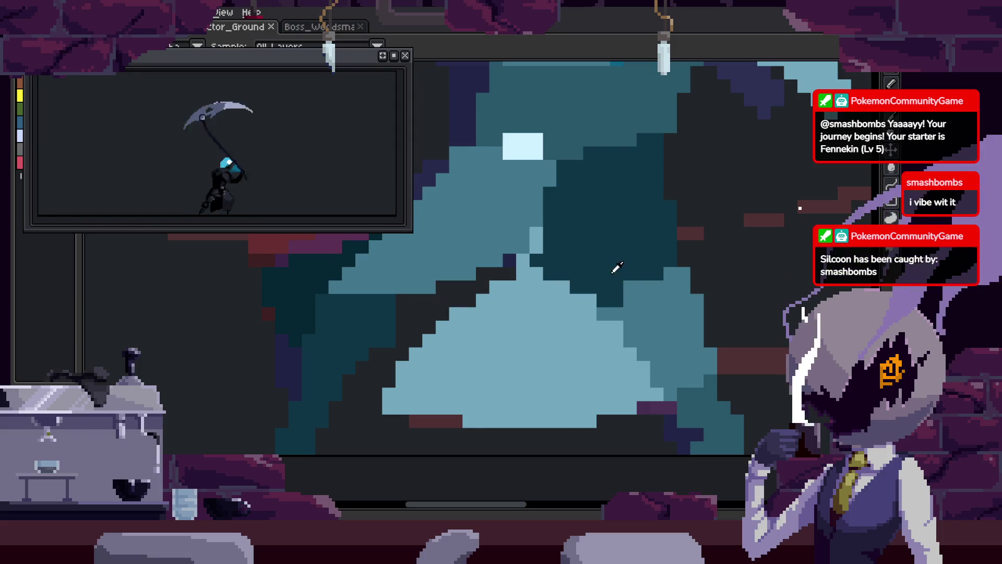
- Bucket-fill the light lower triangle of the torso with mid-teal
click(581, 364)
scroll(564, 292, up, 2)
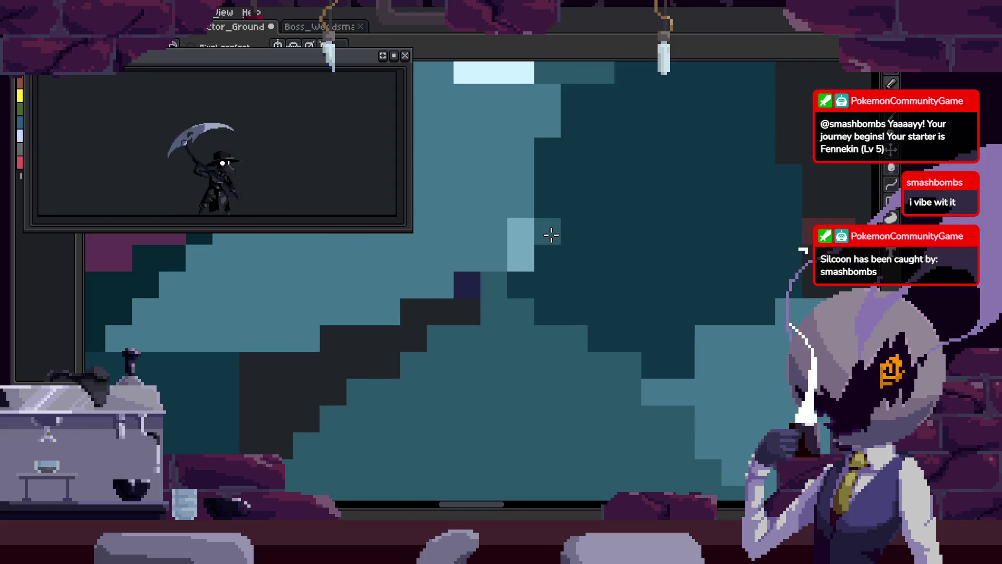
scroll(551, 230, down, 3)
scroll(557, 258, up, 2)
scroll(573, 255, up, 2)
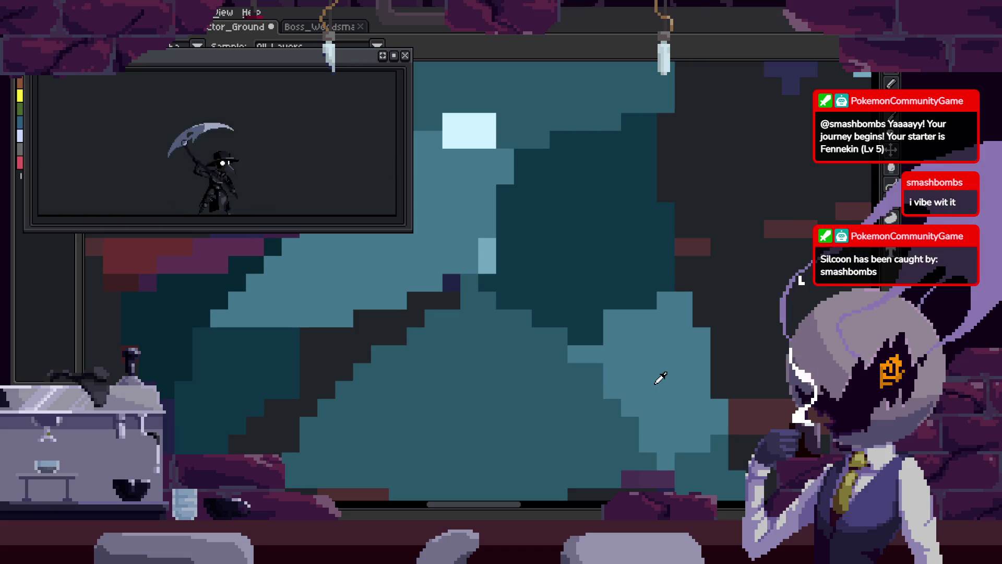
scroll(566, 273, up, 1)
- On the next frame, fill the dark torso region lighter teal and paint darker teal shading
key(Right)
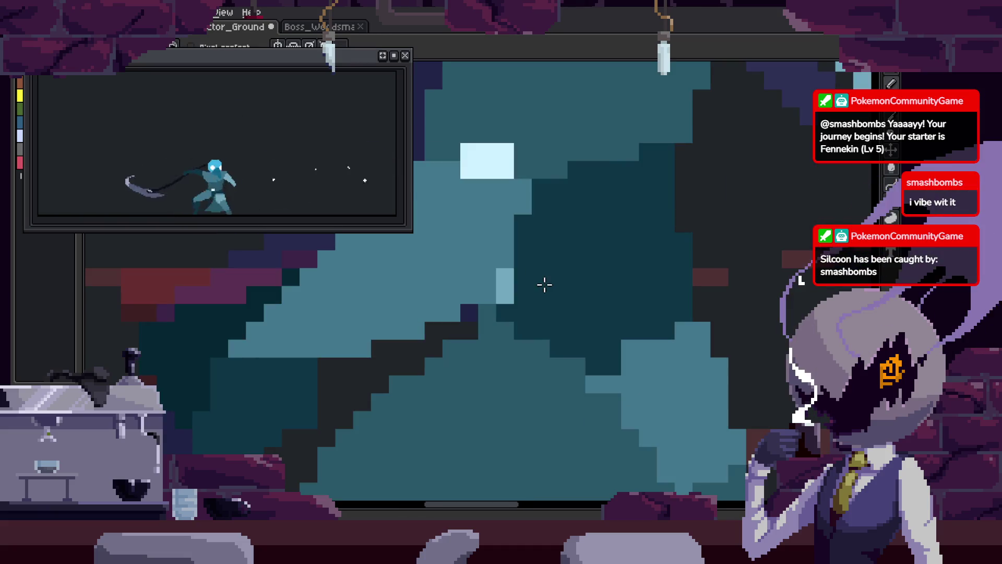
key(g)
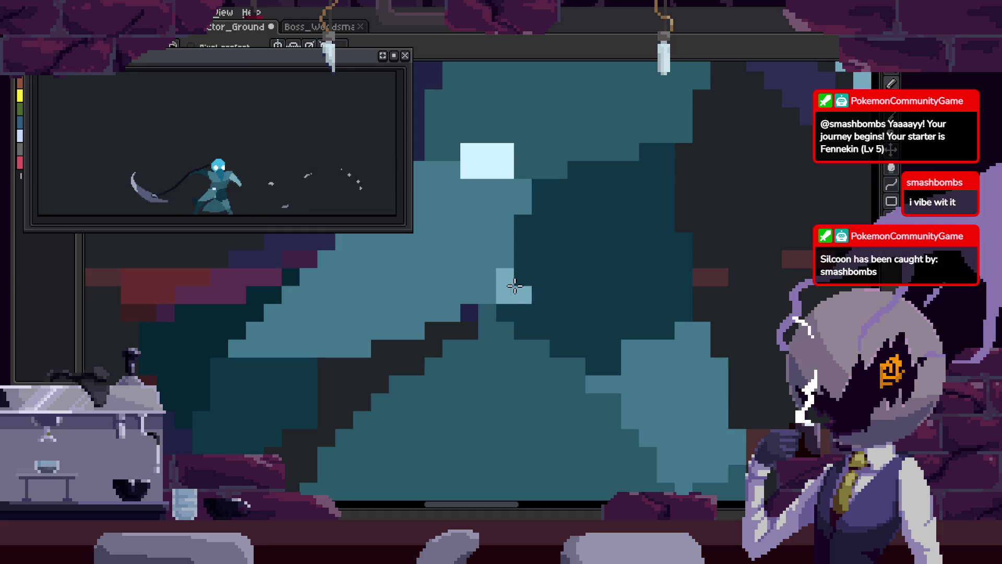
click(635, 272)
scroll(635, 272, down, 1)
scroll(635, 271, up, 1)
key(b)
scroll(601, 303, up, 1)
mouse_move(564, 207)
mouse_down()
mouse_move(593, 167)
mouse_move(594, 324)
mouse_move(621, 382)
mouse_up()
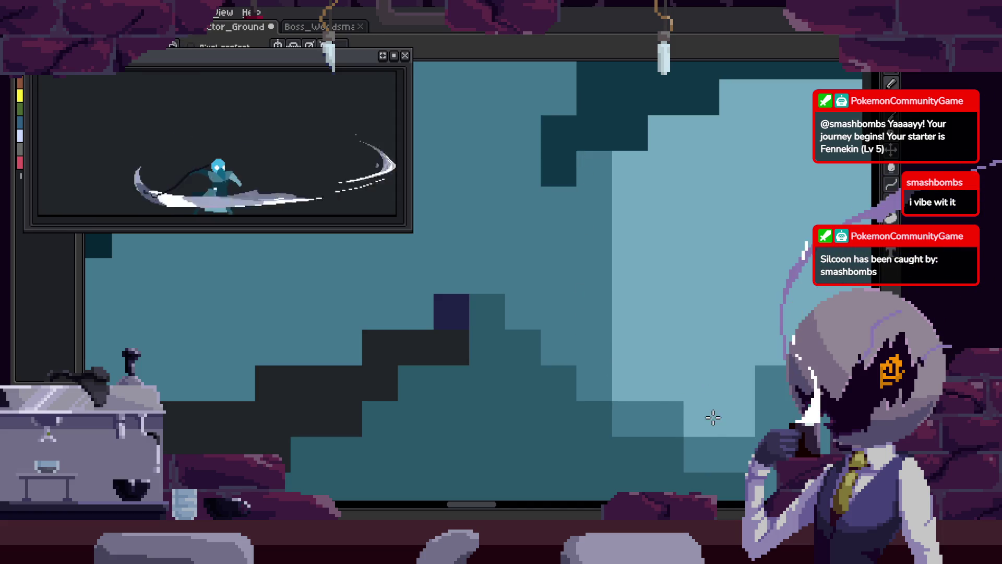
- Lighten several torso shading blocks, add a dark column down the torso, and save
mouse_move(461, 282)
mouse_down()
mouse_move(488, 239)
mouse_move(551, 360)
mouse_up()
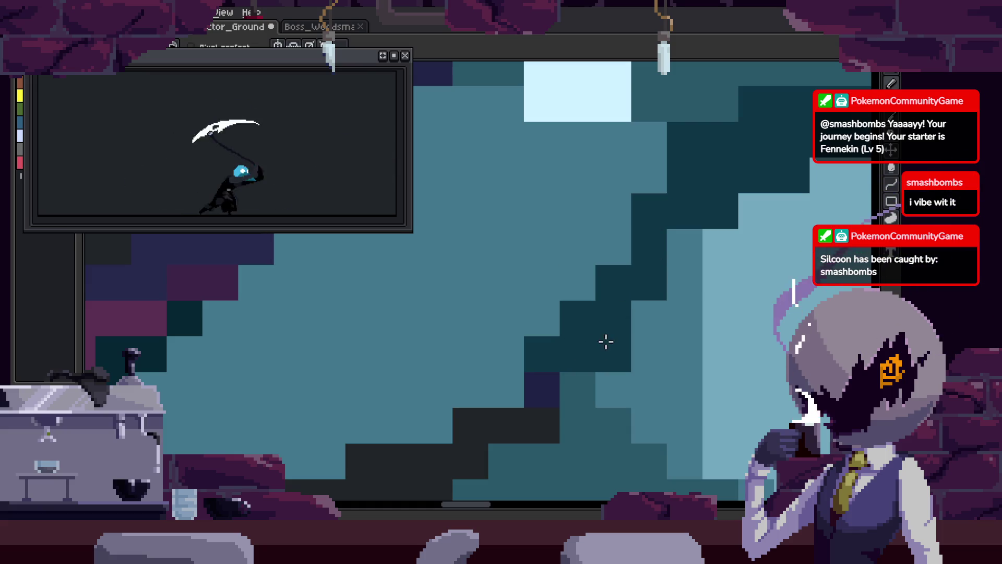
key(ctrl+s)
scroll(609, 338, down, 5)
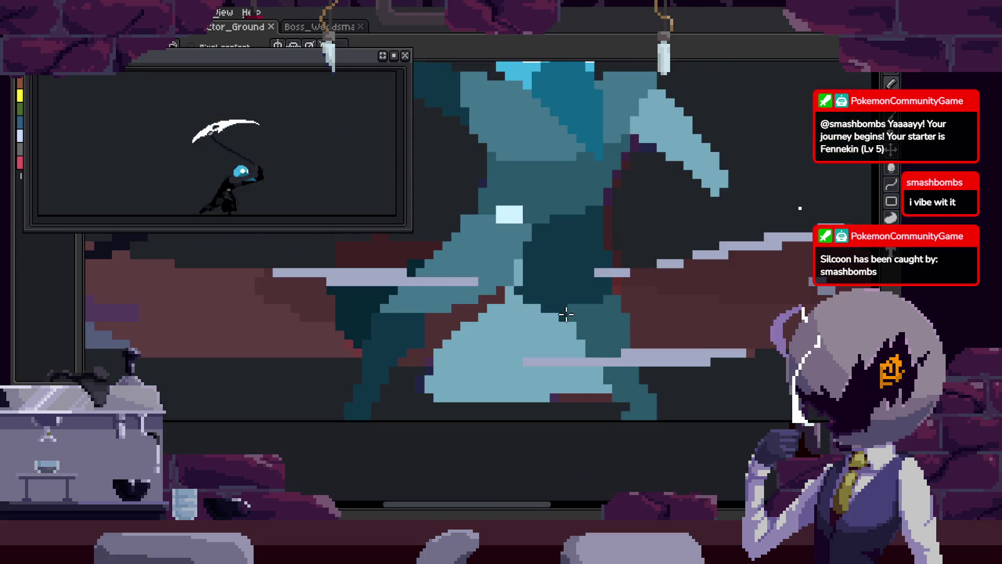
scroll(539, 288, up, 3)
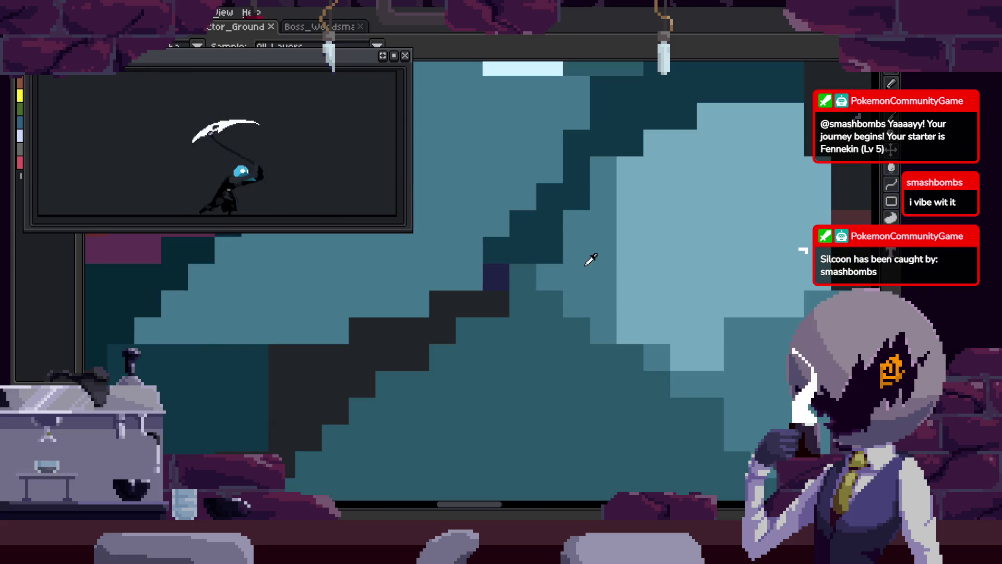
scroll(586, 269, up, 2)
mouse_move(561, 210)
mouse_down()
mouse_move(575, 162)
mouse_move(528, 340)
mouse_up()
mouse_move(546, 105)
mouse_down()
mouse_move(588, 264)
mouse_move(638, 216)
mouse_up()
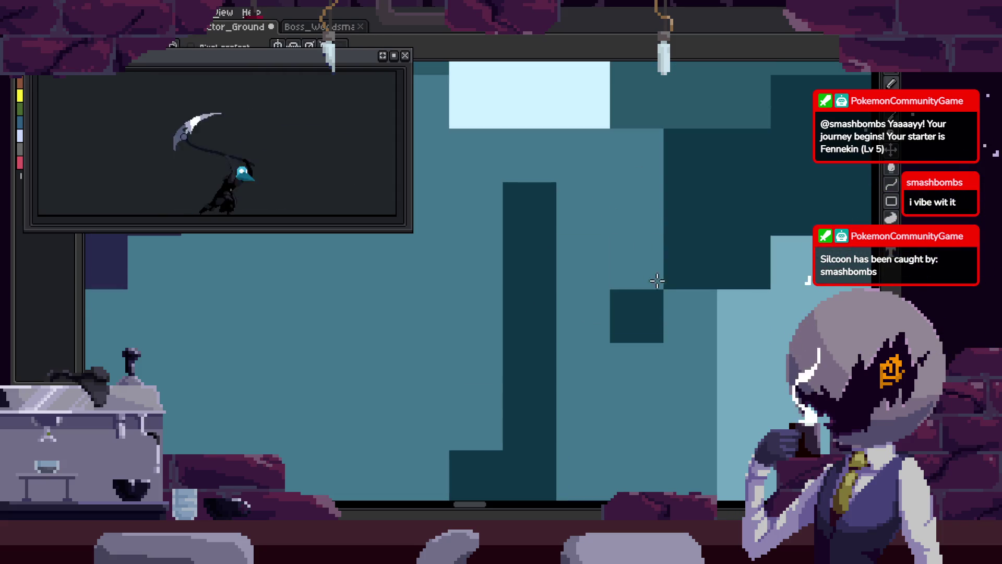
drag(656, 277, 646, 147)
scroll(646, 217, down, 3)
key(ctrl+s)
- On neighbouring frames, paint dark and lighter teal torso pixels and lighten a row of dark pixels
scroll(674, 297, up, 1)
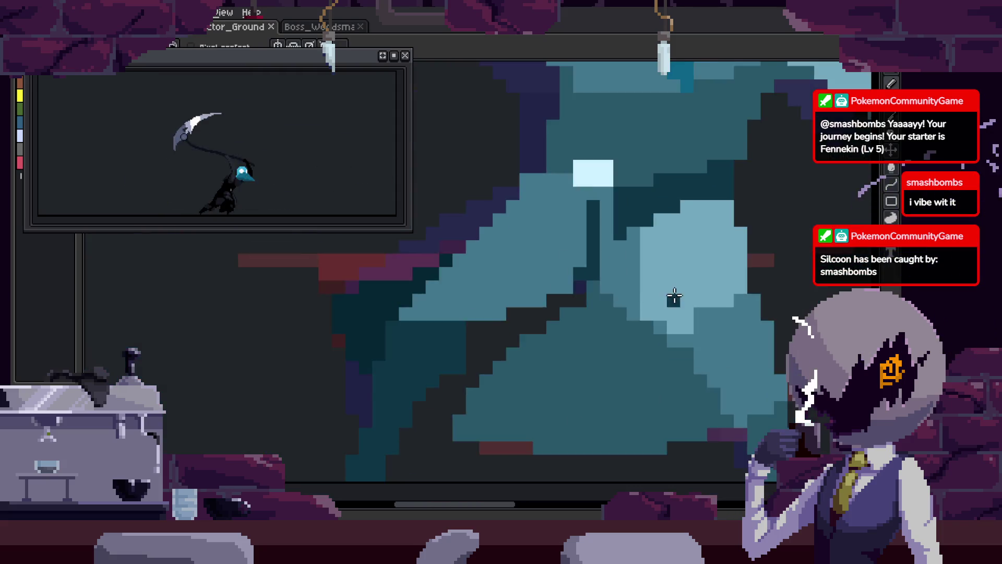
key(Return)
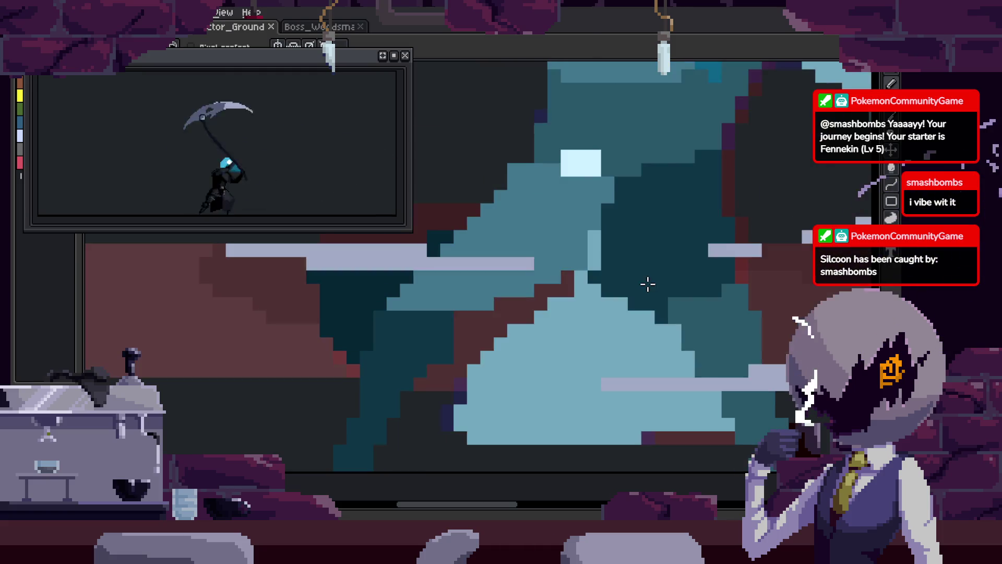
key(ctrl+s)
click(506, 319)
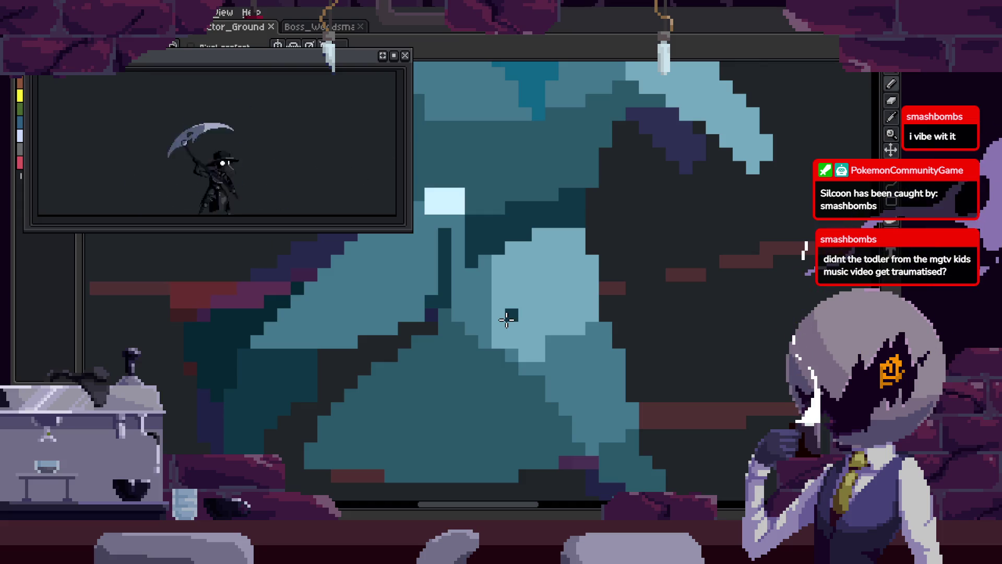
scroll(537, 302, up, 2)
key(i)
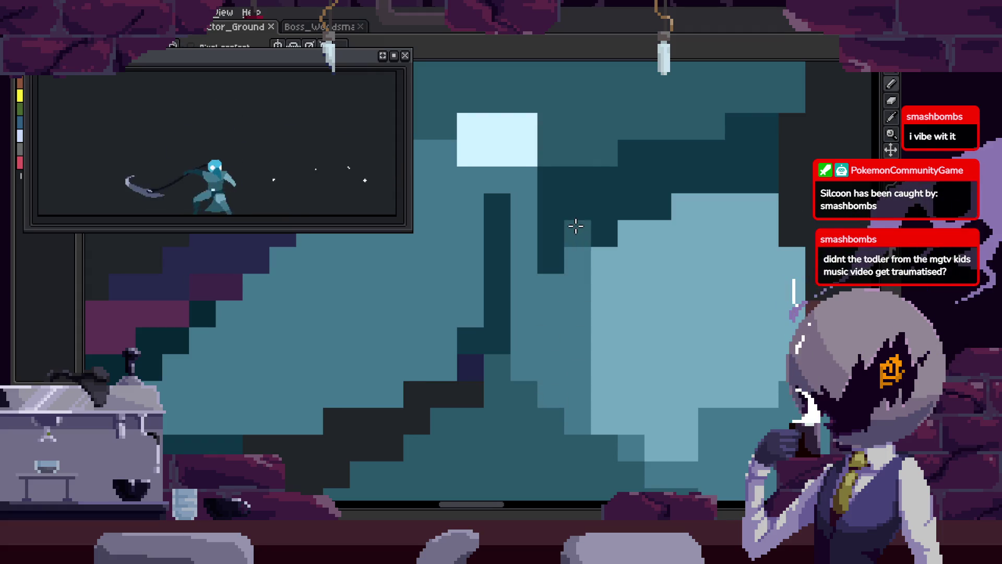
key(b)
mouse_move(578, 203)
mouse_down()
mouse_move(609, 277)
mouse_move(558, 308)
mouse_up()
click(615, 281)
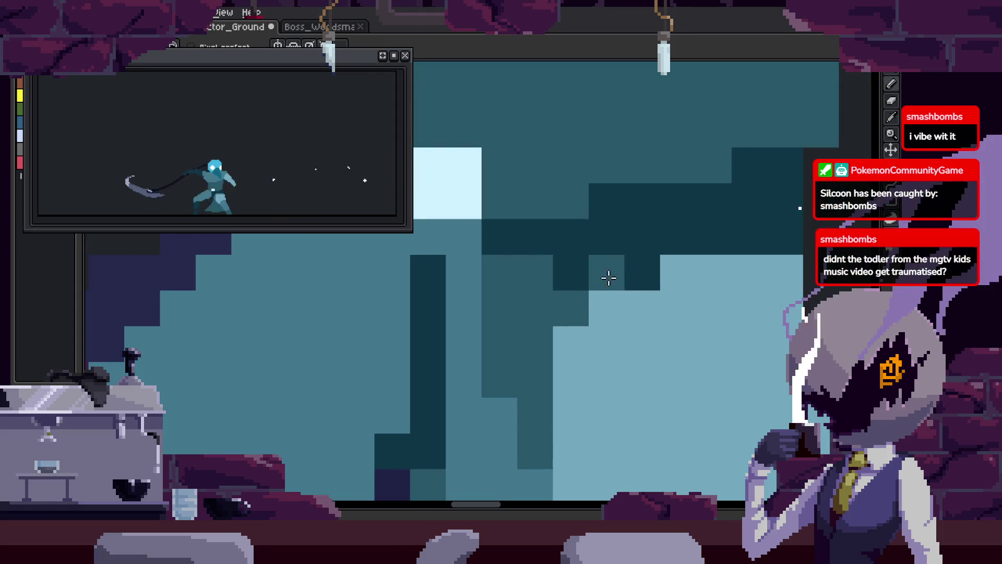
drag(695, 259, 781, 251)
- Save the animation, play it back to review the attack, and save again
scroll(651, 240, down, 2)
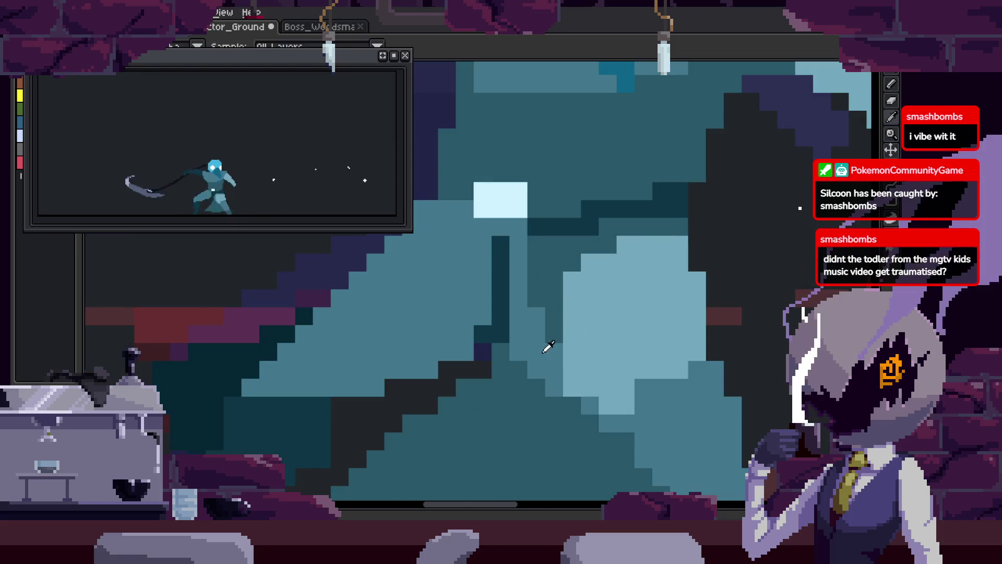
scroll(542, 351, up, 2)
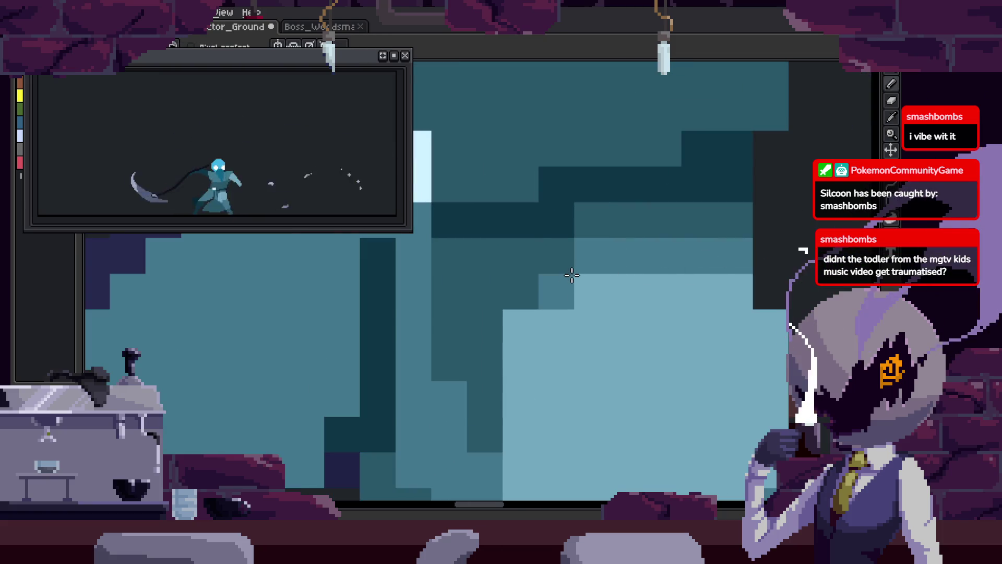
scroll(559, 235, down, 5)
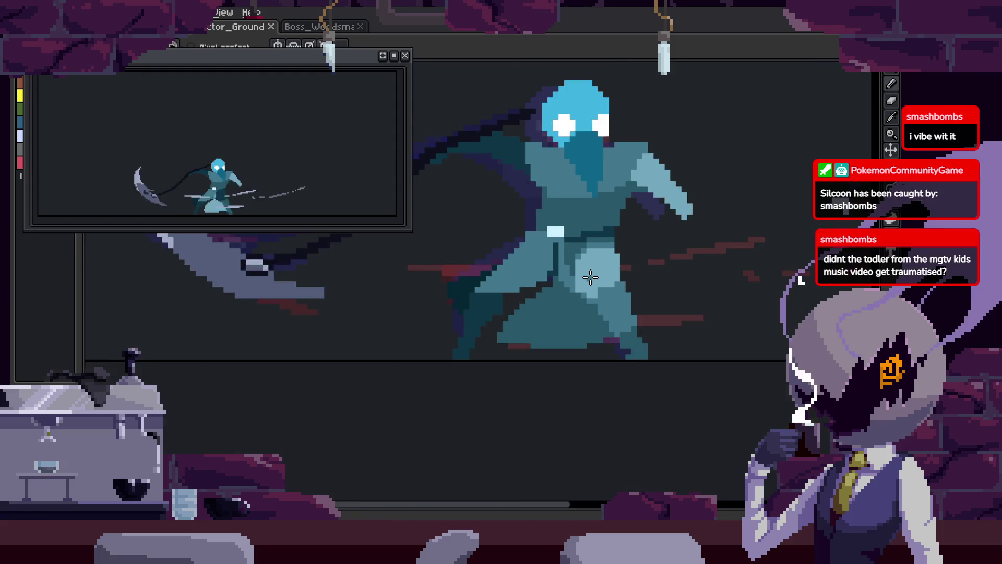
key(ctrl+s)
key(Return)
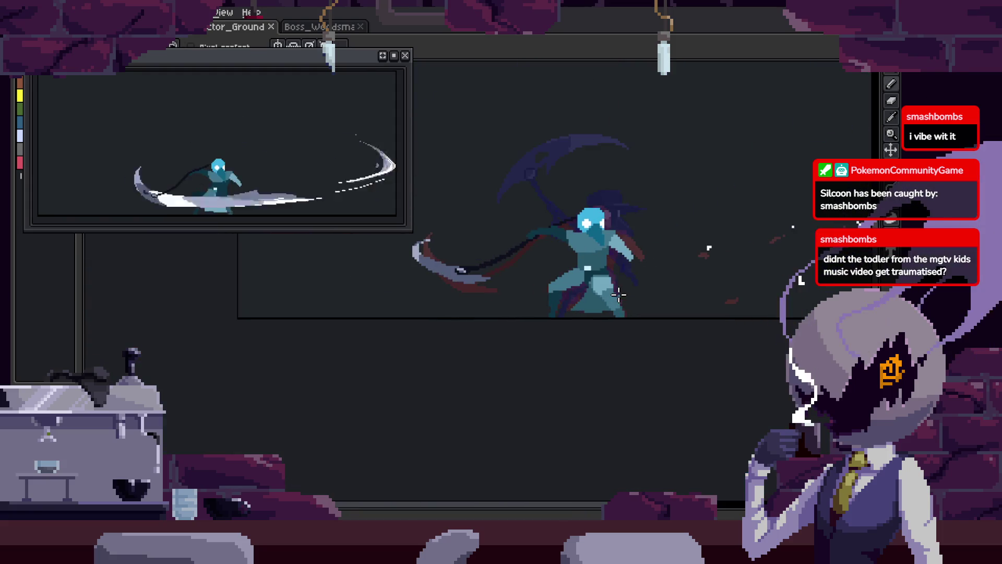
scroll(617, 293, up, 4)
key(ctrl+s)
drag(635, 282, 616, 308)
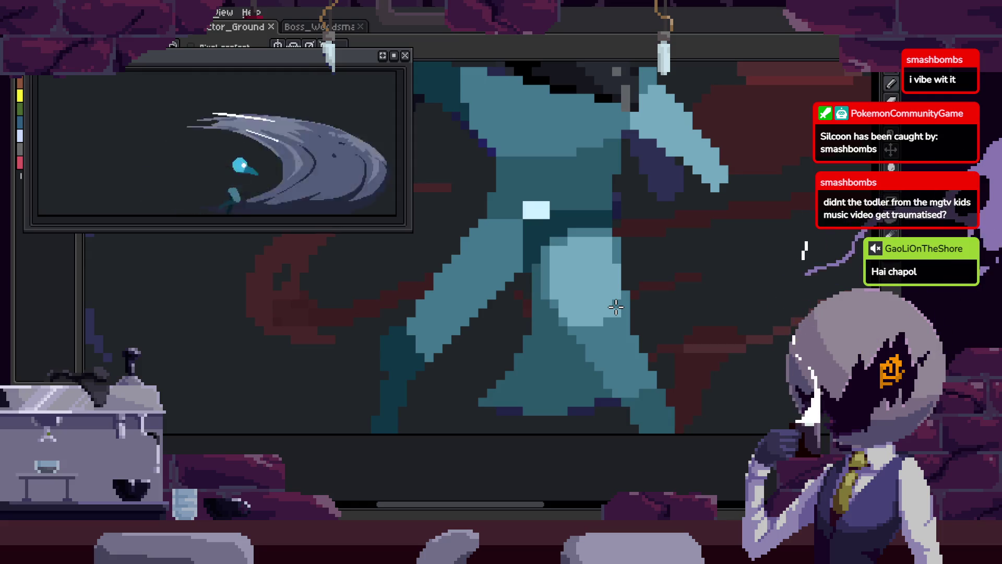
- Paint a dark vertical column and a single dark pixel on the torso
scroll(582, 307, up, 2)
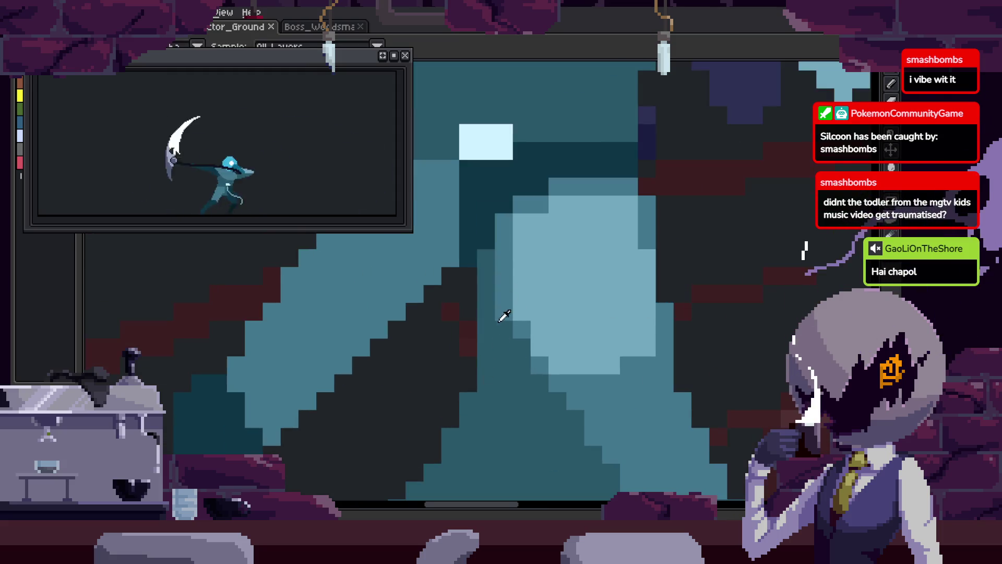
scroll(522, 334, down, 5)
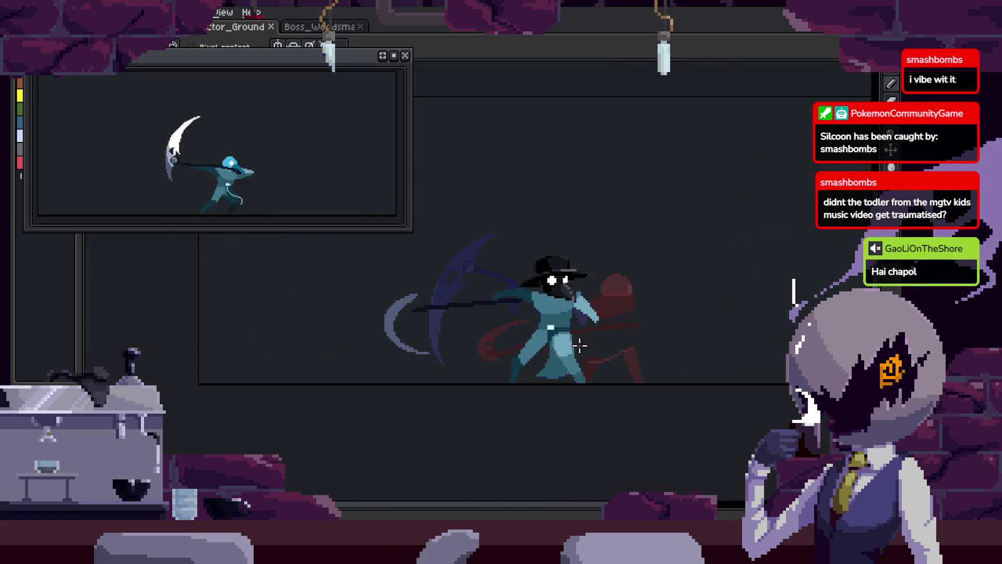
scroll(563, 348, up, 4)
scroll(551, 359, down, 1)
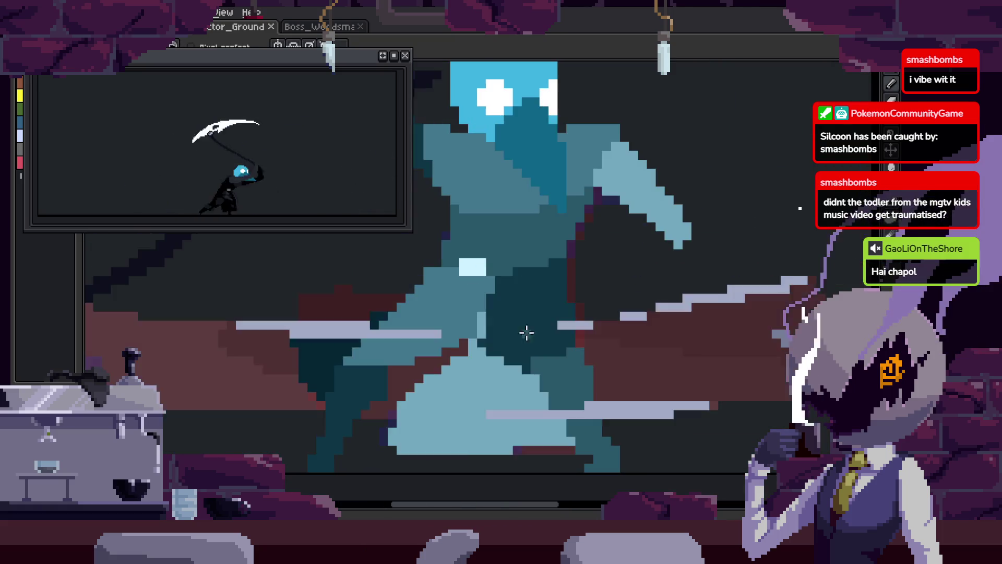
scroll(571, 369, up, 2)
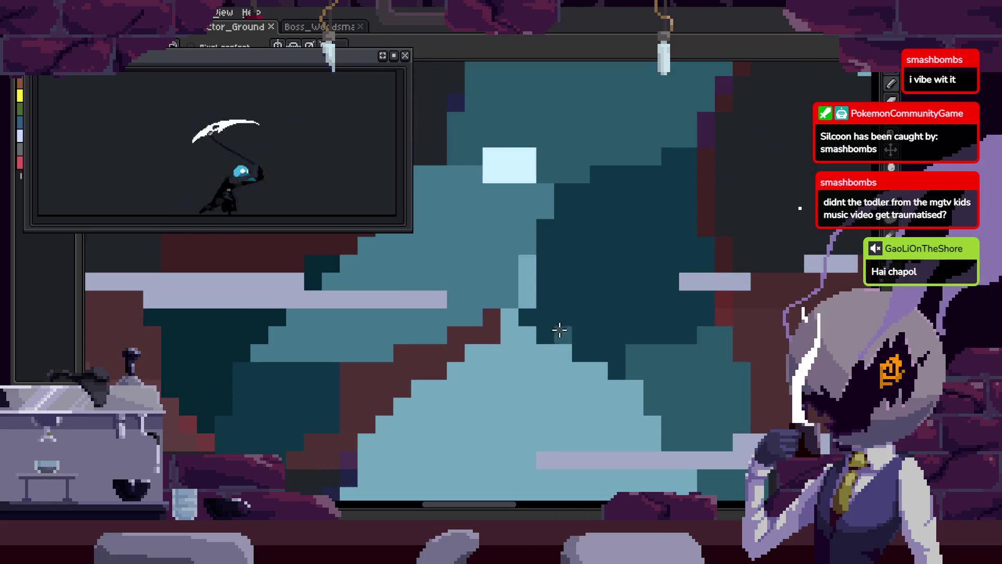
scroll(579, 269, up, 1)
drag(621, 330, 625, 182)
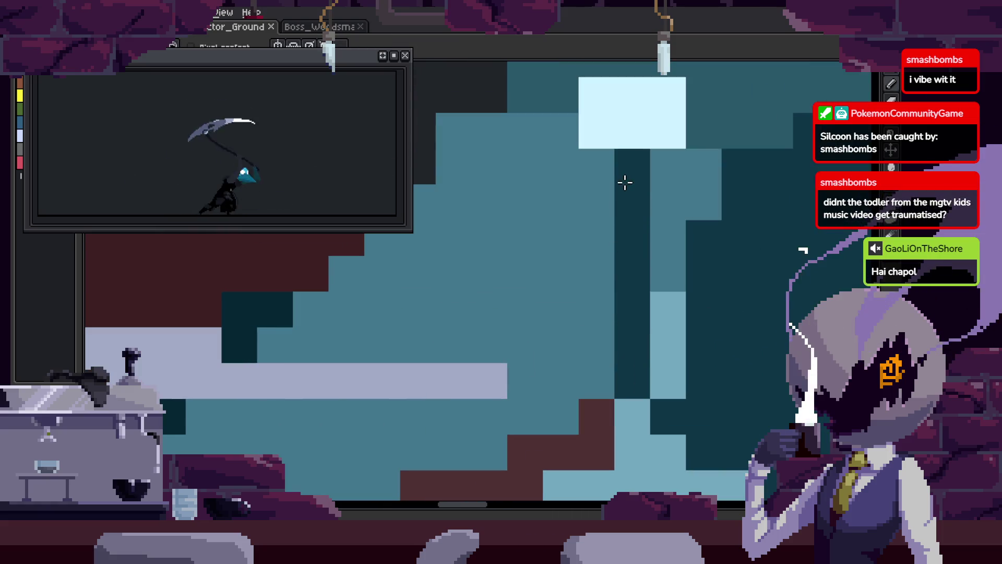
scroll(579, 274, down, 2)
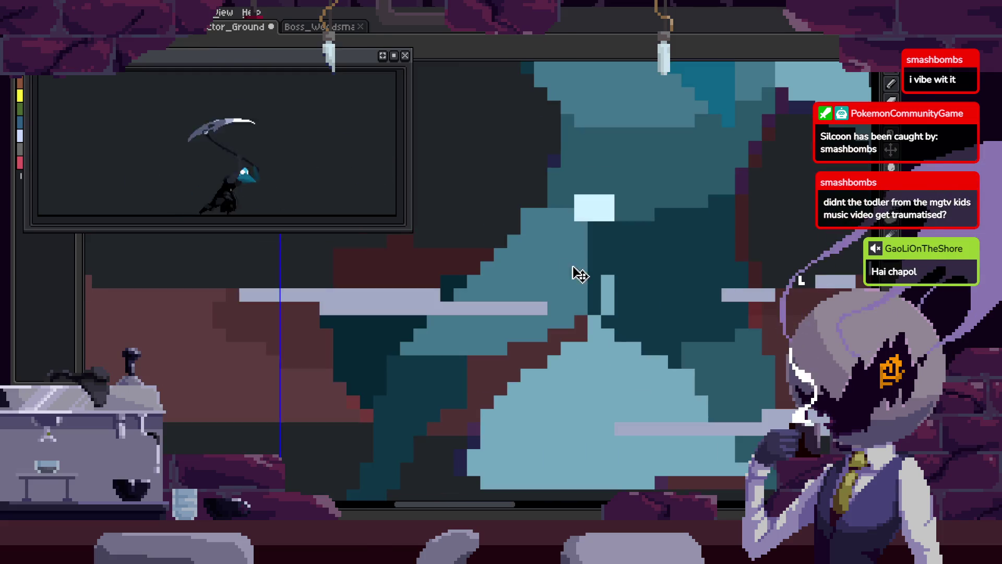
scroll(564, 296, up, 1)
key(period)
key(comma)
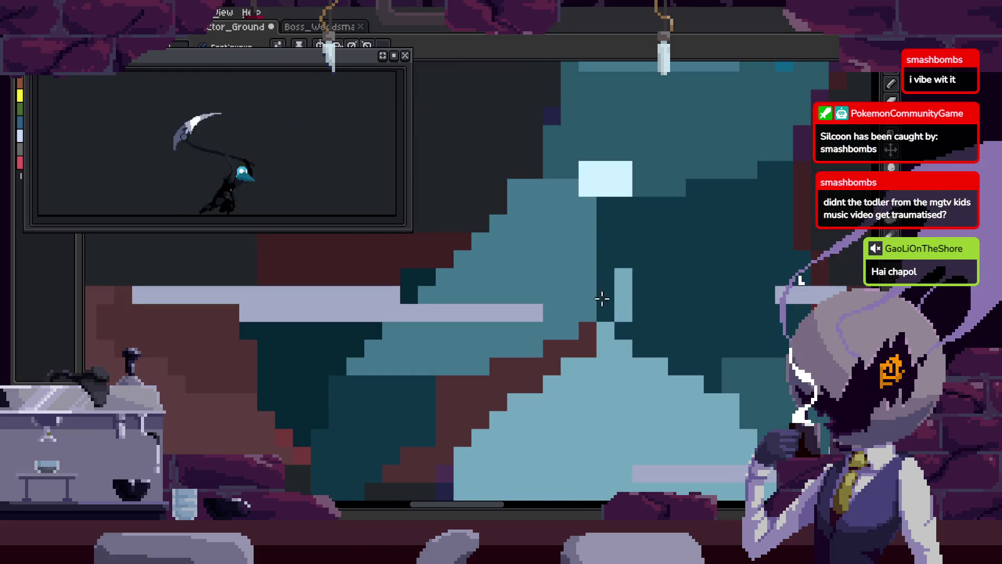
drag(657, 332, 590, 282)
click(558, 351)
drag(709, 350, 651, 289)
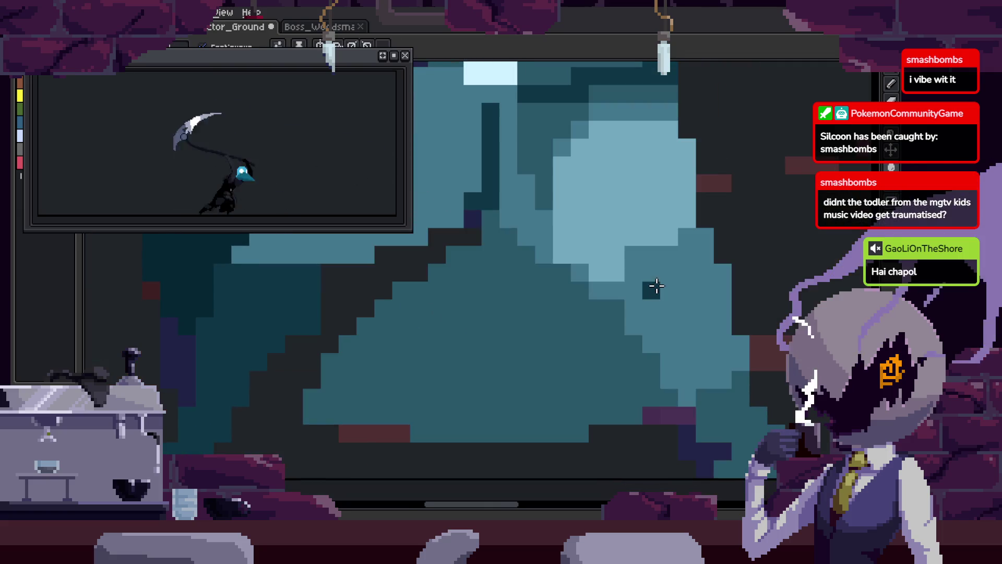
scroll(561, 263, up, 1)
scroll(664, 433, down, 3)
scroll(664, 434, right, 3)
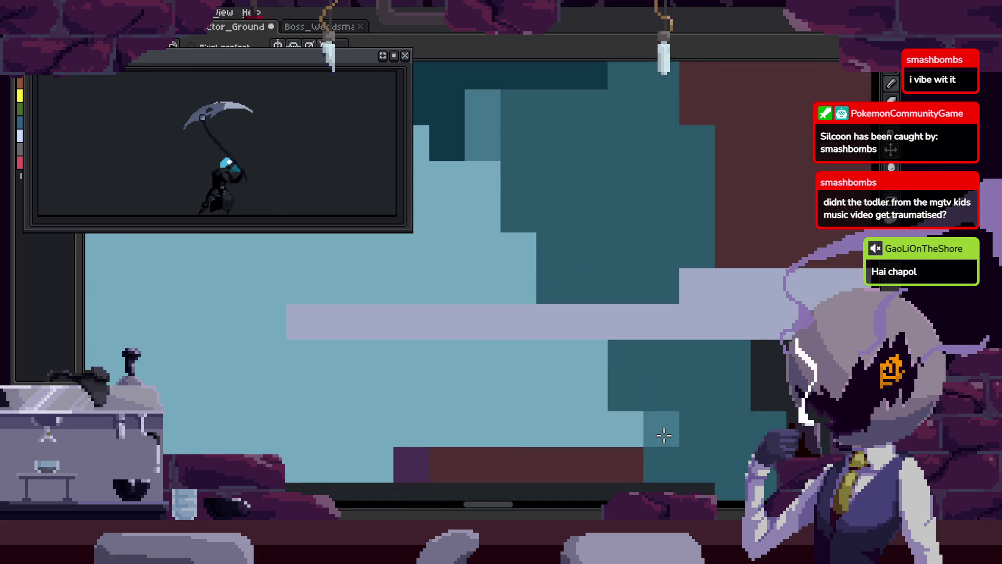
- Fill the dark-teal torso area lighter teal and refill the light-teal area medium teal, undoing one trial fill
key(g)
click(636, 237)
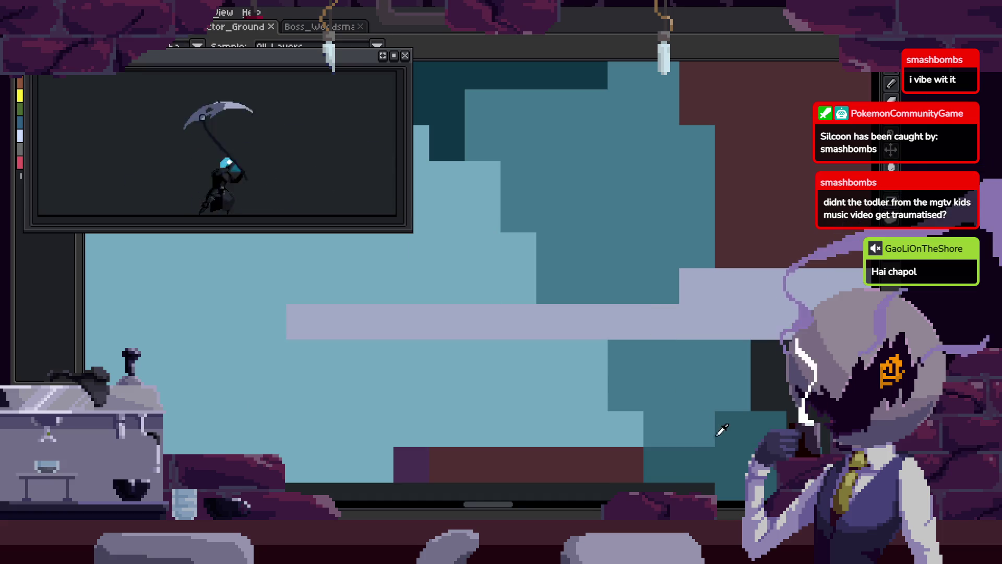
click(723, 431)
scroll(724, 431, down, 1)
click(533, 389)
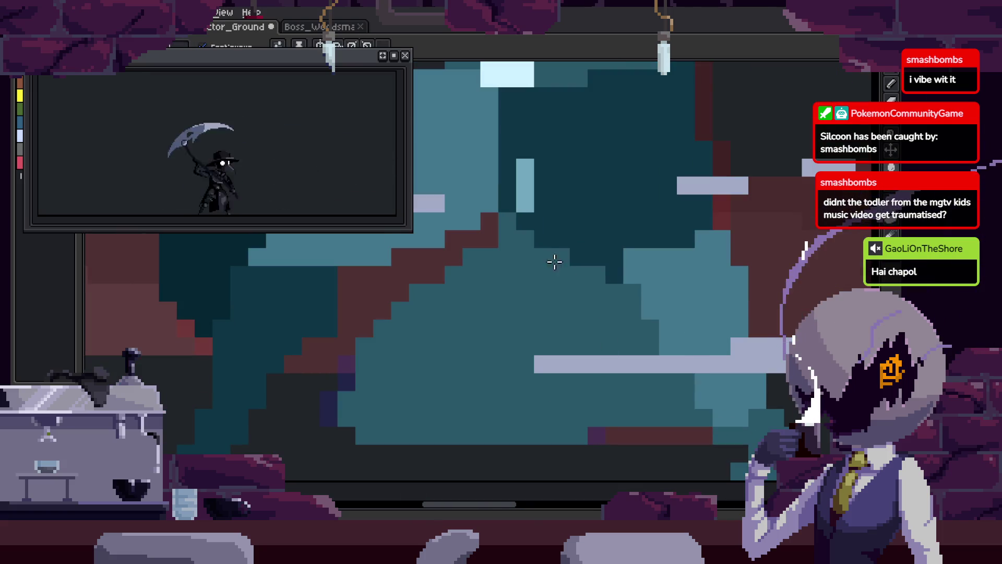
key(i)
scroll(657, 308, up, 1)
click(635, 241)
key(b)
key(ctrl+z)
scroll(581, 208, up, 2)
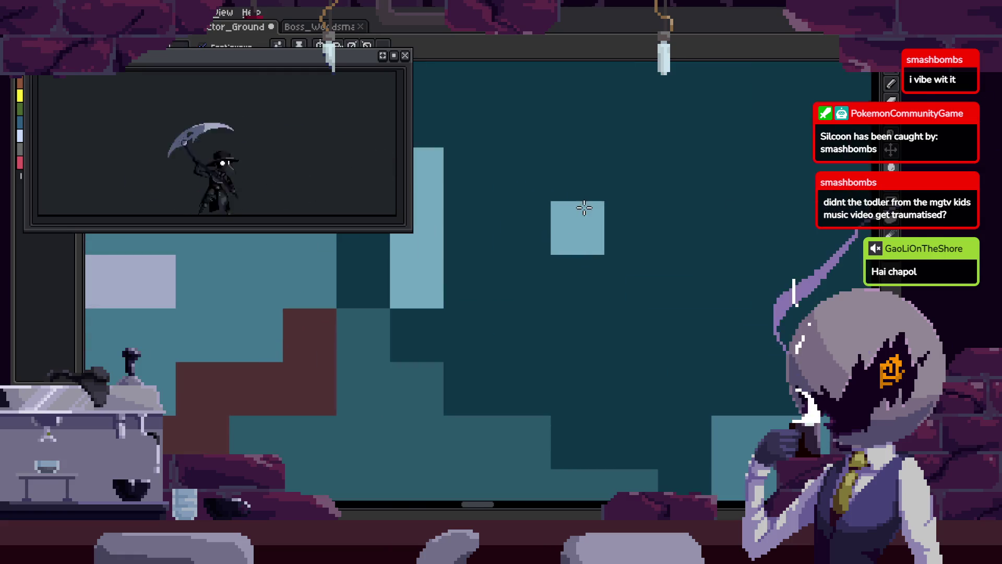
- Draw a light-teal staircase edge on the torso and fill its enclosed area light teal
drag(470, 258, 654, 177)
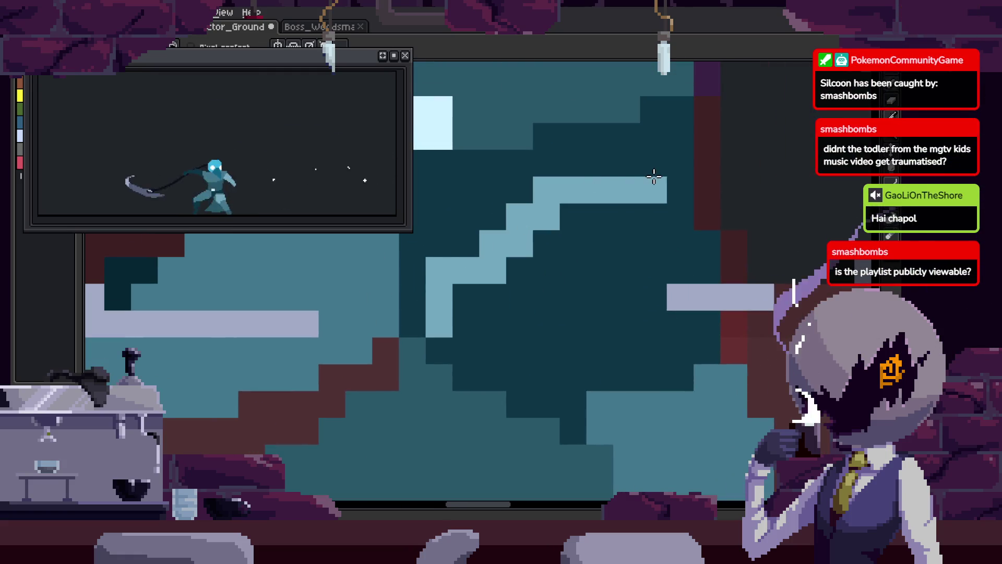
drag(512, 246, 575, 378)
key(g)
click(635, 343)
scroll(635, 323, down, 3)
- Sample a torso colour, paint new dark pixels and light pixels along the shading edge, and save
key(i)
click(628, 239)
key(b)
click(586, 189)
scroll(642, 277, up, 3)
drag(642, 277, 569, 187)
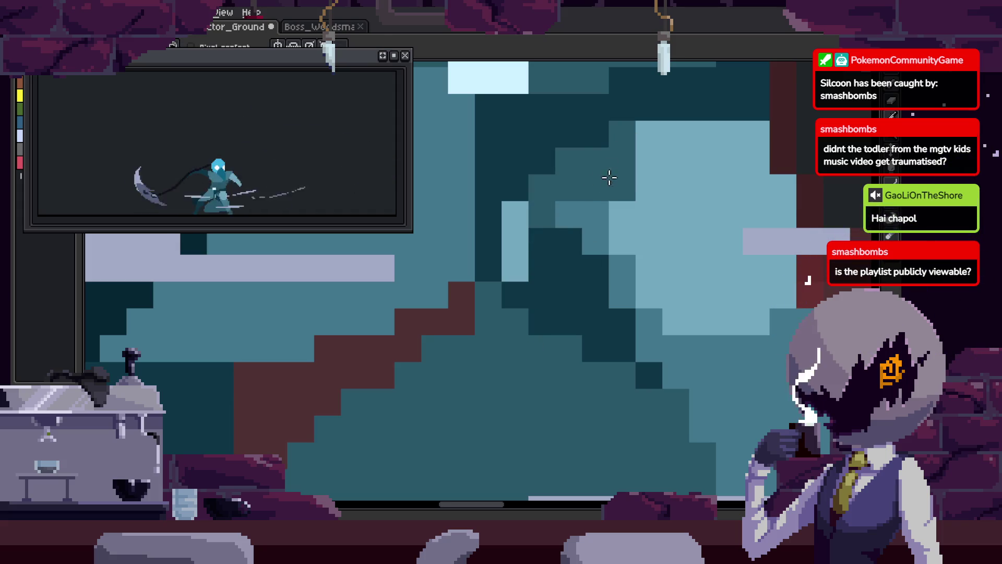
scroll(578, 188, up, 2)
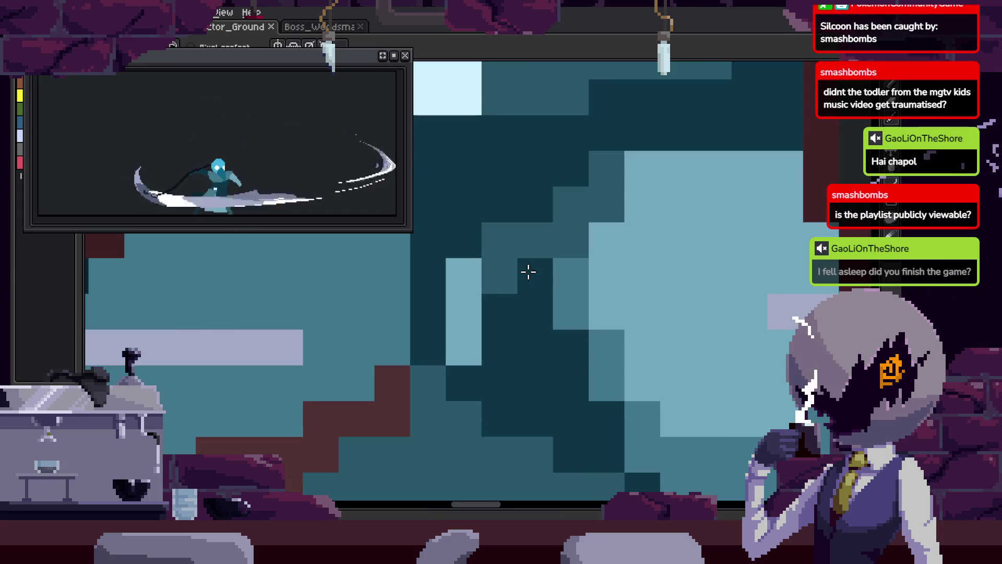
key(i)
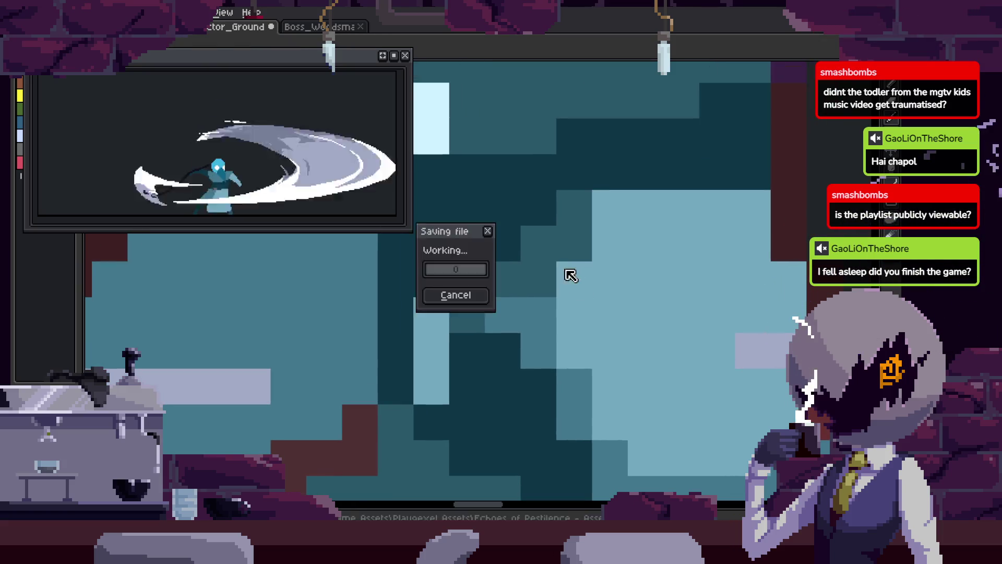
- Add dark-teal shading pixels across the torso, then play the animation to check them
key(i)
click(615, 298)
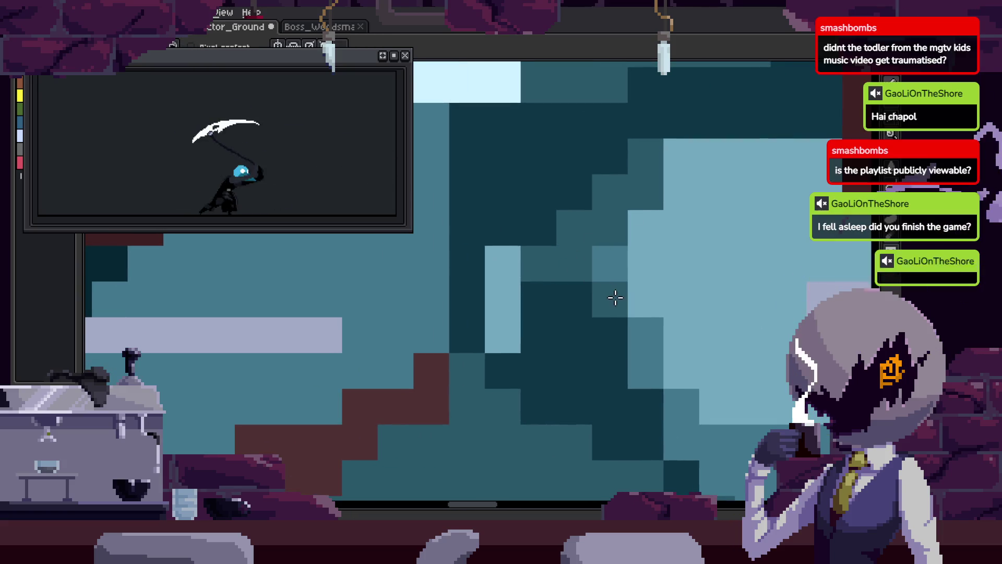
drag(687, 195, 566, 230)
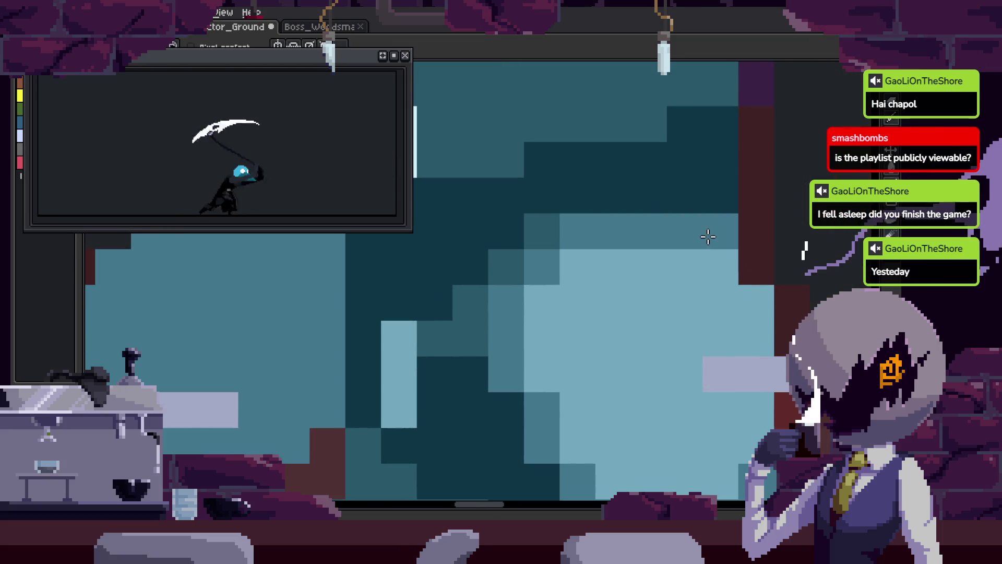
drag(707, 233, 683, 234)
drag(632, 280, 623, 210)
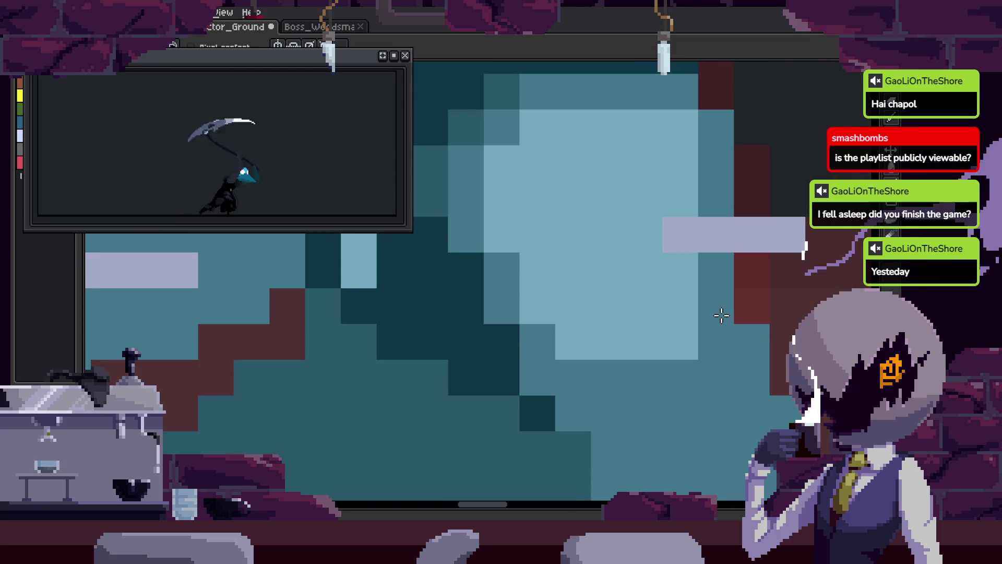
click(622, 210)
key(Return)
scroll(624, 304, down, 2)
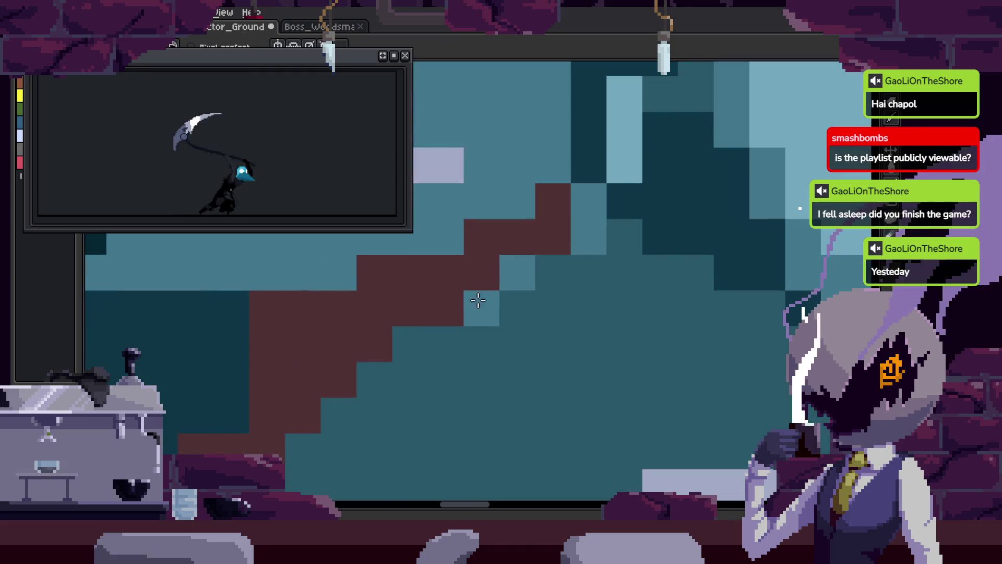
scroll(504, 318, up, 2)
- Sample the light teal from the torso, paint a light-teal shading pixel, and save
drag(503, 318, 532, 278)
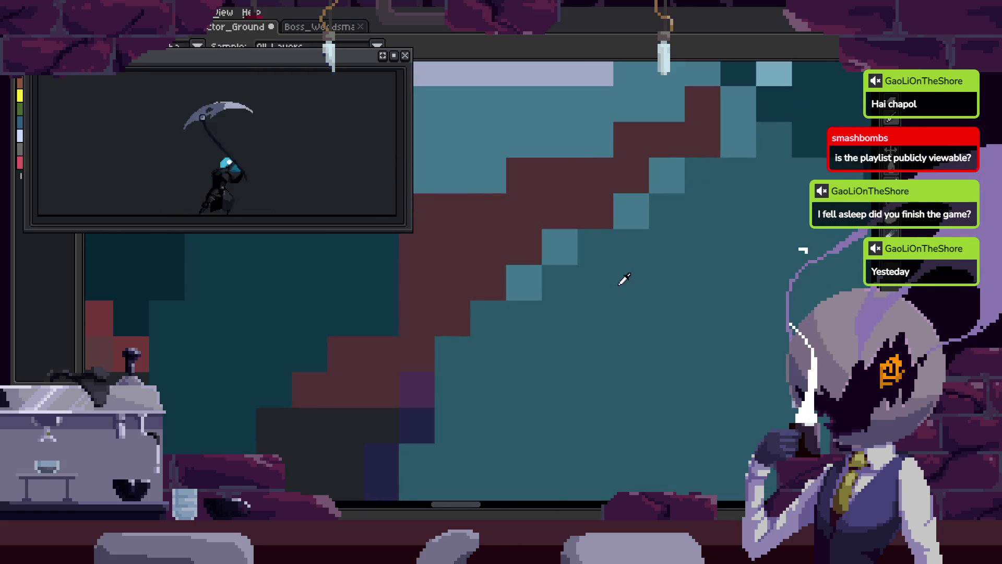
key(i)
click(643, 218)
click(595, 259)
key(ctrl+s)
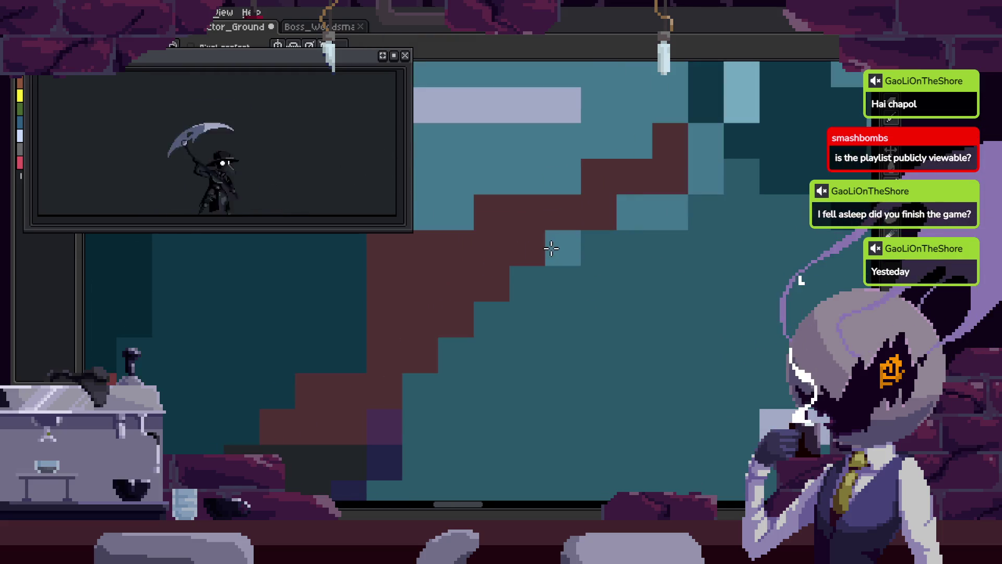
- Touch up more teal shading pixels across the torso
scroll(709, 268, down, 4)
scroll(715, 295, down, 2)
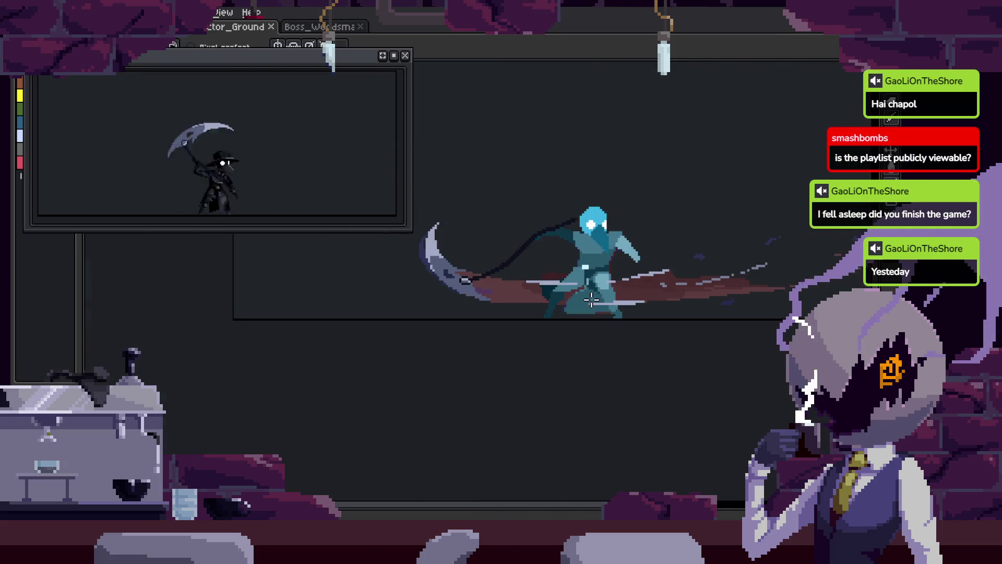
scroll(582, 268, up, 5)
scroll(566, 266, down, 2)
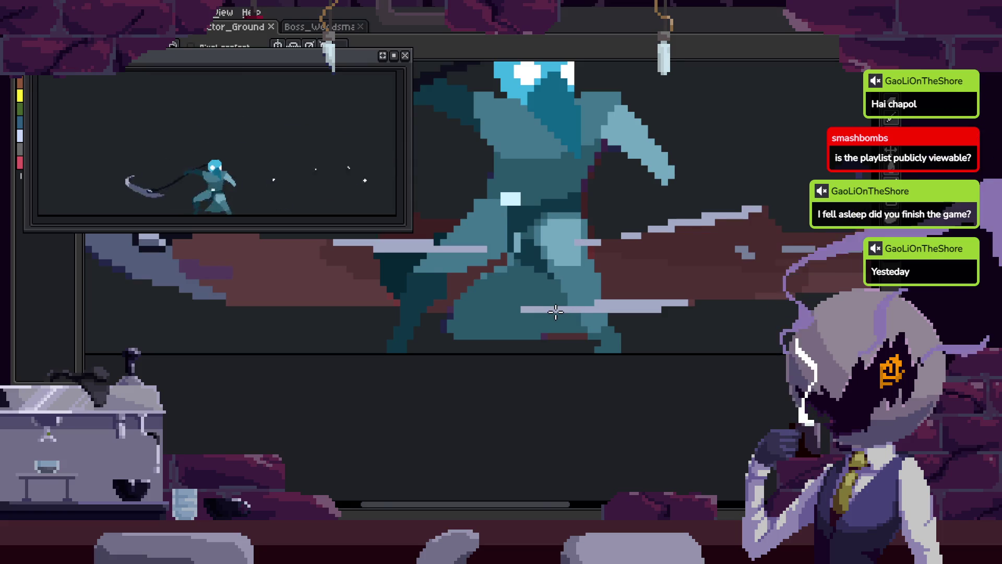
scroll(556, 312, up, 3)
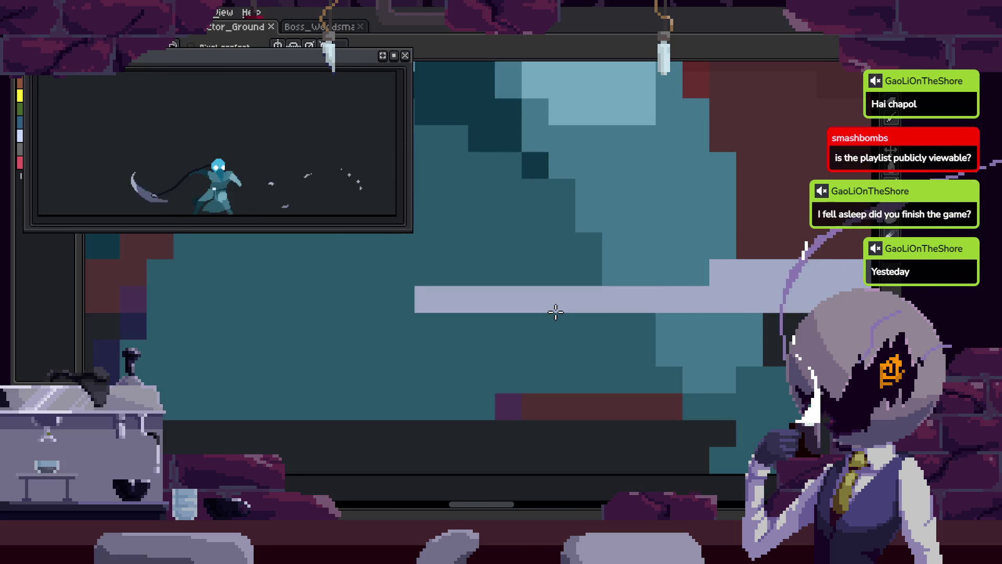
drag(556, 312, 649, 342)
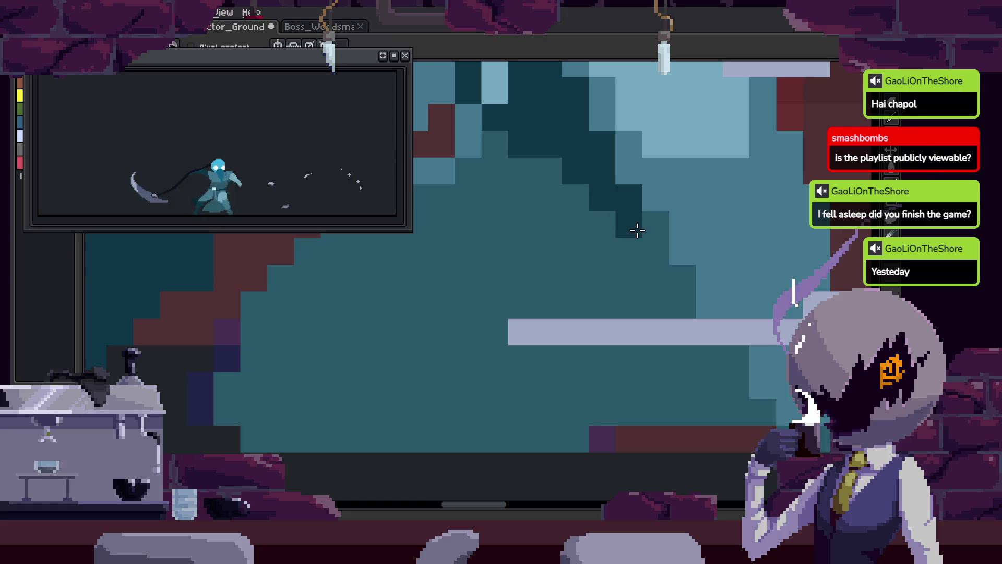
scroll(632, 235, down, 2)
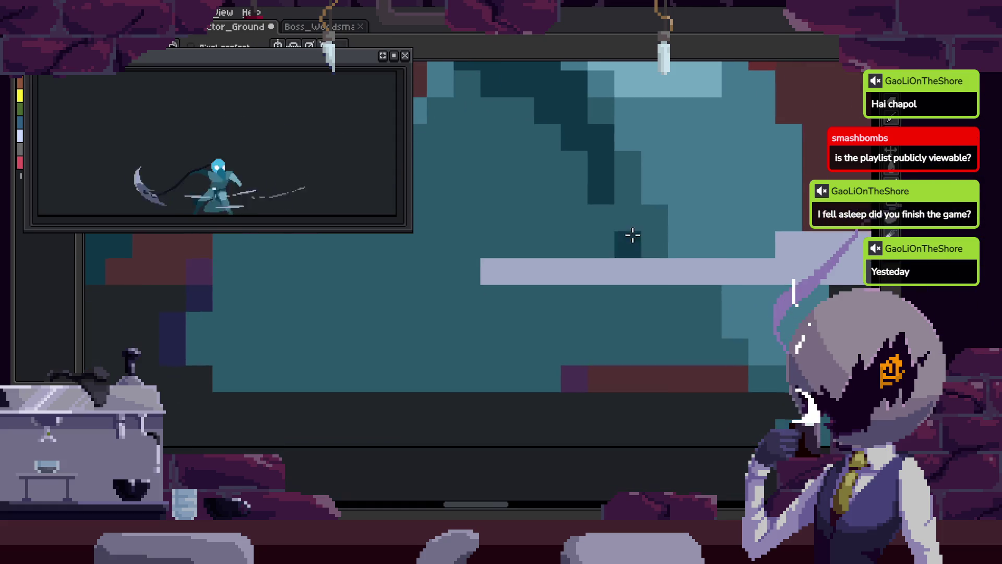
drag(645, 245, 616, 277)
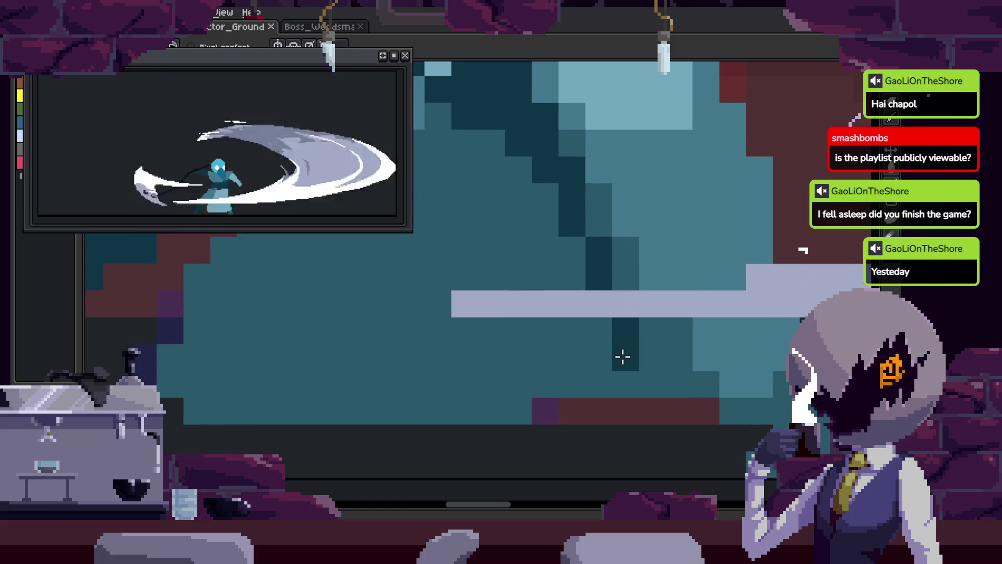
drag(548, 259, 621, 337)
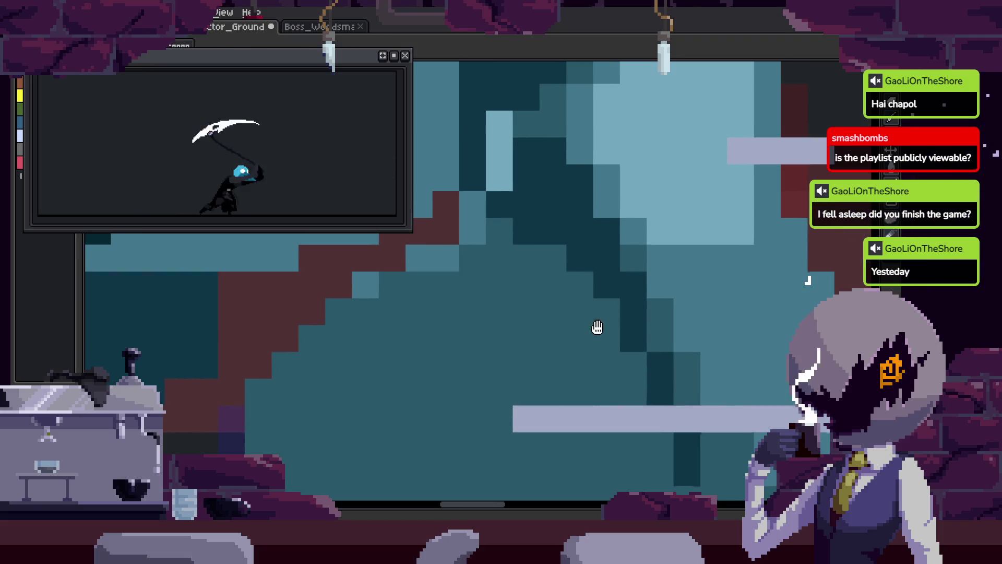
scroll(541, 300, down, 5)
- Save, then compare the slash frame against its neighbouring animation frames
key(ctrl+s)
key(Right)
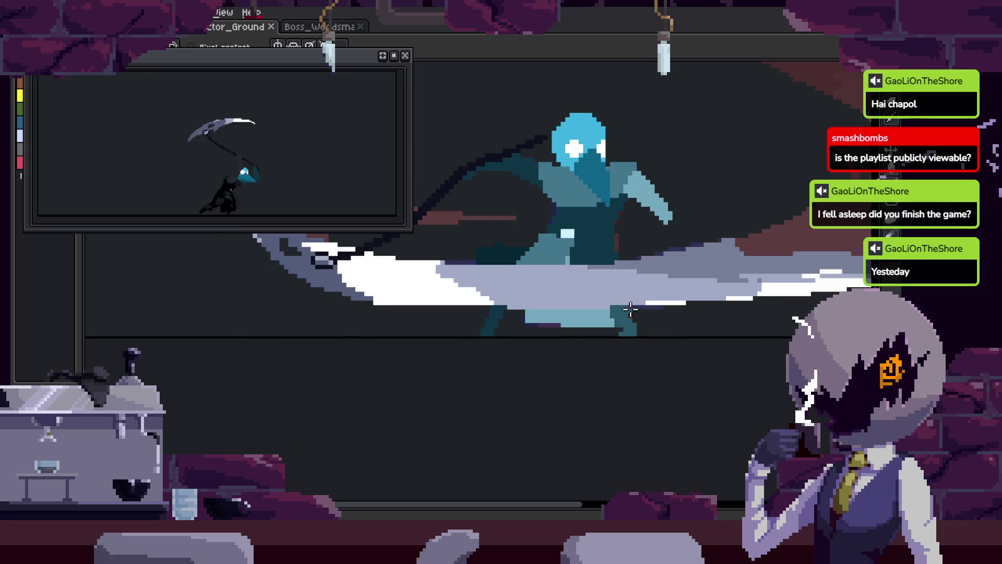
key(Left)
key(Right)
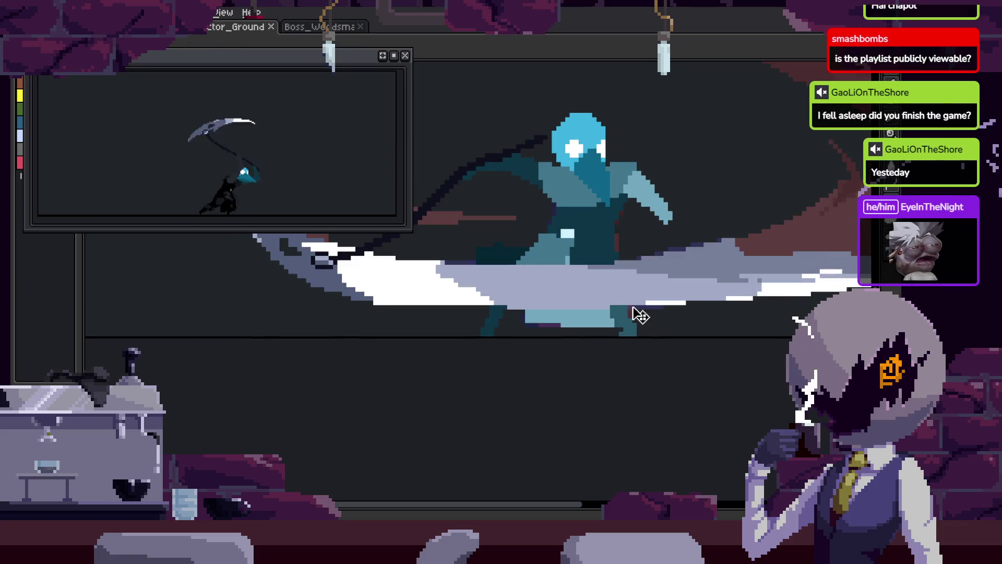
key(Left)
key(Right)
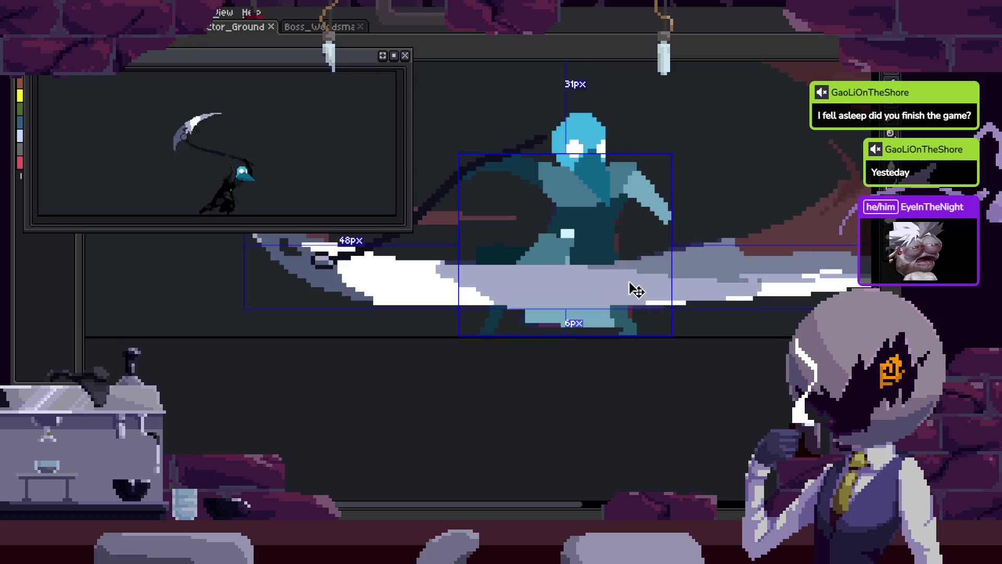
scroll(654, 313, up, 1)
scroll(654, 312, right, 2)
key(ctrl+s)
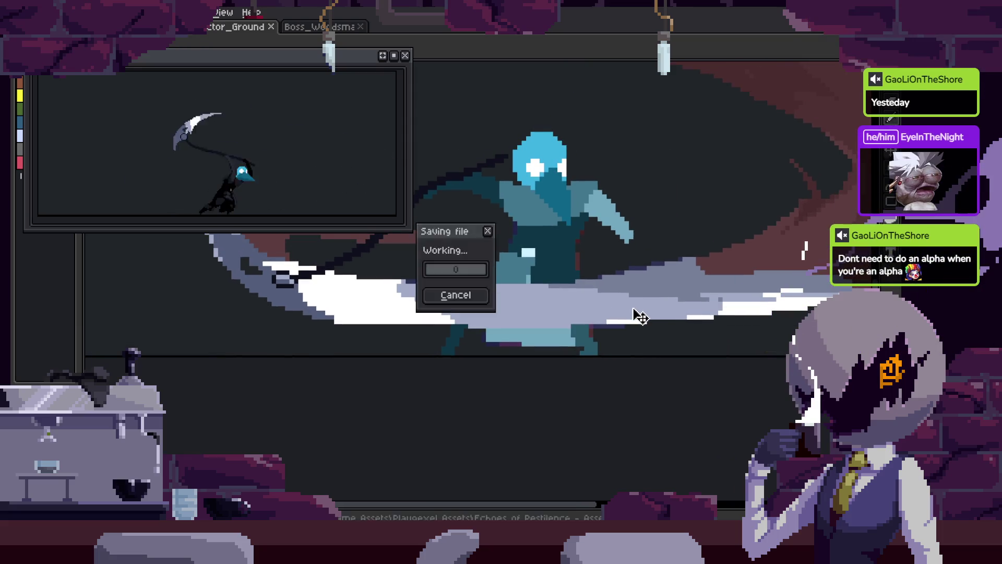
scroll(640, 316, up, 1)
drag(634, 314, 743, 345)
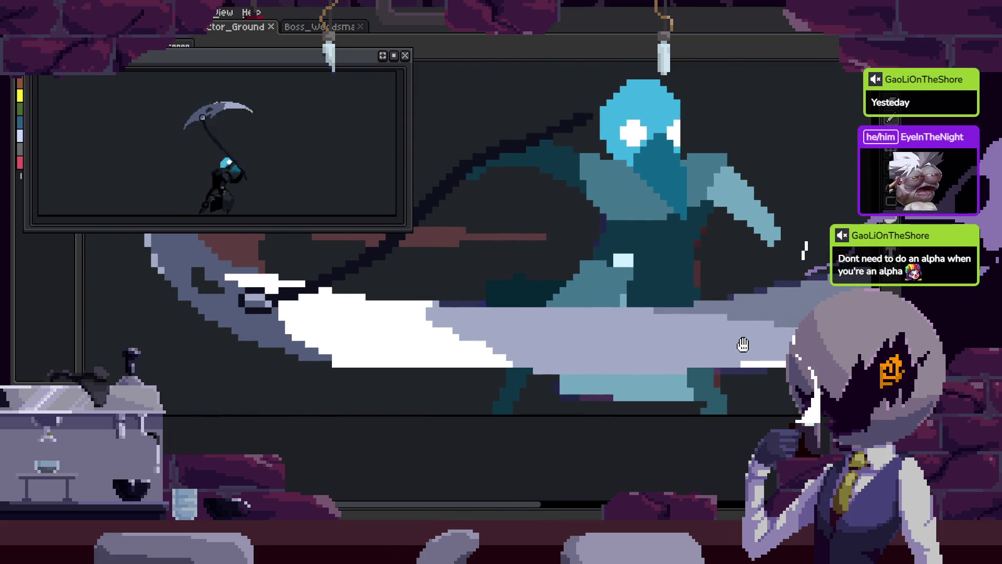
- On the next frame, bucket-fill the mid-teal torso region lighter and save
key(Right)
scroll(731, 350, down, 1)
scroll(674, 347, up, 3)
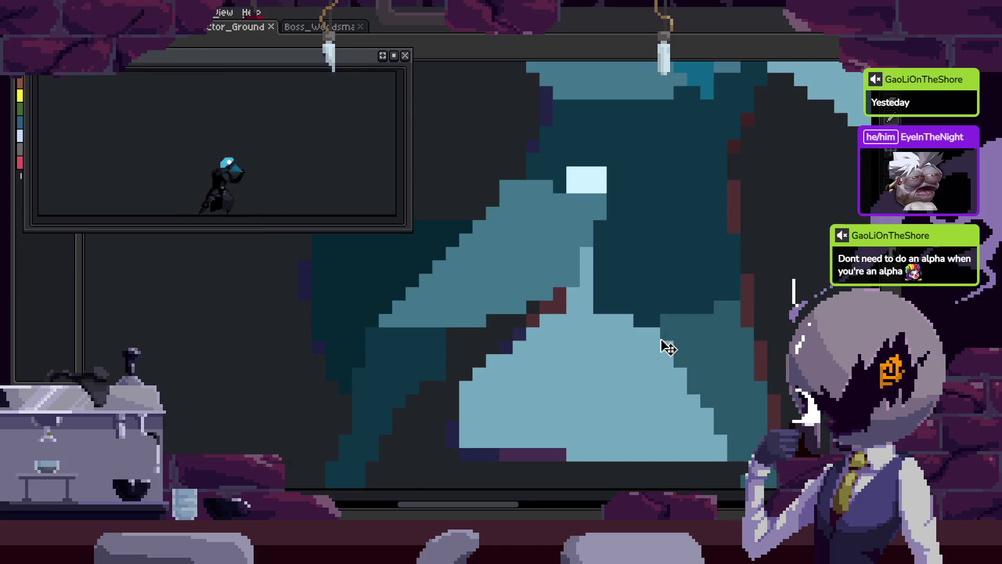
mouse_move(712, 359)
mouse_down()
mouse_move(710, 368)
mouse_move(704, 351)
mouse_up()
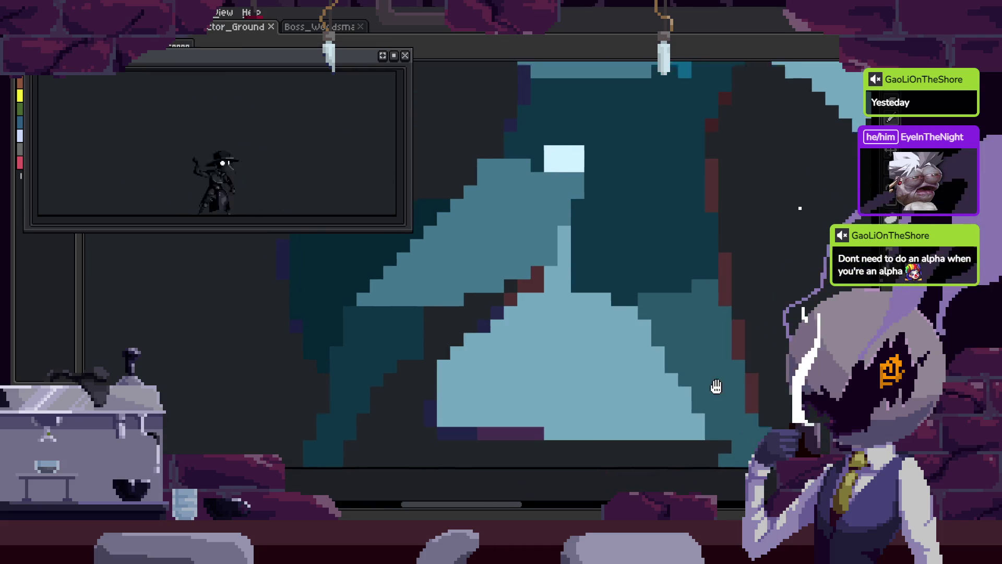
scroll(687, 373, up, 2)
scroll(652, 365, down, 2)
scroll(653, 349, up, 1)
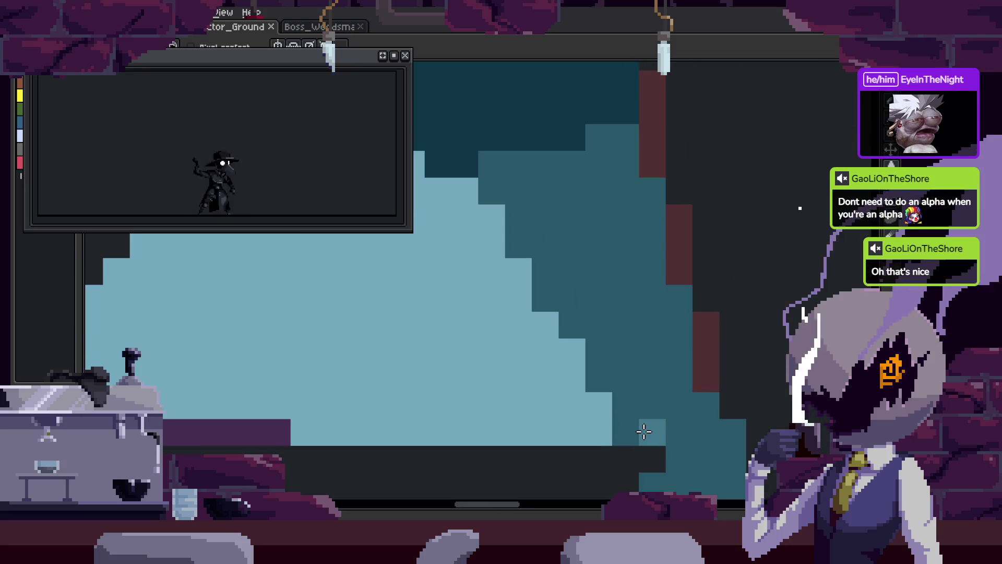
key(g)
click(667, 350)
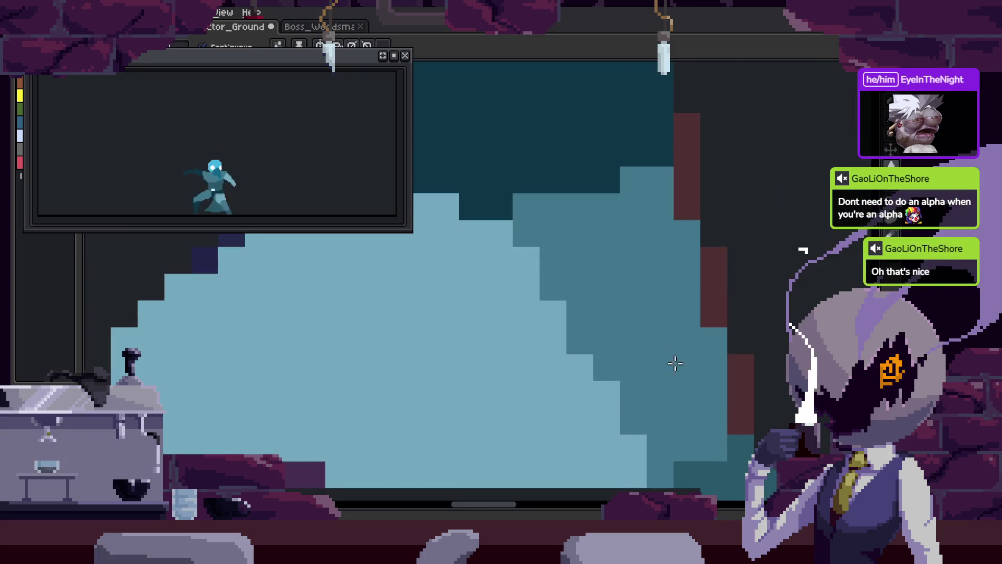
key(ctrl+s)
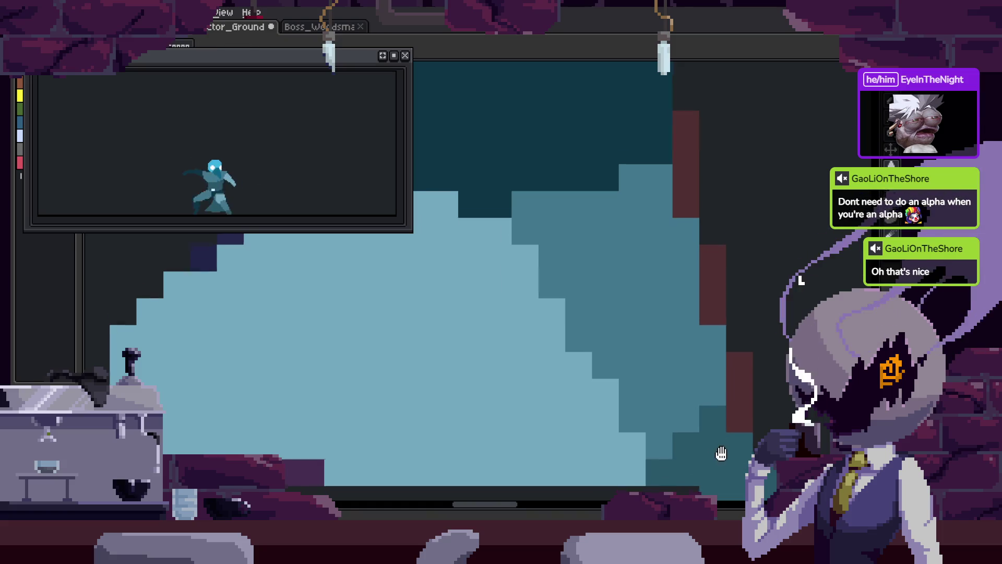
- Fill the right and lower light torso areas darker teal, undoing a mistaken light-teal fill
scroll(663, 298, down, 3)
drag(662, 302, 681, 316)
click(658, 295)
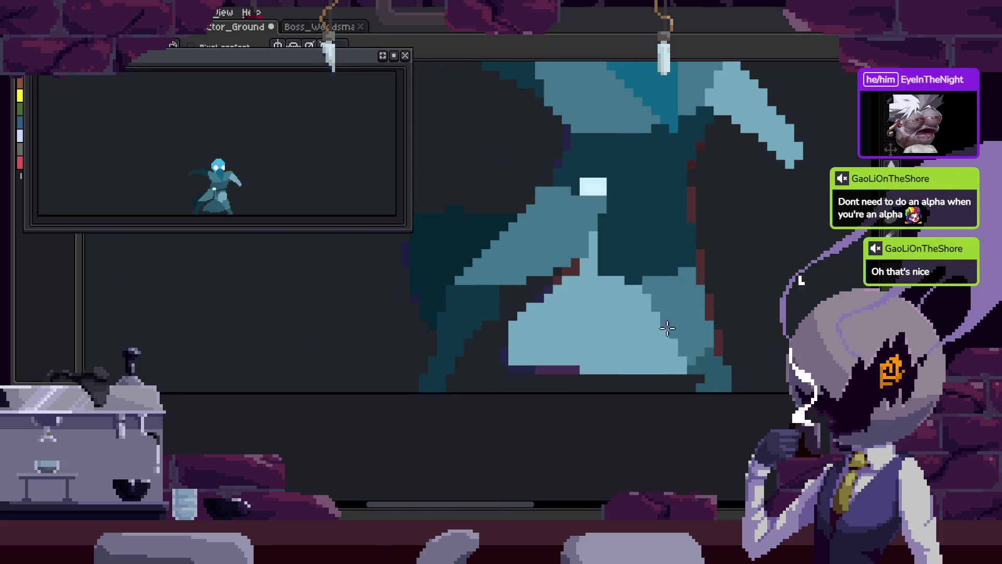
click(607, 332)
scroll(621, 280, up, 2)
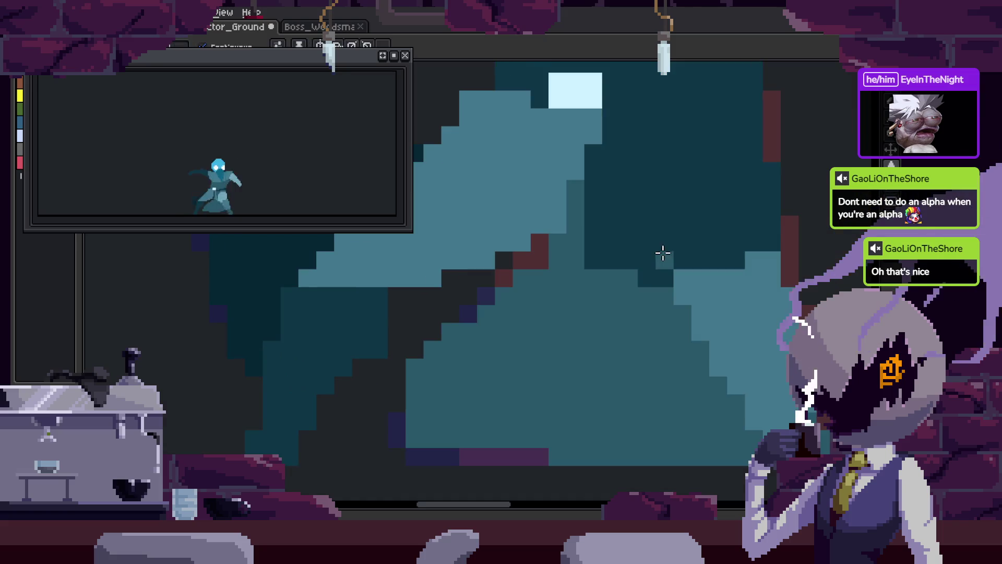
drag(664, 217, 660, 256)
click(660, 256)
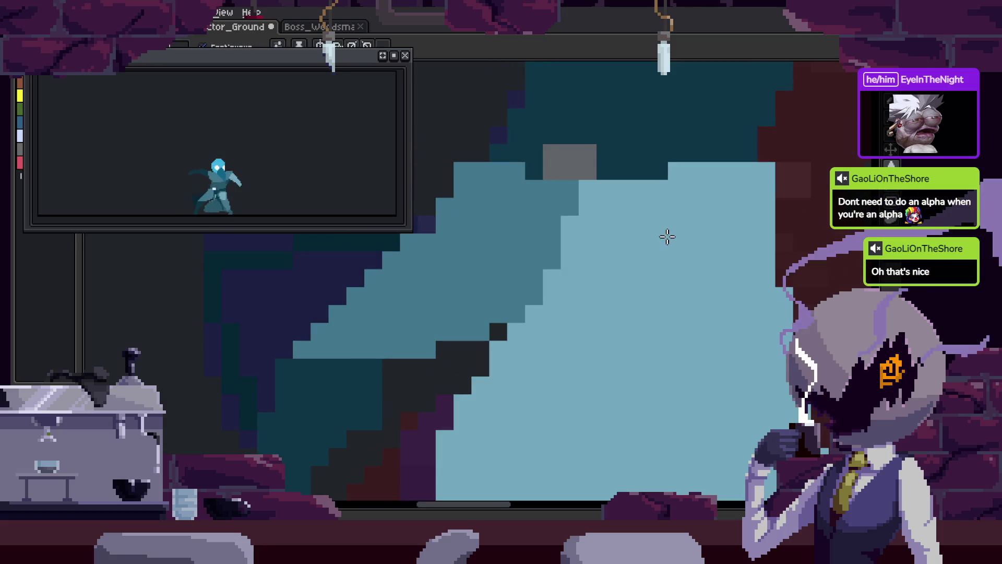
key(ctrl+z)
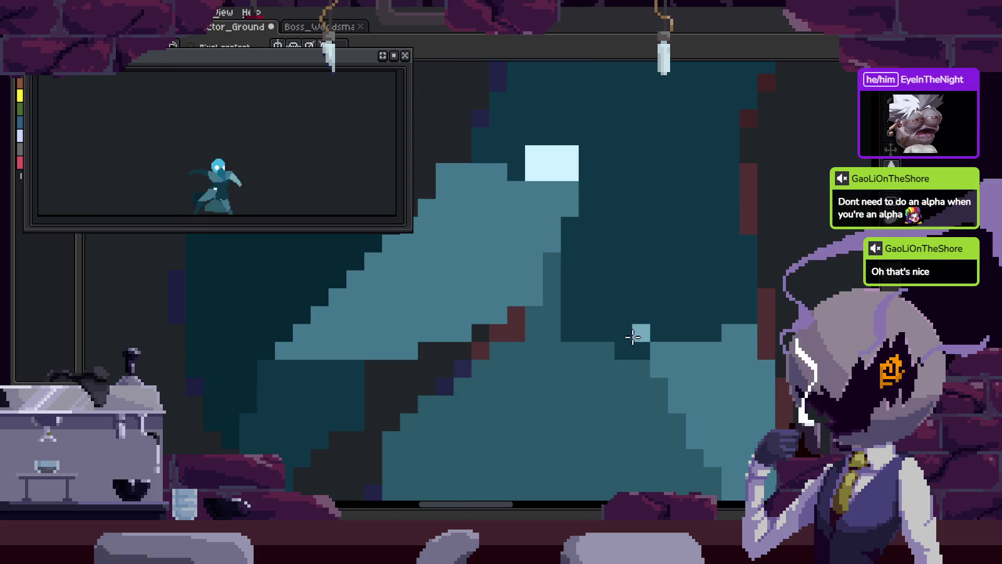
- Outline a light-teal torso highlight, fill it solid, save, and compare with the adjacent frame
drag(634, 337, 613, 235)
mouse_move(646, 186)
mouse_down()
mouse_move(734, 167)
mouse_move(696, 271)
mouse_up()
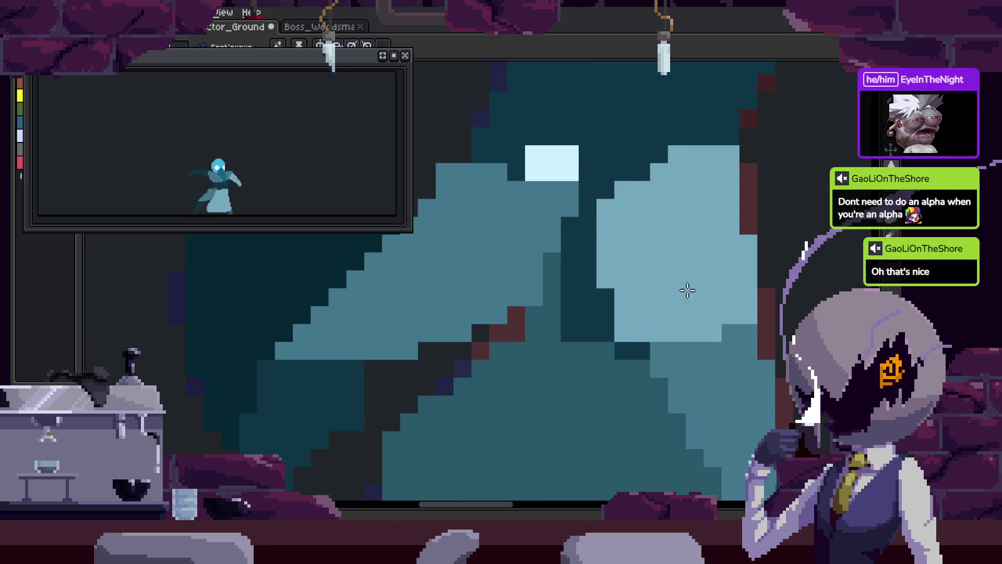
drag(628, 347, 624, 337)
scroll(623, 338, down, 4)
key(ctrl+s)
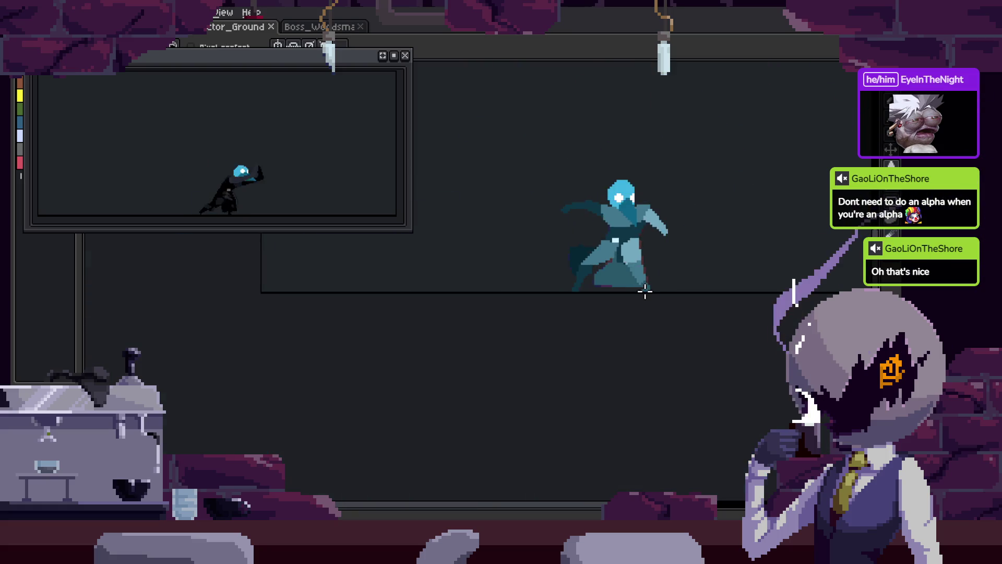
scroll(643, 288, up, 3)
scroll(636, 291, up, 2)
key(Left)
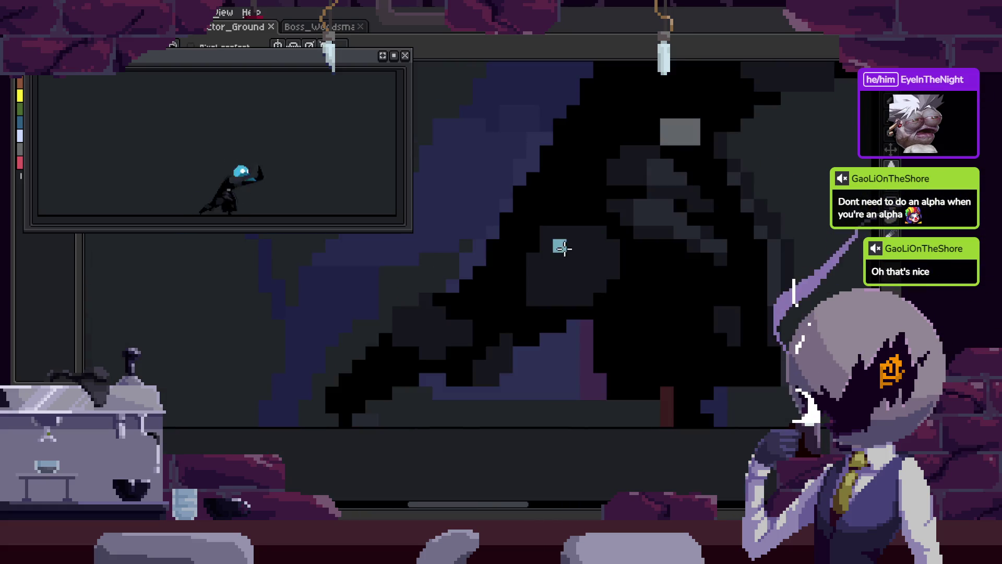
key(Right)
drag(611, 276, 600, 317)
scroll(536, 270, up, 2)
key(alt)
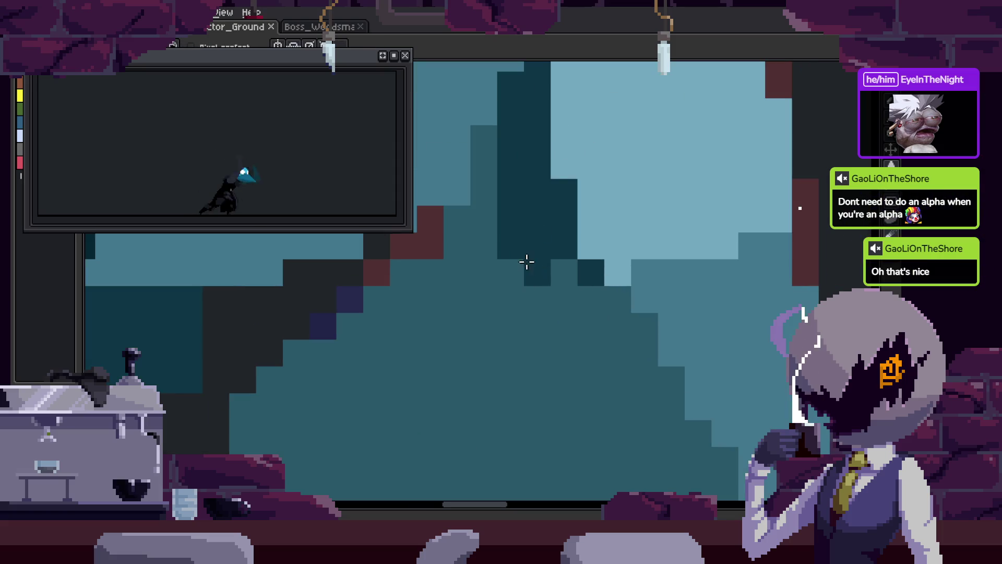
- Paint a dark-teal diagonal staircase line edging the pale-blue torso highlight
drag(527, 262, 604, 331)
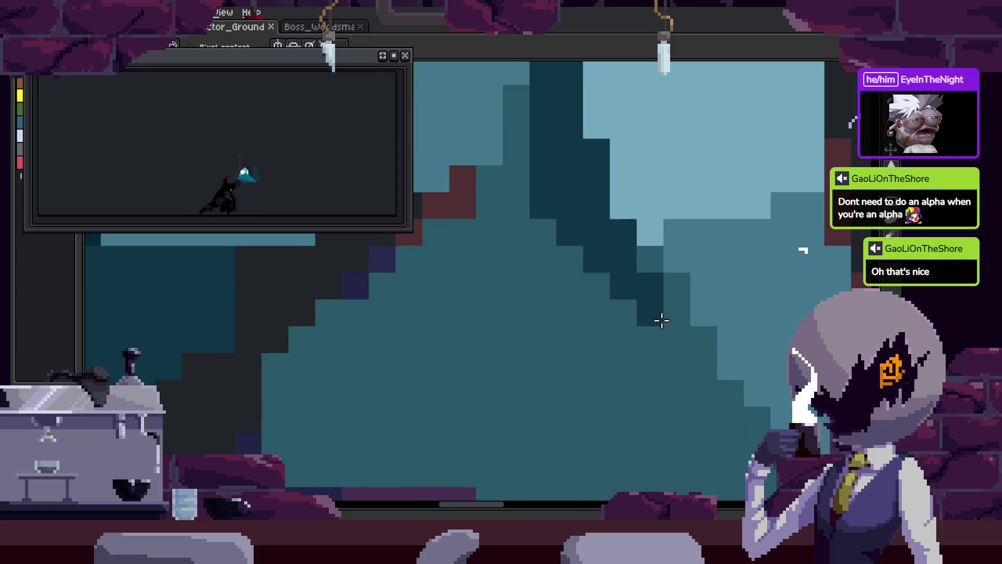
drag(660, 318, 680, 340)
scroll(680, 340, down, 5)
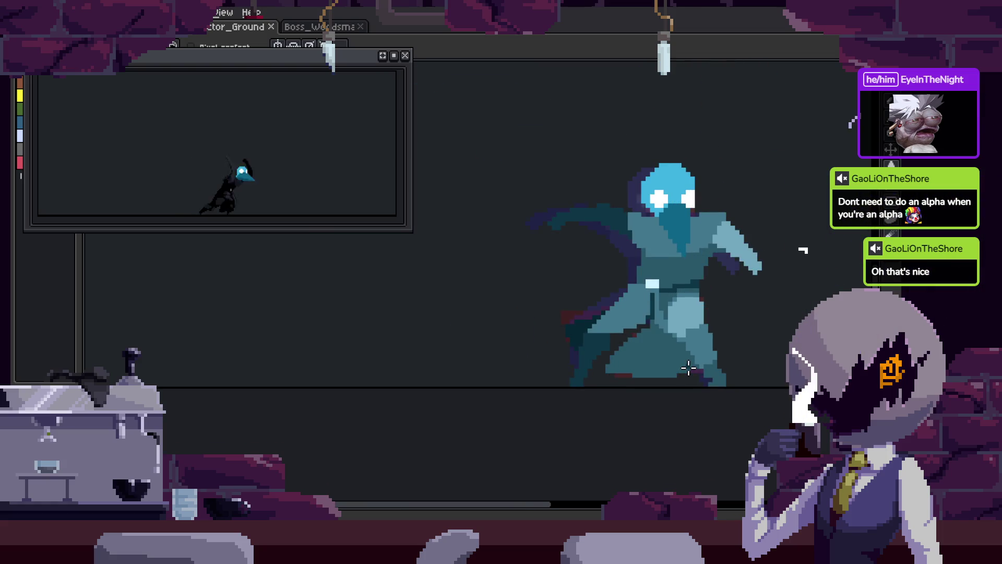
scroll(689, 368, up, 5)
key(alt)
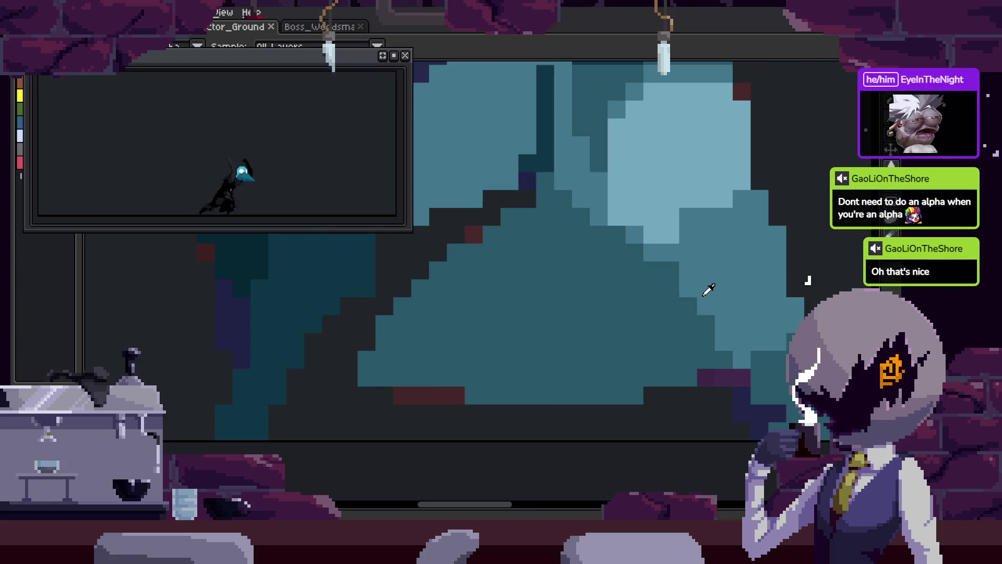
- Compare neighbouring frames, add another dark diagonal line across the torso, and save
key(Right)
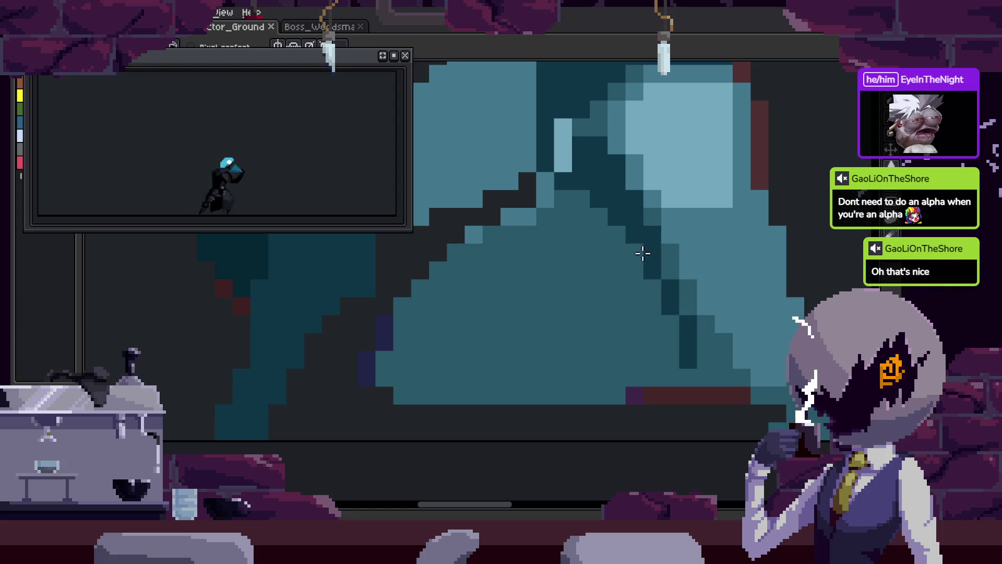
key(Right)
key(Right)
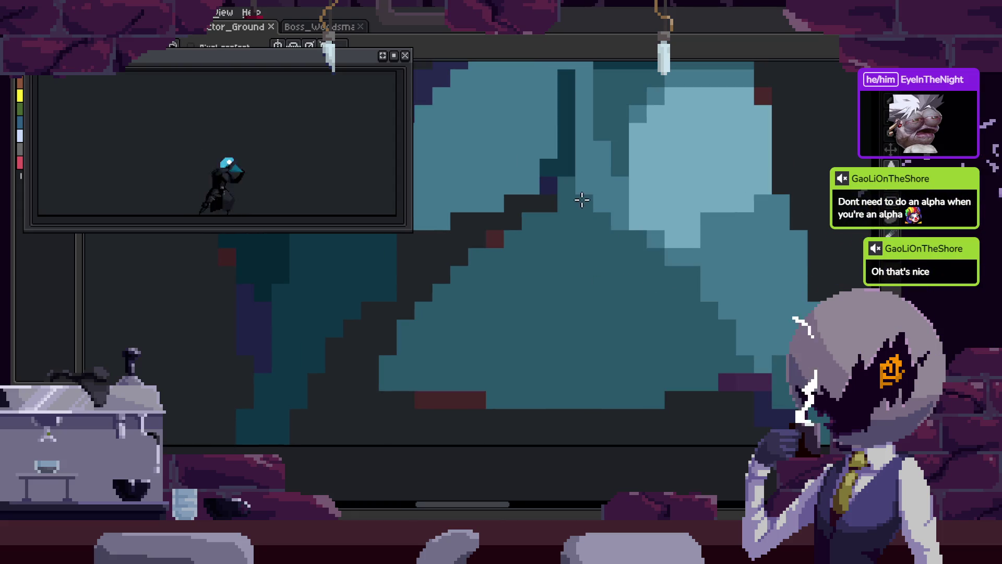
key(Right)
key(Left)
drag(582, 183, 631, 235)
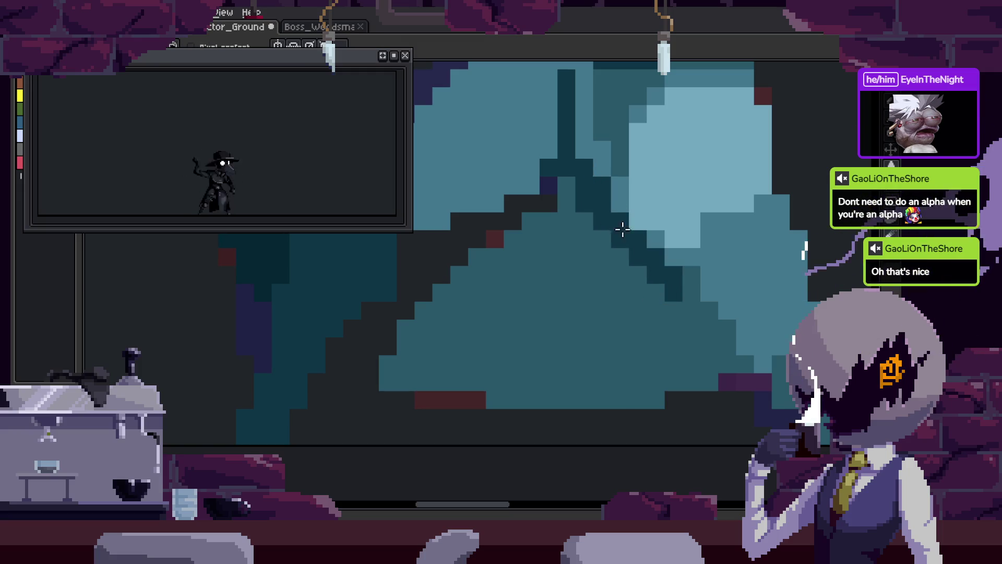
scroll(611, 213, down, 1)
key(ctrl+s)
- Show the timeline and play the attack animation
scroll(642, 246, up, 2)
scroll(580, 313, down, 1)
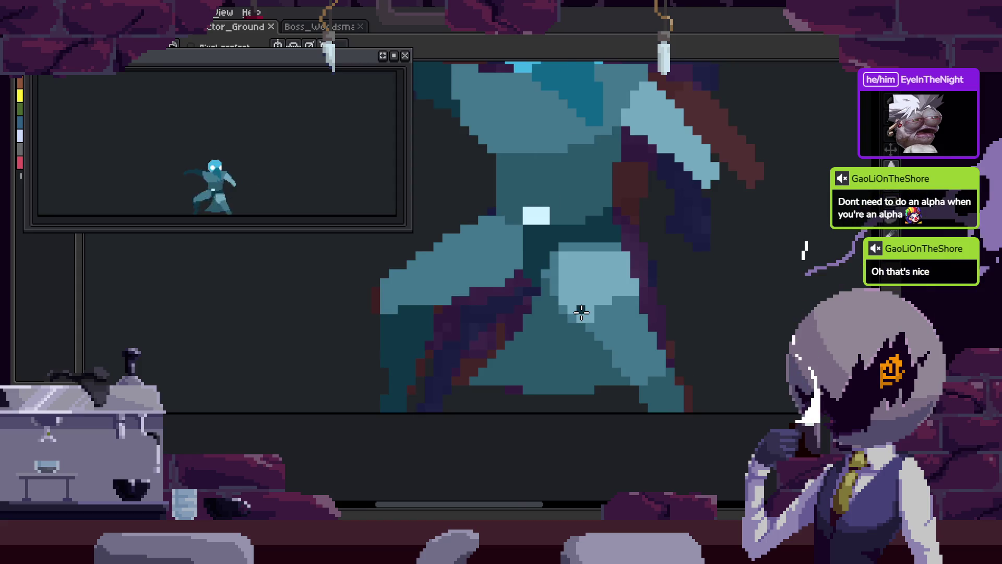
scroll(569, 288, up, 2)
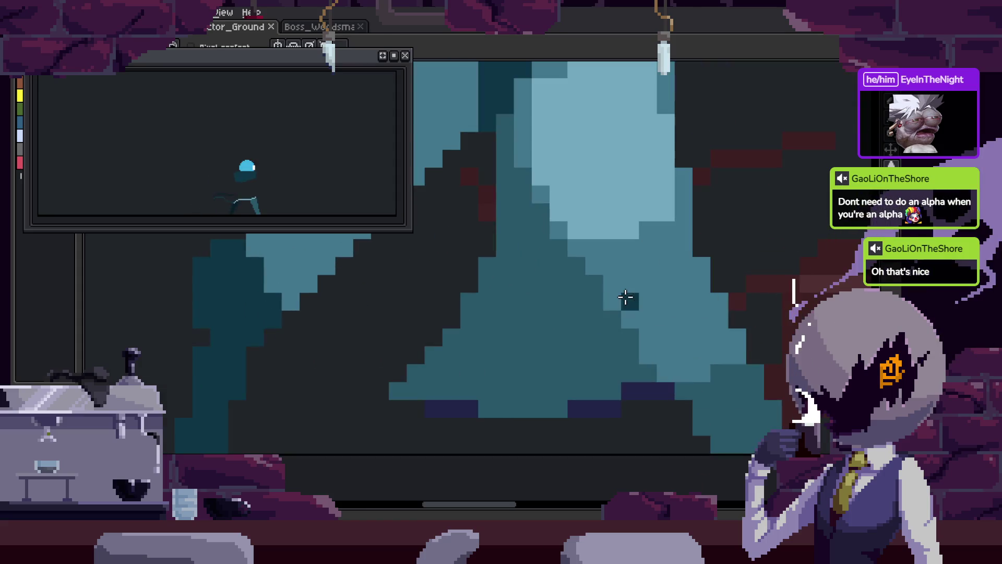
scroll(528, 331, down, 1)
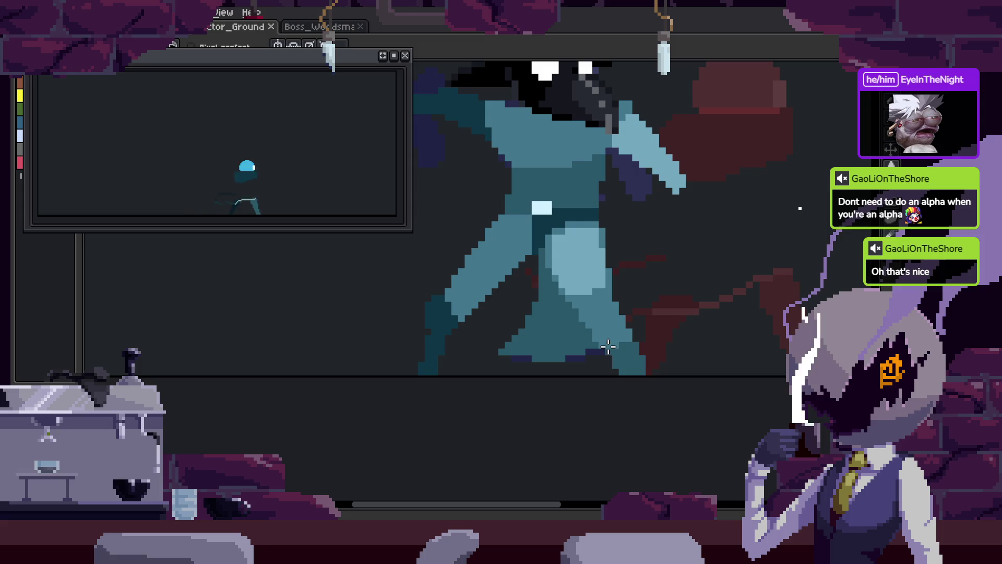
key(Tab)
key(Return)
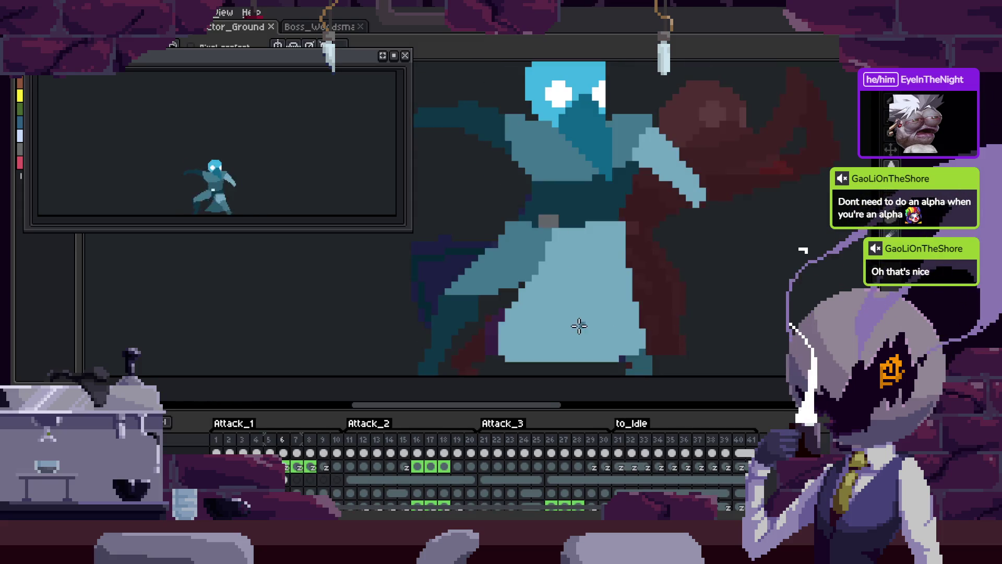
- Magic Wand-select the light-blue torso region, then clear the selection
scroll(570, 303, up, 3)
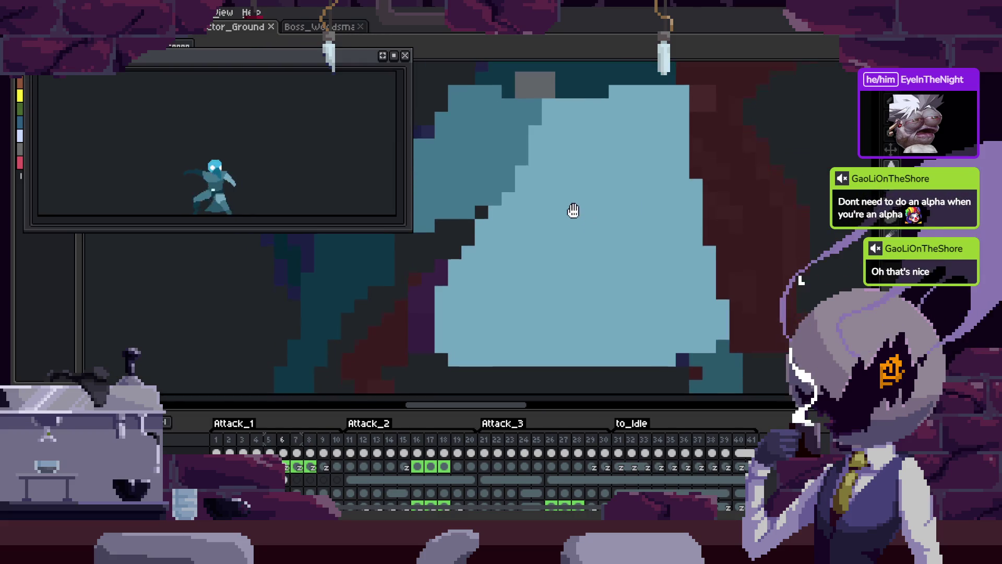
key(b)
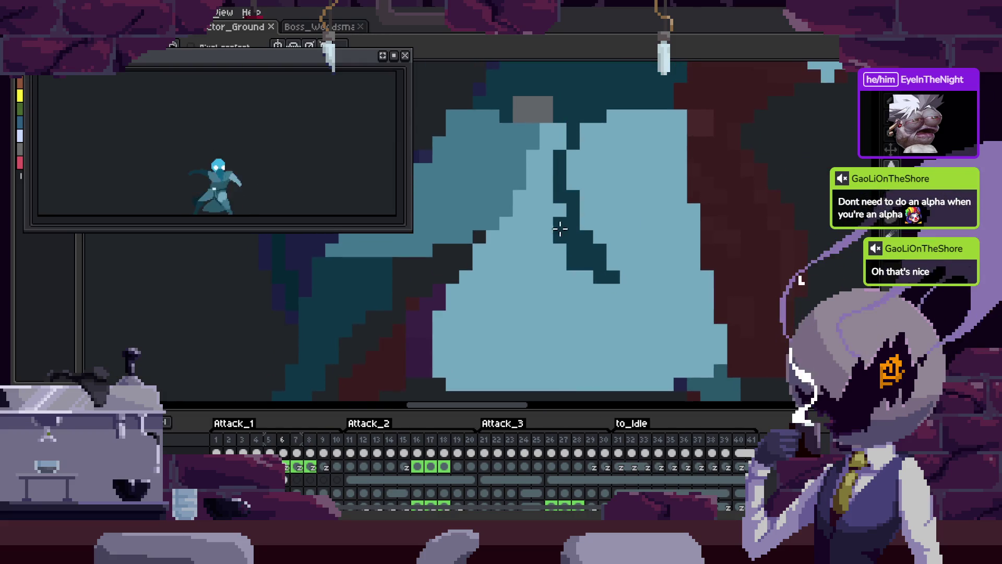
drag(621, 282, 638, 268)
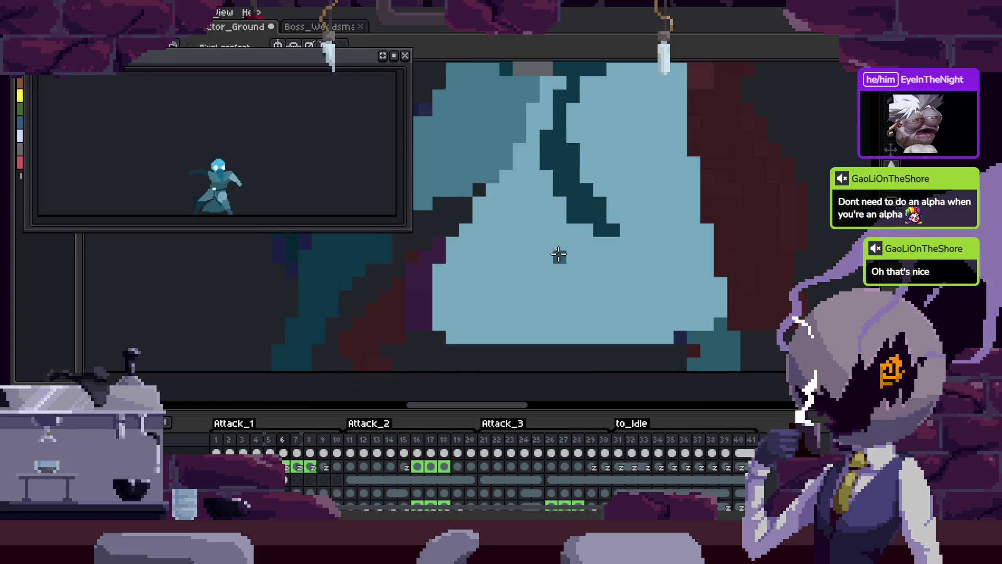
key(w)
click(555, 218)
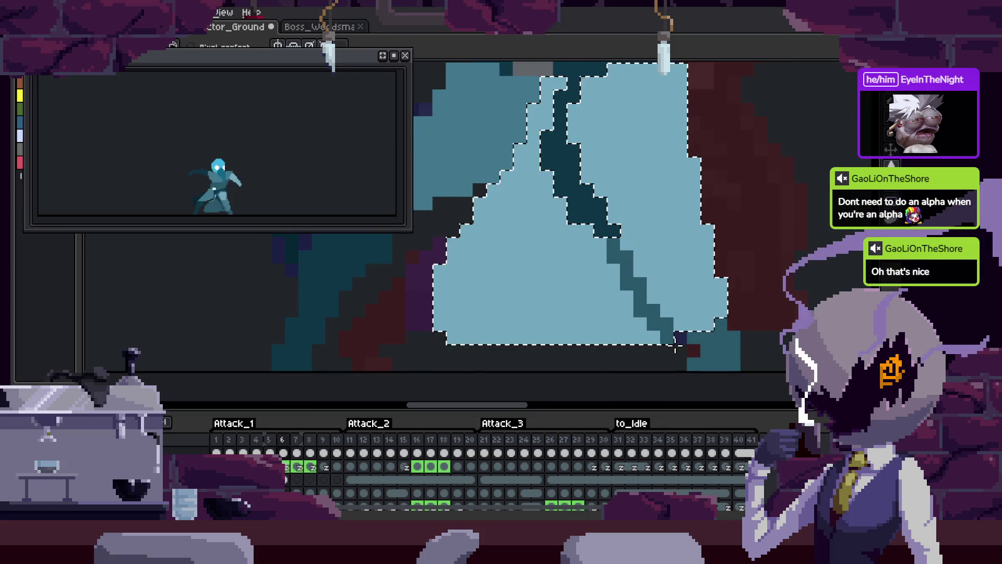
key(ctrl+d)
- Paint a teal neck pixel, fill the lower light-blue torso teal, save, and add a darker-teal column
scroll(633, 291, up, 2)
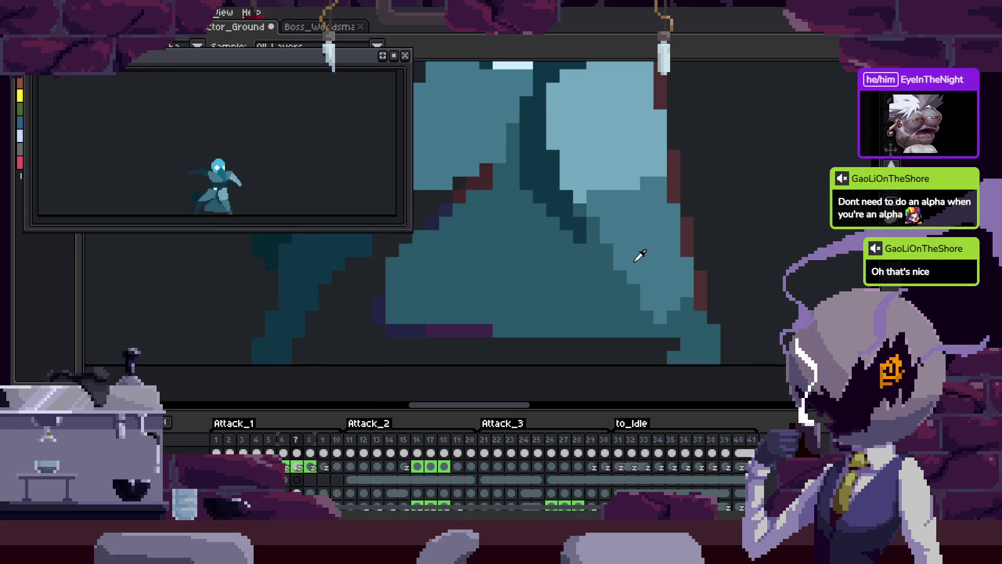
key(b)
click(686, 171)
key(g)
click(642, 271)
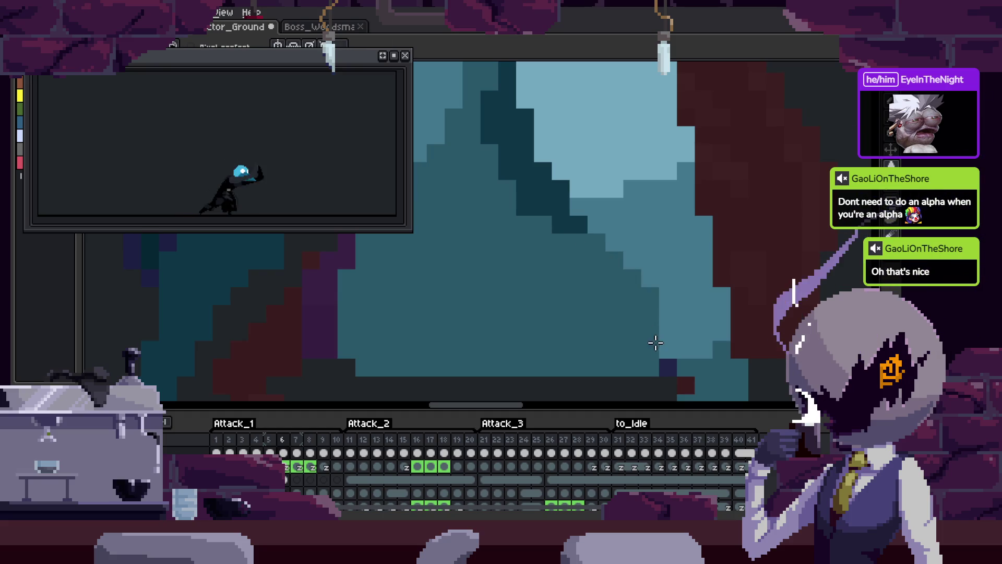
scroll(604, 335, down, 1)
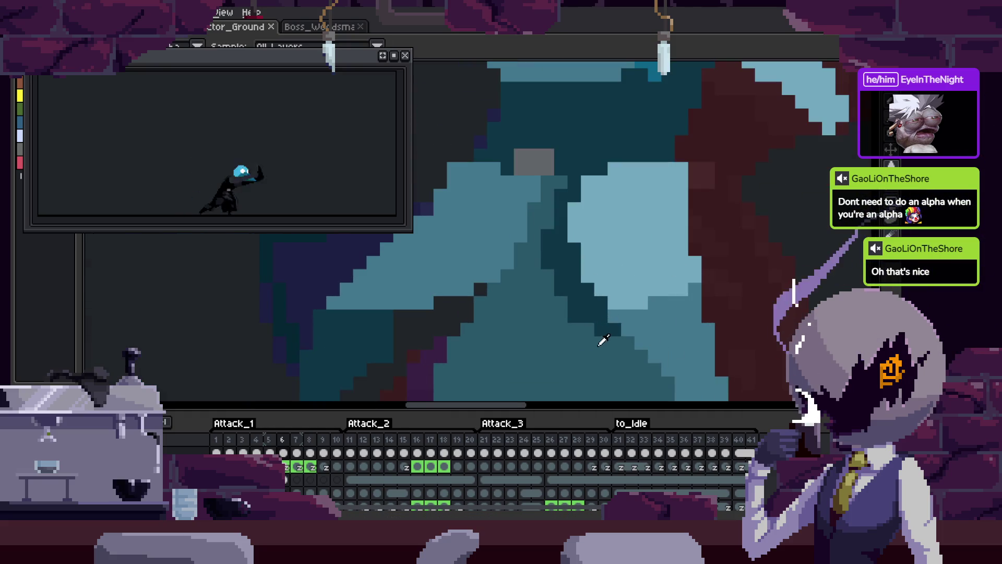
scroll(629, 275, up, 2)
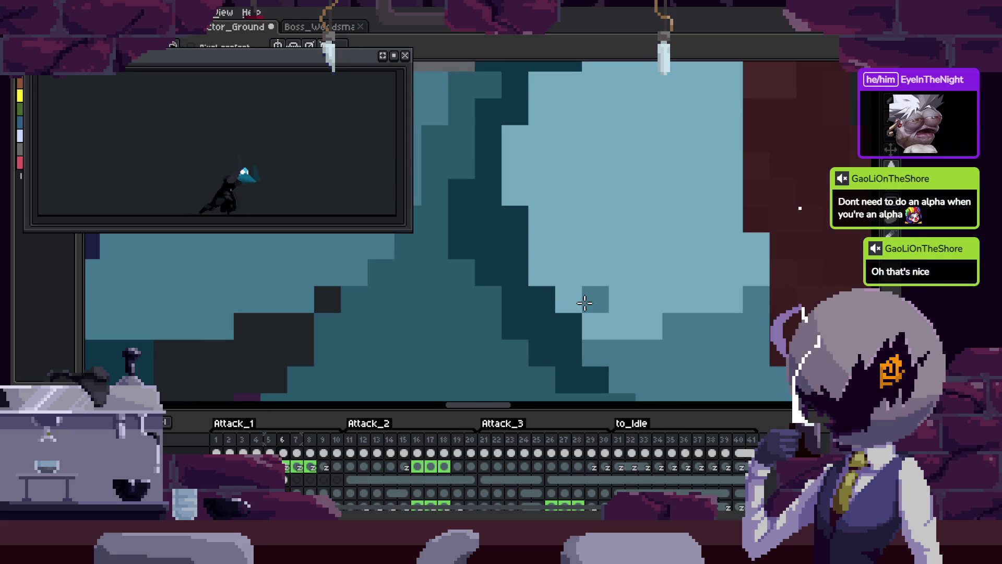
key(ctrl+s)
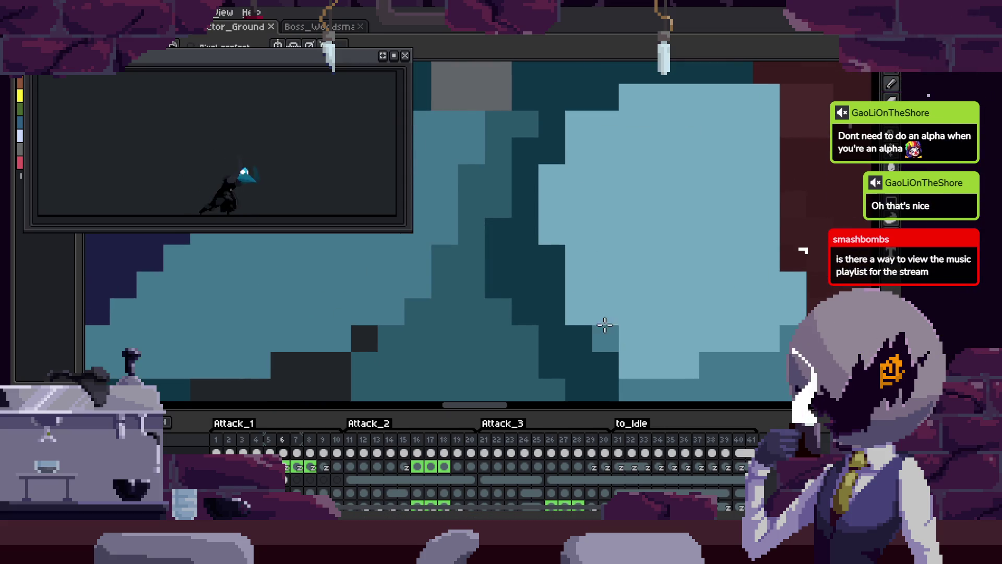
key(Tab)
drag(552, 180, 577, 281)
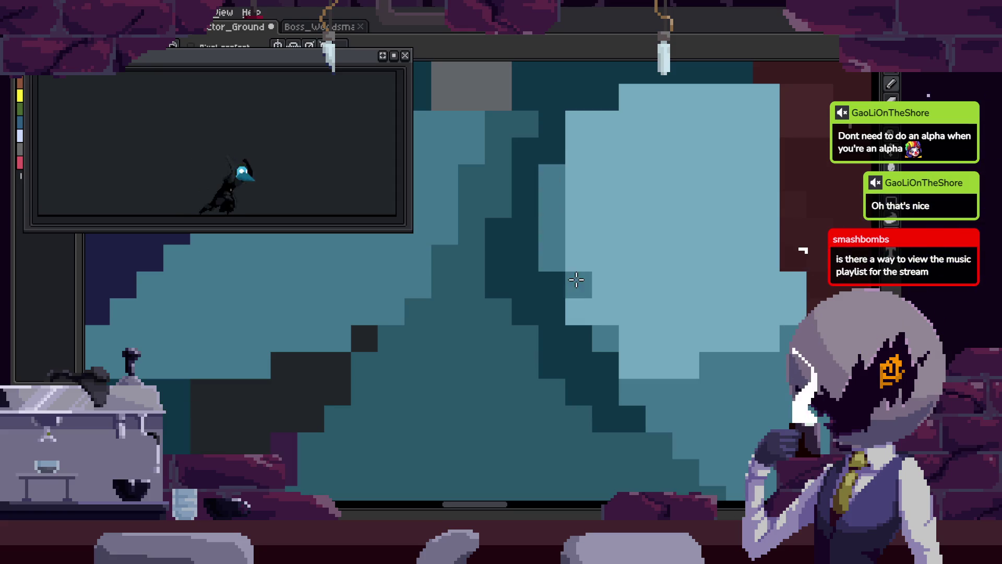
- Darken a torso pixel, add a mid-teal pixel, and paint a darker teal stroke up-right
click(574, 337)
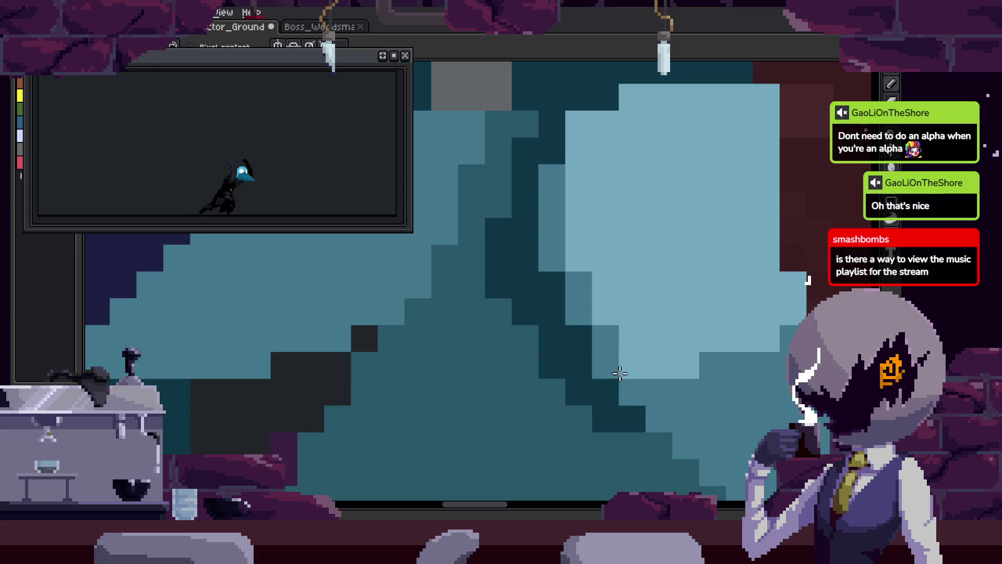
key(ctrl+s)
scroll(644, 227, up, 3)
click(570, 274)
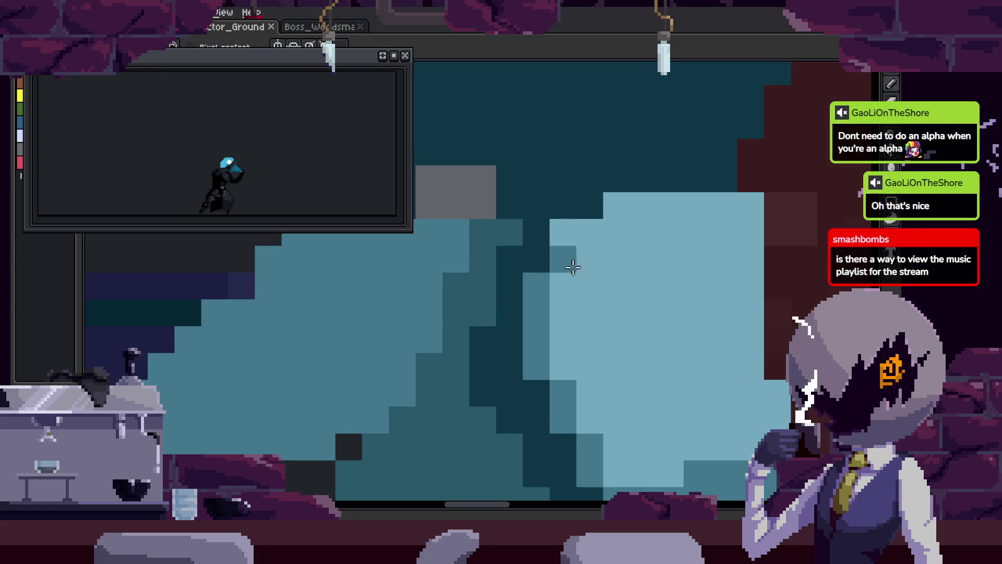
mouse_move(595, 237)
mouse_down()
mouse_move(654, 230)
mouse_move(674, 213)
mouse_up()
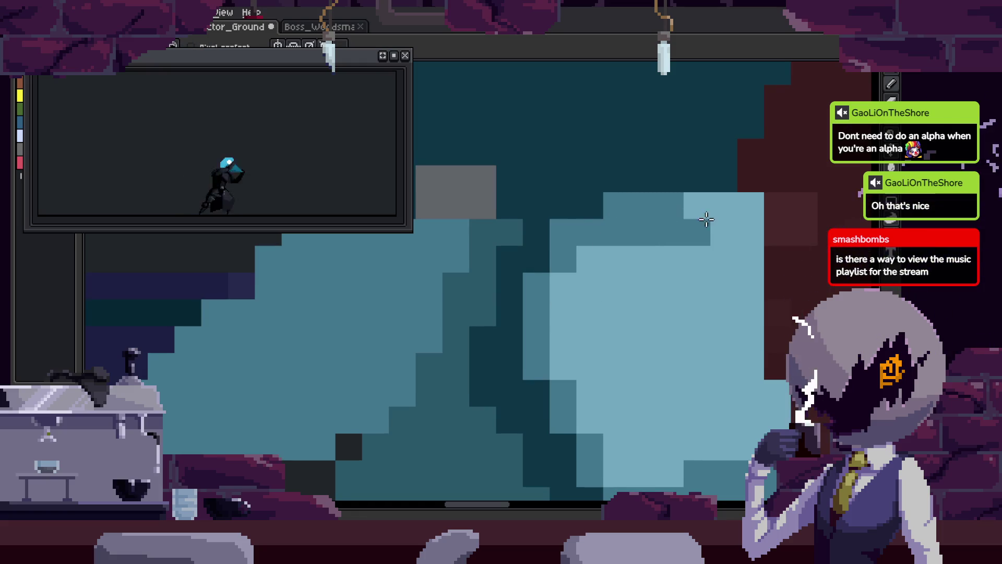
scroll(747, 329, down, 3)
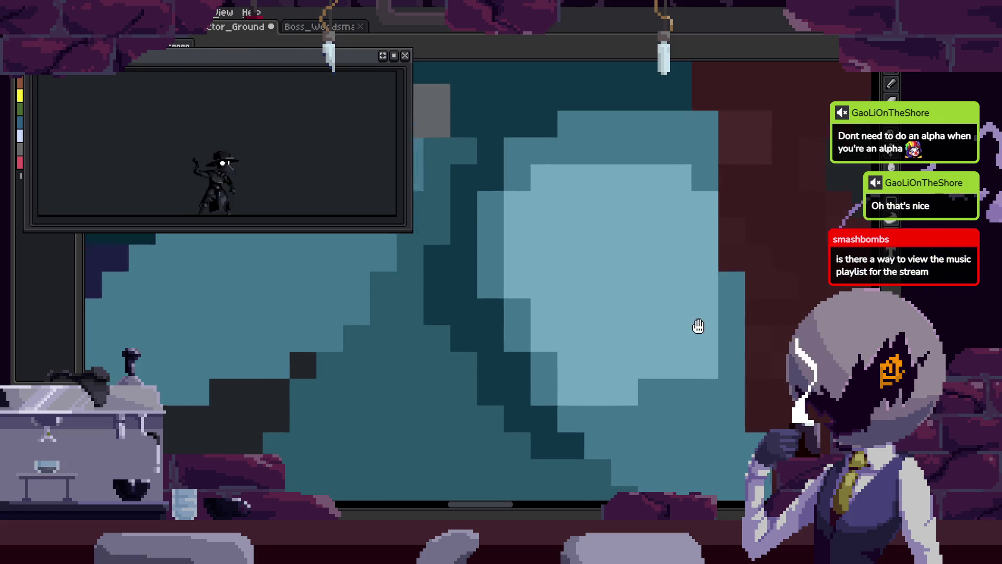
- Darken a column of torso shading and nearby pixels with sampled dark teal, then save
key(i)
scroll(617, 282, left, 5)
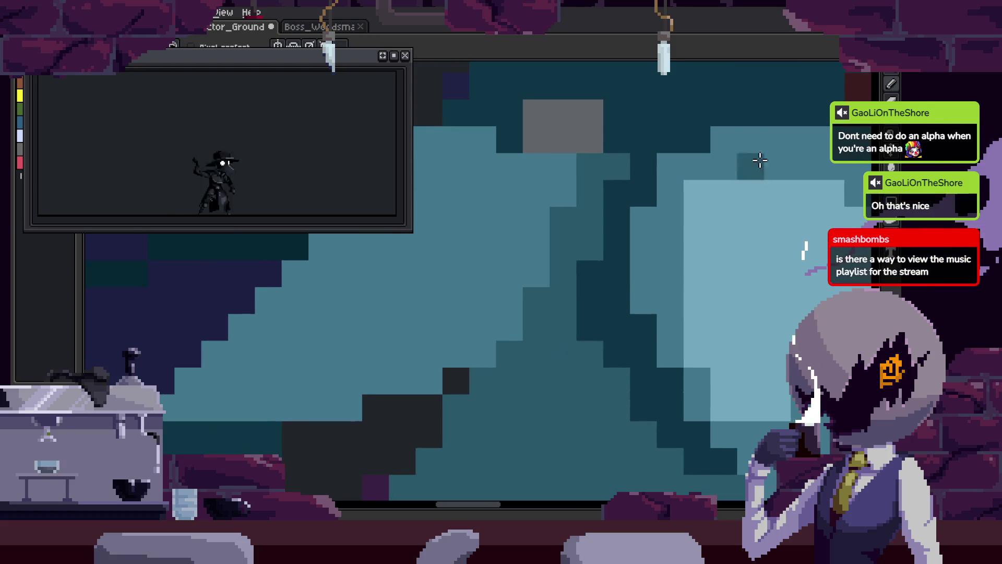
click(653, 201)
click(629, 171)
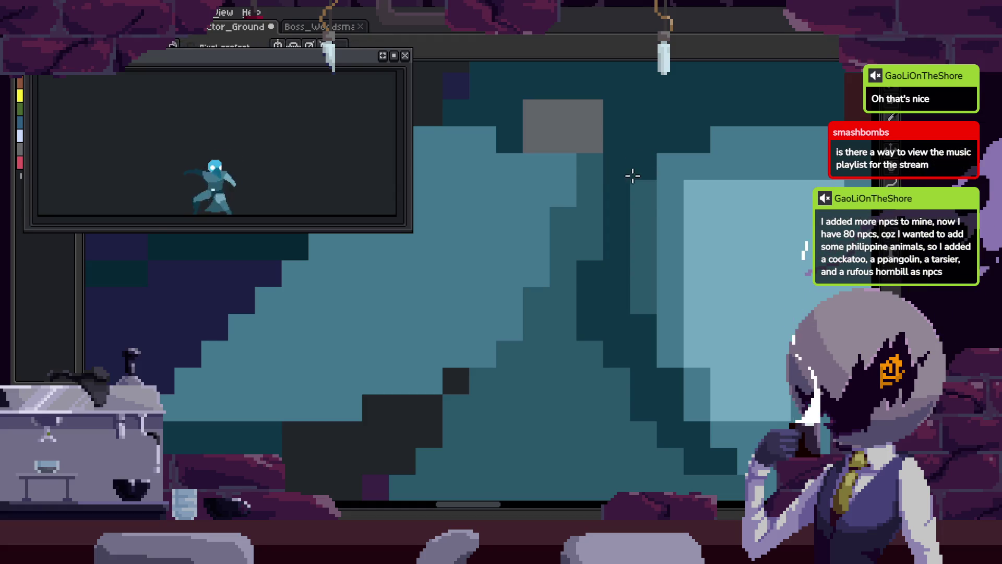
scroll(721, 169, right, 4)
scroll(722, 168, up, 2)
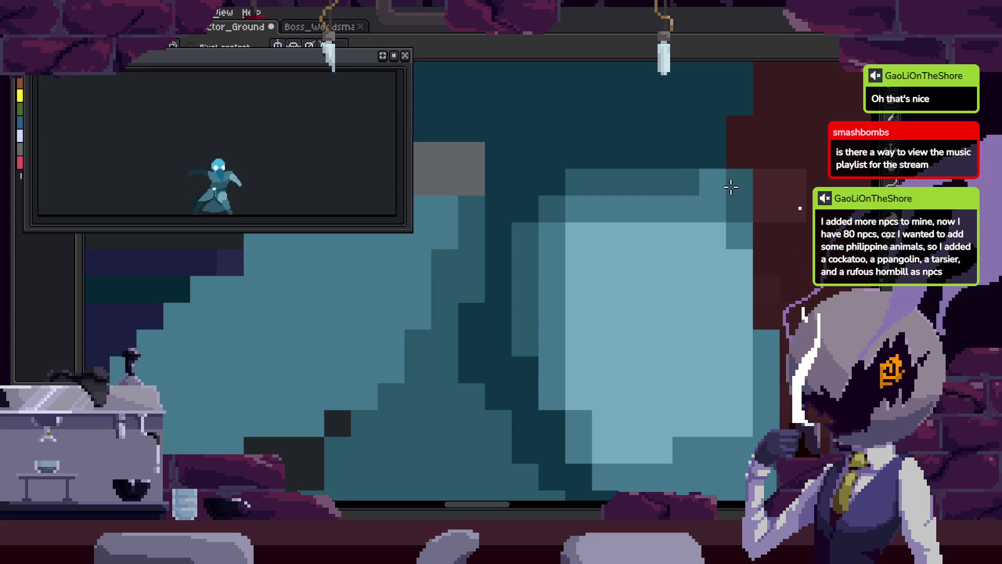
scroll(679, 170, down, 2)
scroll(678, 169, right, 2)
click(667, 197)
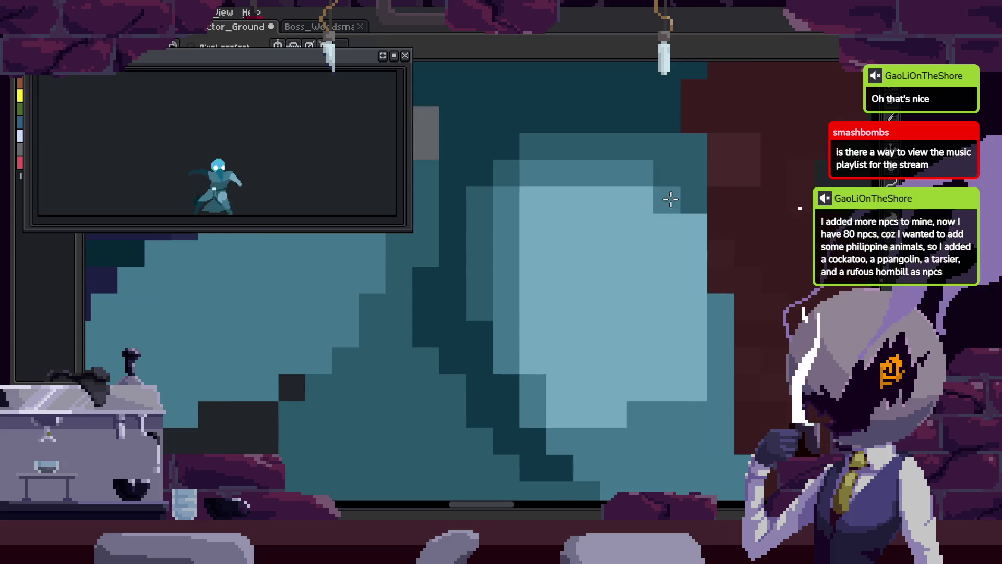
scroll(694, 199, down, 4)
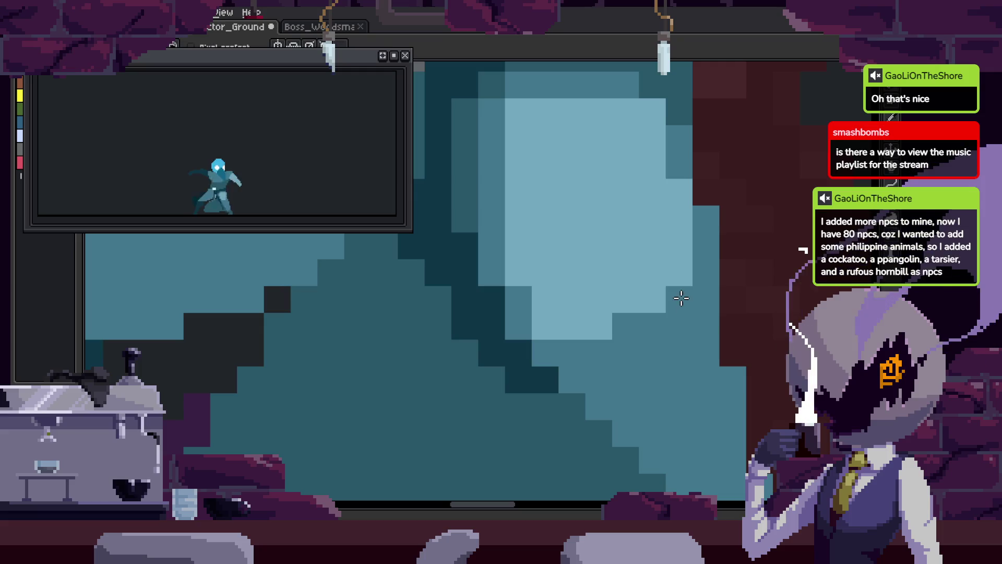
scroll(565, 384, left, 3)
scroll(532, 248, up, 1)
scroll(556, 313, left, 3)
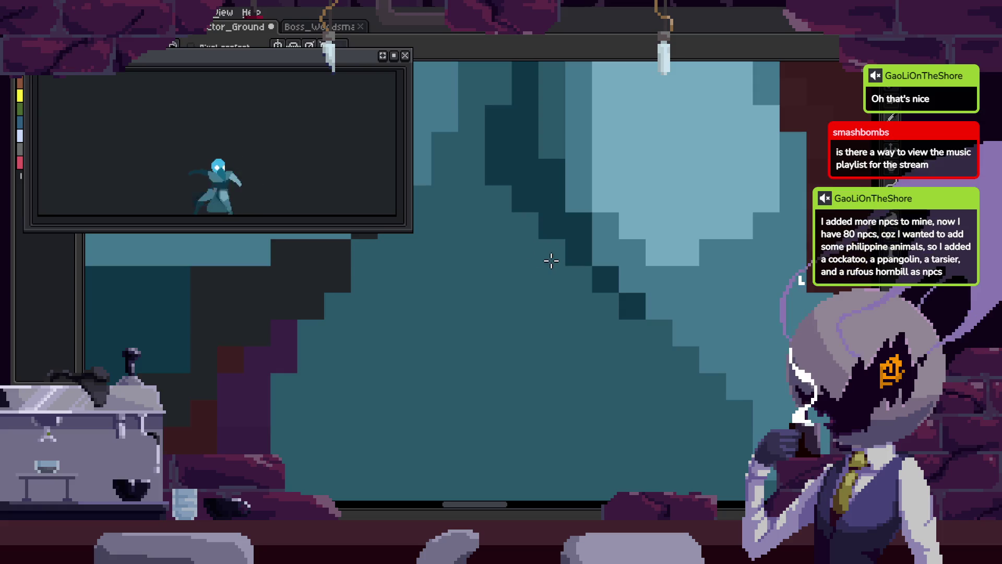
scroll(551, 256, down, 1)
scroll(577, 307, down, 5)
key(ctrl+s)
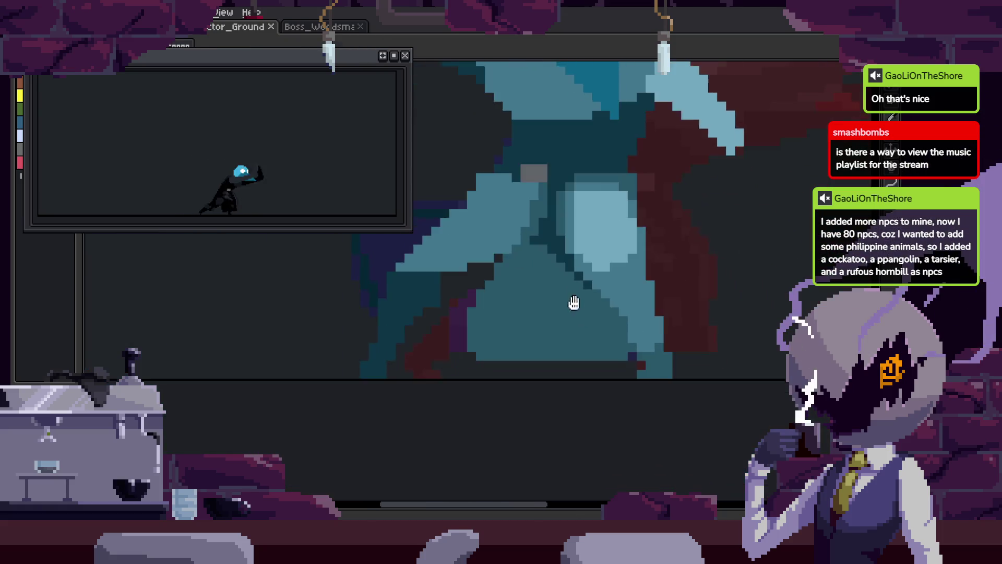
- Add dark pixels along the torso edge, repaint blocks in mid-blue and light tones, and save
scroll(609, 312, up, 2)
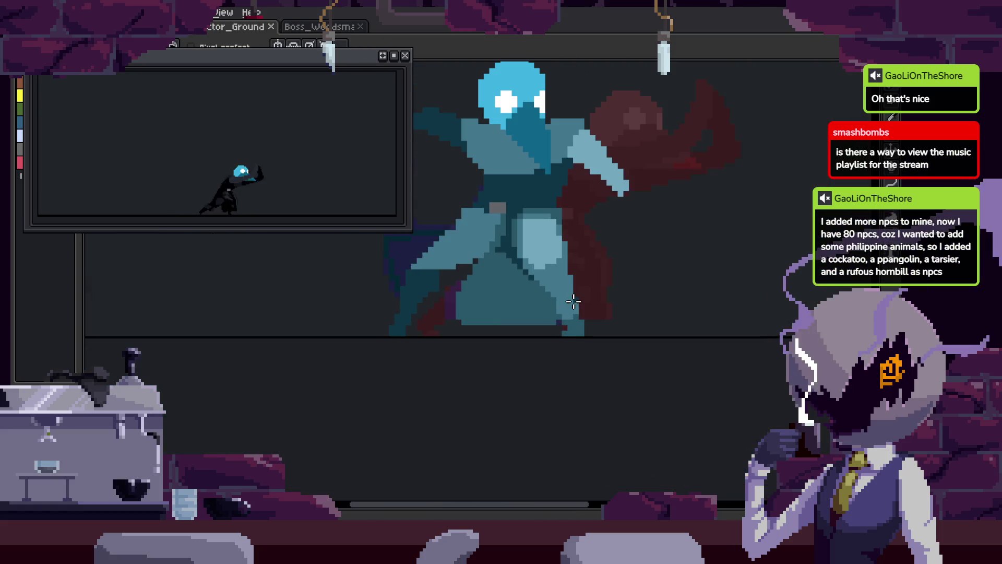
scroll(574, 313, up, 3)
mouse_move(506, 281)
mouse_down()
mouse_move(521, 221)
mouse_move(522, 314)
mouse_move(620, 270)
mouse_move(673, 225)
mouse_move(656, 251)
mouse_up()
scroll(528, 329, up, 1)
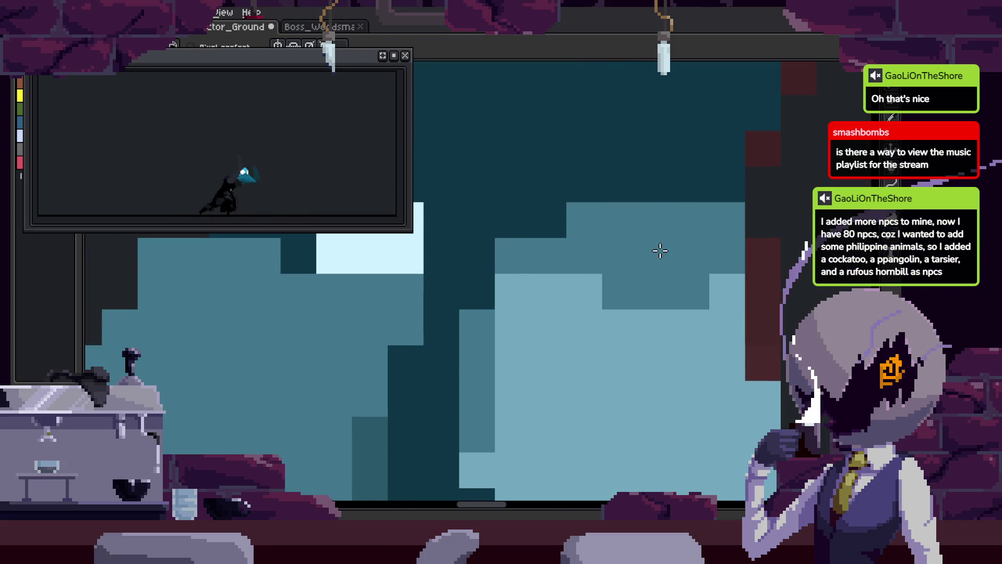
mouse_move(568, 296)
mouse_down()
mouse_move(673, 233)
mouse_move(520, 279)
mouse_up()
scroll(521, 279, down, 3)
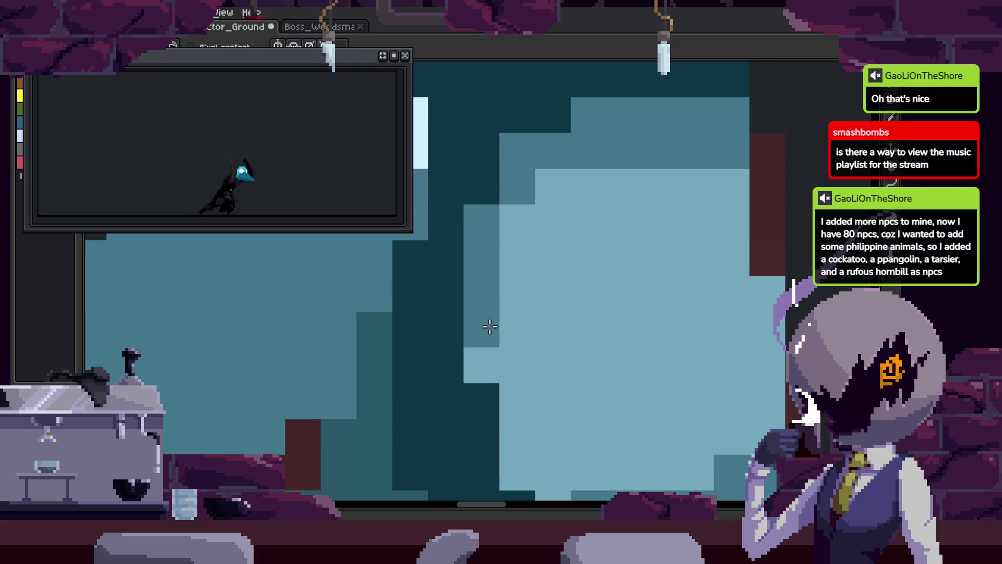
key(ctrl+s)
scroll(646, 348, down, 4)
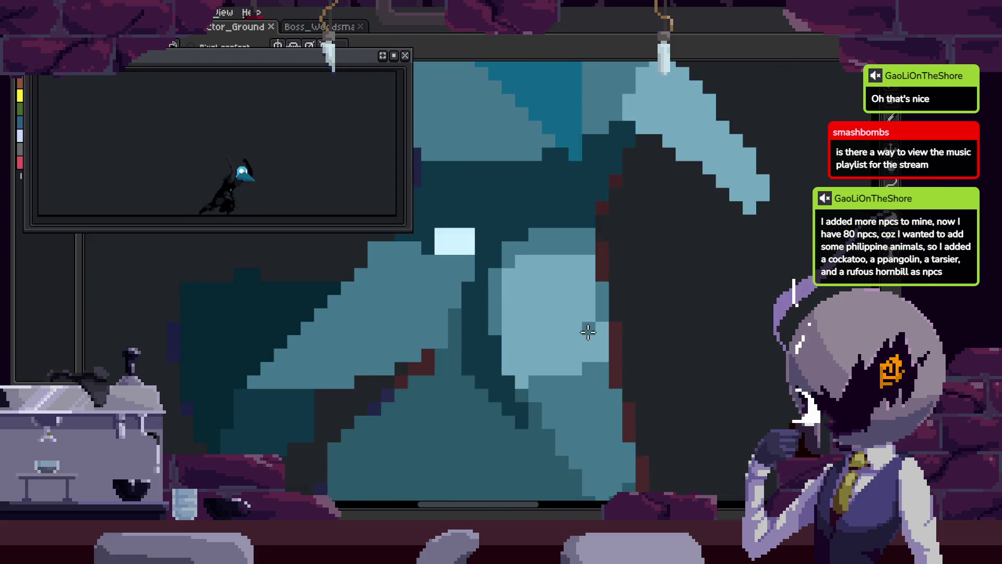
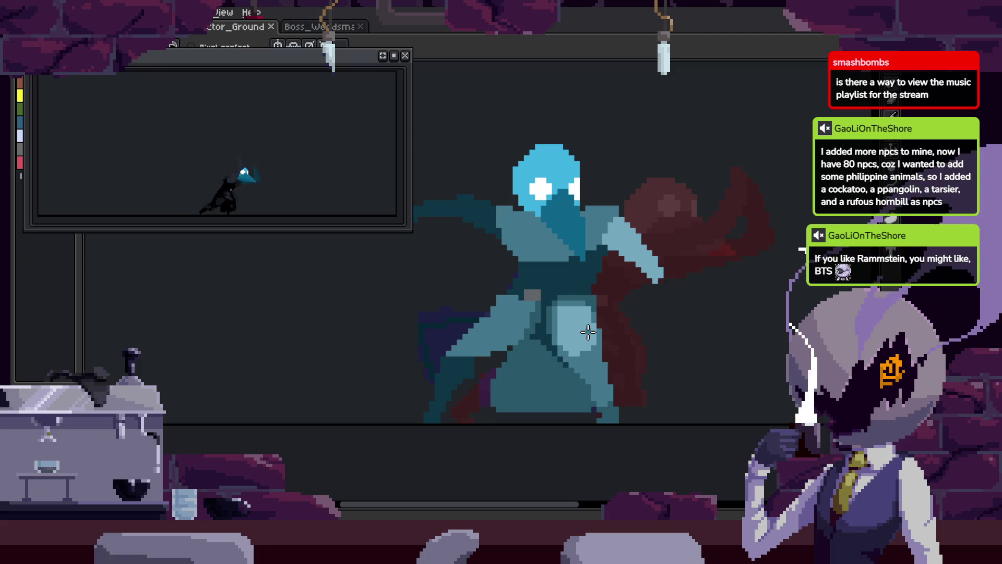
- Play back the scythe attack animation to check it, then save the file
key(Tab)
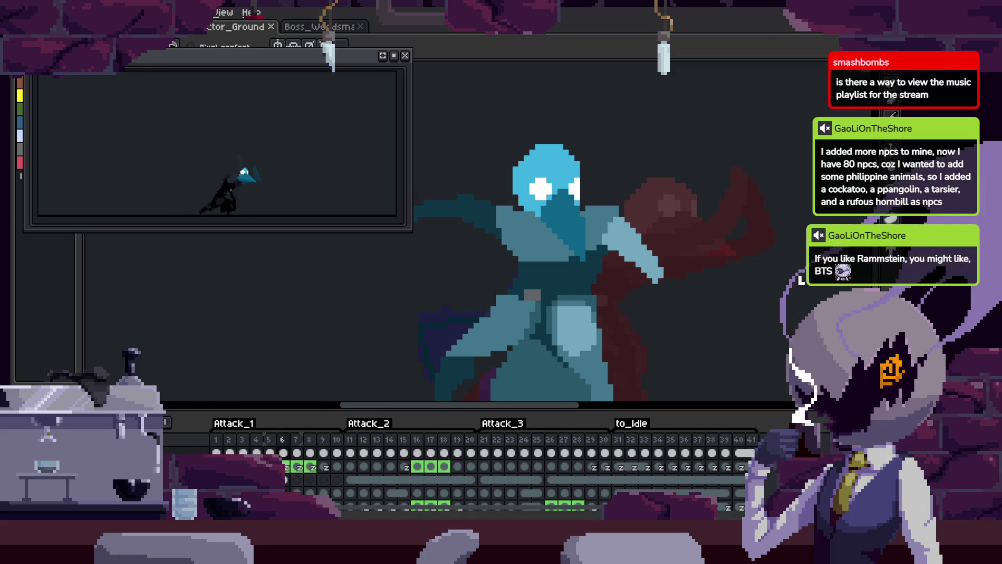
key(Tab)
scroll(441, 319, up, 2)
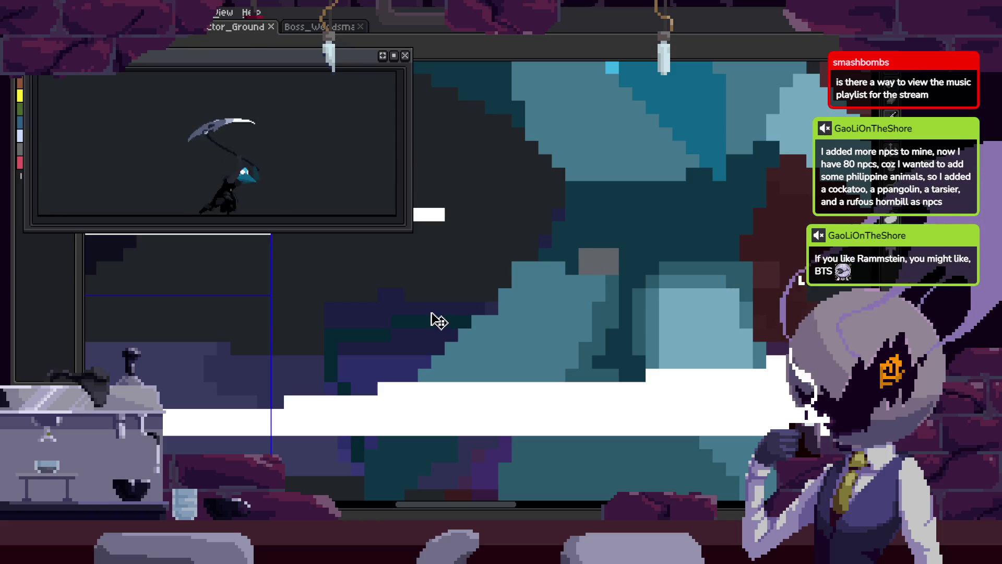
key(ctrl+s)
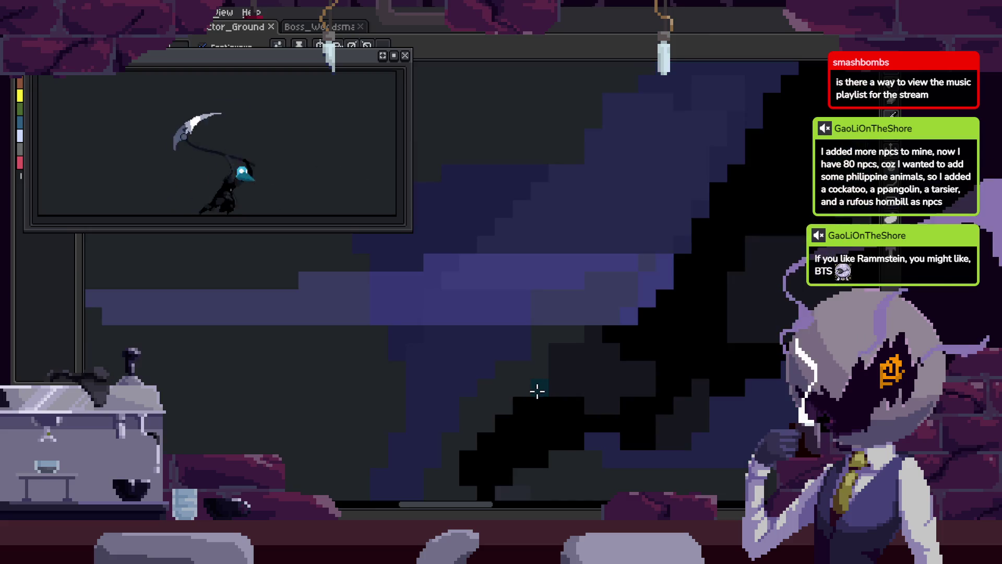
- Try Magic Wand selections on the dark and staircase-shaped colour regions, deselecting between tries
click(537, 391)
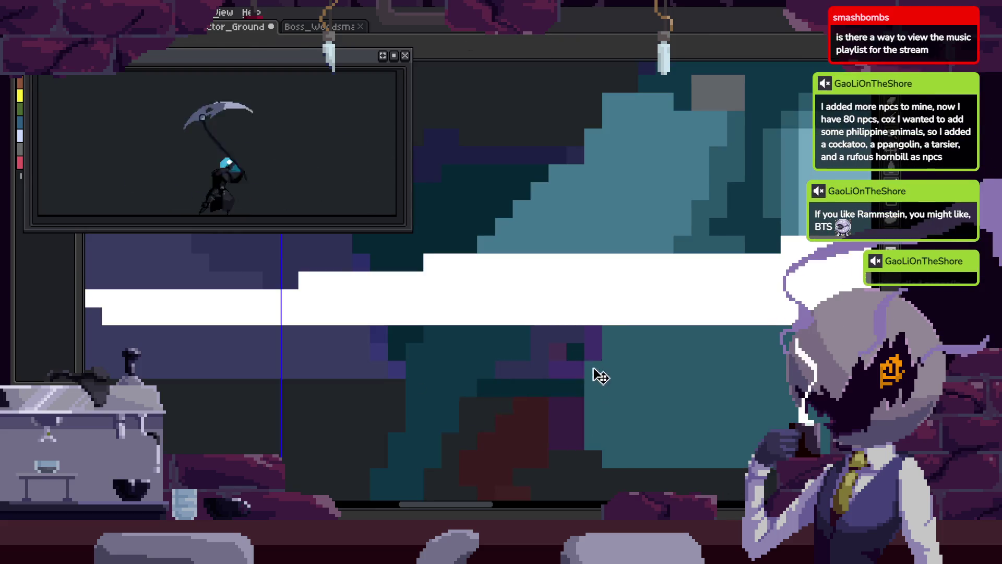
click(514, 407)
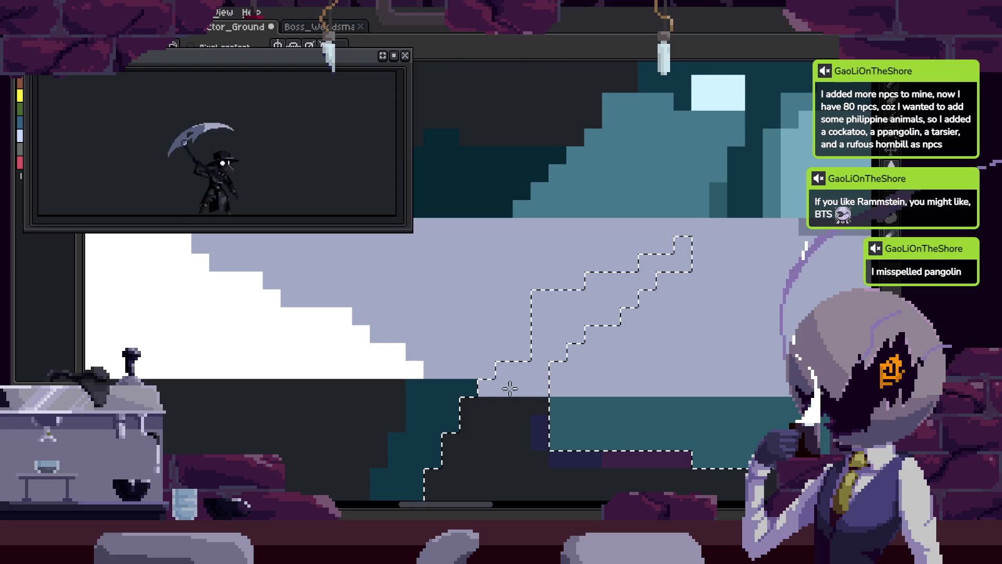
key(ctrl+d)
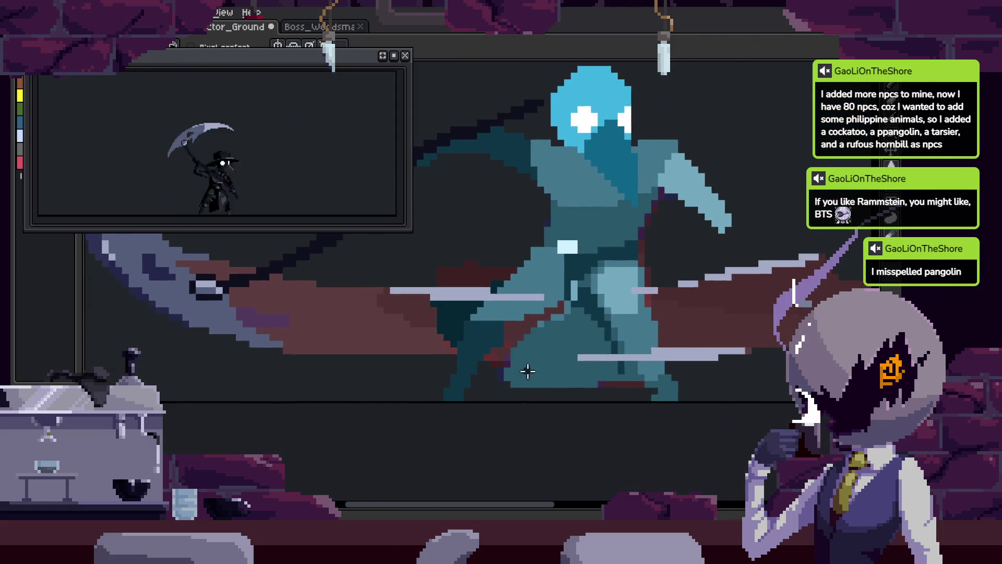
scroll(529, 371, up, 3)
click(459, 343)
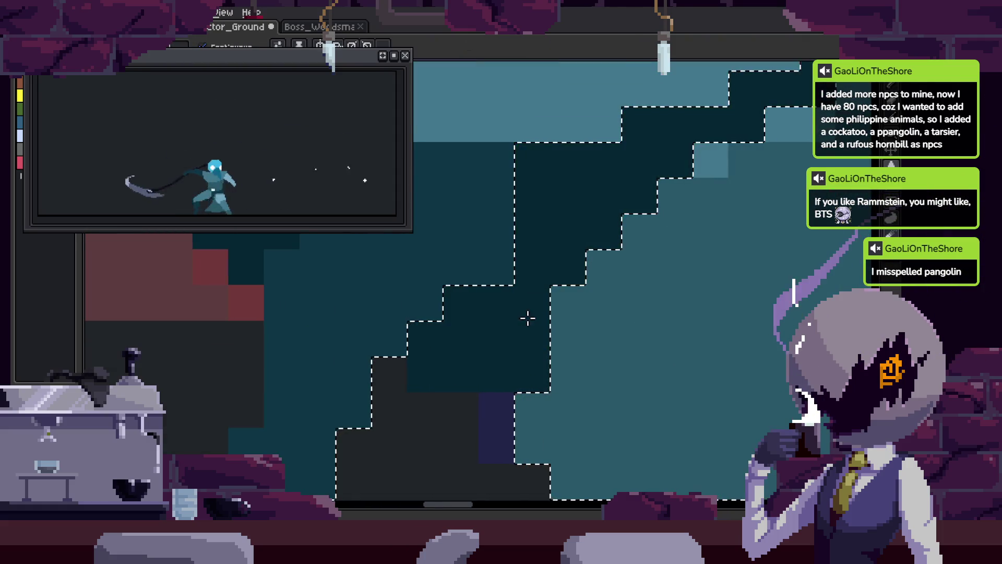
scroll(489, 324, down, 4)
drag(590, 319, 589, 316)
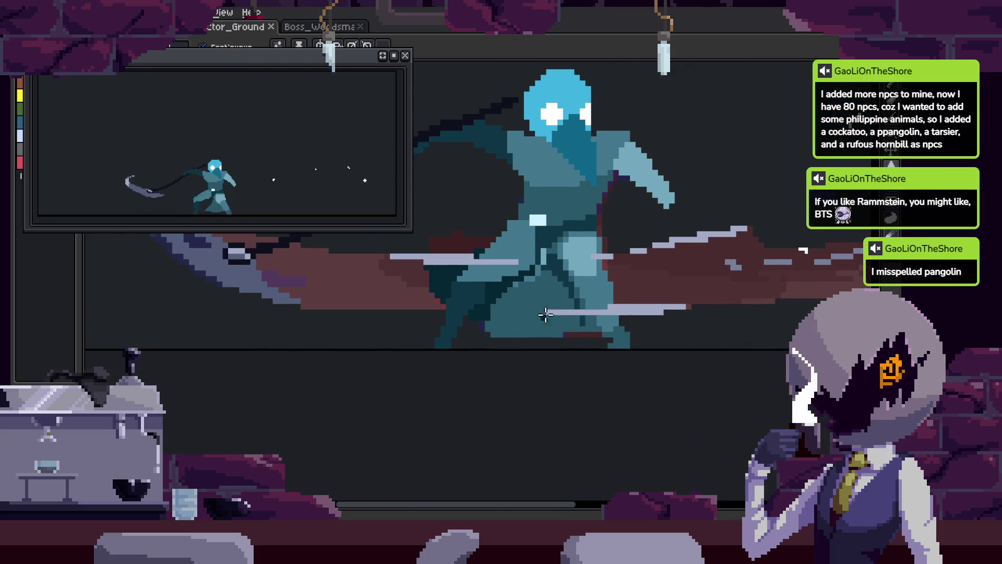
- Save again, step to the previous frame, and undo the accidental edit
scroll(547, 315, up, 5)
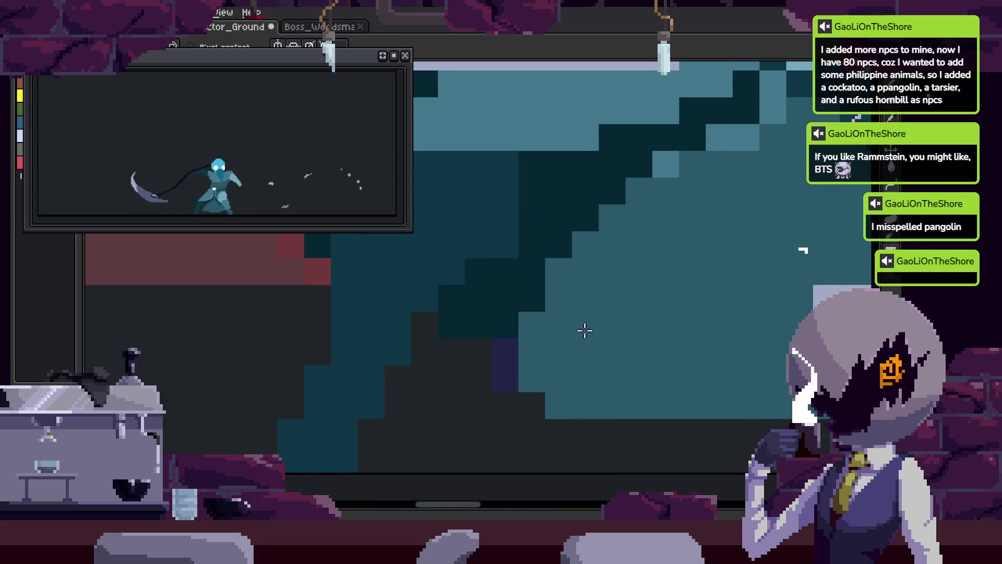
scroll(543, 328, down, 3)
key(ctrl+s)
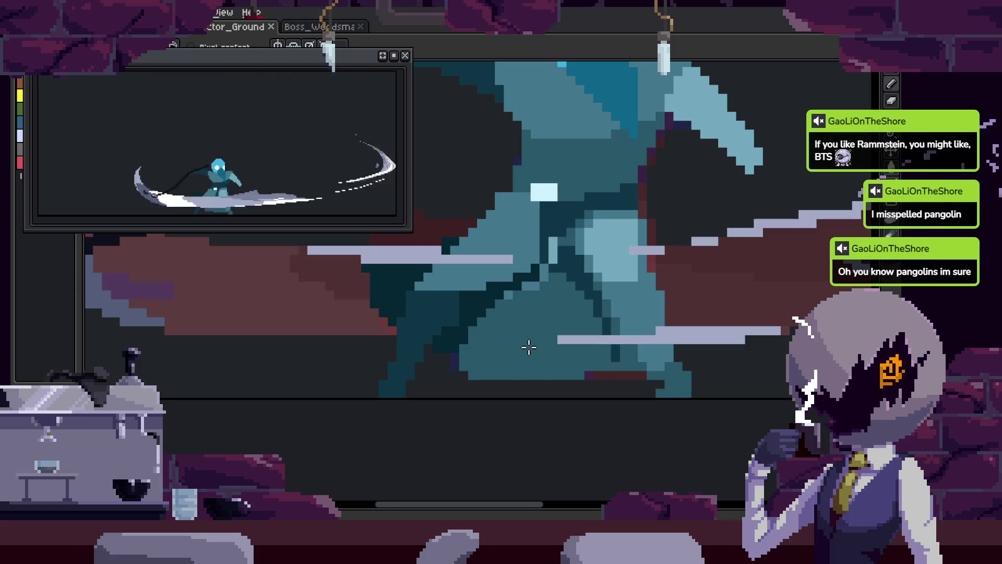
scroll(501, 335, up, 3)
key(Left)
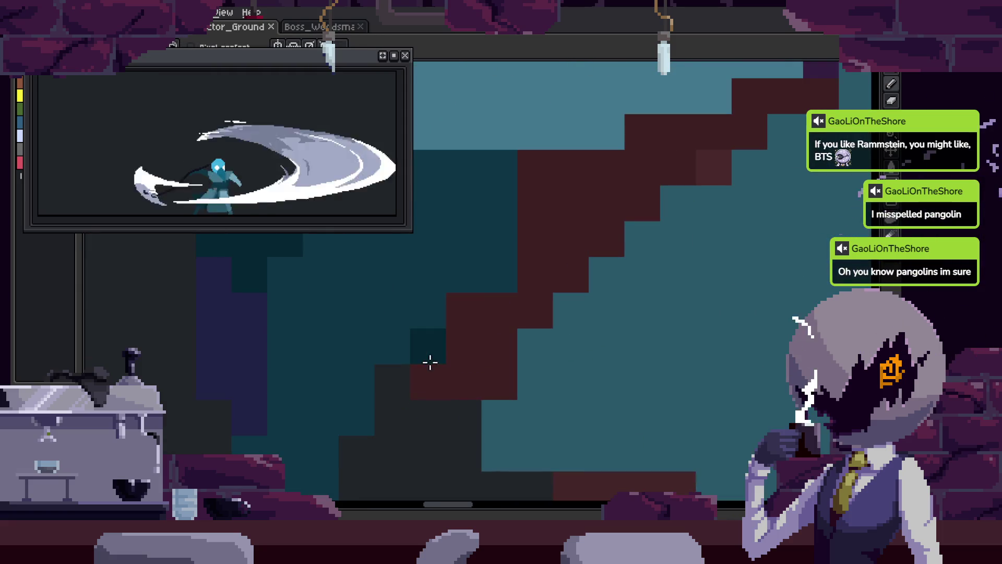
scroll(522, 318, down, 1)
scroll(498, 342, up, 1)
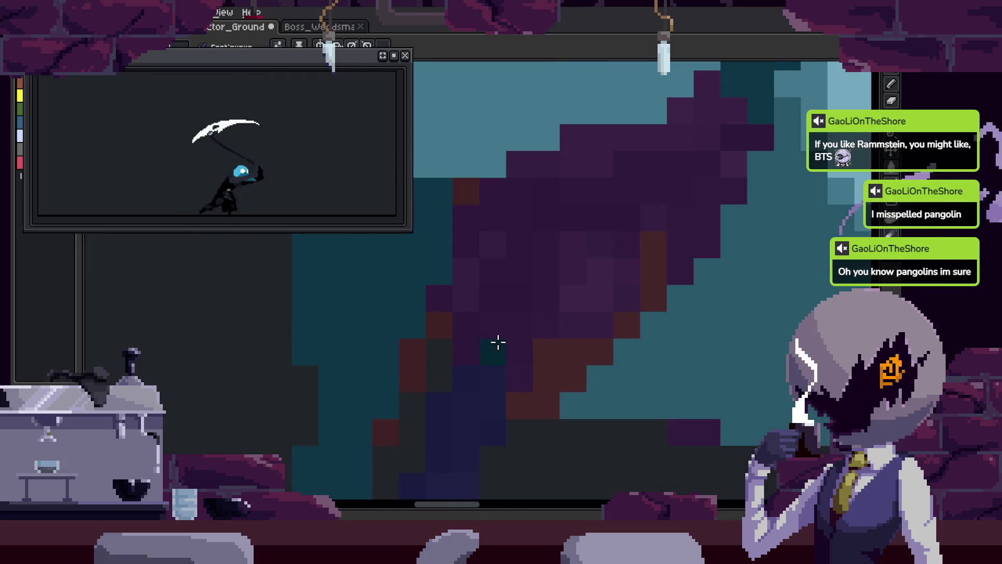
key(ctrl+z)
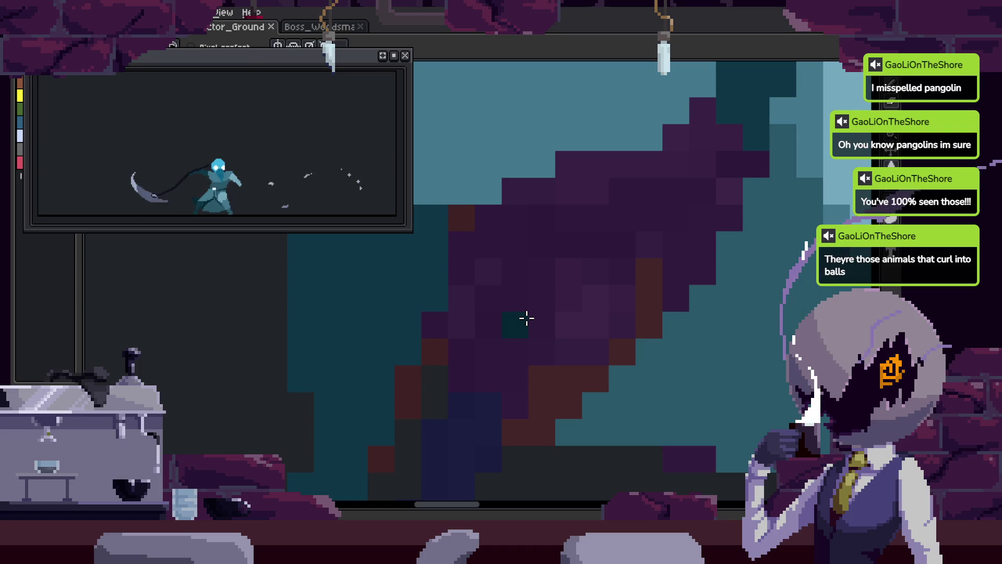
scroll(526, 318, down, 3)
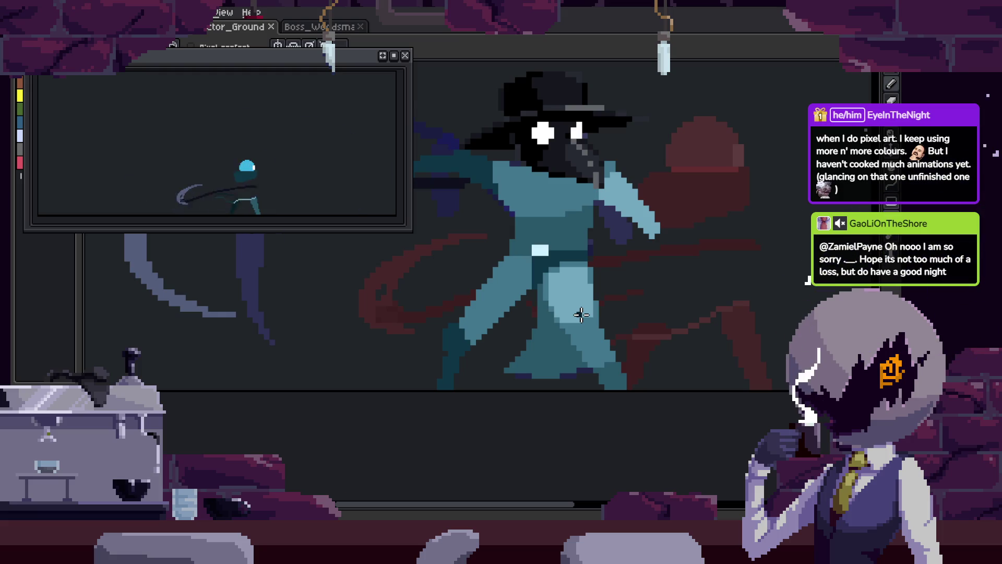
scroll(581, 315, up, 3)
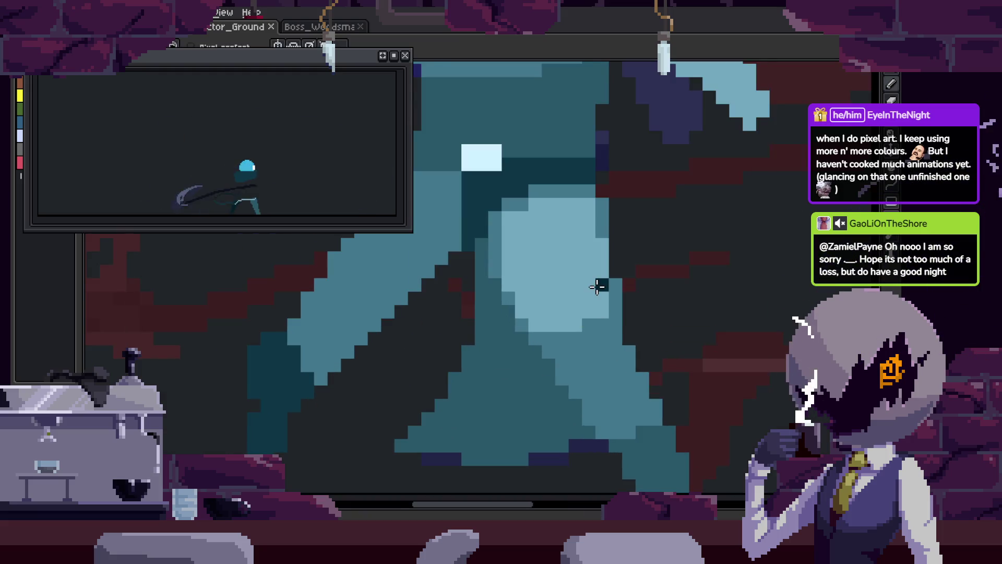
scroll(575, 303, down, 2)
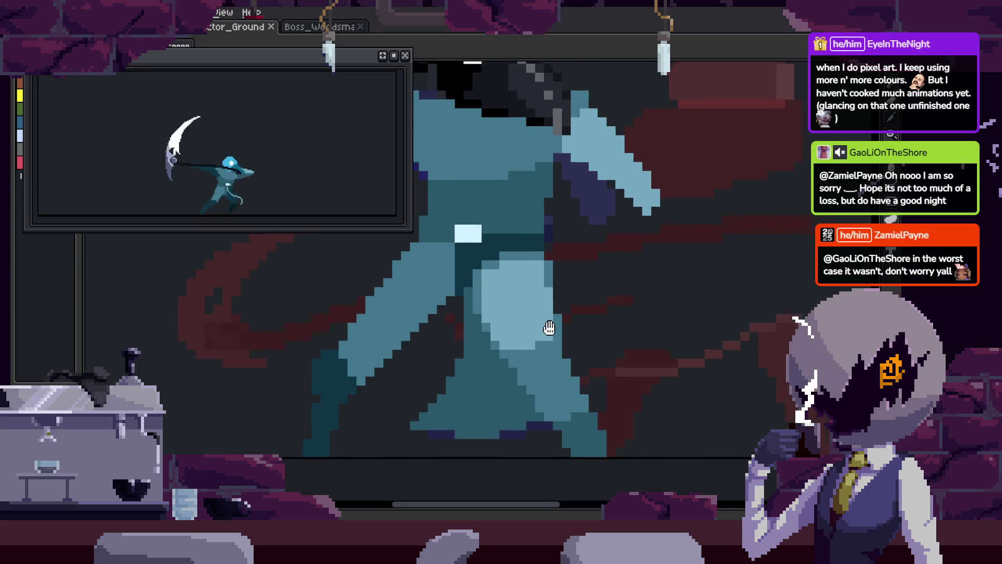
key(ctrl+s)
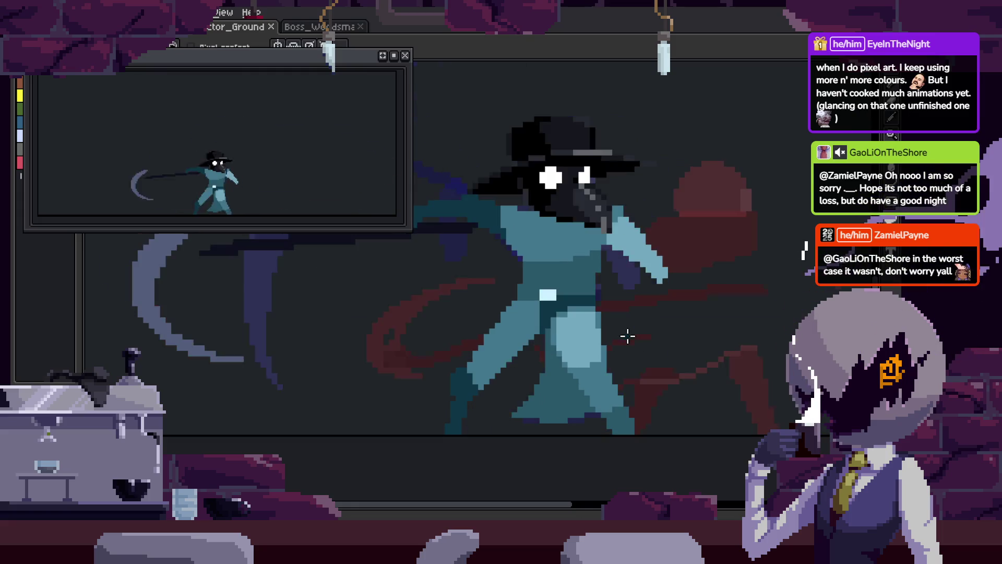
key(ctrl+s)
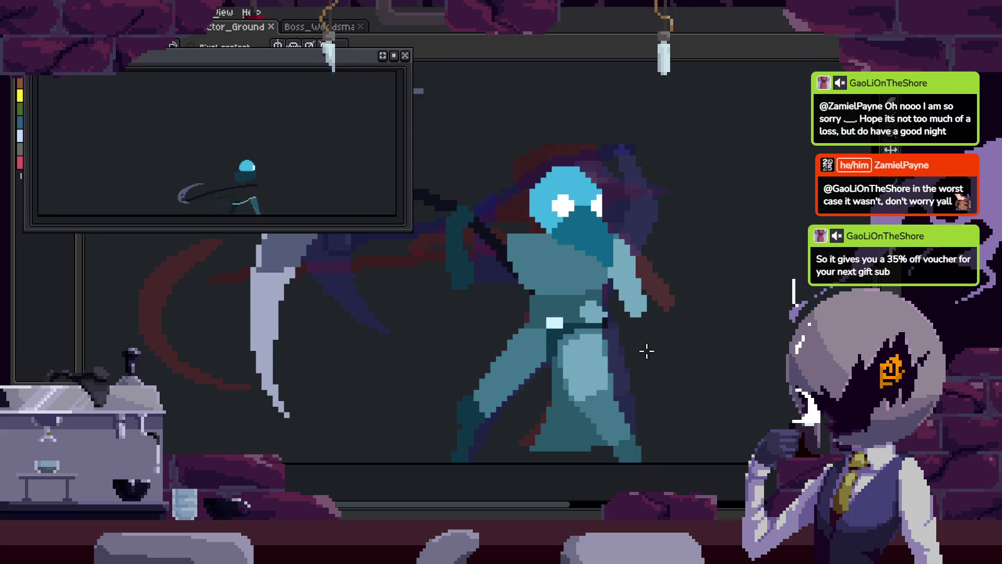
scroll(647, 352, up, 1)
scroll(647, 351, down, 2)
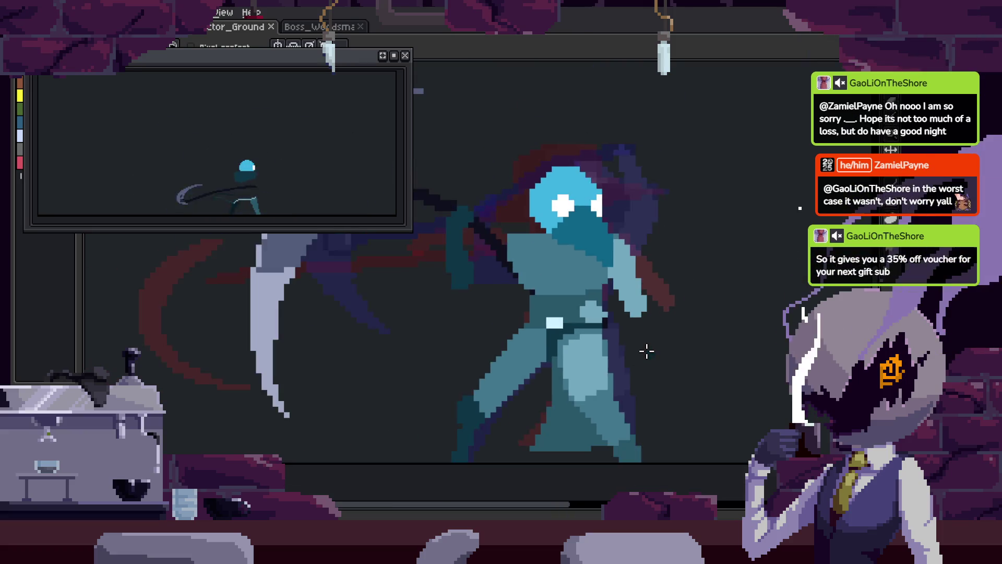
scroll(652, 334, up, 1)
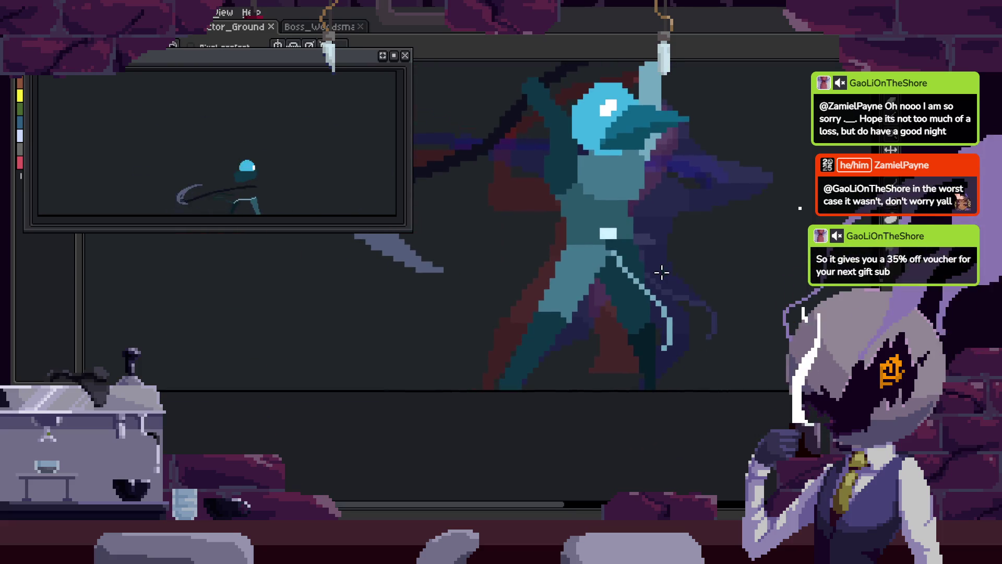
key(Return)
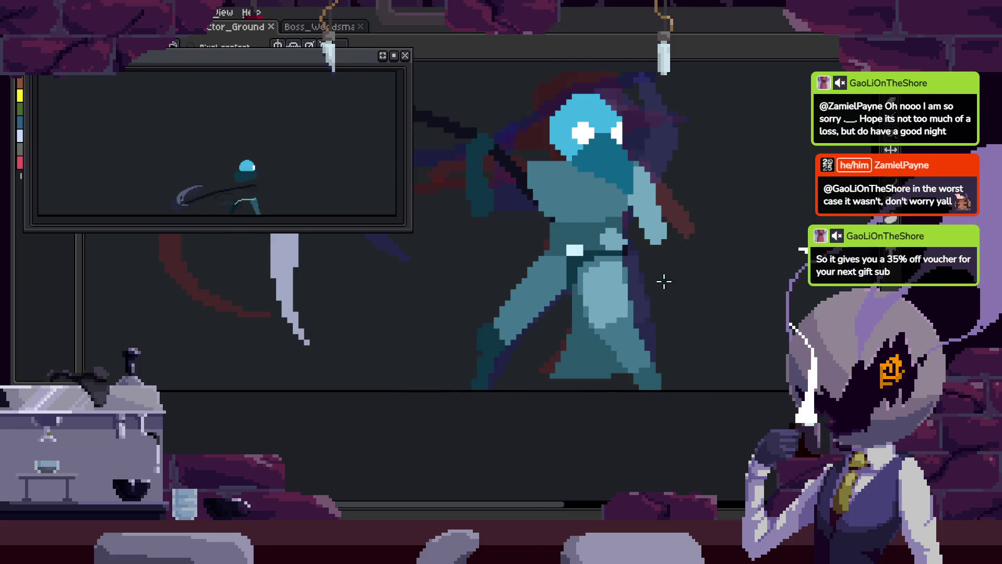
scroll(665, 282, up, 1)
scroll(624, 282, up, 1)
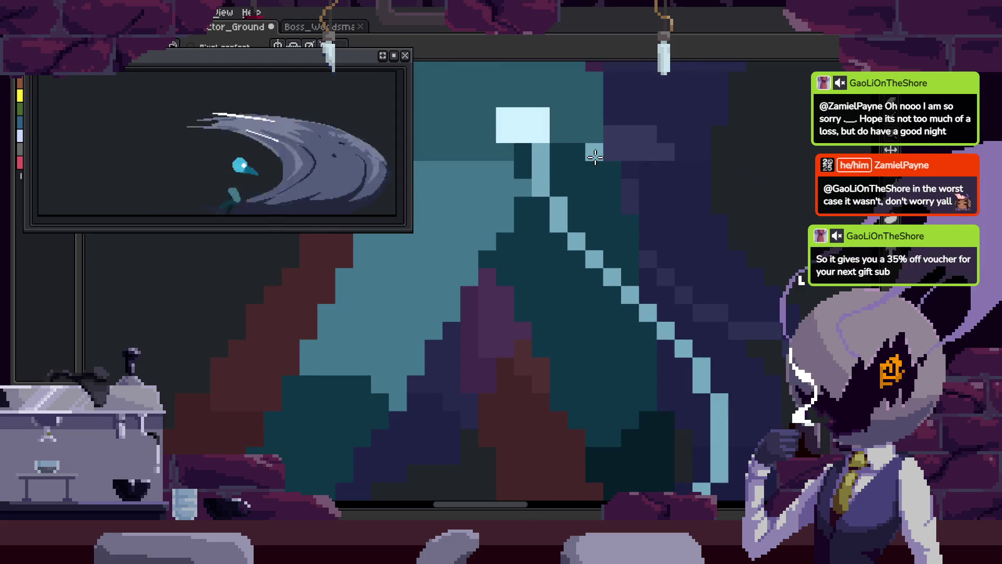
mouse_move(612, 151)
mouse_down()
mouse_move(627, 201)
mouse_move(743, 362)
mouse_up()
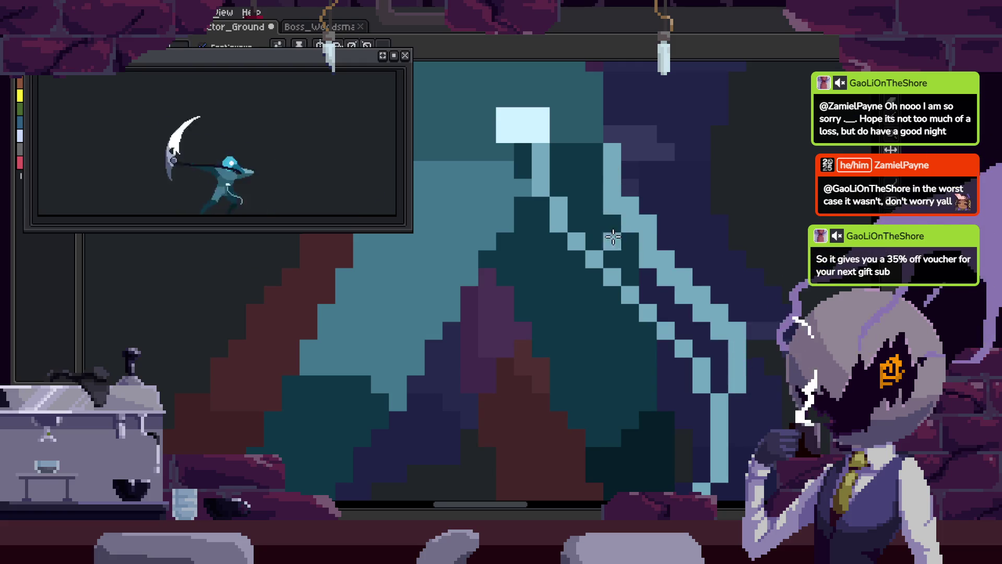
click(629, 255)
click(519, 159)
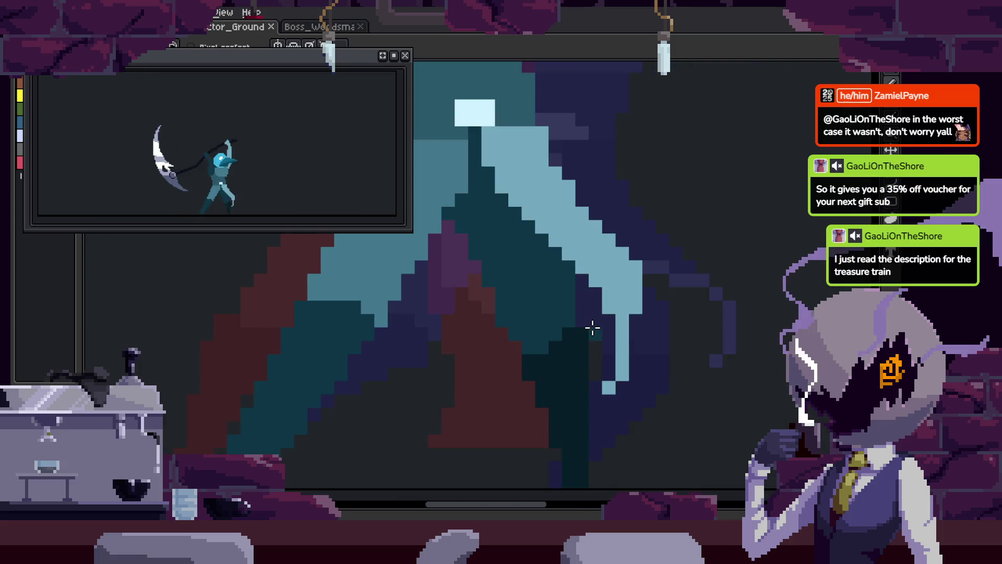
scroll(639, 265, down, 2)
scroll(639, 266, down, 3)
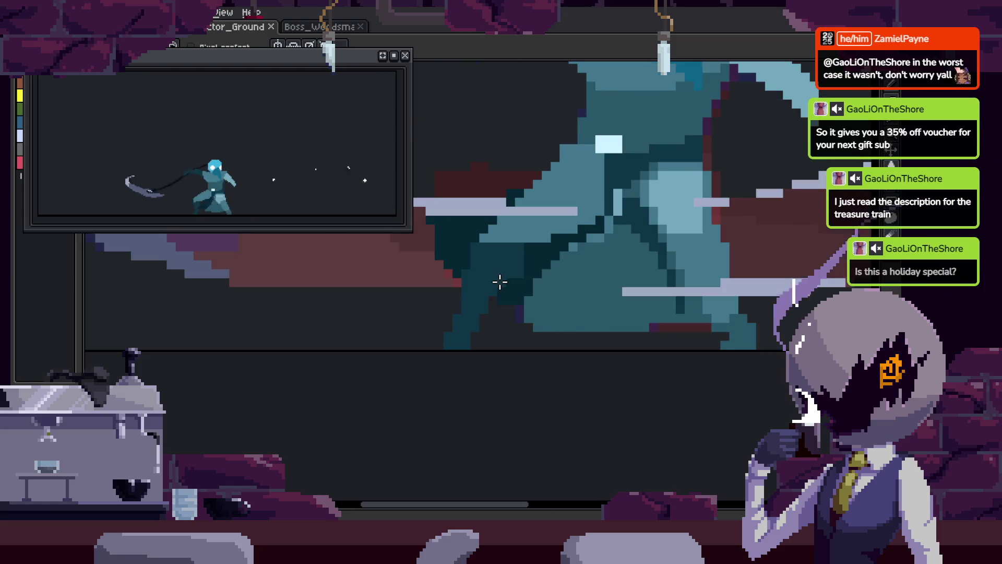
key(Tab)
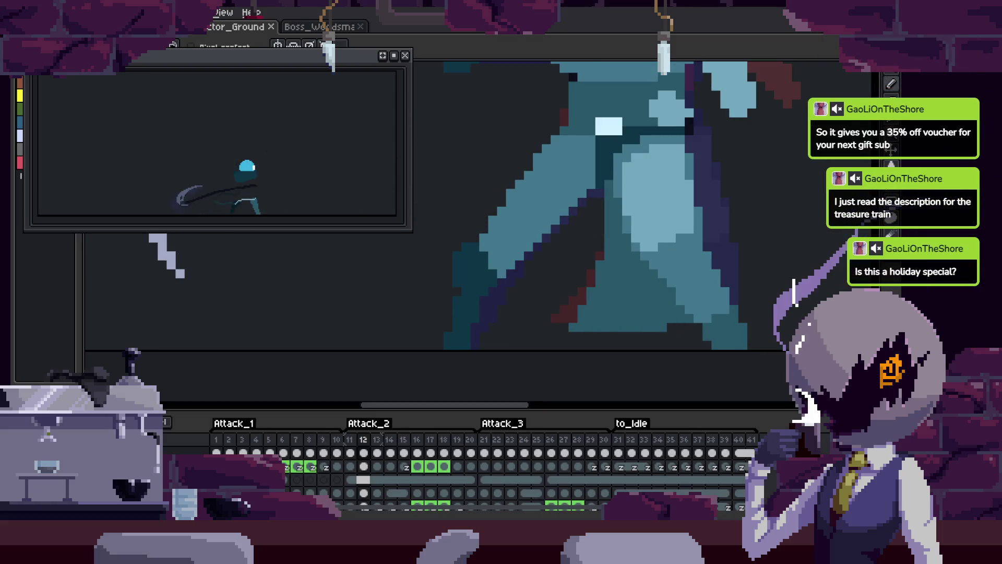
key(Tab)
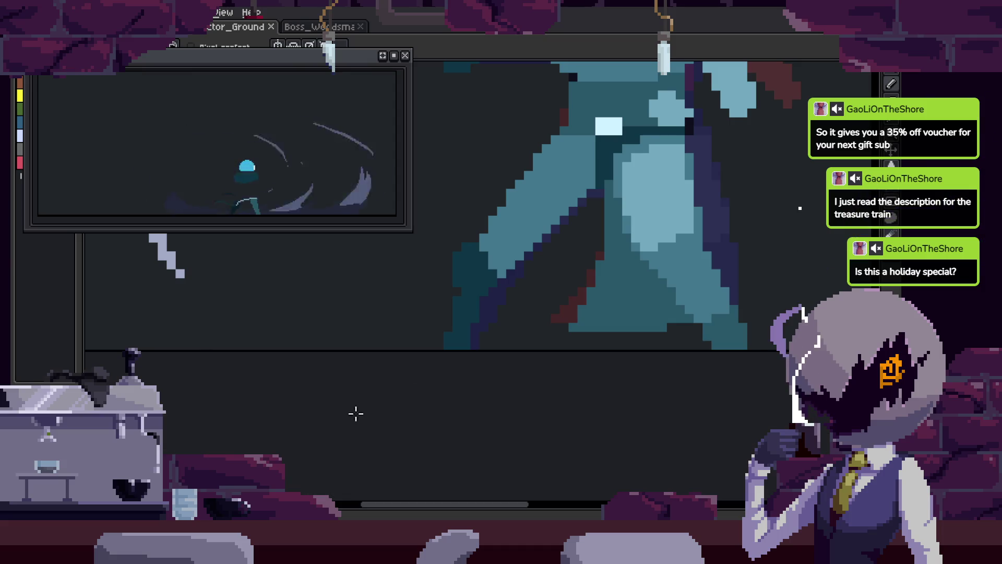
drag(623, 267, 590, 322)
key(Tab)
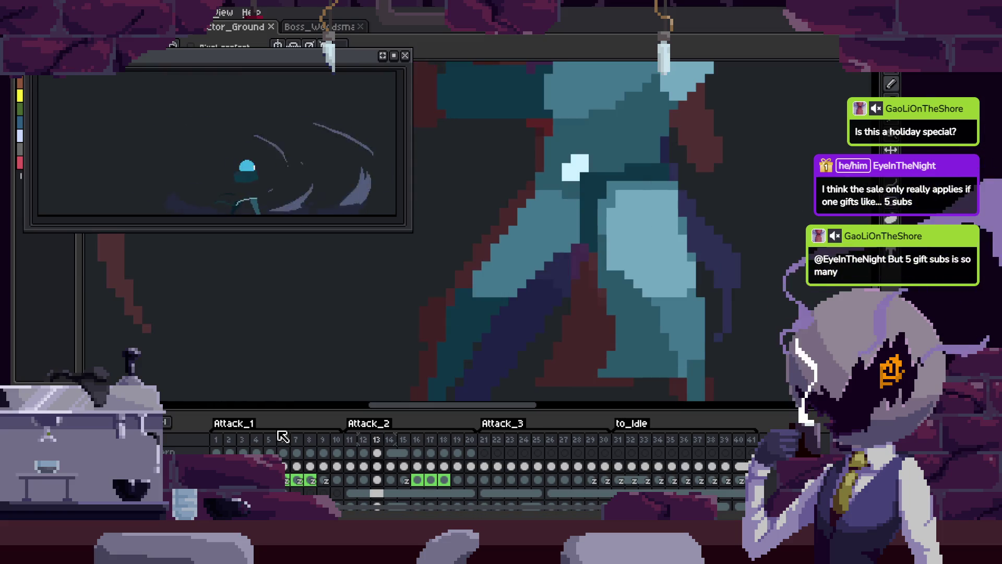
- Save the animation and step forward through the attack frames
key(Tab)
key(Tab)
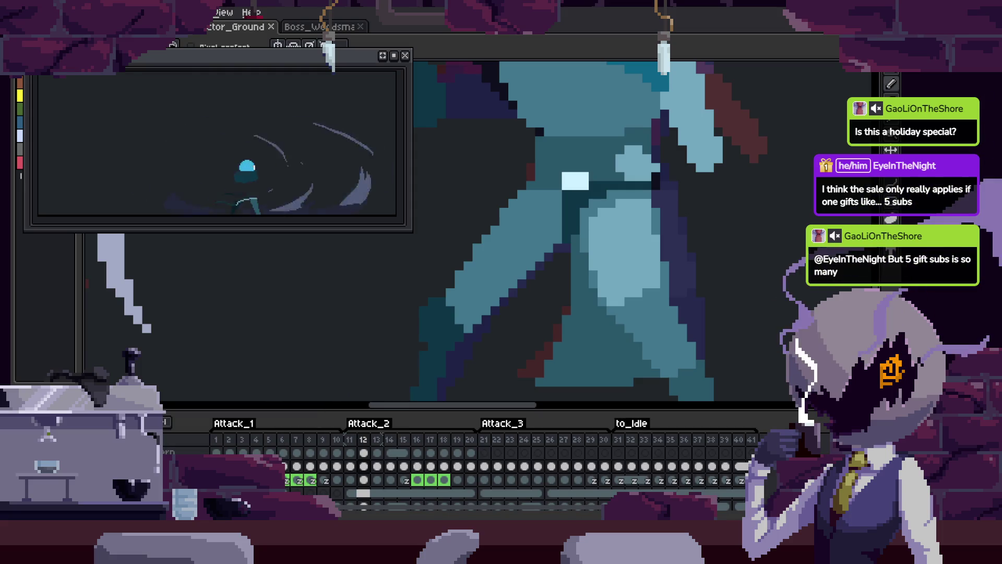
key(Tab)
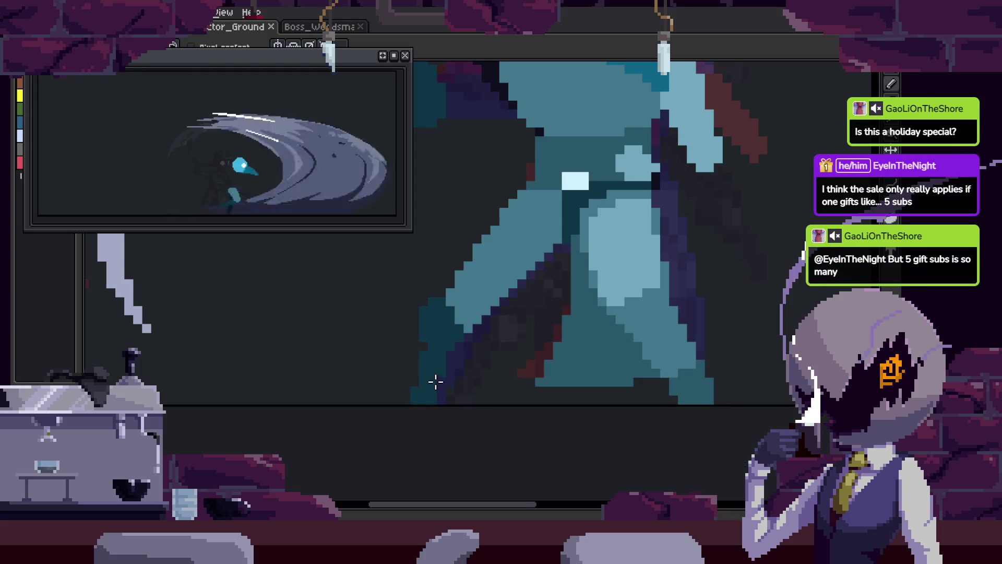
key(ctrl+s)
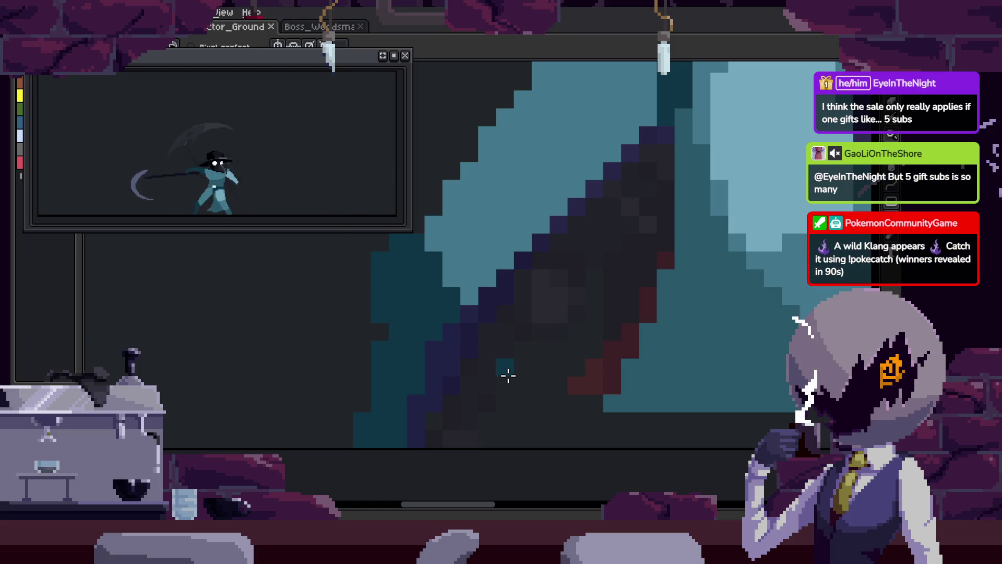
scroll(477, 329, down, 3)
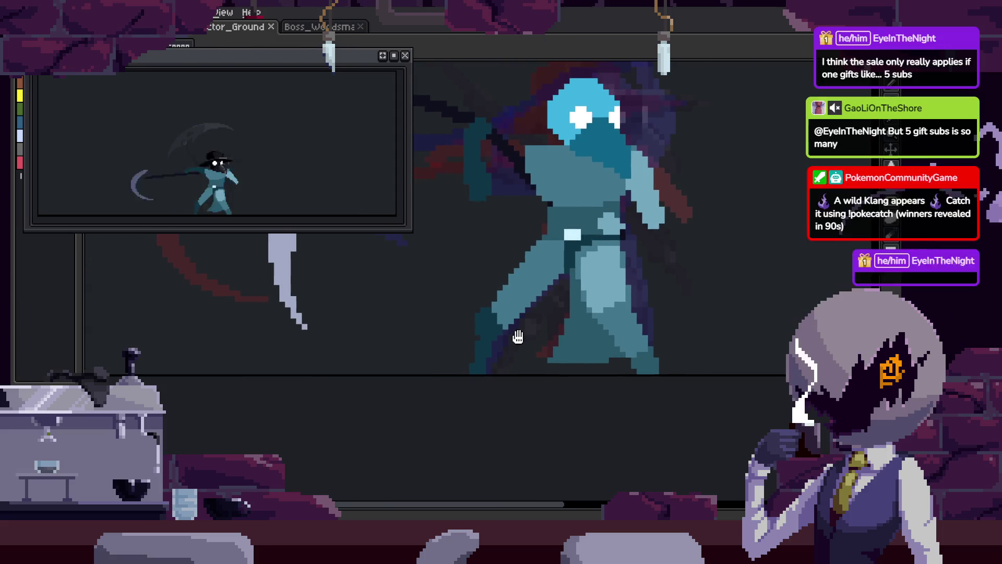
scroll(520, 338, up, 1)
key(Right)
key(Right)
key(Right)
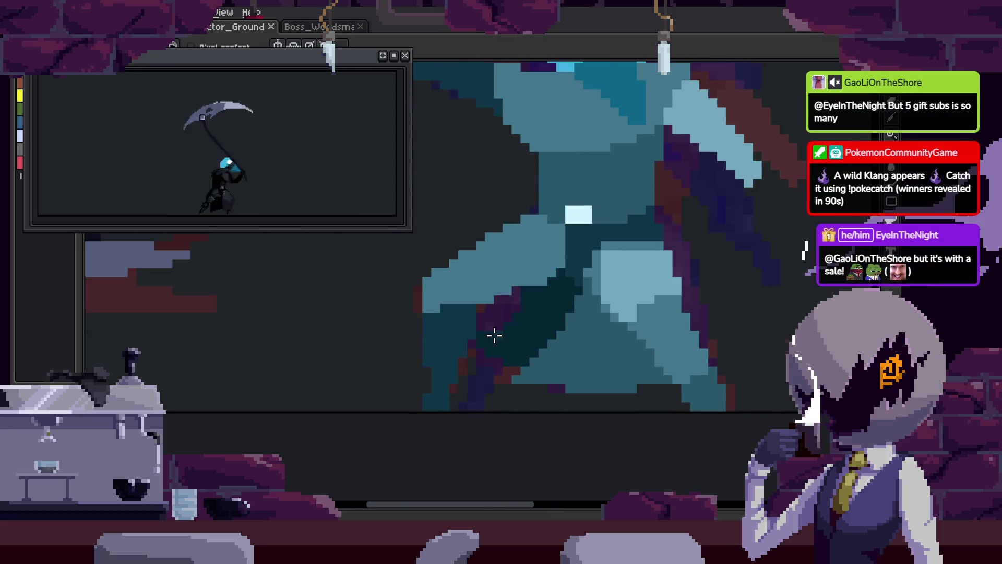
key(Tab)
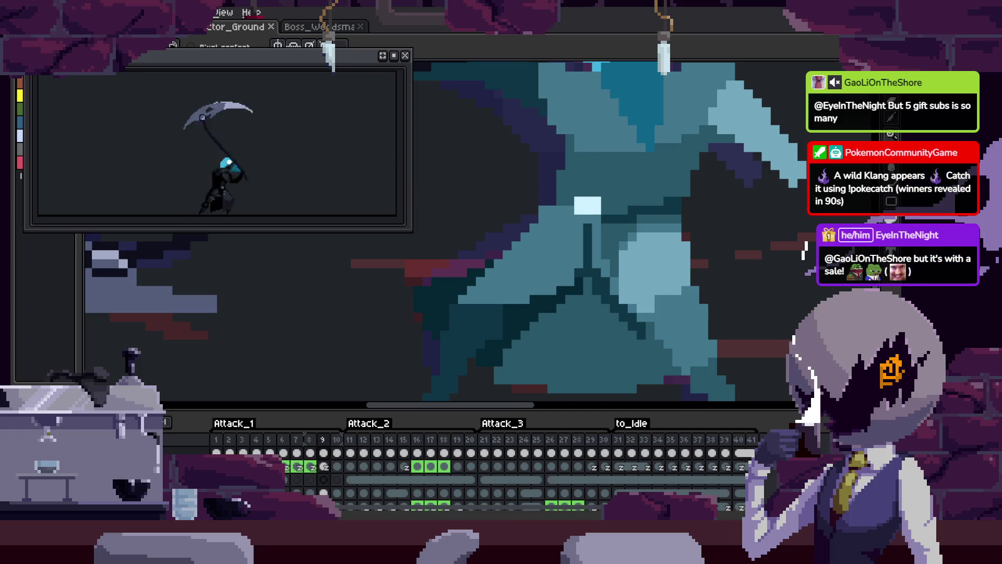
- Link the selected repeated cels in the timeline so they share one drawing
click(350, 481)
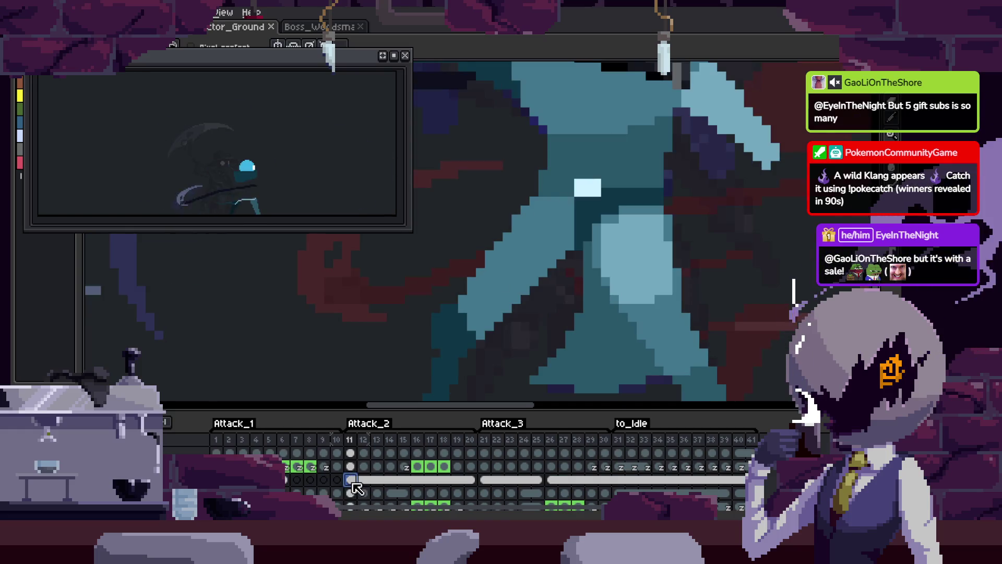
key(Tab)
key(Tab)
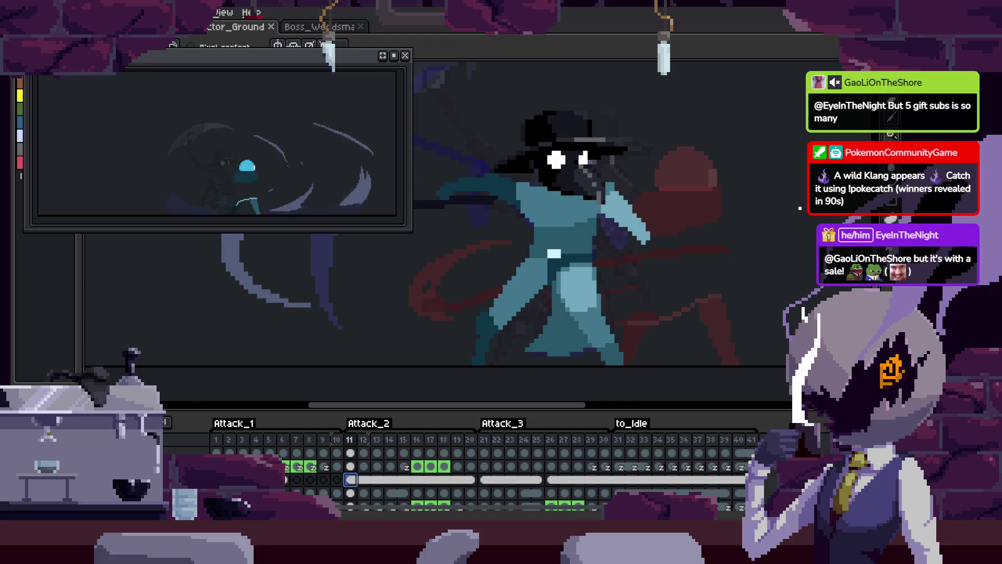
key(Home)
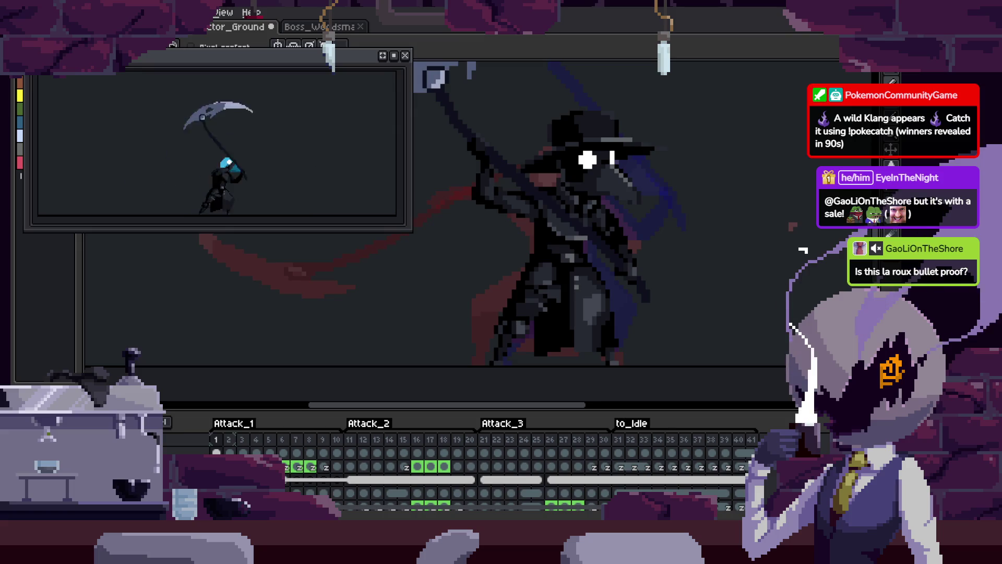
click(268, 453)
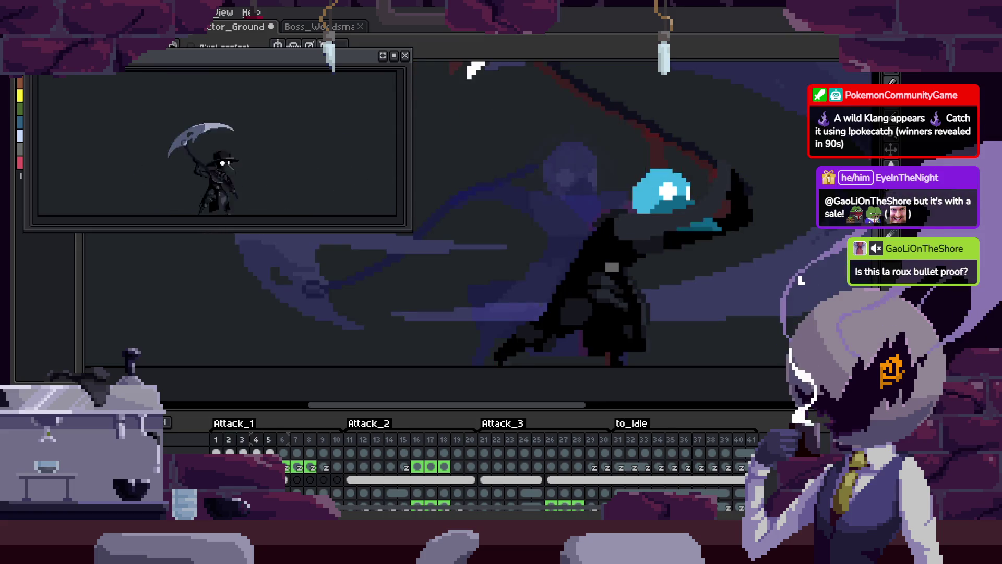
right_click(271, 453)
click(313, 488)
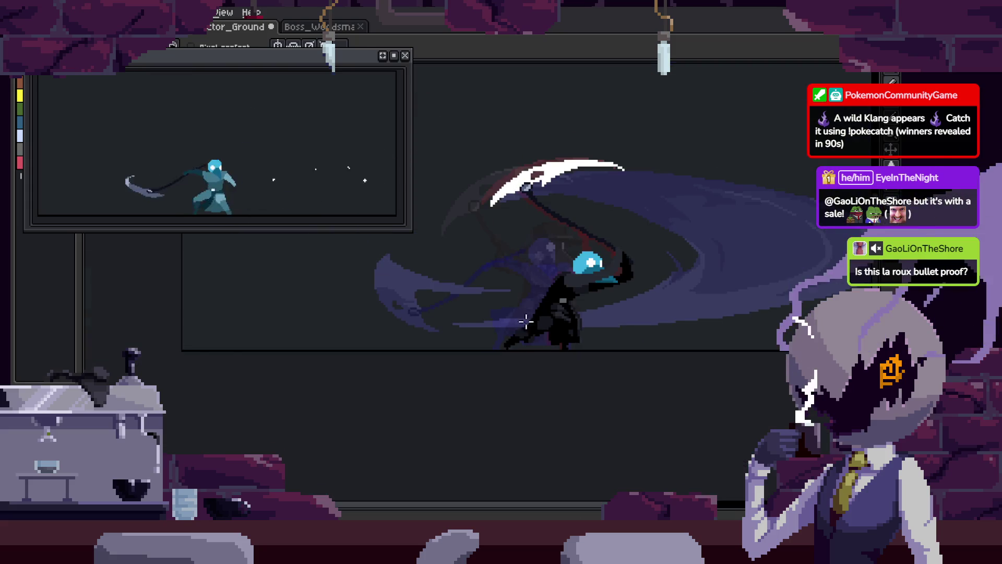
- Preview the attack, then link the cels of frames 7 to 10
key(Tab)
key(Return)
scroll(547, 313, up, 2)
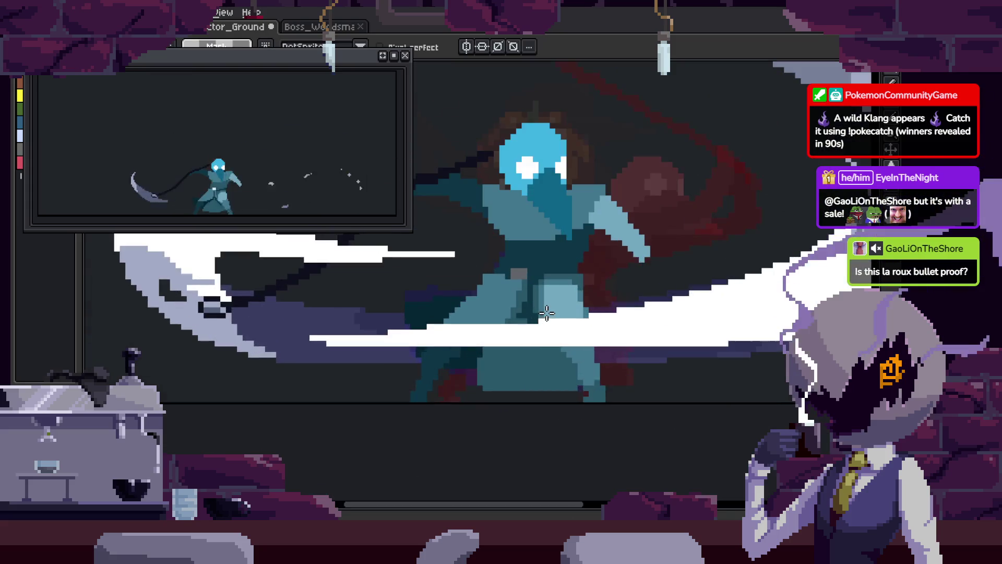
key(Tab)
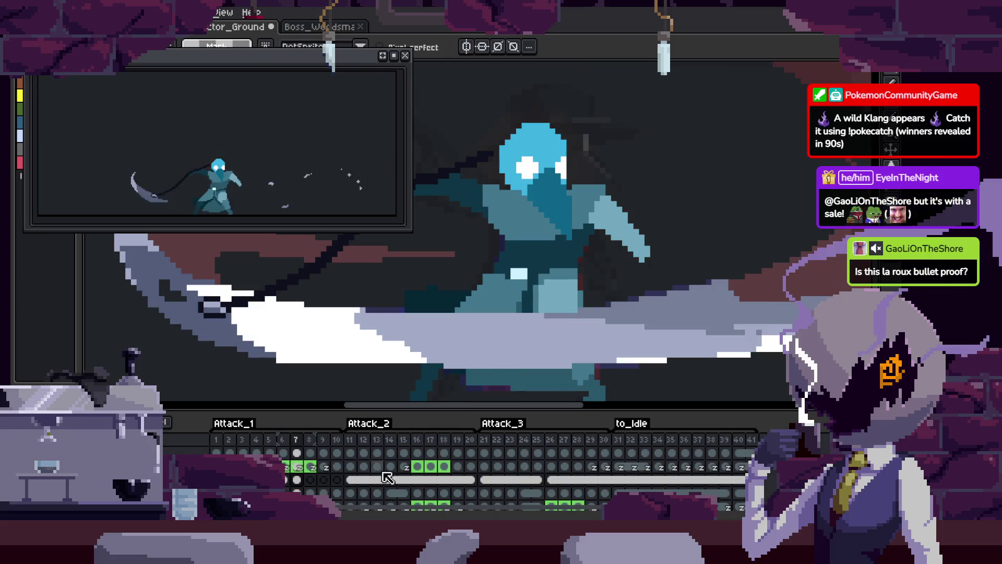
drag(297, 481, 338, 480)
right_click(347, 487)
click(410, 486)
key(Tab)
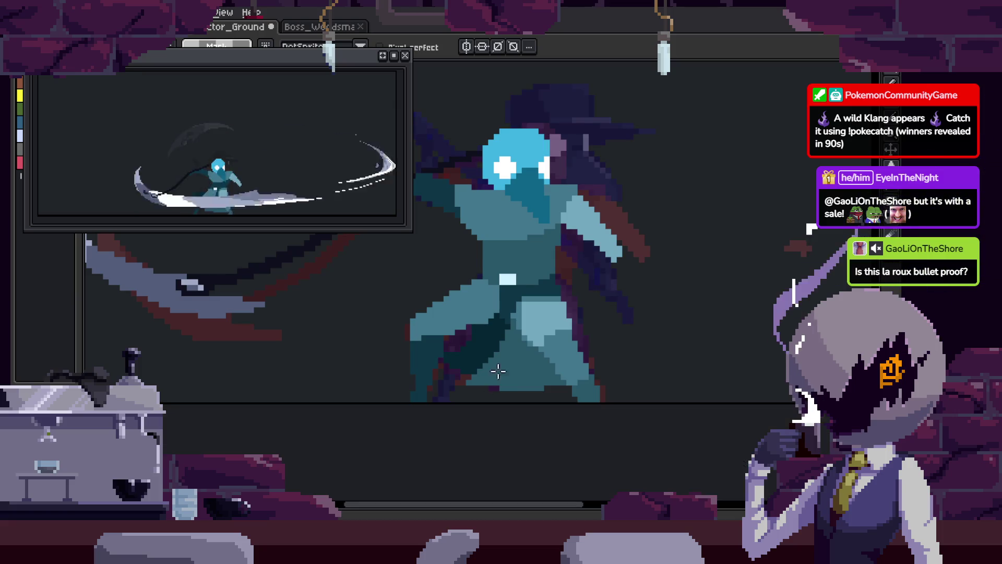
scroll(454, 379, up, 4)
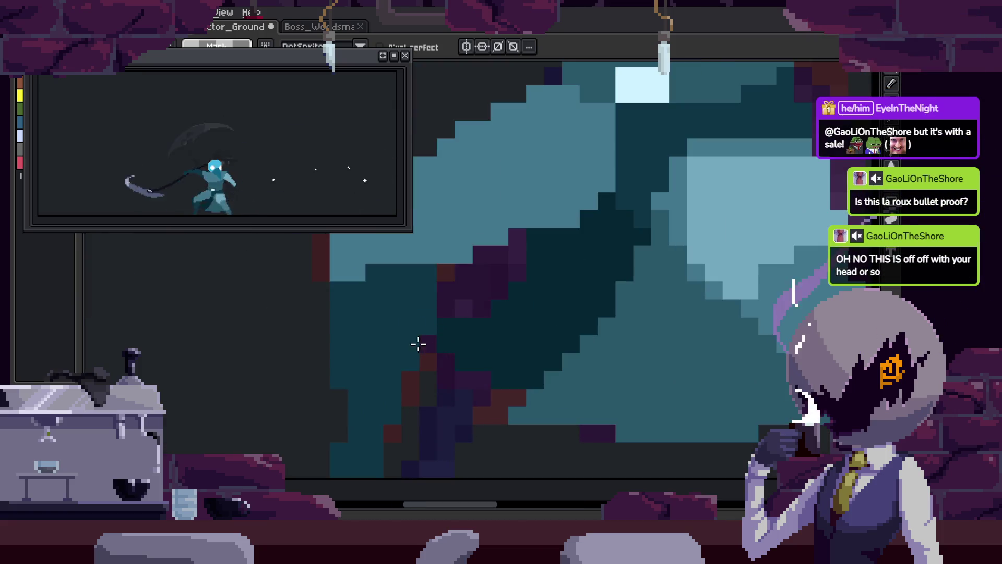
- Save the file and play the attack animation with the timeline hidden
key(ctrl+s)
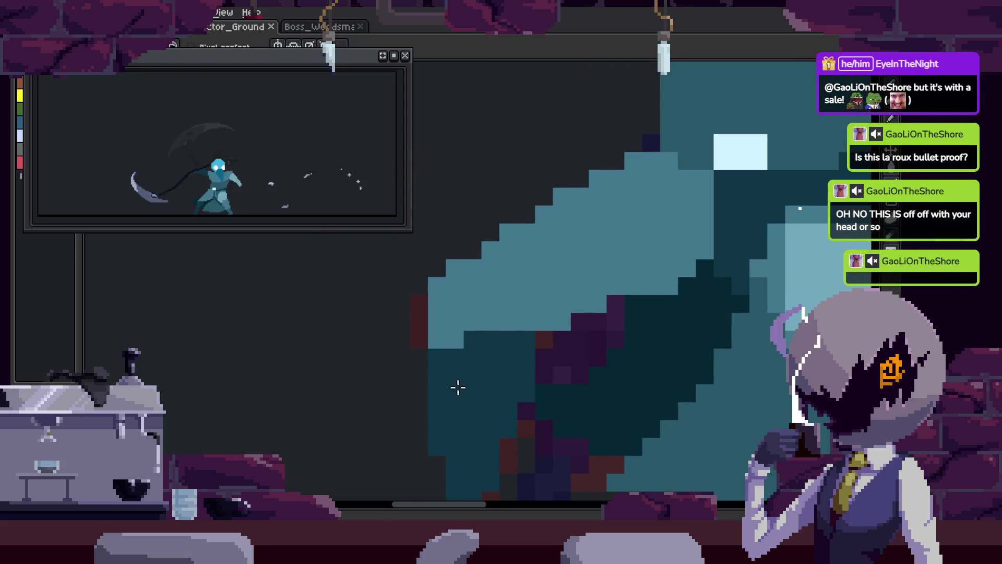
scroll(470, 384, down, 2)
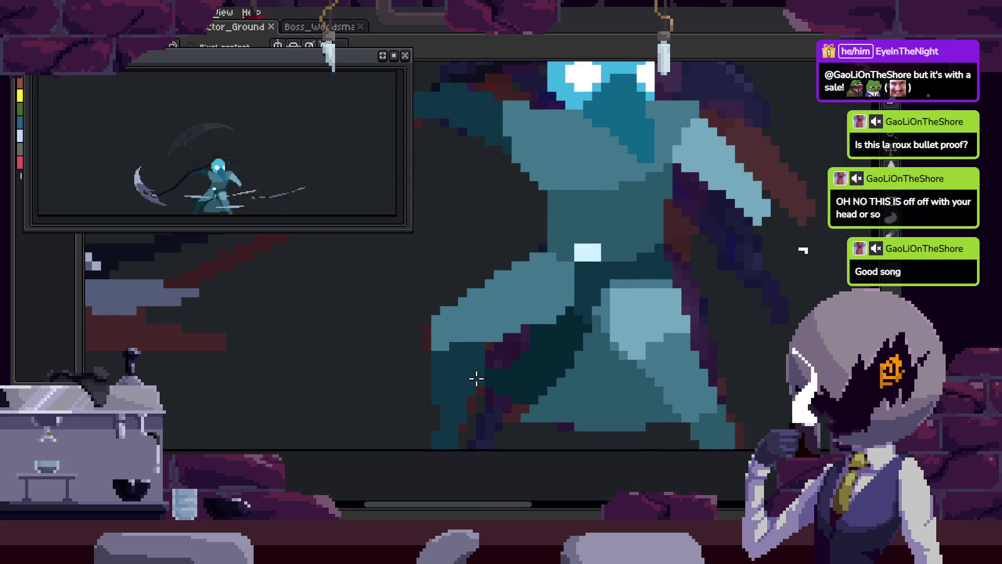
key(Return)
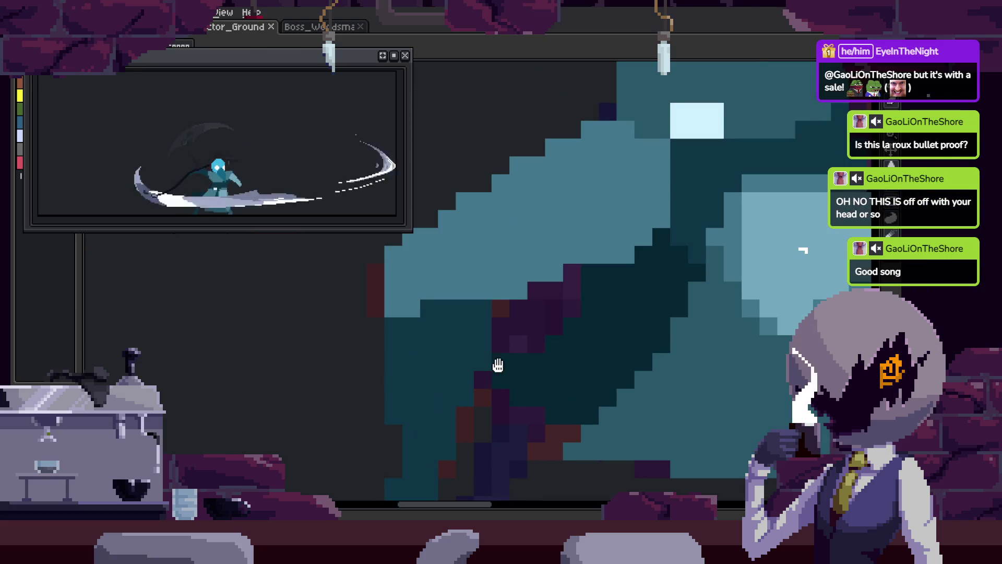
key(Return)
key(Tab)
key(Return)
key(Tab)
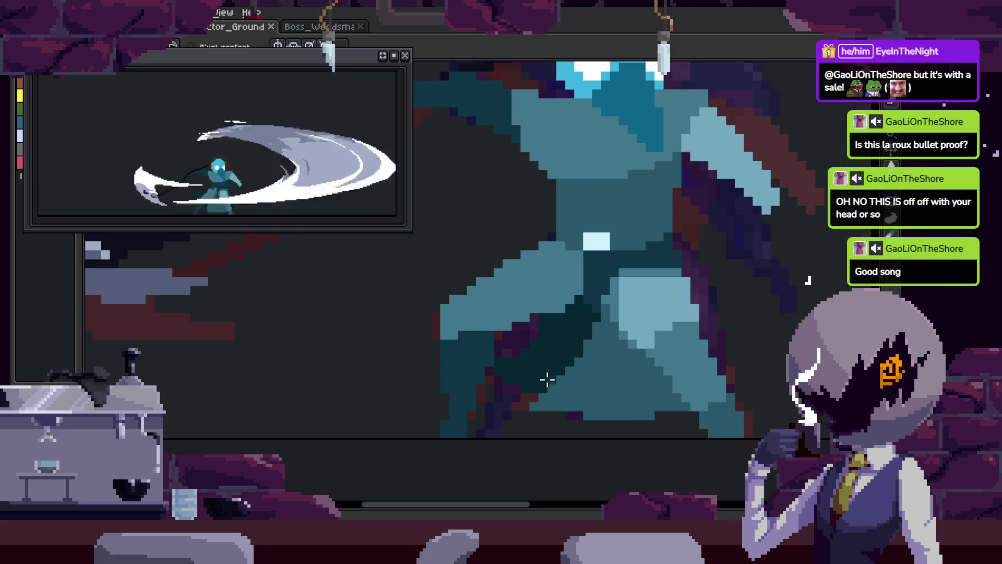
- Paint a column of pixels on the body, sampling colours and returning to the pencil
mouse_move(443, 335)
mouse_down()
mouse_move(369, 284)
mouse_move(389, 370)
mouse_up()
scroll(389, 370, down, 2)
key(Left)
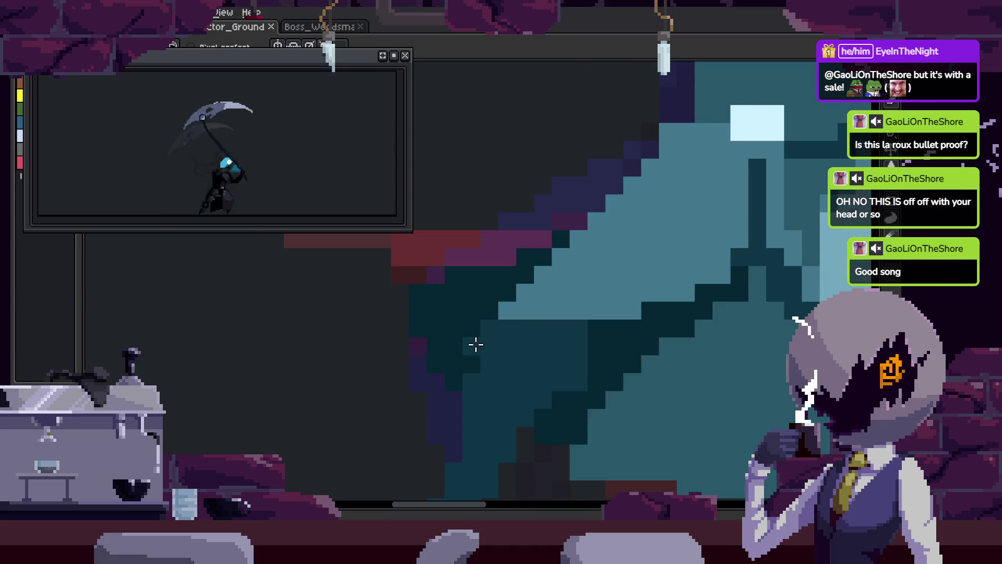
key(Right)
key(i)
scroll(461, 331, up, 1)
key(b)
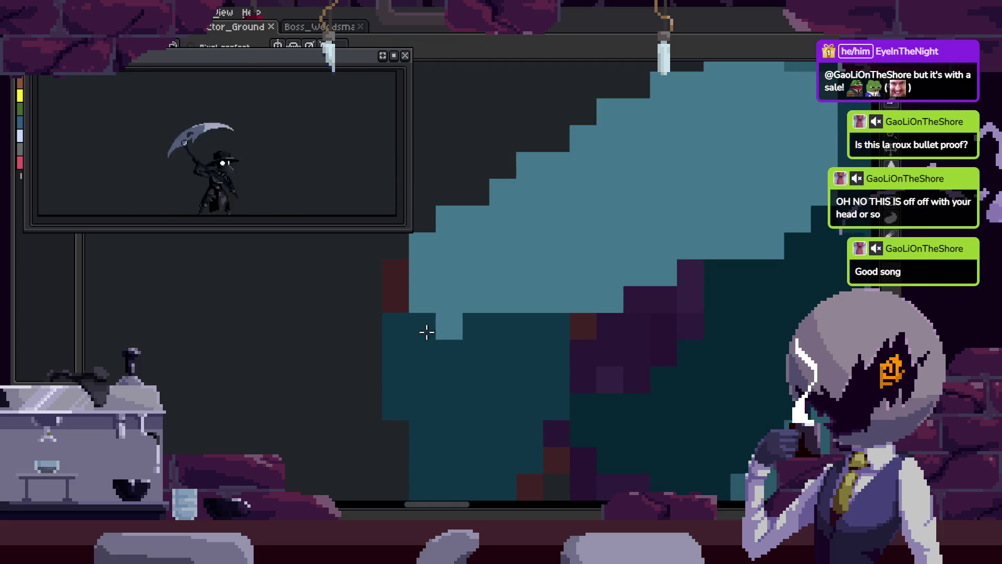
key(Right)
key(Right)
key(ctrl+z)
- Undo and redo the recent pixel edits while zooming in on the figure
scroll(447, 315, up, 1)
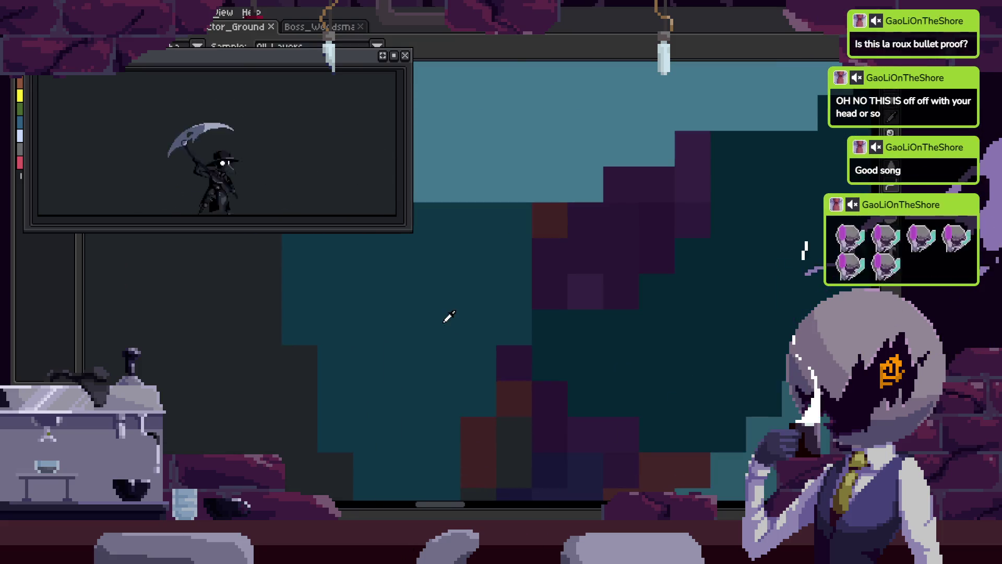
scroll(498, 379, down, 2)
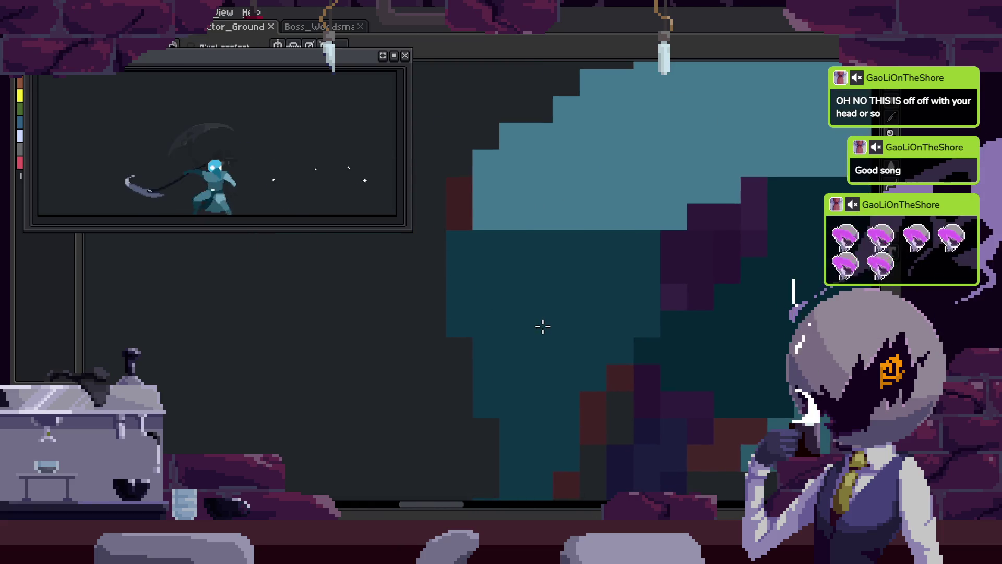
scroll(608, 313, down, 1)
scroll(470, 340, up, 2)
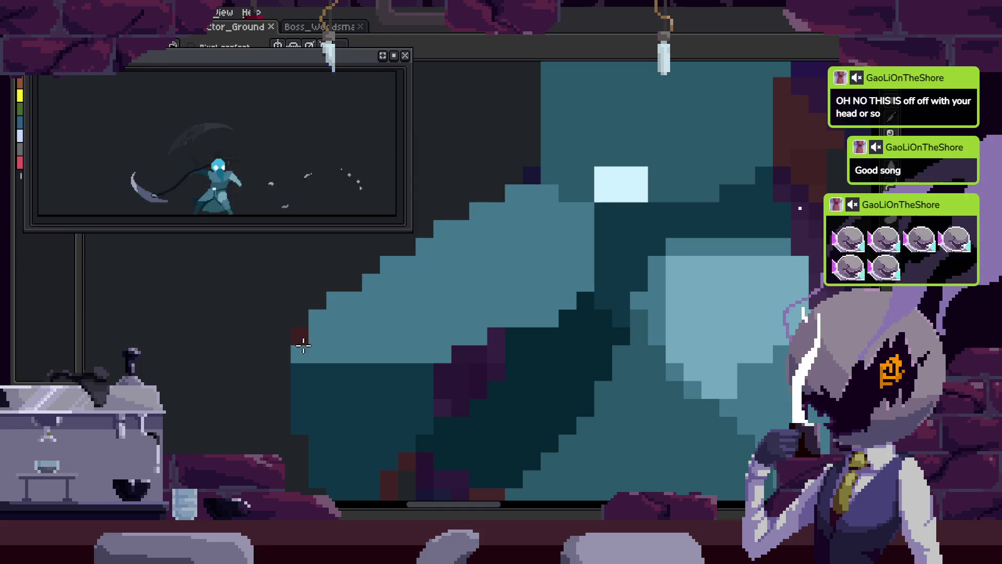
key(ctrl+z)
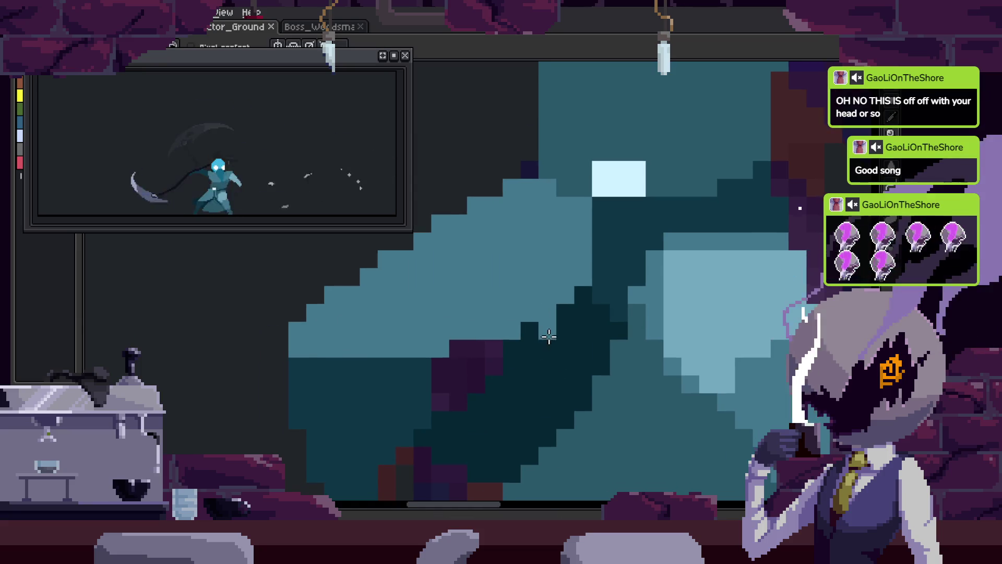
scroll(547, 336, down, 2)
scroll(515, 361, up, 1)
scroll(515, 360, up, 1)
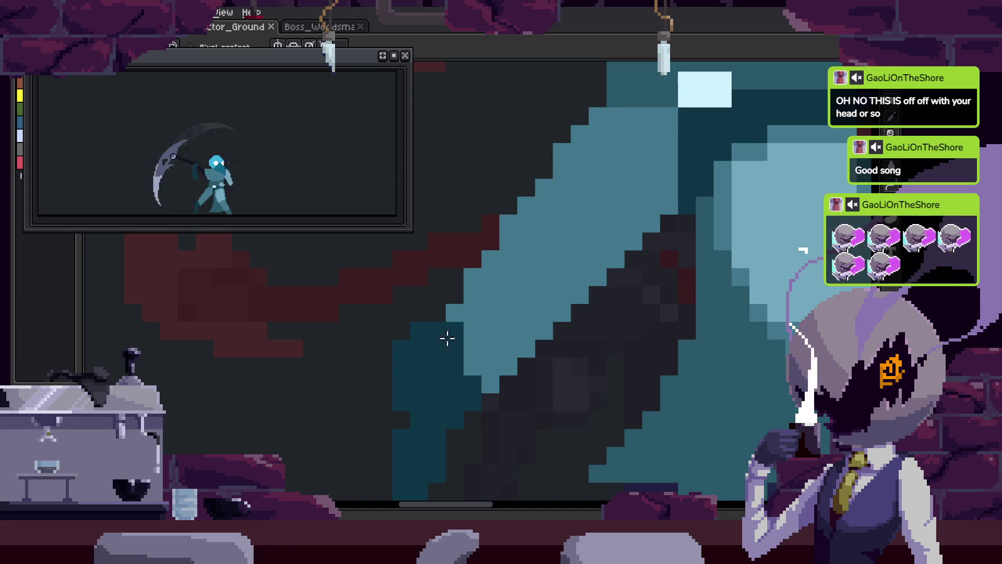
scroll(446, 347, up, 1)
scroll(470, 320, up, 1)
key(ctrl+y)
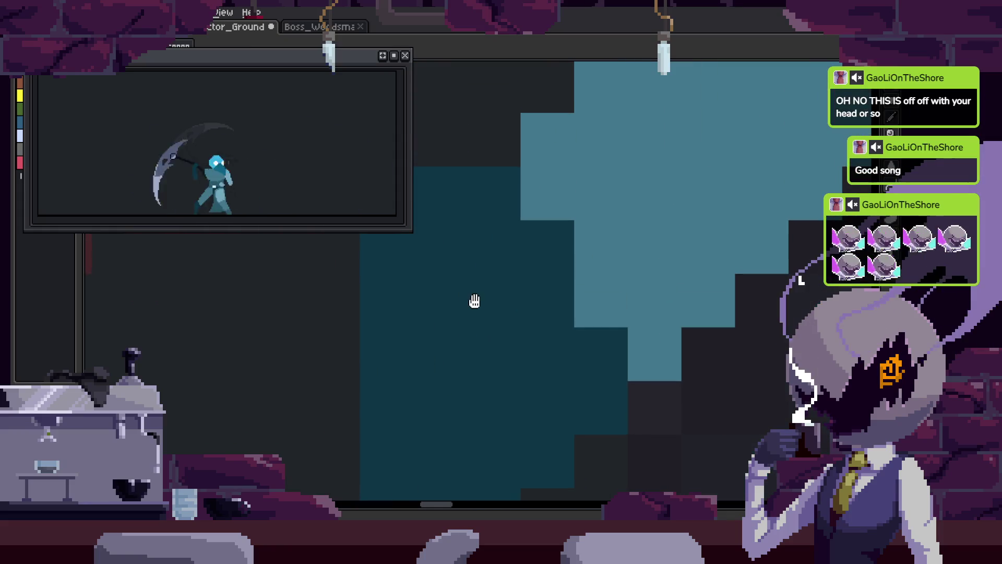
- Switch to the eraser and clear stray pixels with a stroke across the sprite
scroll(478, 260, down, 1)
key(e)
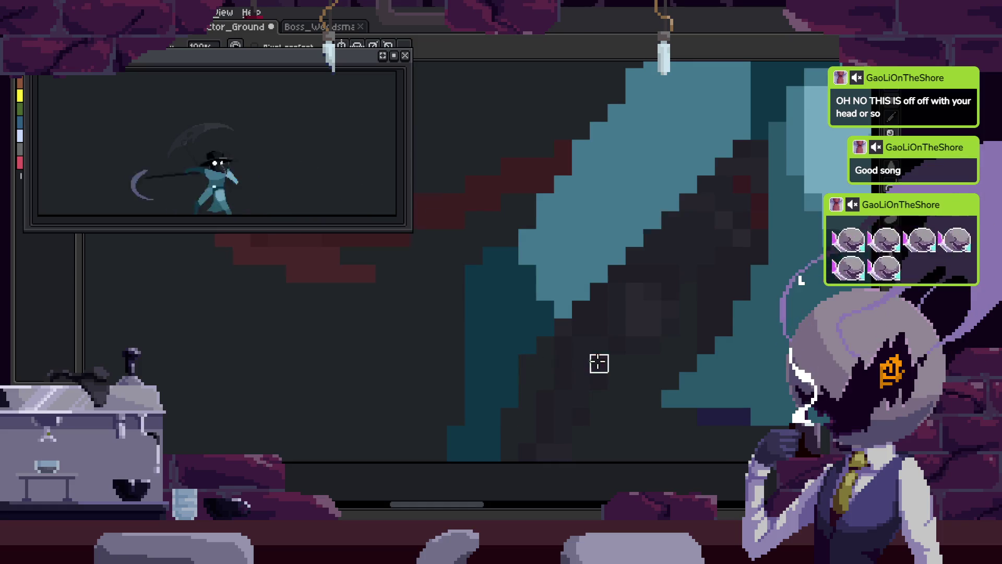
scroll(552, 359, down, 1)
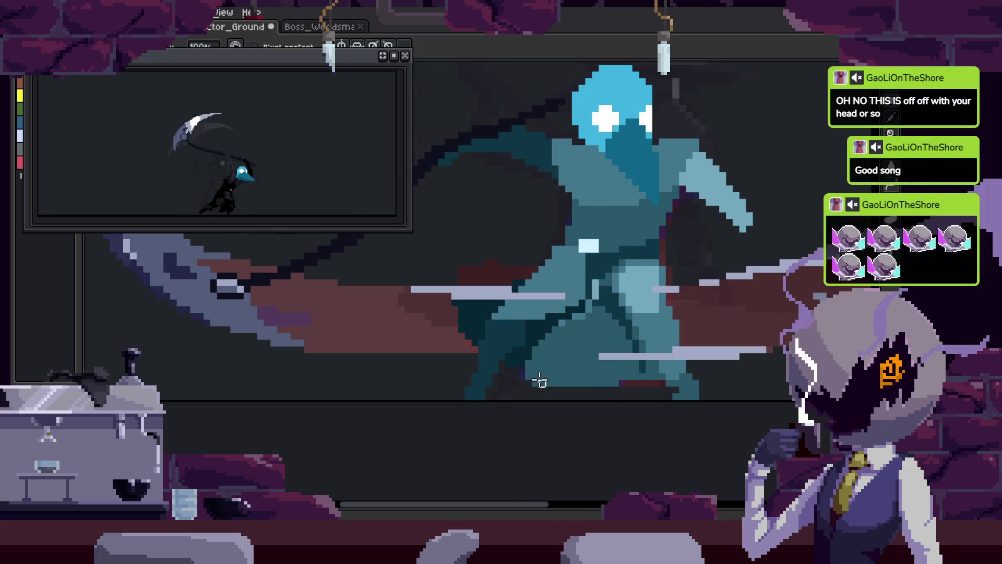
scroll(517, 360, up, 2)
drag(488, 329, 586, 300)
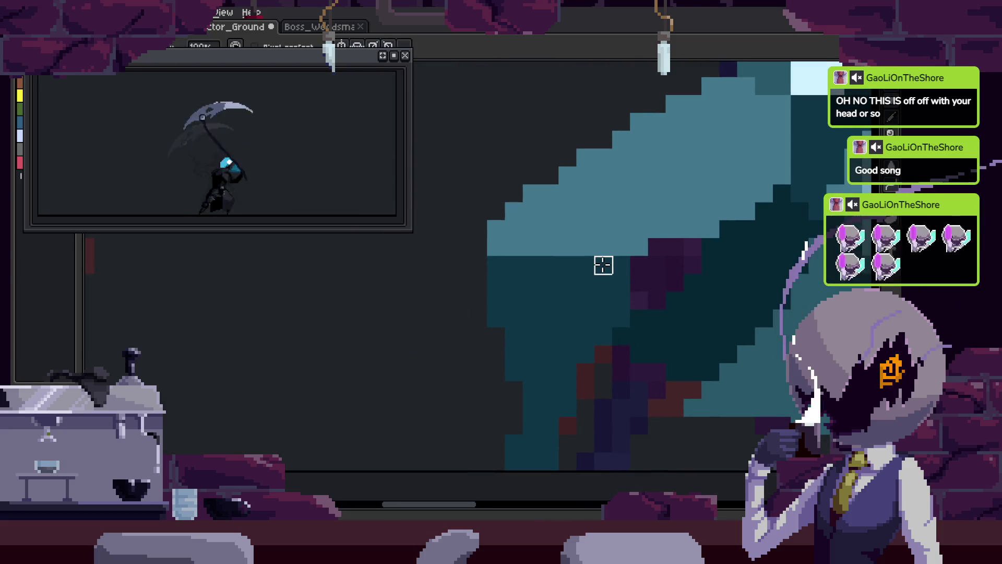
- Save the sprite with Ctrl+S, then pan around the zoomed-in reaper
key(ctrl+s)
scroll(581, 324, down, 2)
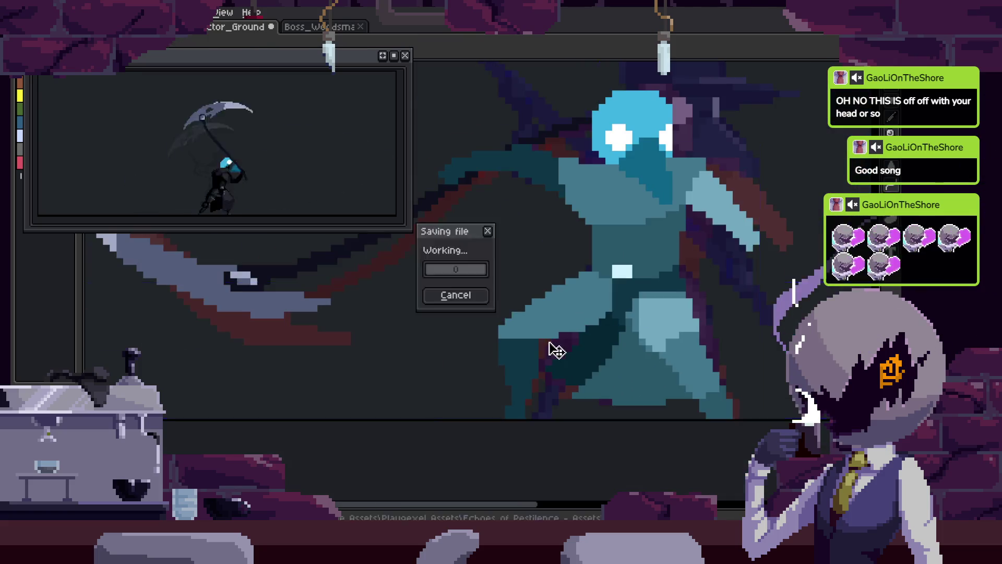
scroll(555, 346, up, 1)
scroll(531, 344, up, 3)
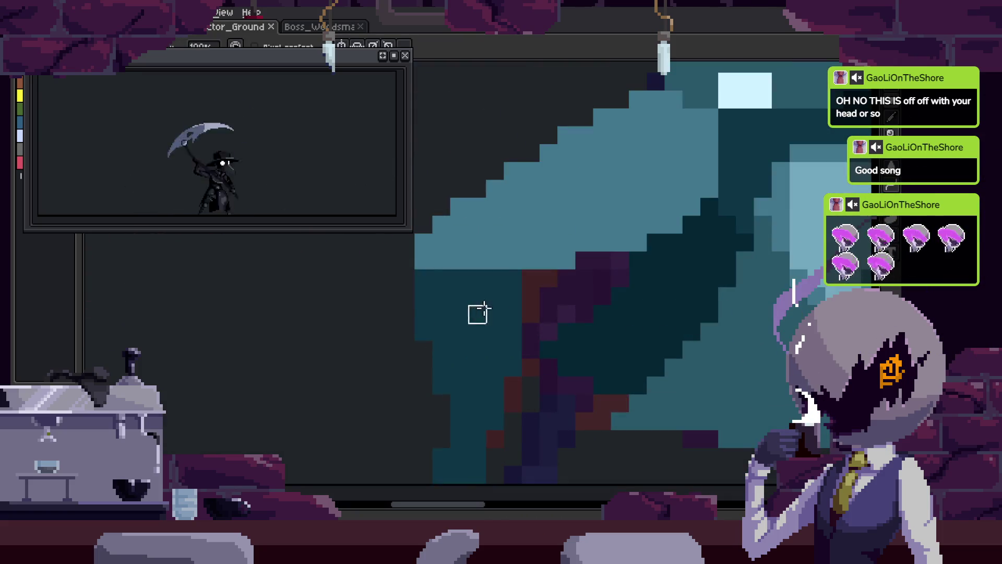
key(space)
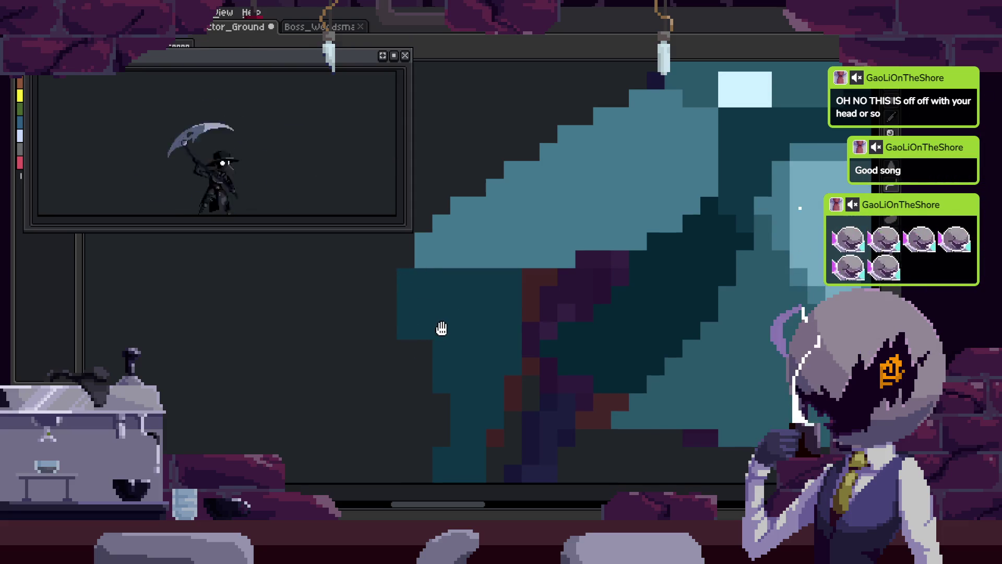
scroll(472, 251, up, 1)
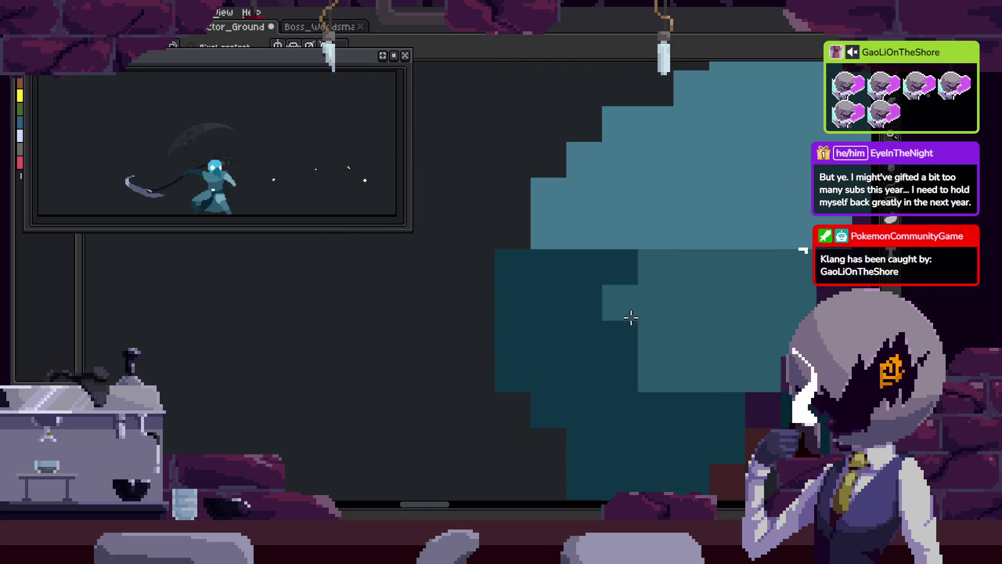
- Retouch the figure with the pencil, darkening a stray pixel and adding a lighter teal one
key(b)
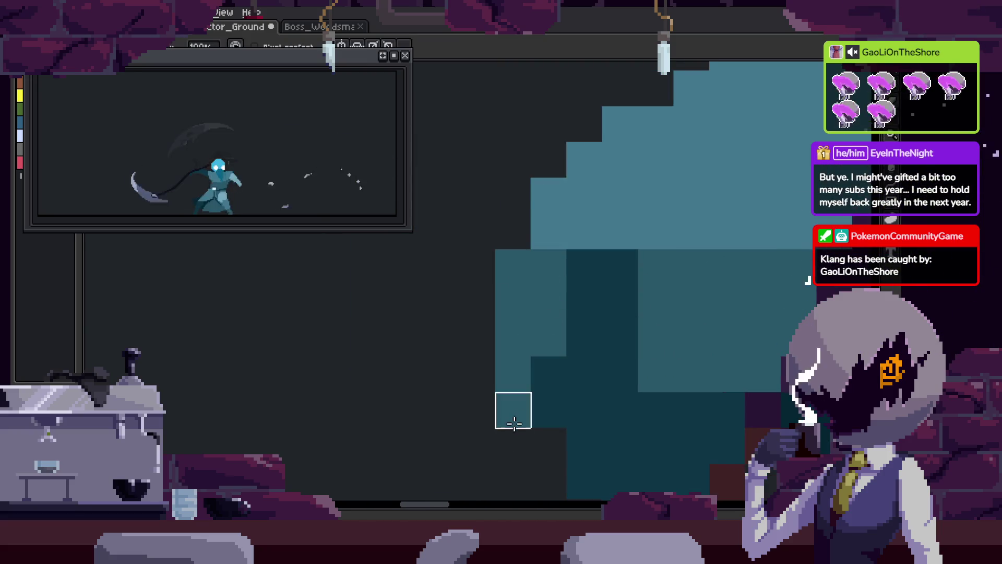
key(ctrl+s)
scroll(397, 368, down, 3)
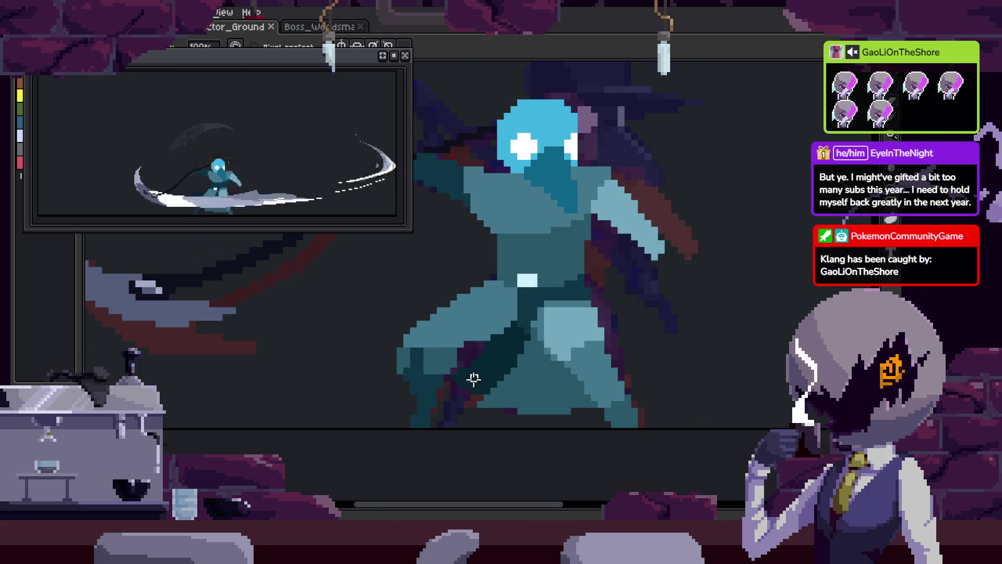
scroll(473, 379, up, 1)
scroll(474, 379, up, 3)
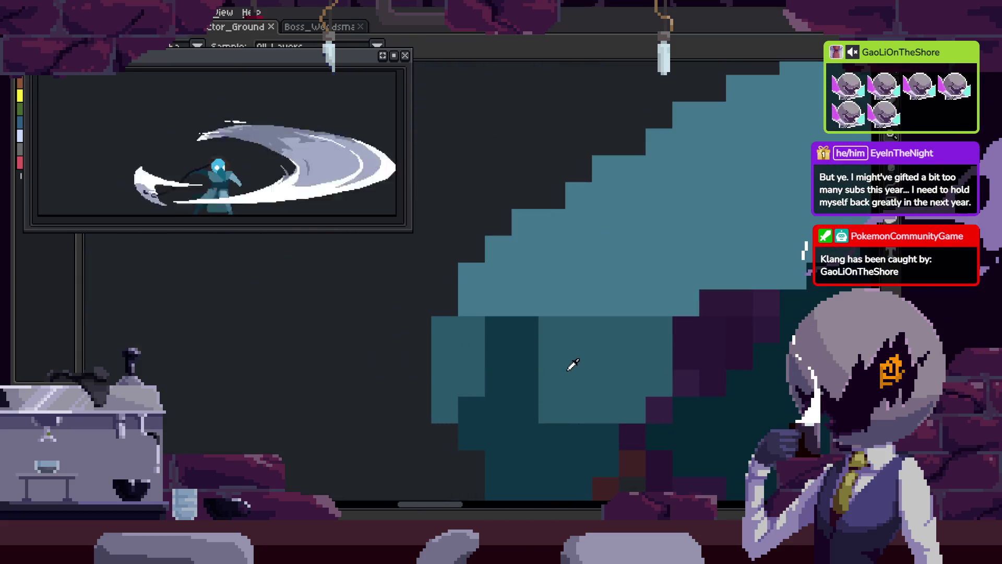
click(474, 345)
mouse_move(482, 330)
mouse_down()
mouse_move(484, 352)
mouse_move(450, 294)
mouse_up()
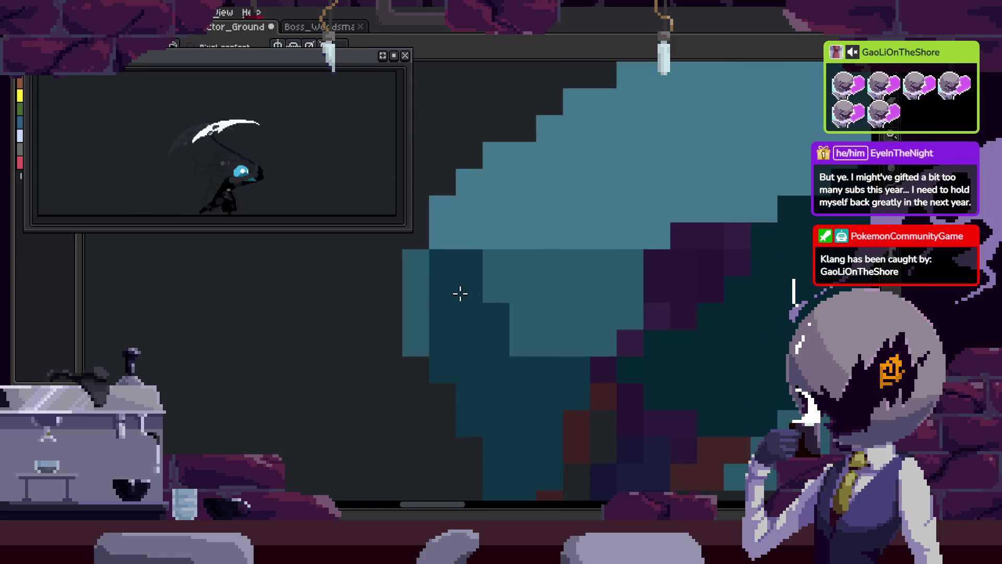
click(468, 259)
- Redo the undone pixel edits, check the figure, and save the animation
drag(487, 337, 484, 324)
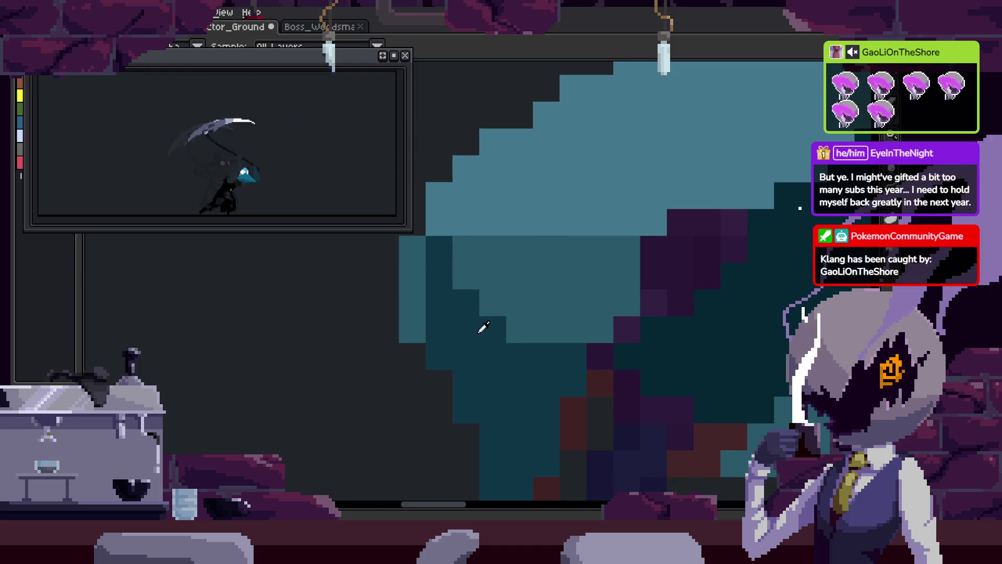
drag(540, 297, 537, 349)
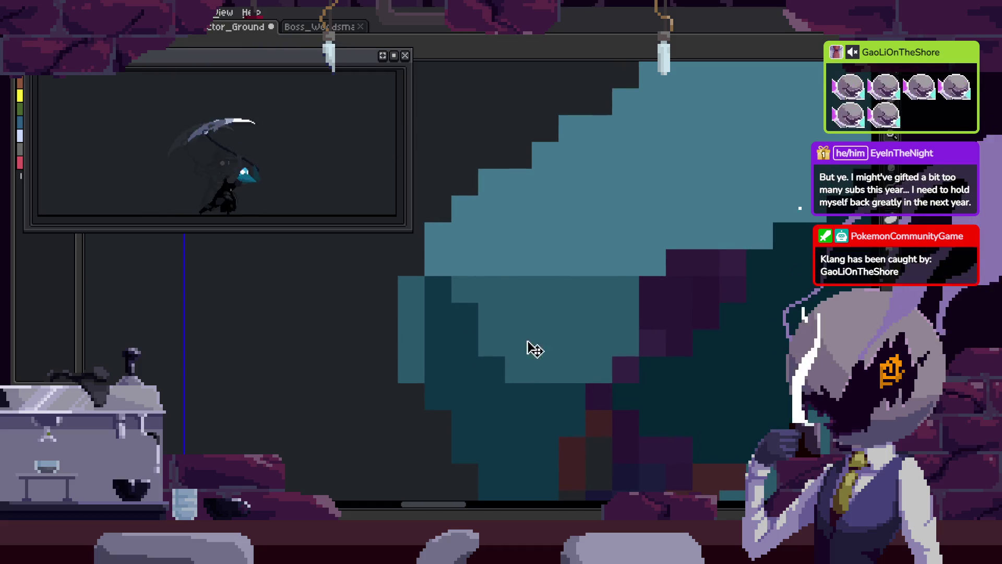
key(ctrl+y)
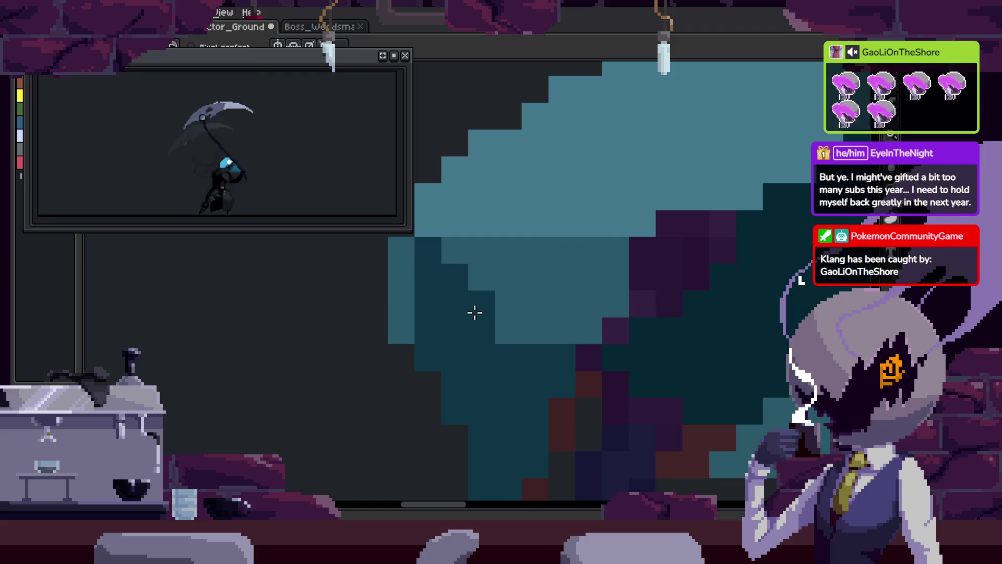
key(ctrl+y)
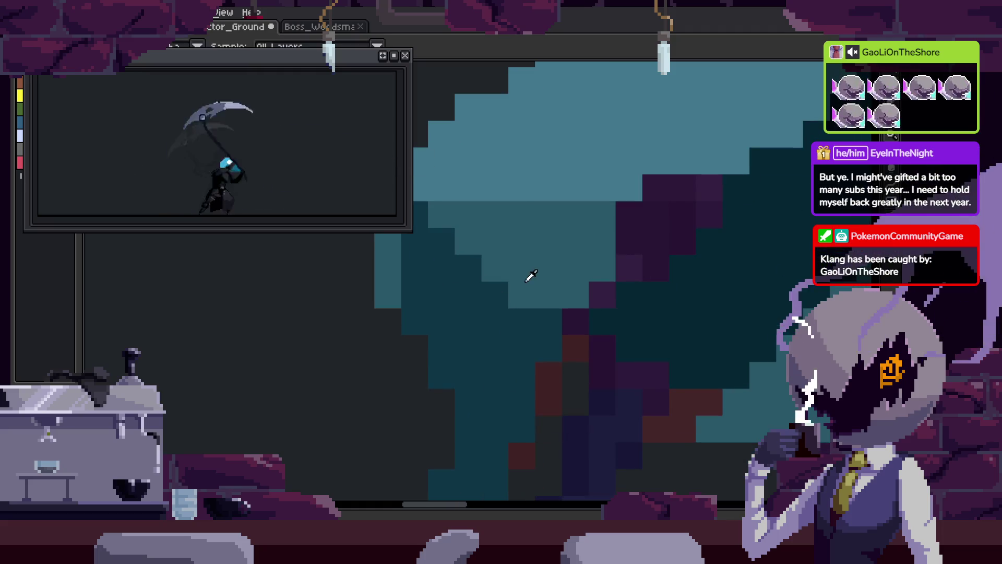
mouse_move(520, 277)
mouse_down()
mouse_move(546, 351)
mouse_move(537, 309)
mouse_up()
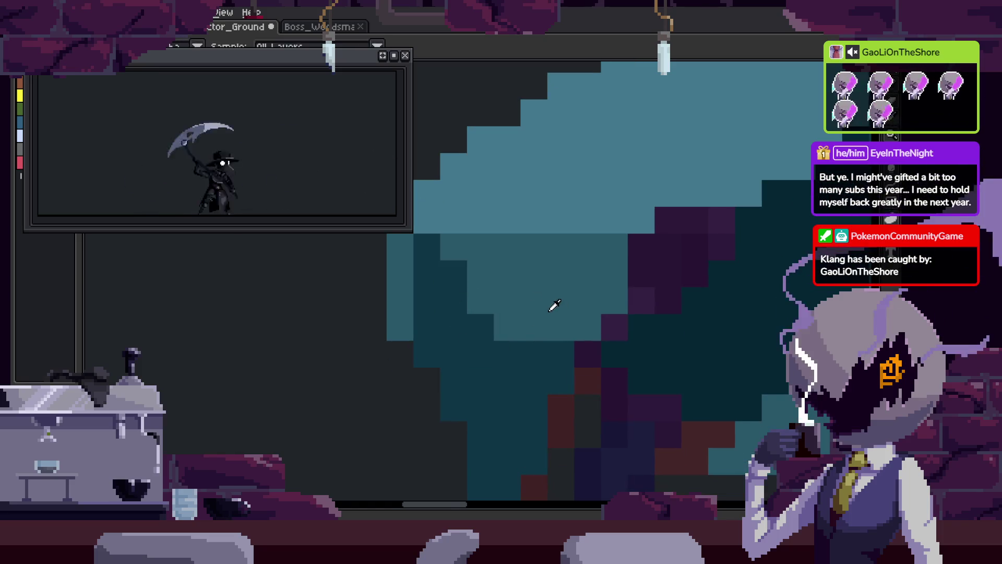
scroll(585, 340, up, 2)
scroll(567, 345, down, 1)
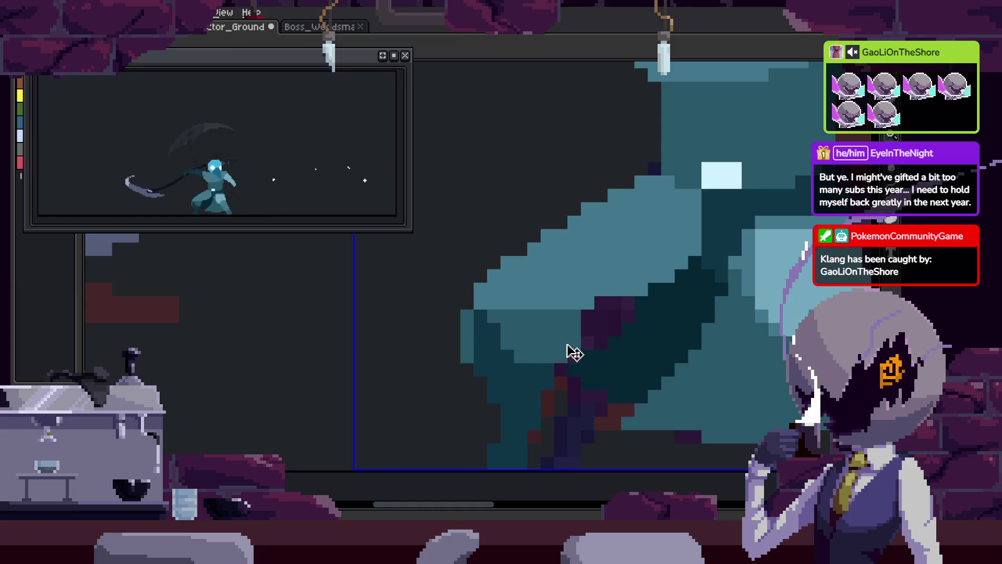
scroll(497, 366, up, 1)
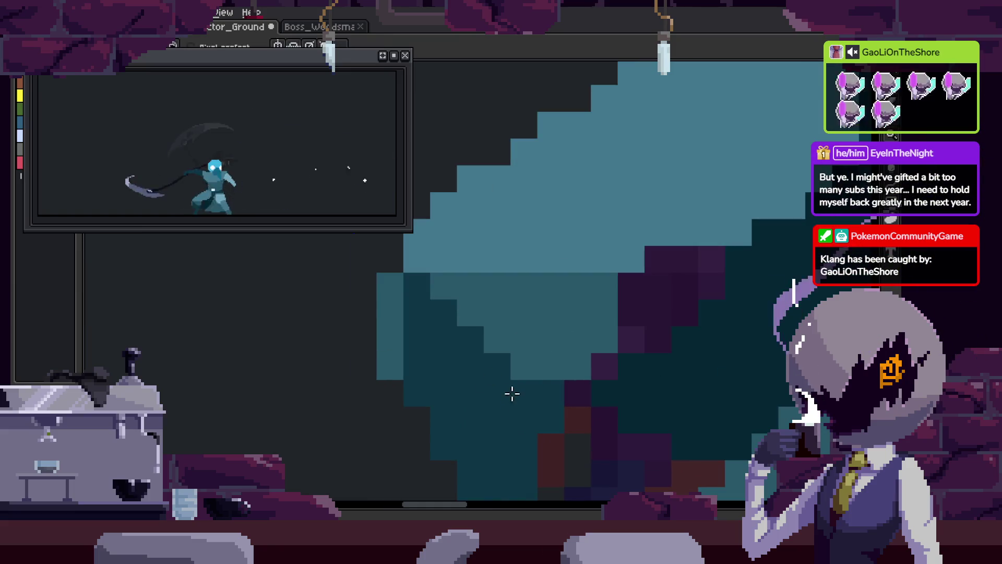
mouse_move(530, 327)
mouse_down()
mouse_move(527, 351)
mouse_move(530, 314)
mouse_up()
key(ctrl+s)
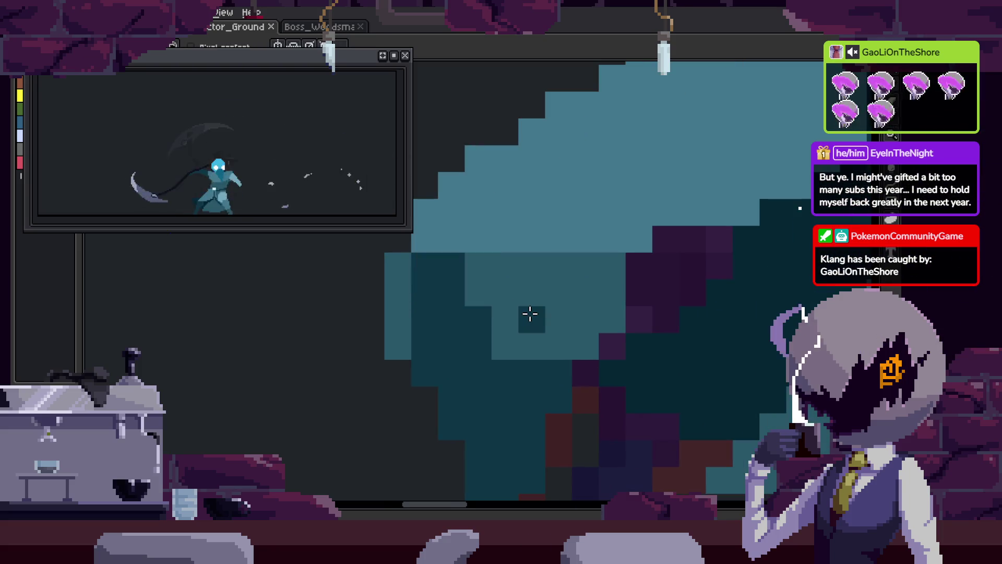